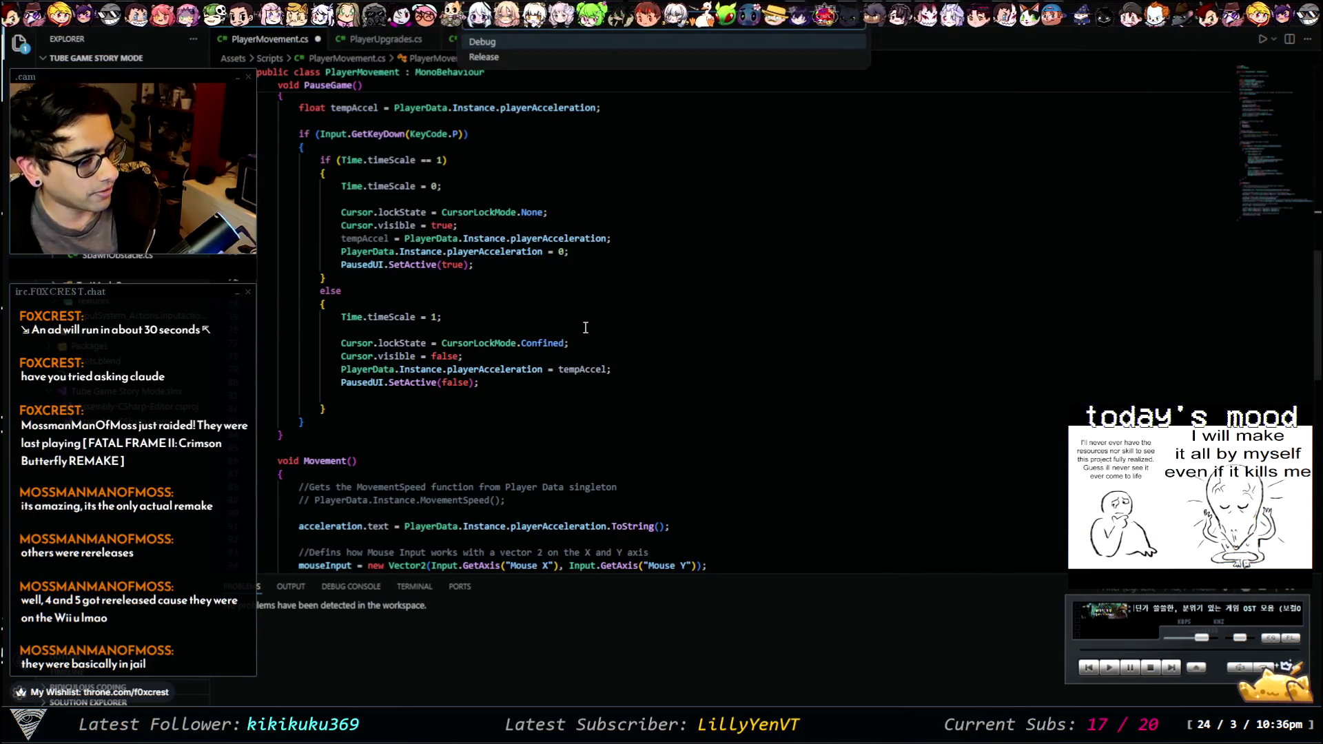
- Dismiss the build-configuration list and switch to the browser showing Tube Game's Game Over screen
click(743, 374)
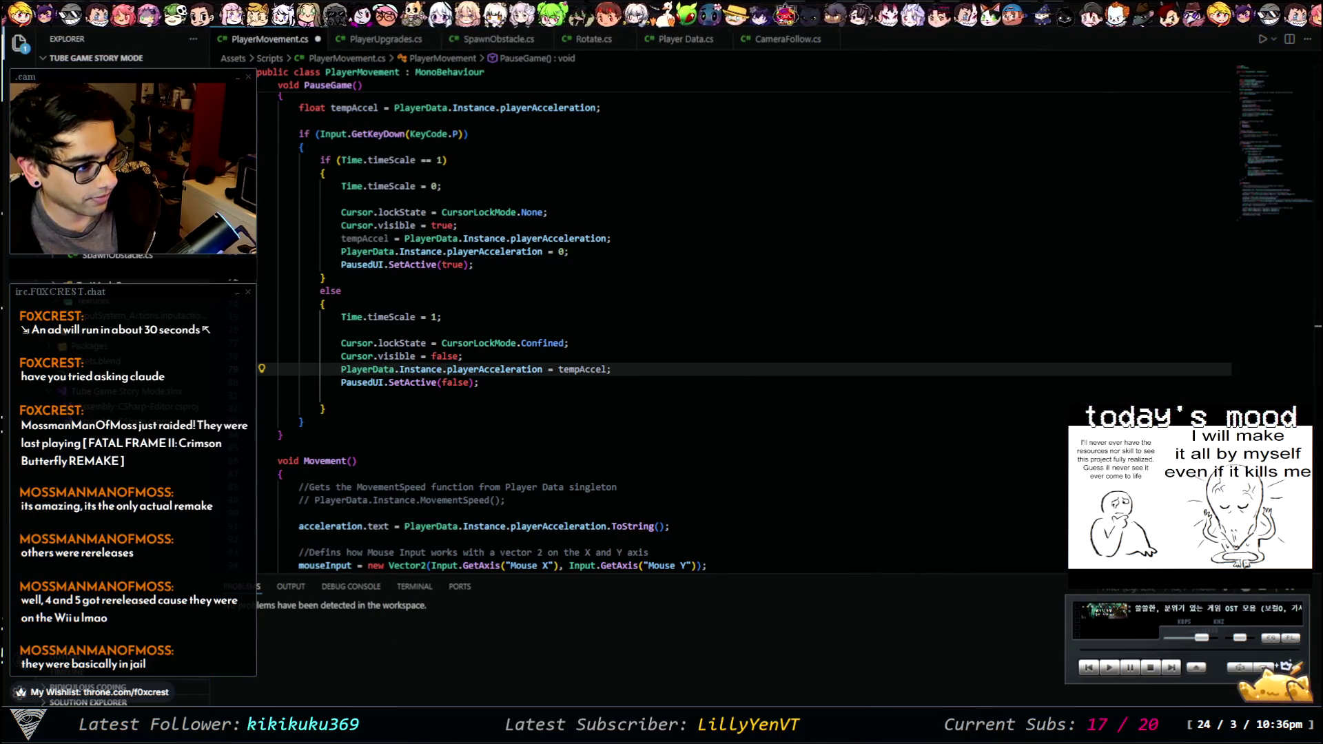
key(alt+Tab)
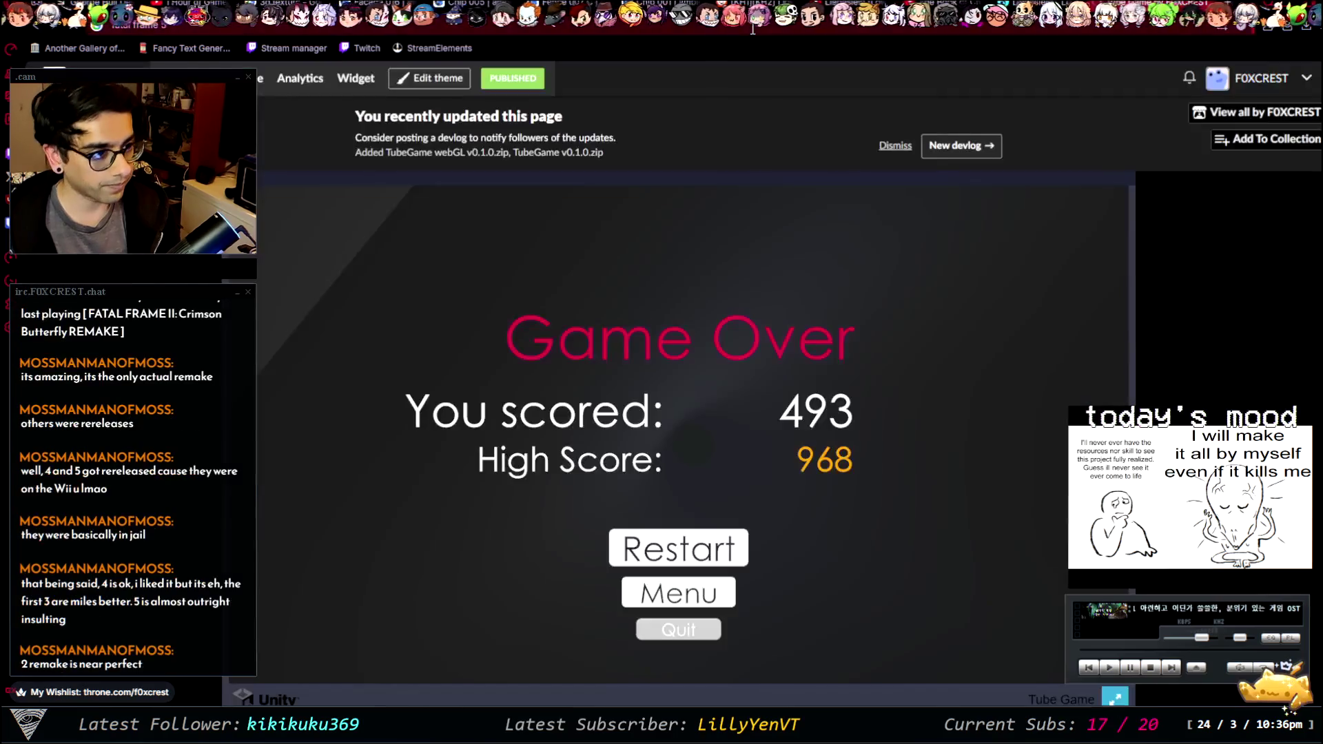
- Switch to the Google results tab for FATAL FRAME: Maiden of Black Water
key(ctrl+Tab)
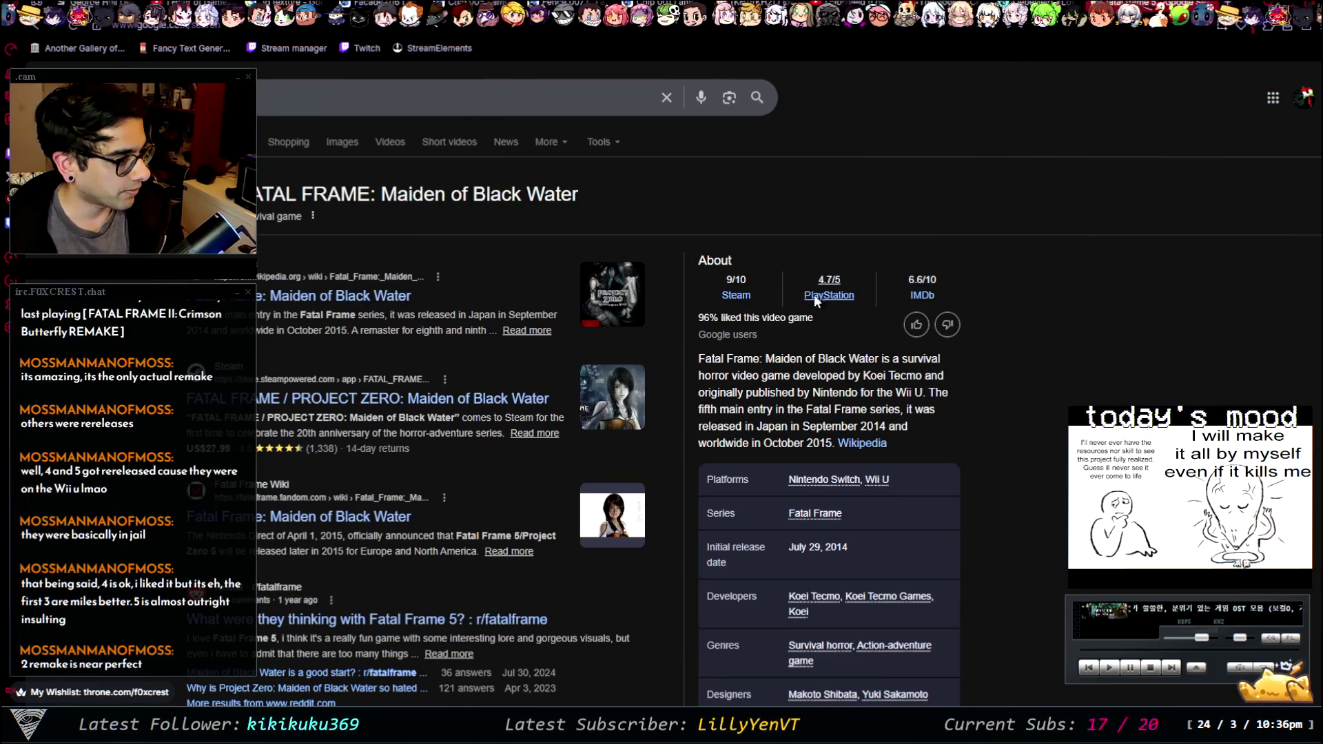
- Open the game's Steam store entry from Google, passing the age check with View Page
click(745, 293)
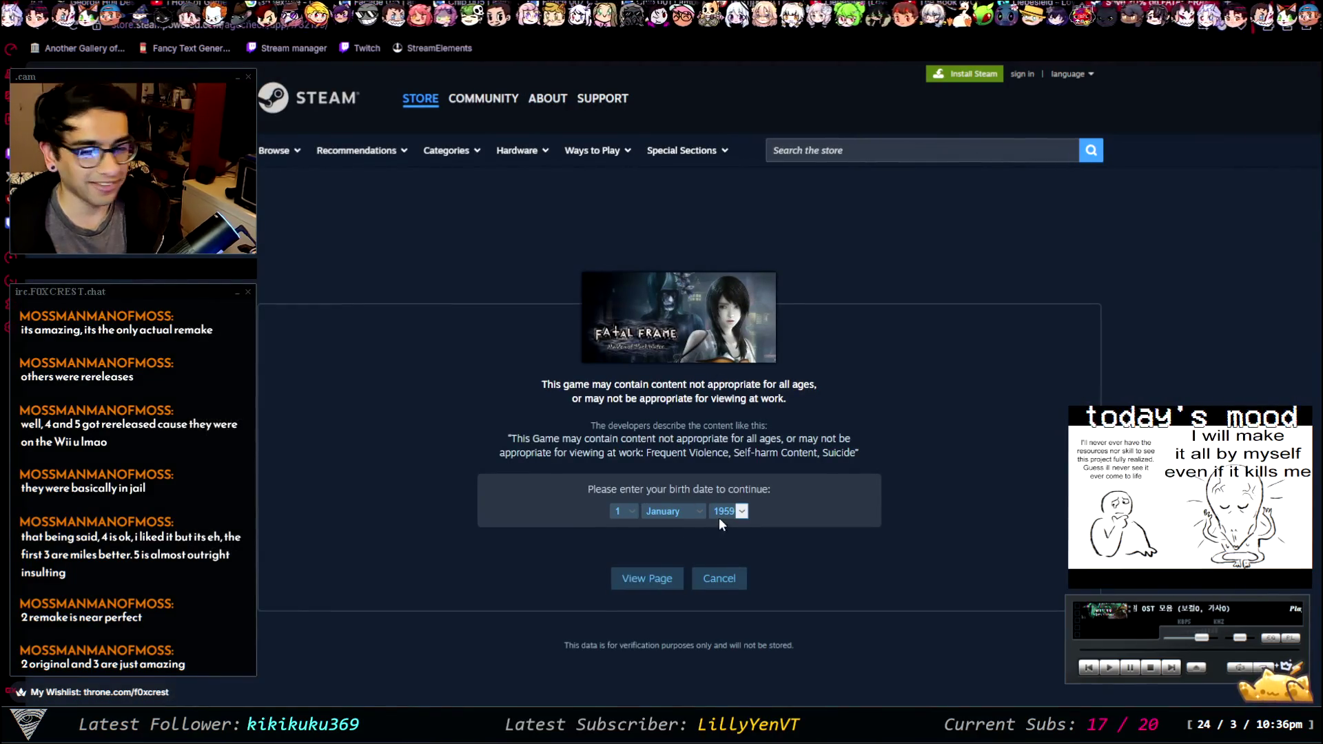
click(664, 575)
scroll(1074, 330, down, 1)
scroll(1074, 329, down, 7)
scroll(1154, 375, up, 3)
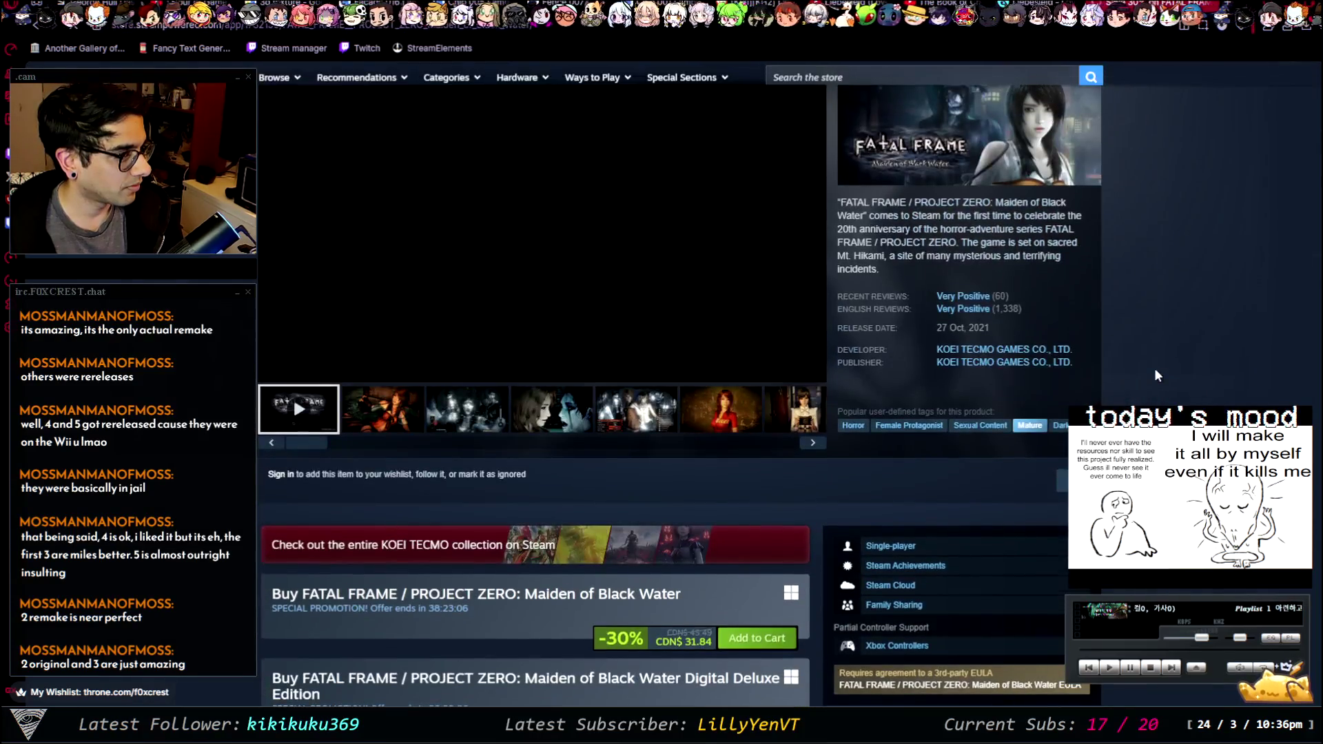
scroll(1154, 329, down, 8)
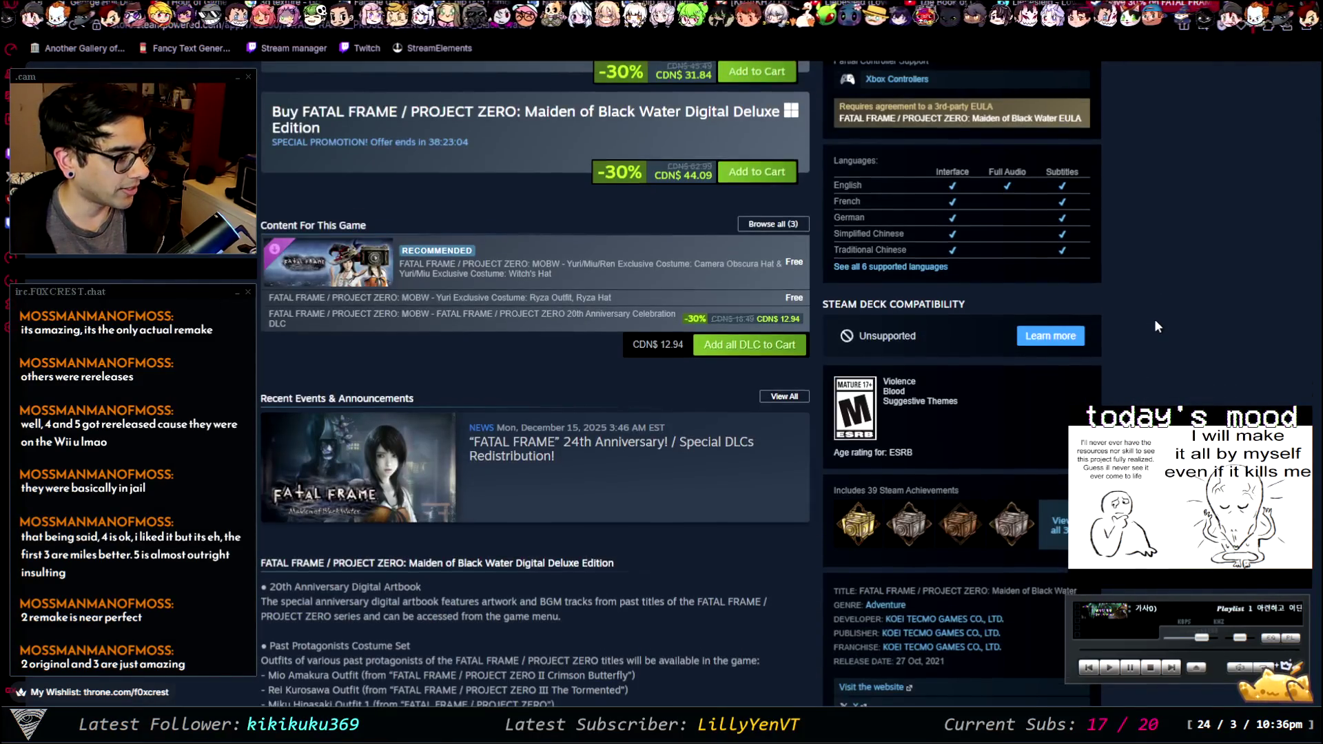
scroll(1155, 320, down, 20)
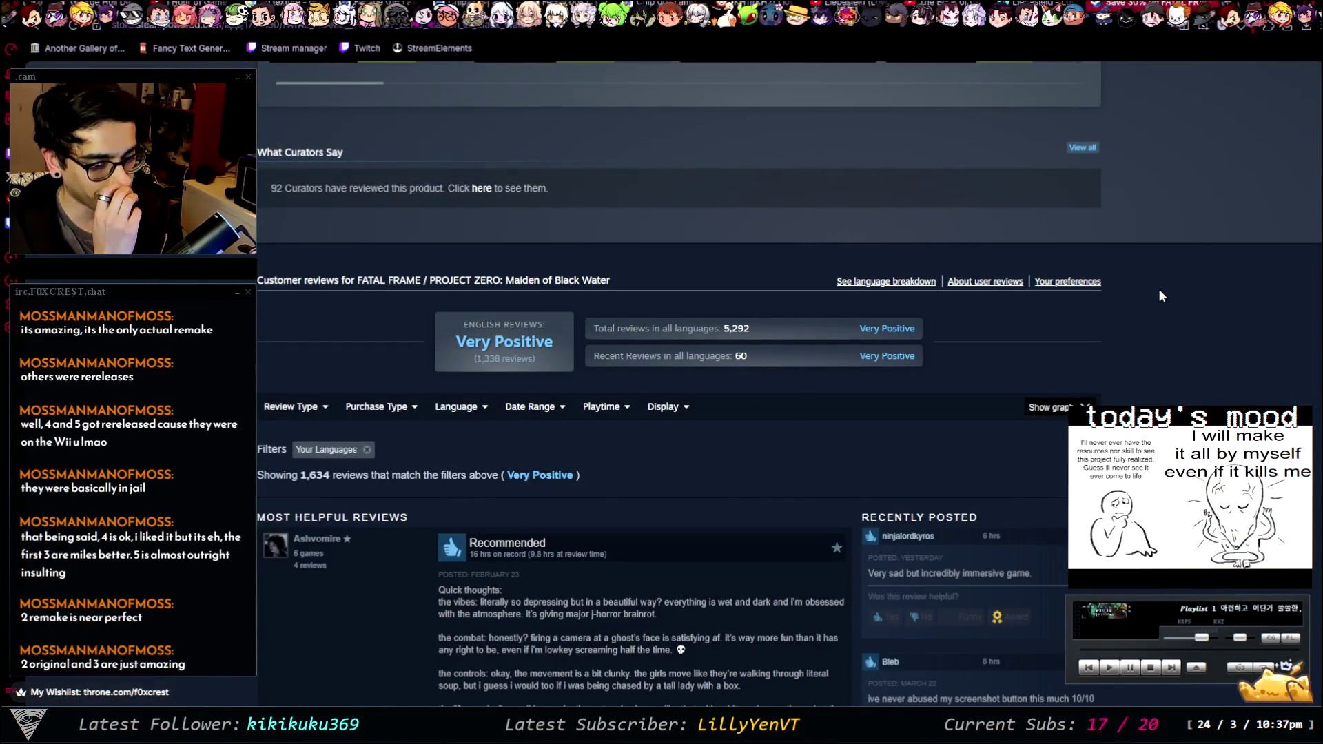
- Browse the store page down to the reviews, rated Very Positive with 5,292 total
scroll(1159, 297, down, 3)
scroll(1184, 240, up, 20)
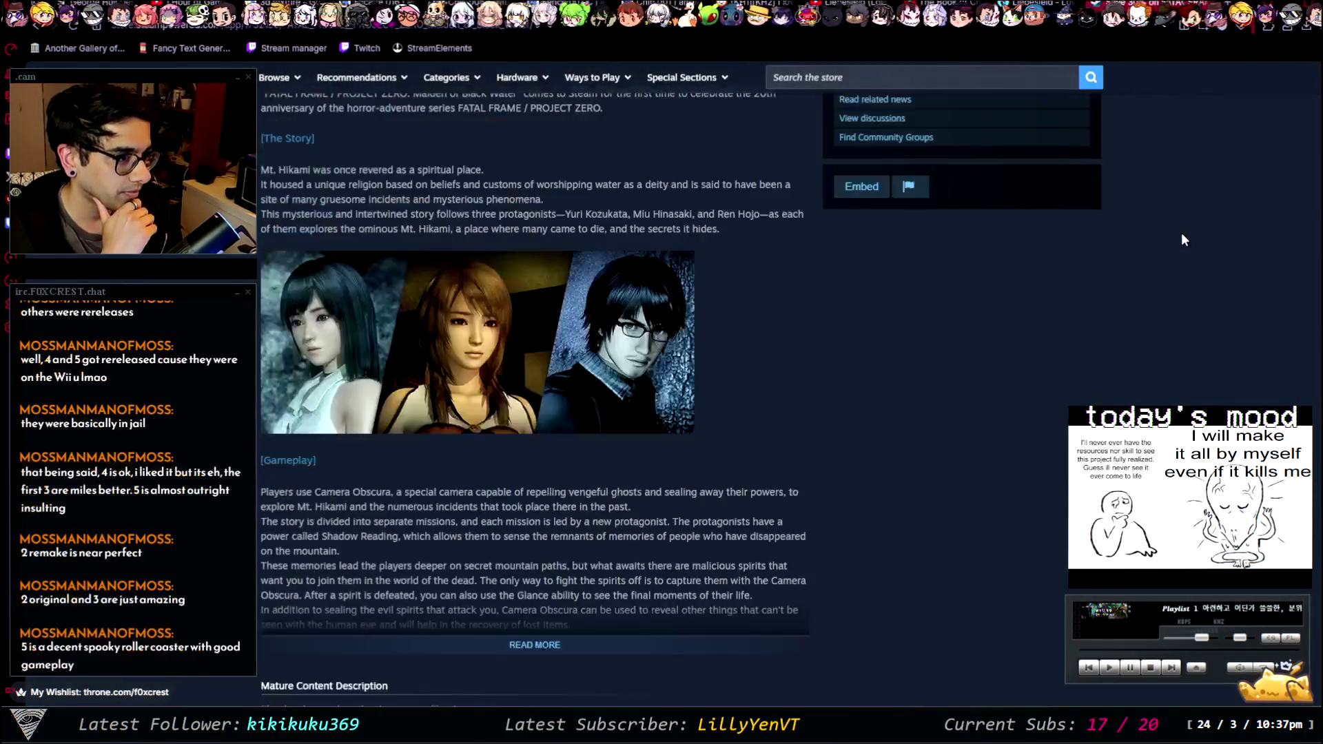
scroll(1183, 240, up, 8)
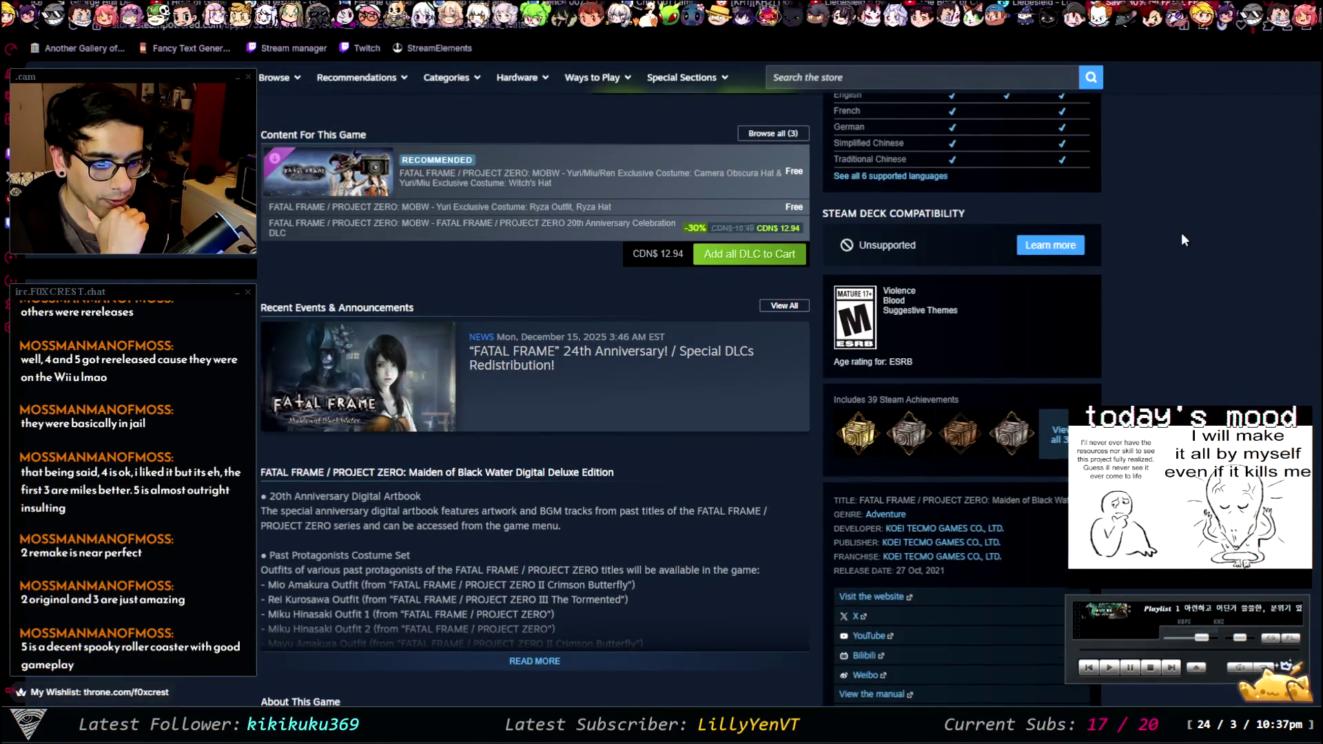
scroll(1183, 238, up, 3)
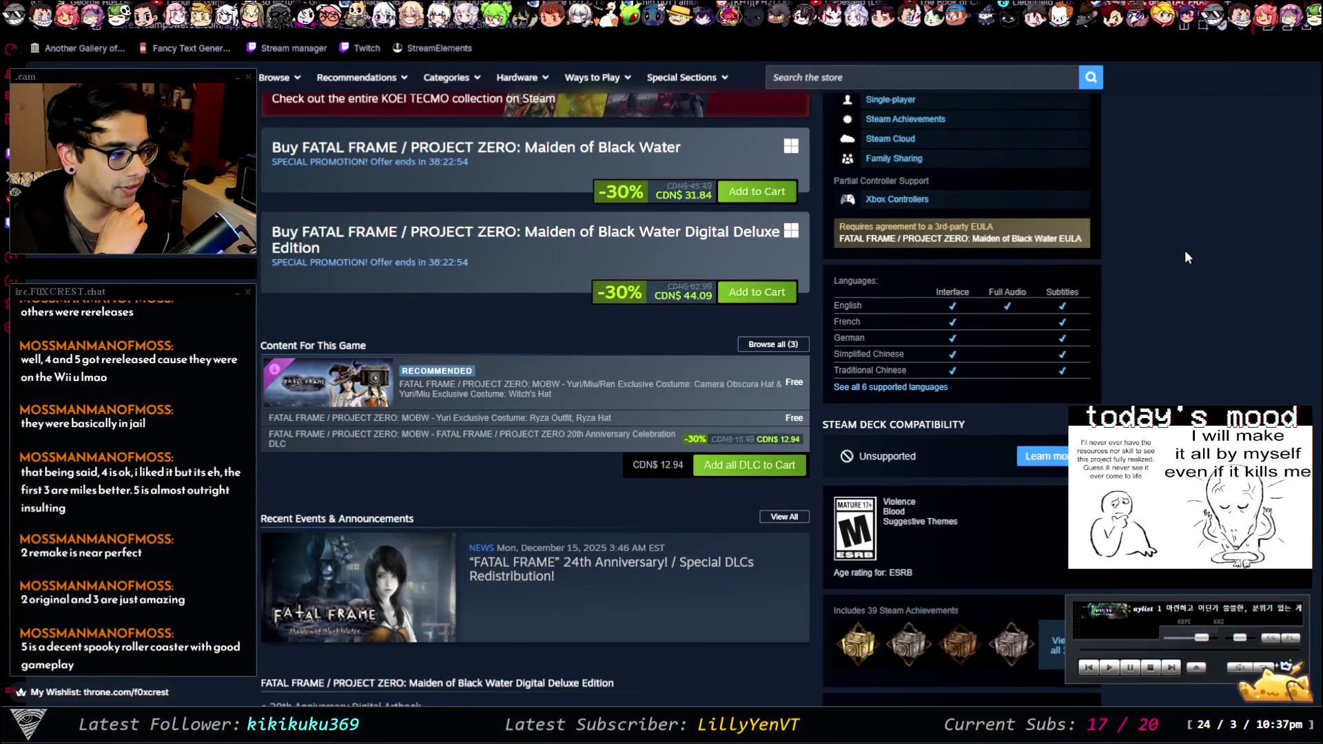
scroll(1186, 262, up, 11)
scroll(1188, 272, down, 5)
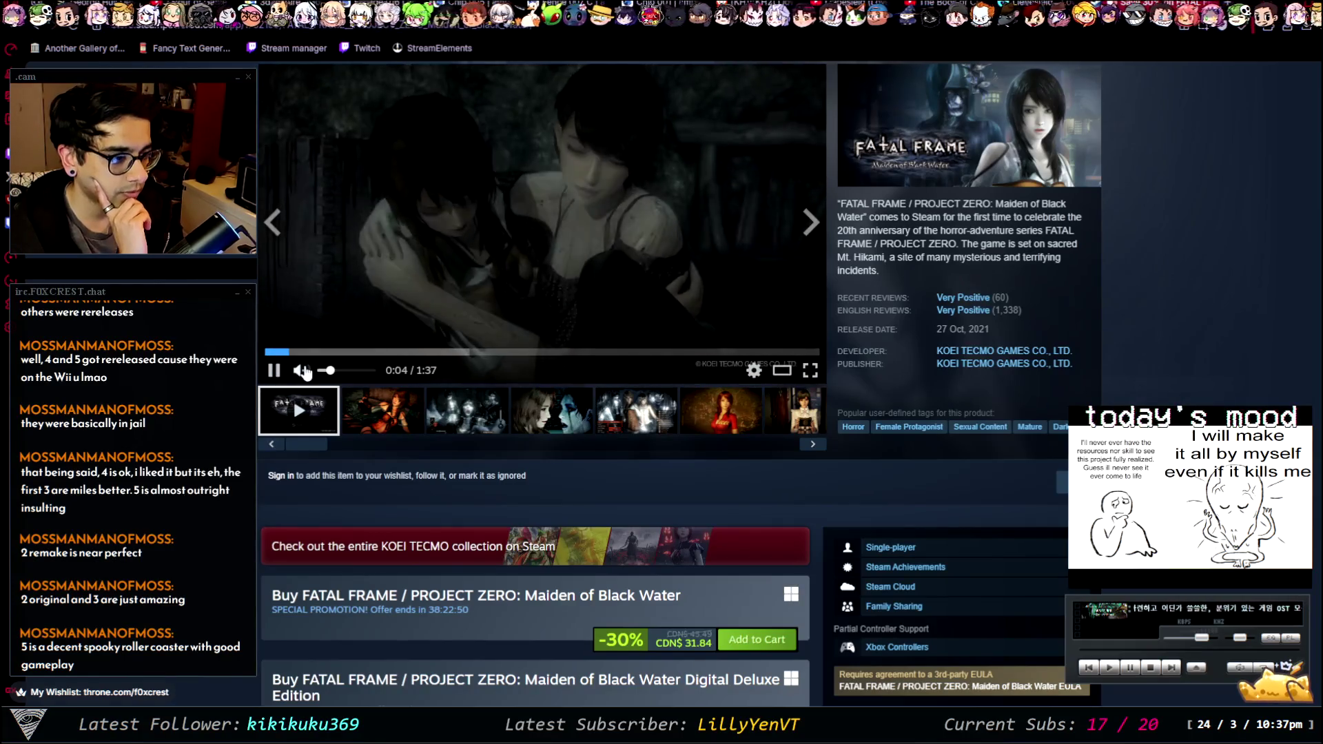
scroll(1130, 318, up, 1)
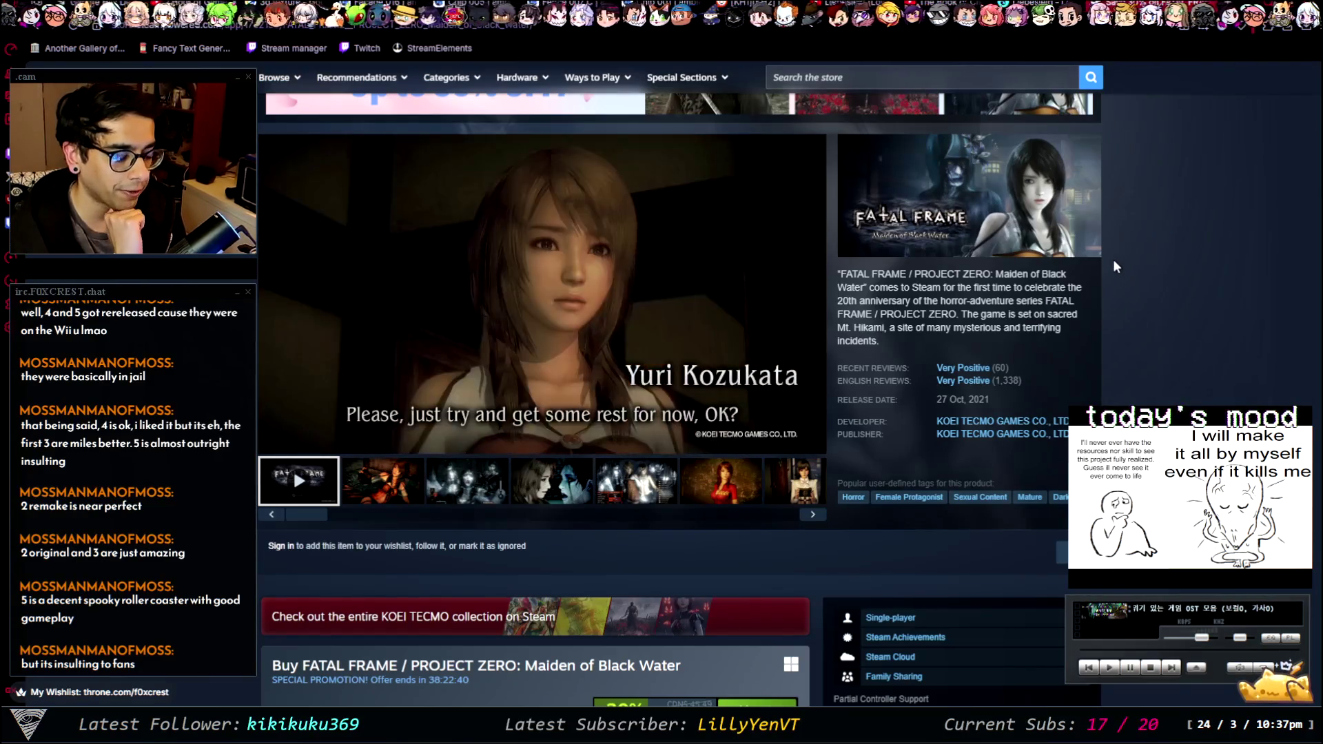
scroll(1123, 250, down, 1)
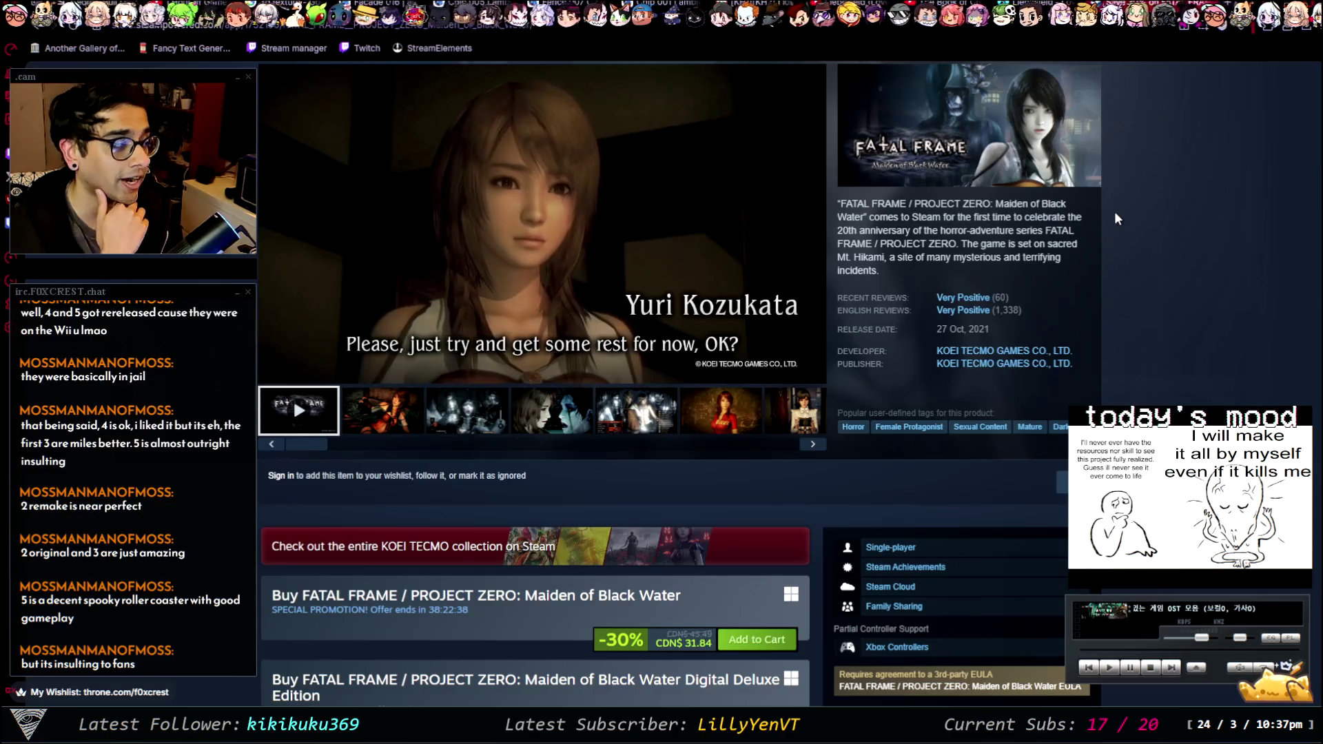
scroll(1114, 211, down, 3)
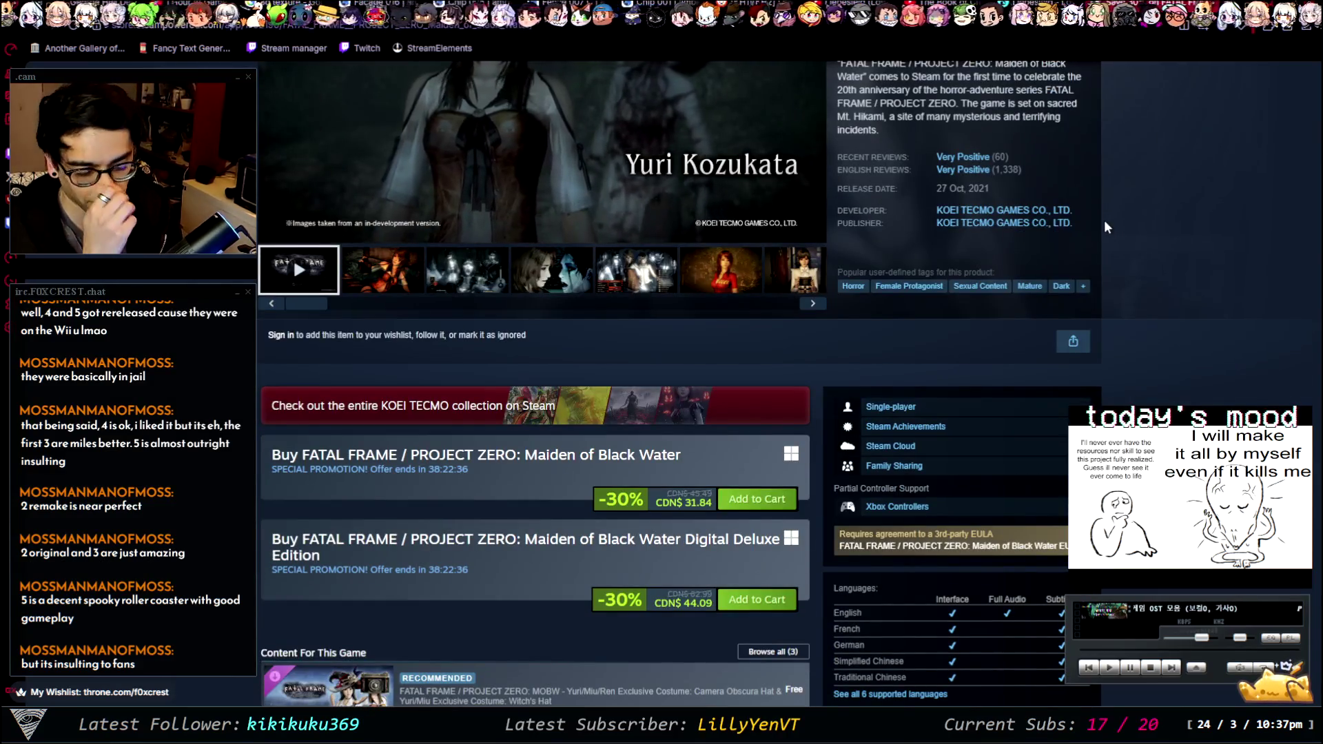
scroll(1102, 226, down, 5)
scroll(1096, 214, down, 7)
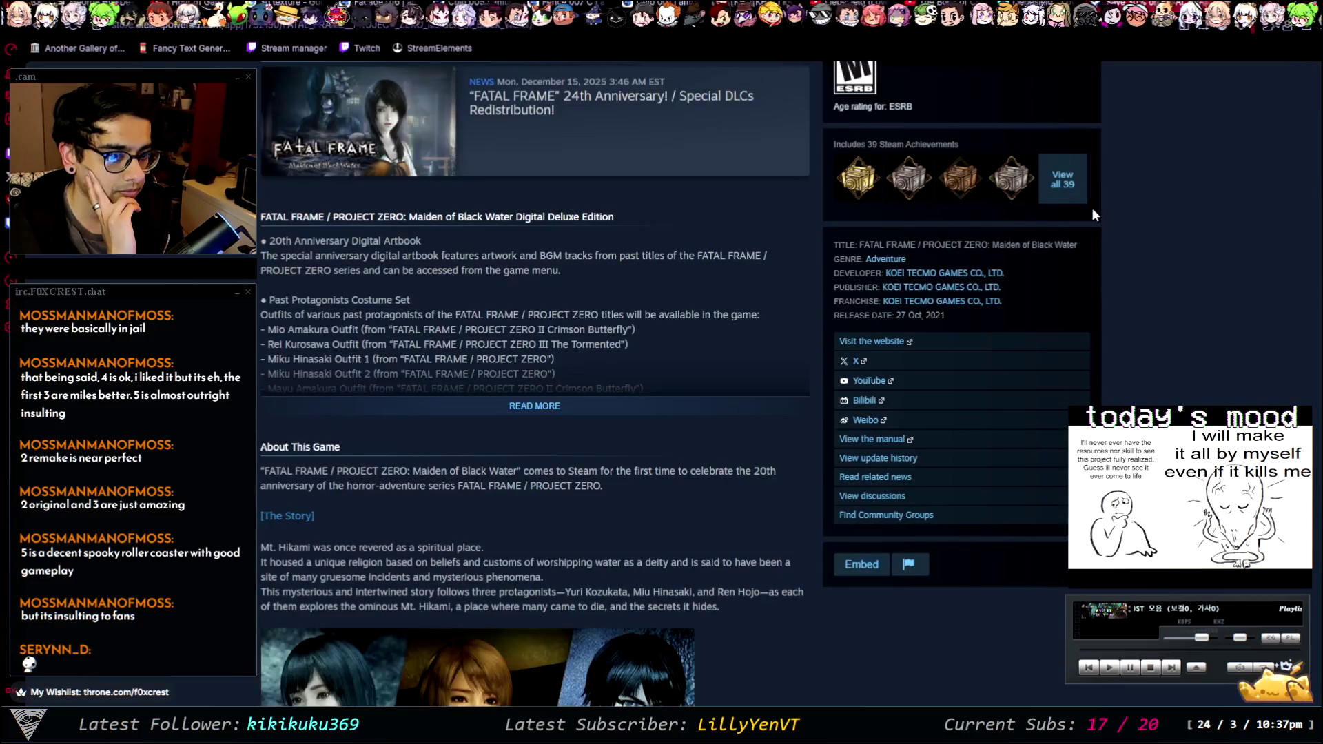
scroll(1092, 208, down, 5)
scroll(1096, 217, down, 12)
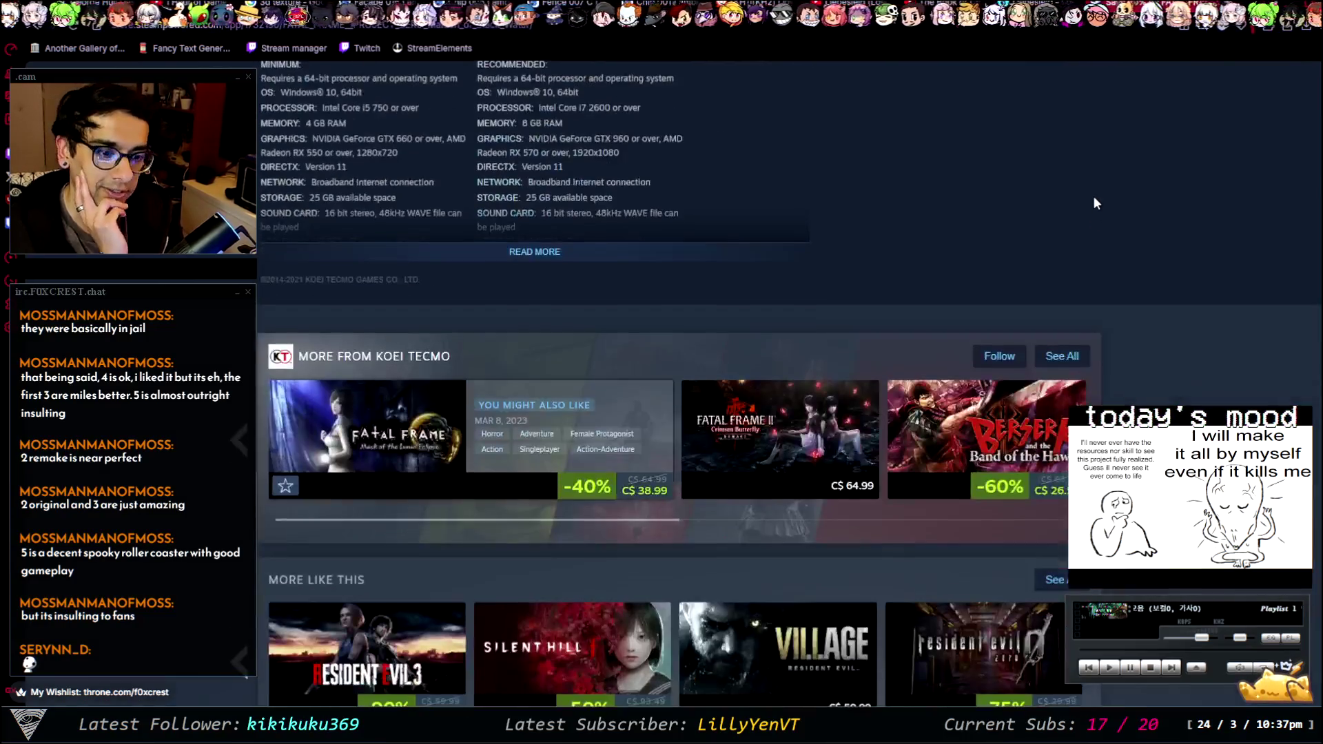
scroll(1096, 217, down, 6)
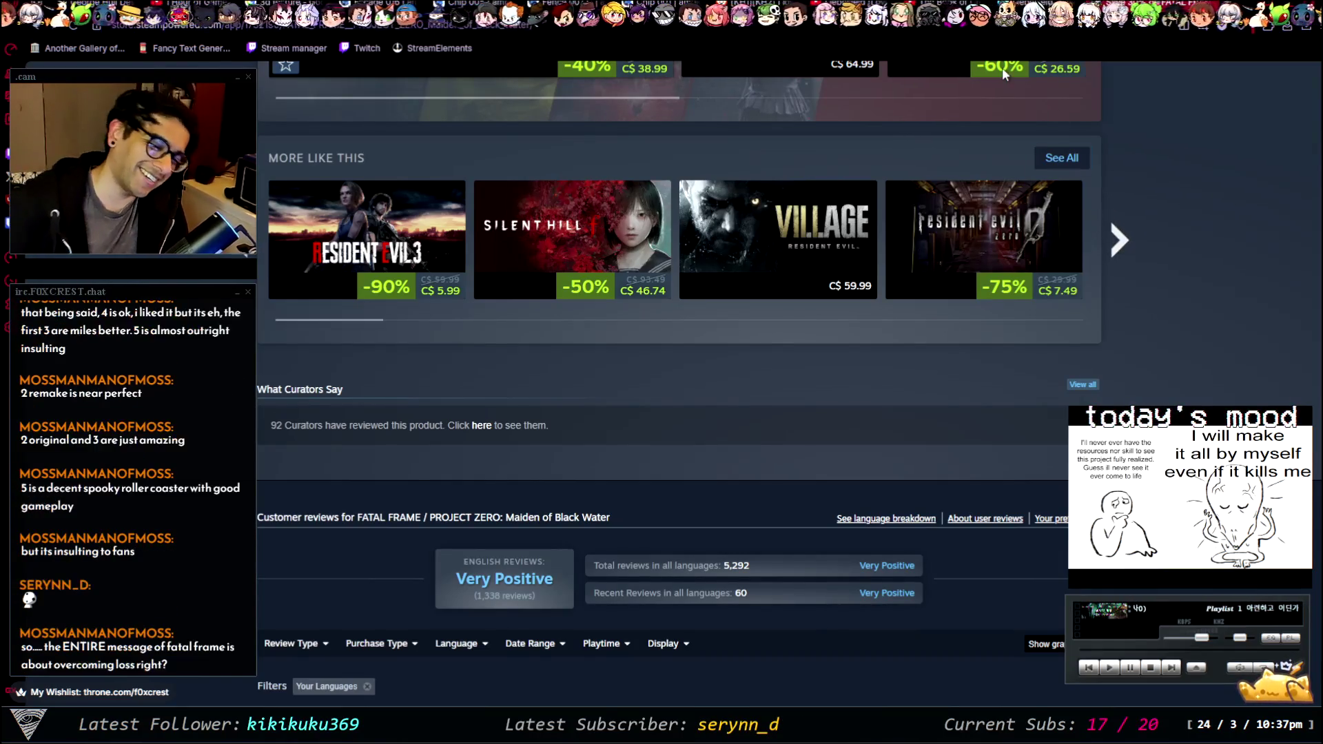
mouse_move(988, 77)
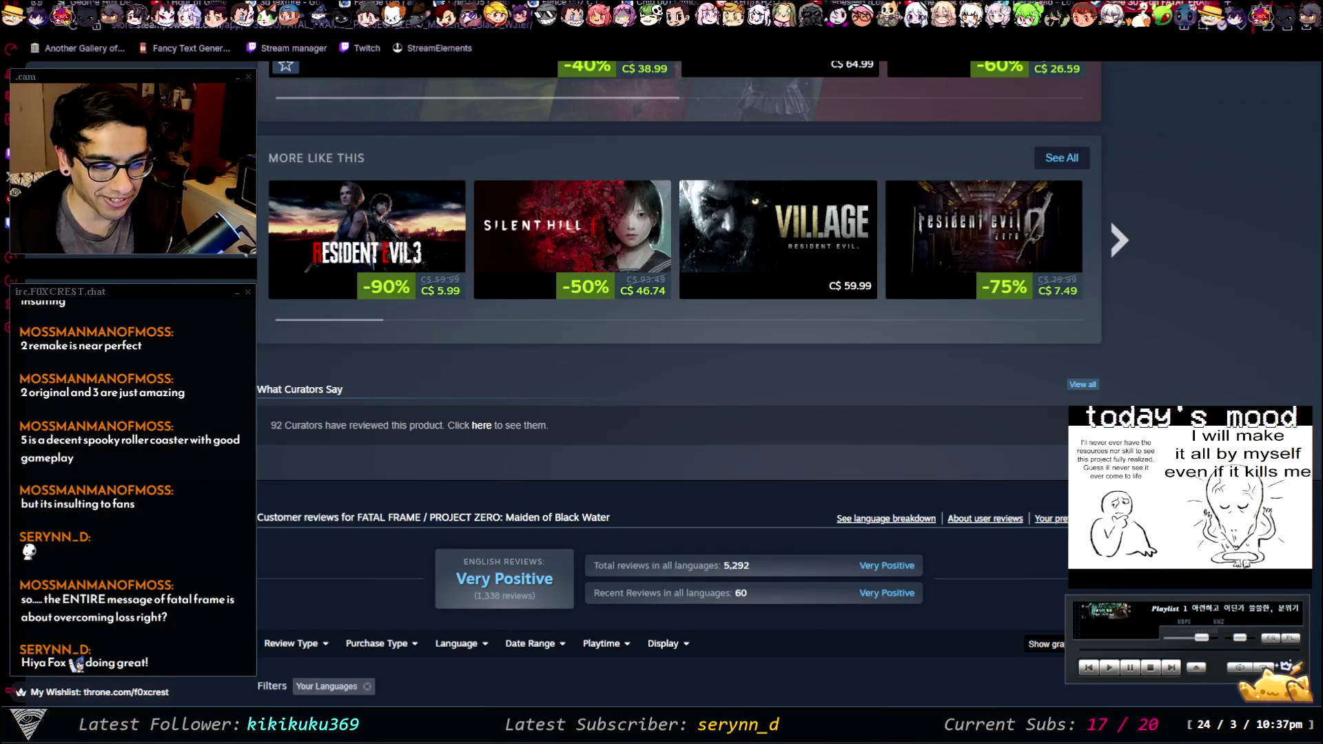
- Scroll through the player reviews, briefly selecting and deselecting part of a review title
scroll(516, 430, down, 15)
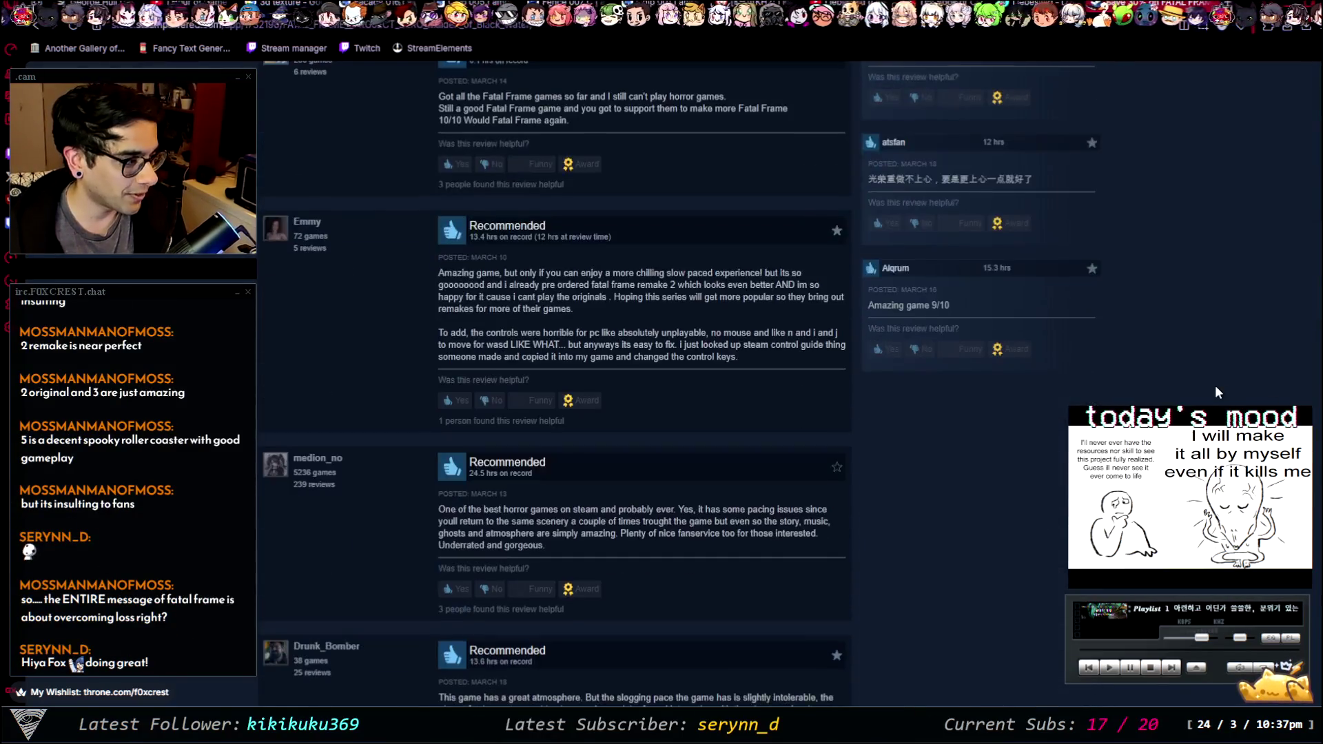
scroll(1205, 371, down, 1)
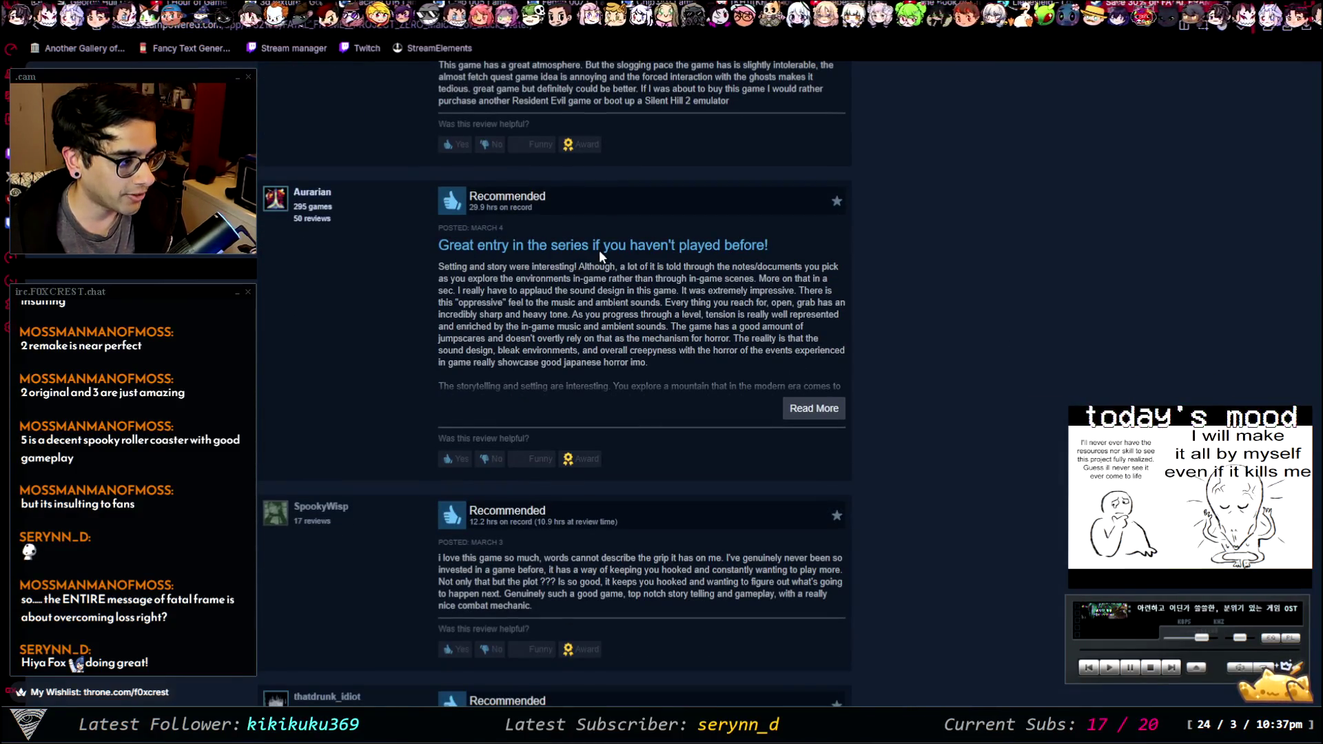
drag(787, 250, 604, 245)
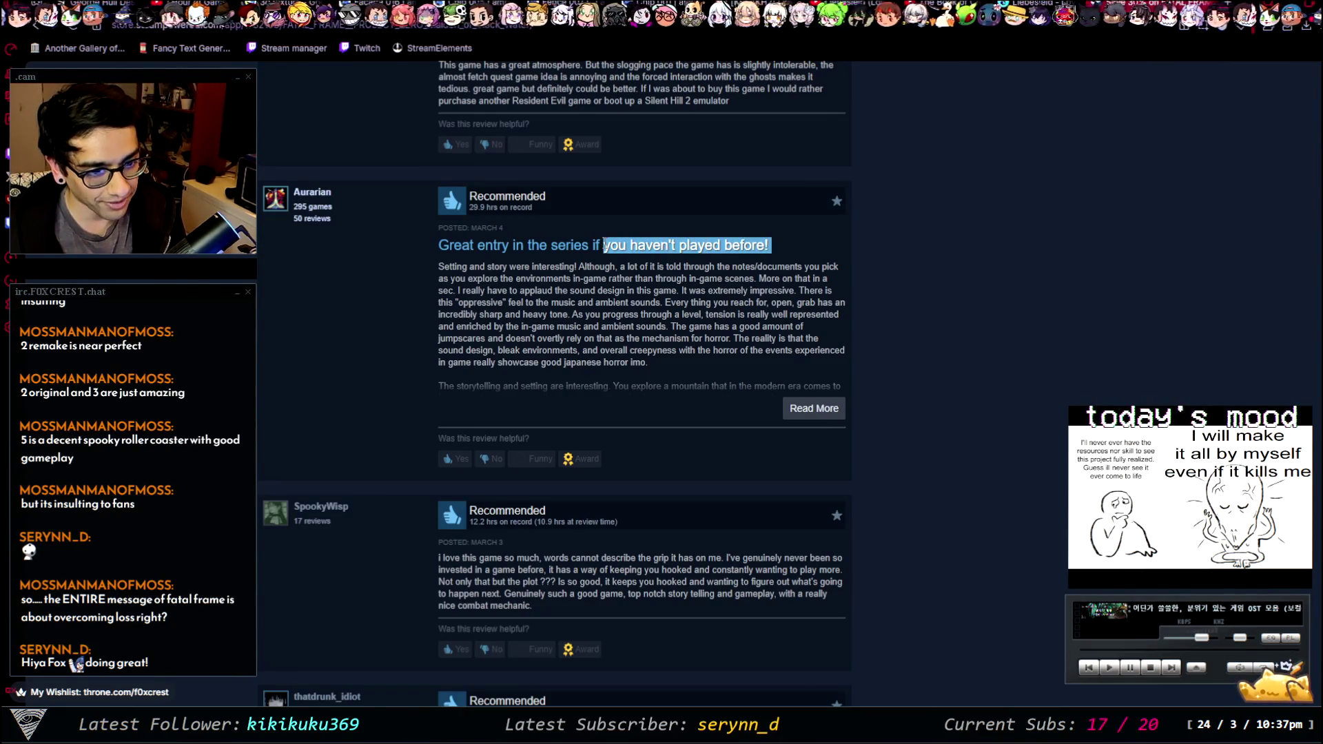
click(1067, 291)
- Scroll to the page footer, then switch back to the game's age-check tab
scroll(1068, 291, down, 2)
scroll(1068, 279, down, 5)
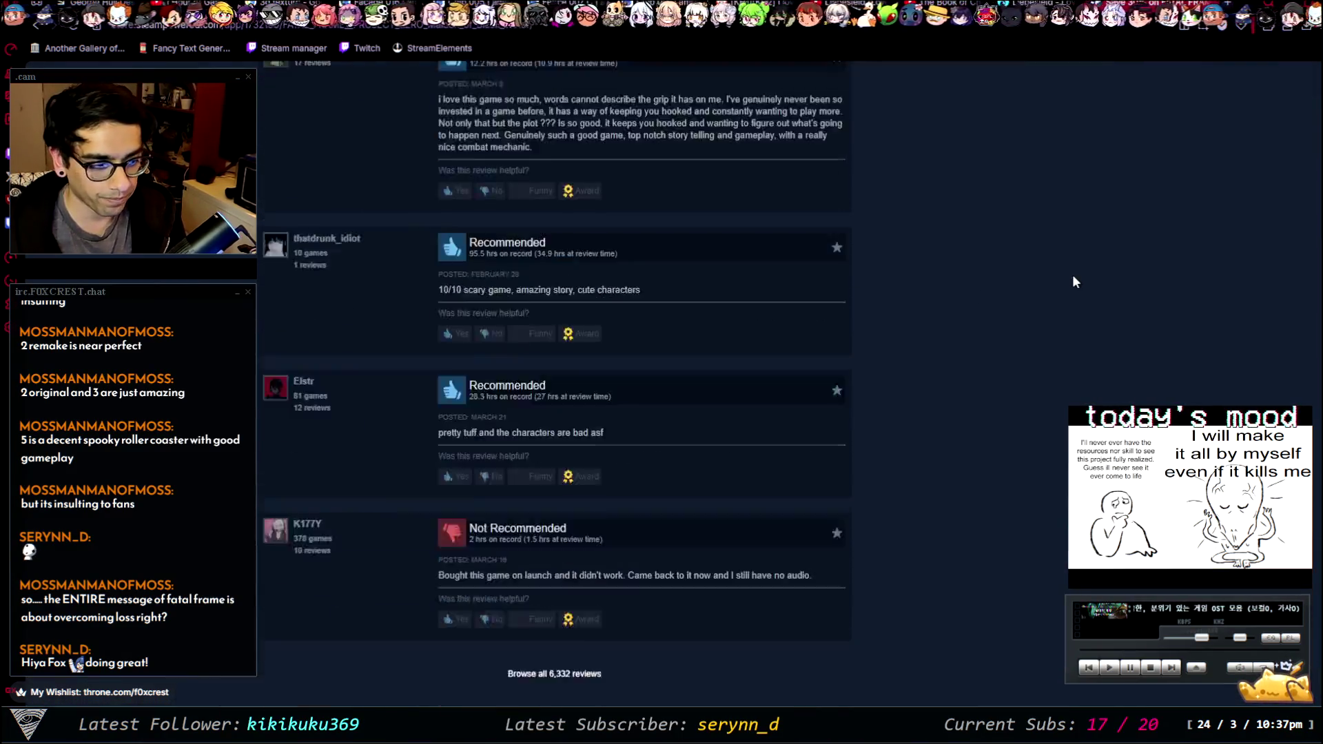
scroll(1073, 272, up, 5)
scroll(1079, 265, down, 6)
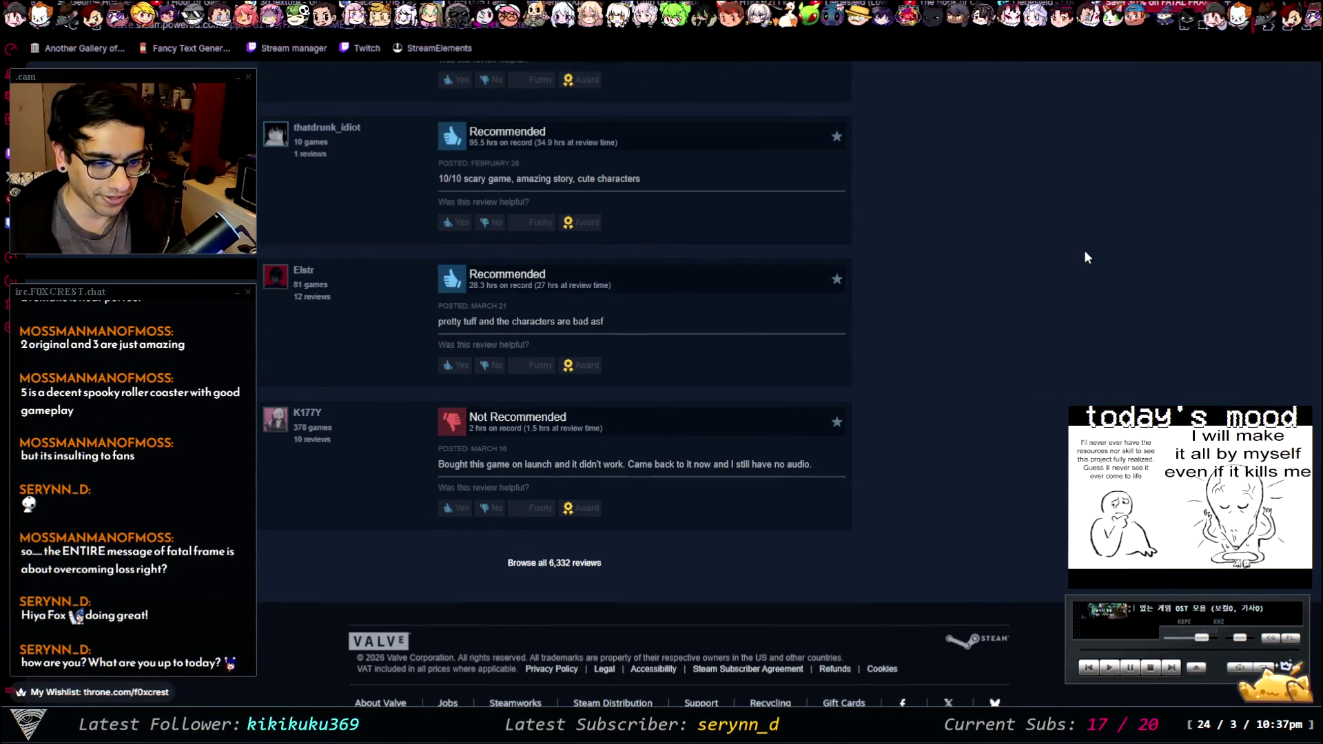
scroll(1084, 257, up, 10)
scroll(1048, 320, up, 7)
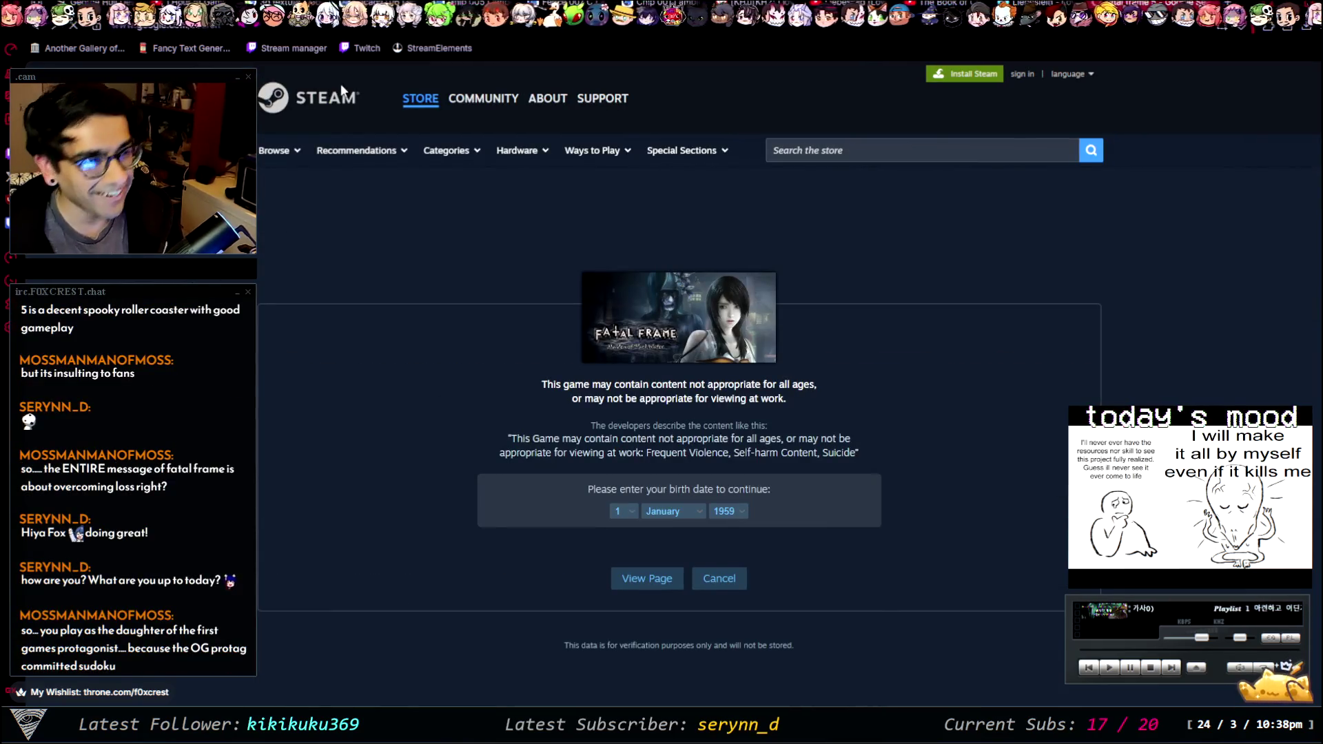
click(344, 24)
- Launch Tube Game on its itch.io page and play a round ending at score 362
click(355, 27)
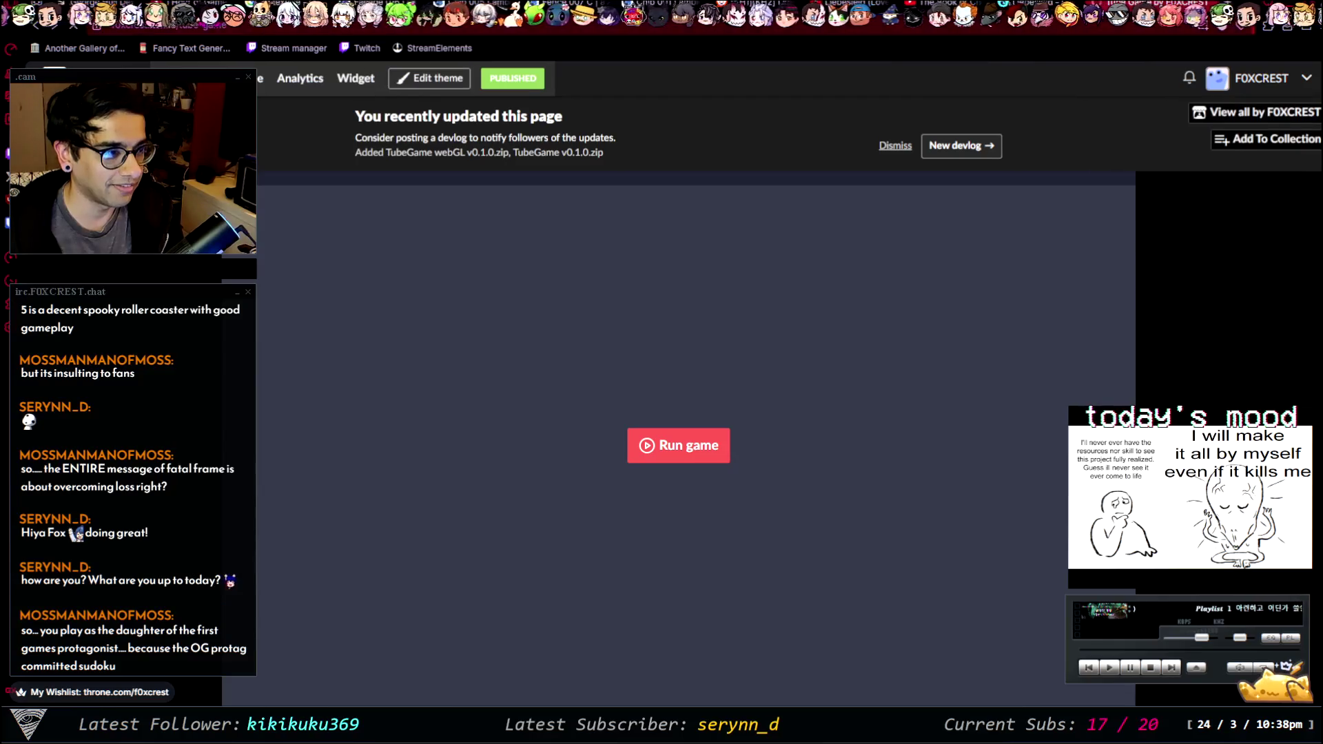
click(365, 27)
scroll(369, 32, down, 2)
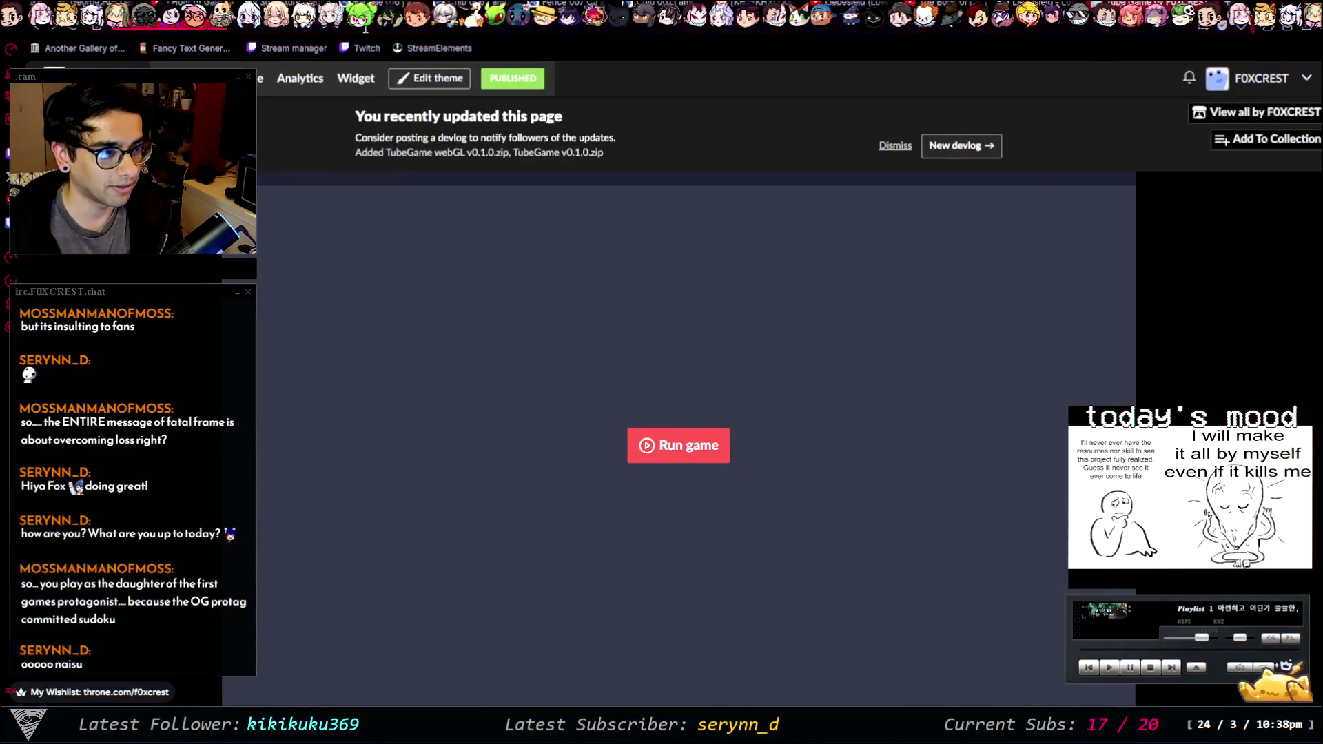
scroll(662, 14, down, 3)
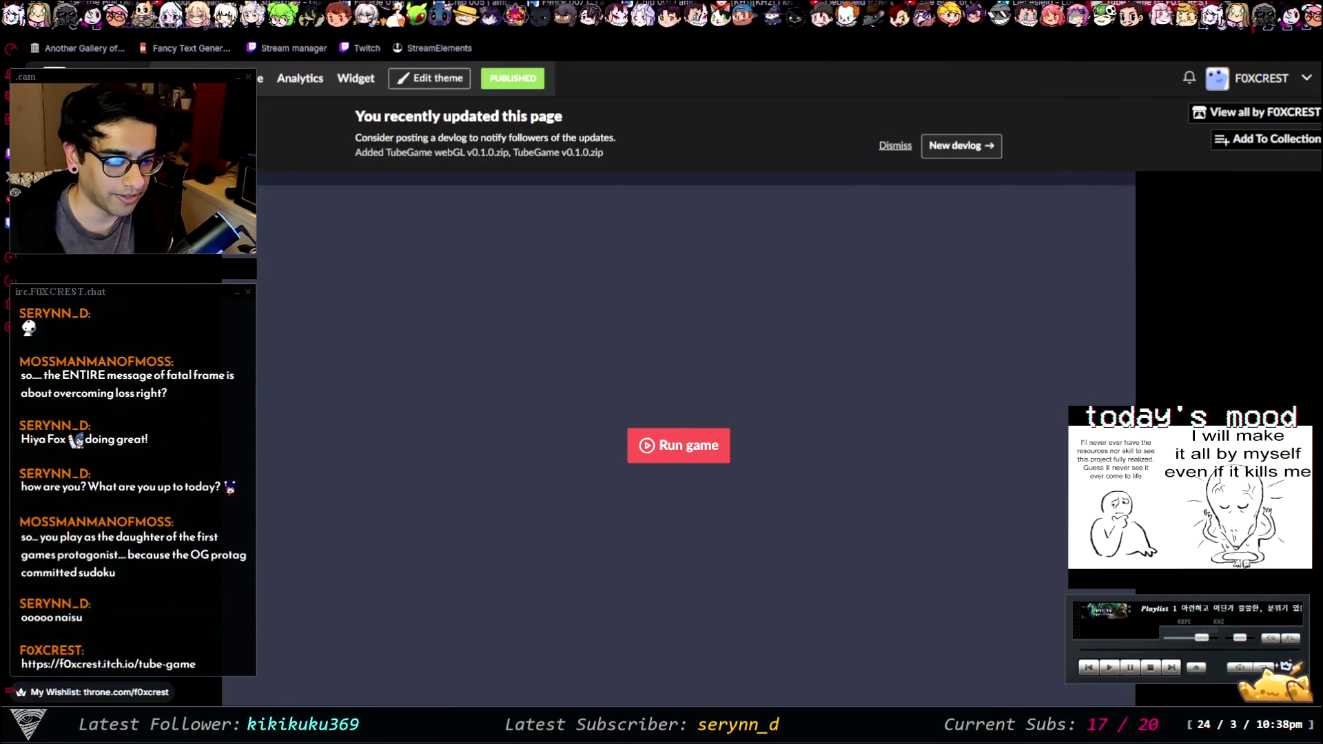
click(679, 445)
scroll(679, 413, down, 1)
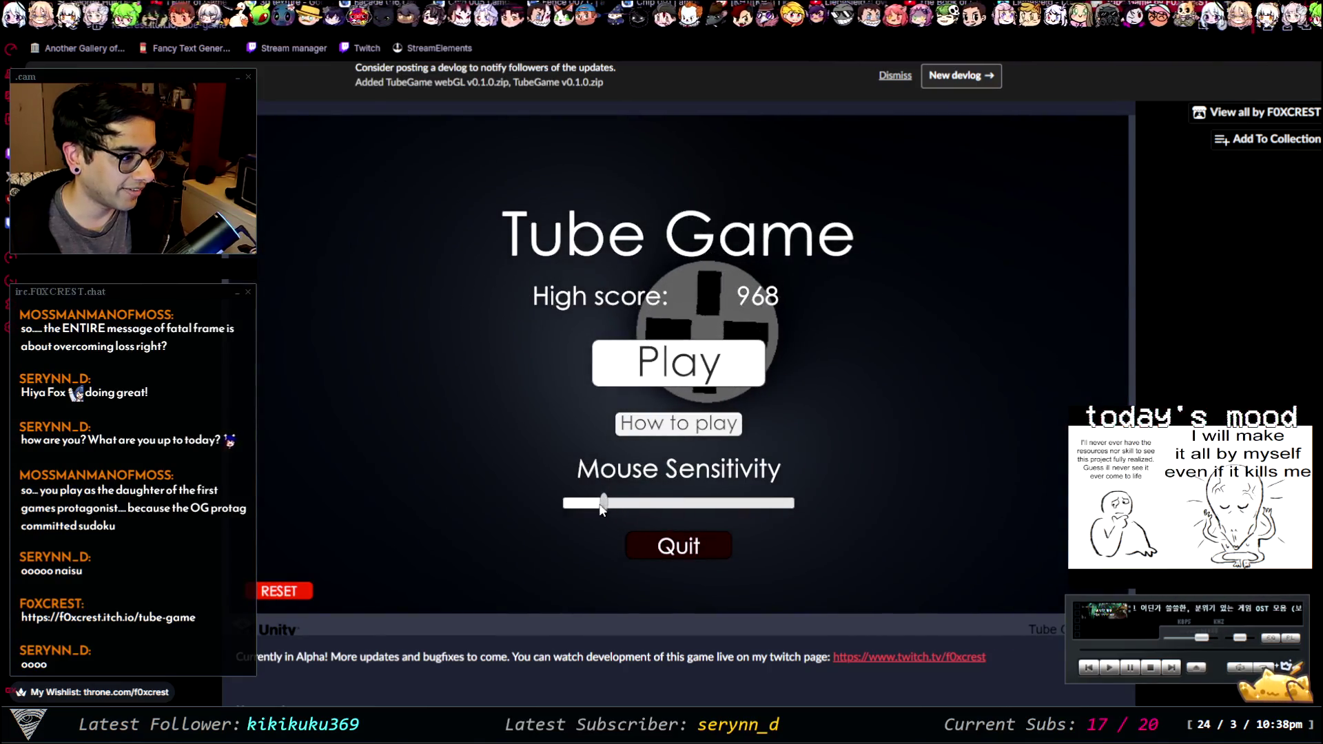
click(678, 363)
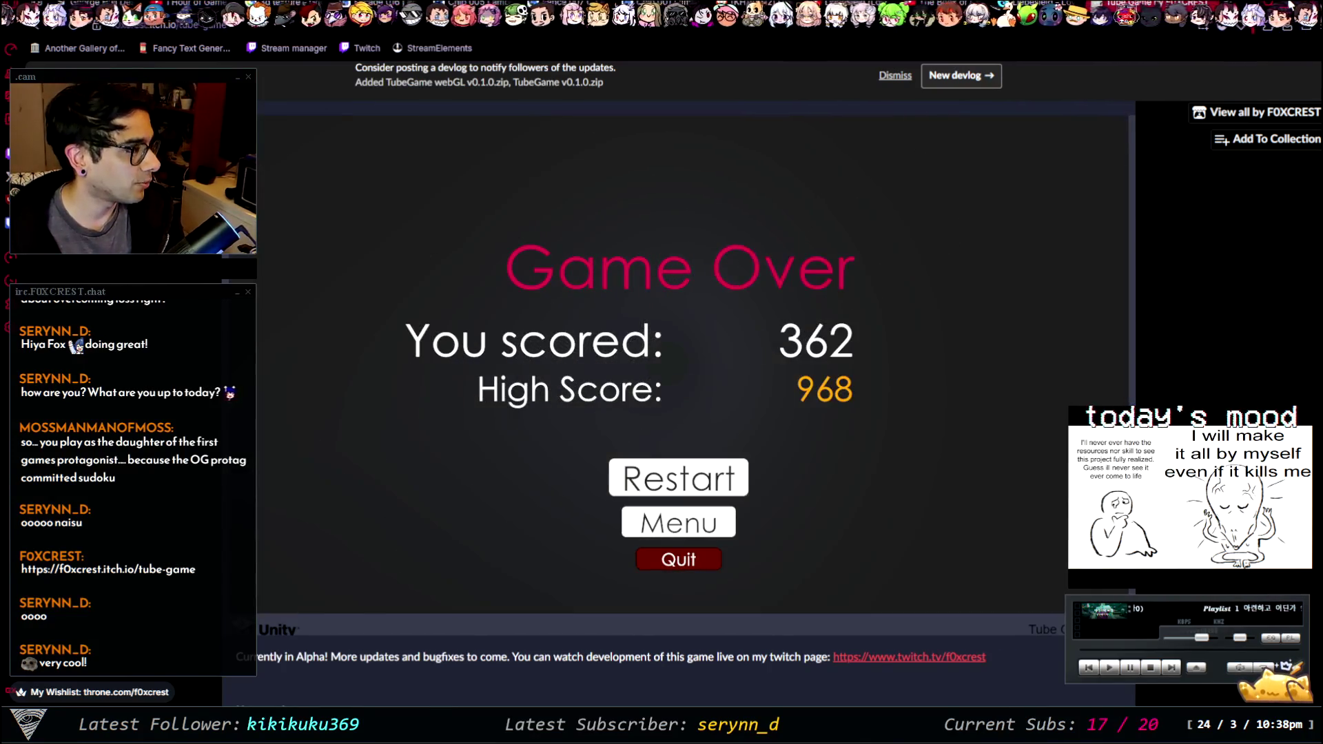
- In PlayerMovement.cs, comment out the tempAccel assignment and acceleration-restore lines in PauseGame
key(alt+Tab)
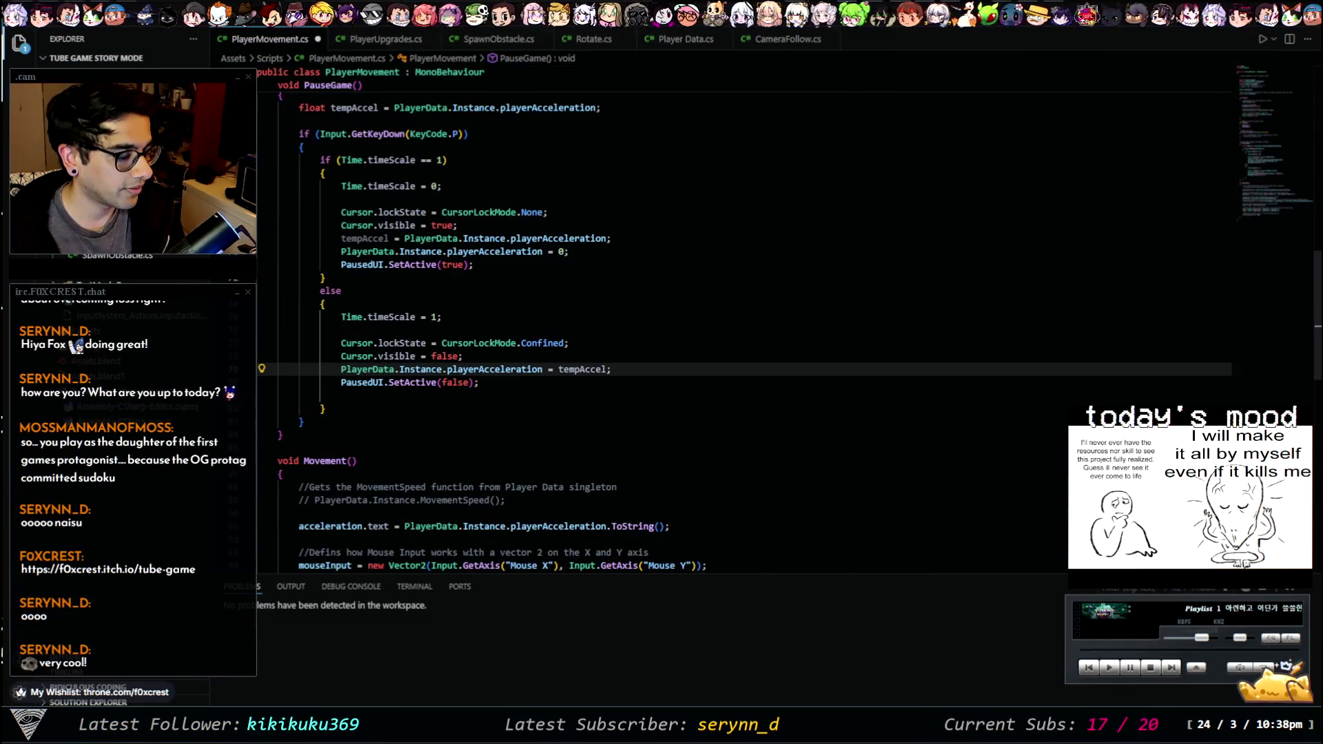
click(600, 270)
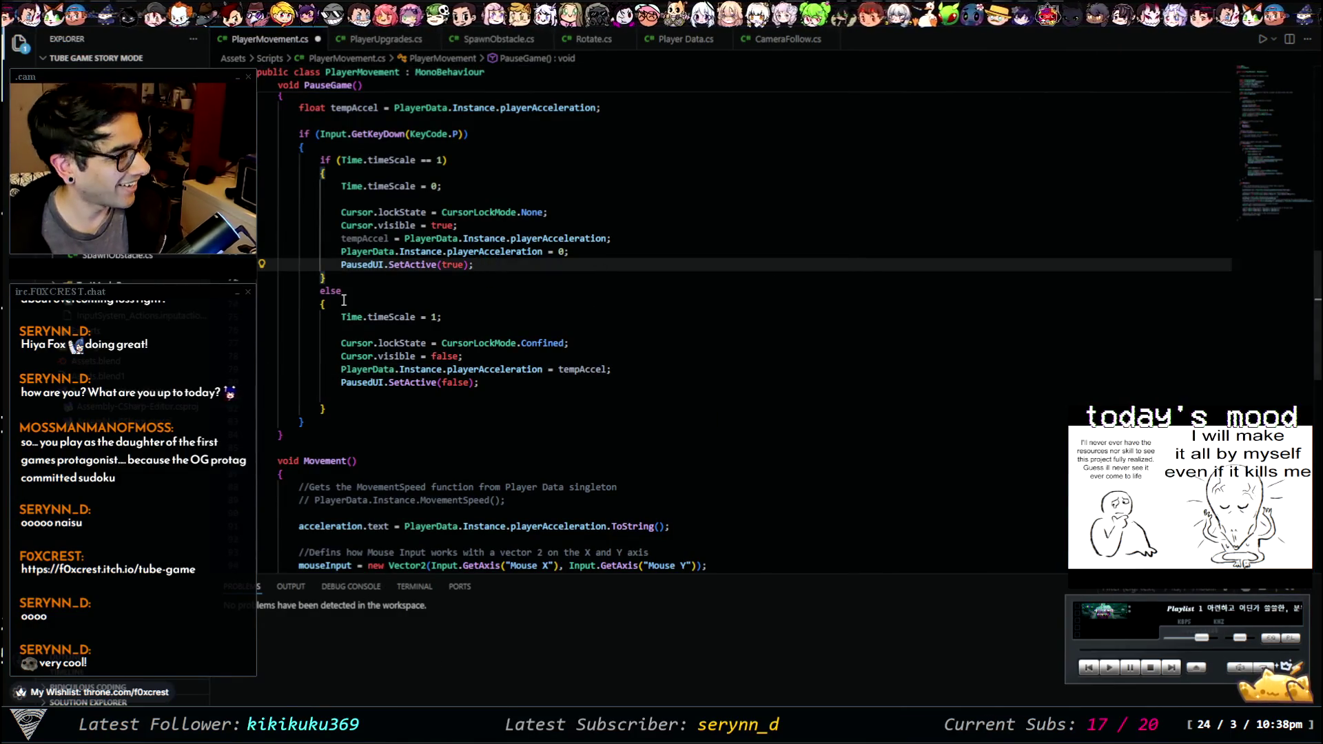
scroll(407, 310, up, 5)
click(510, 349)
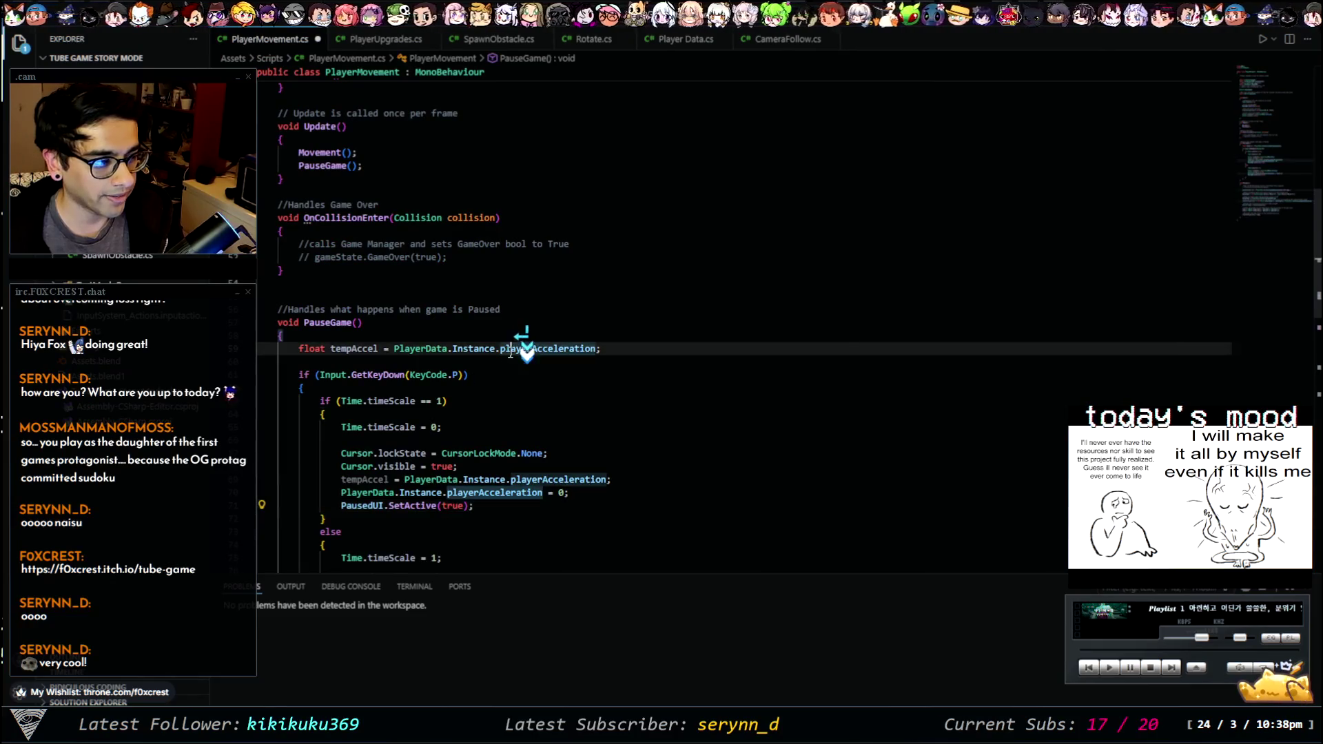
scroll(507, 344, down, 3)
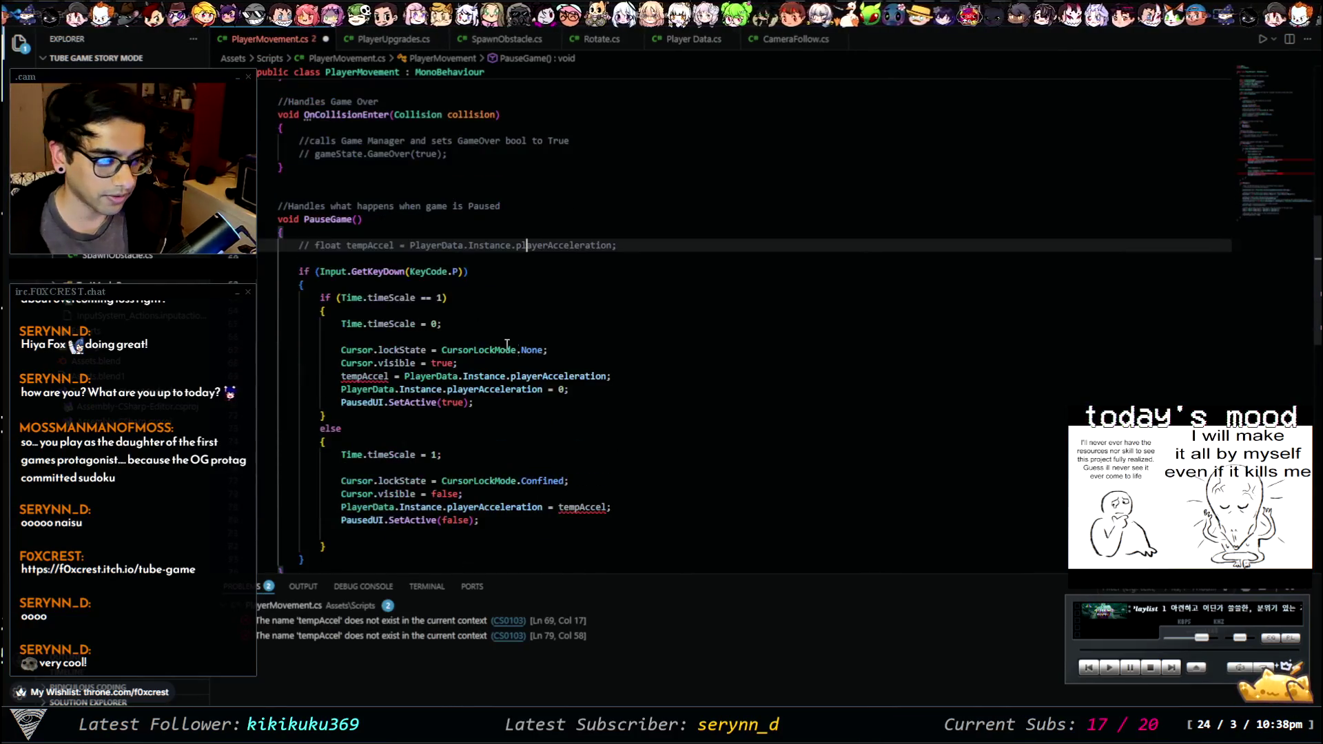
click(526, 375)
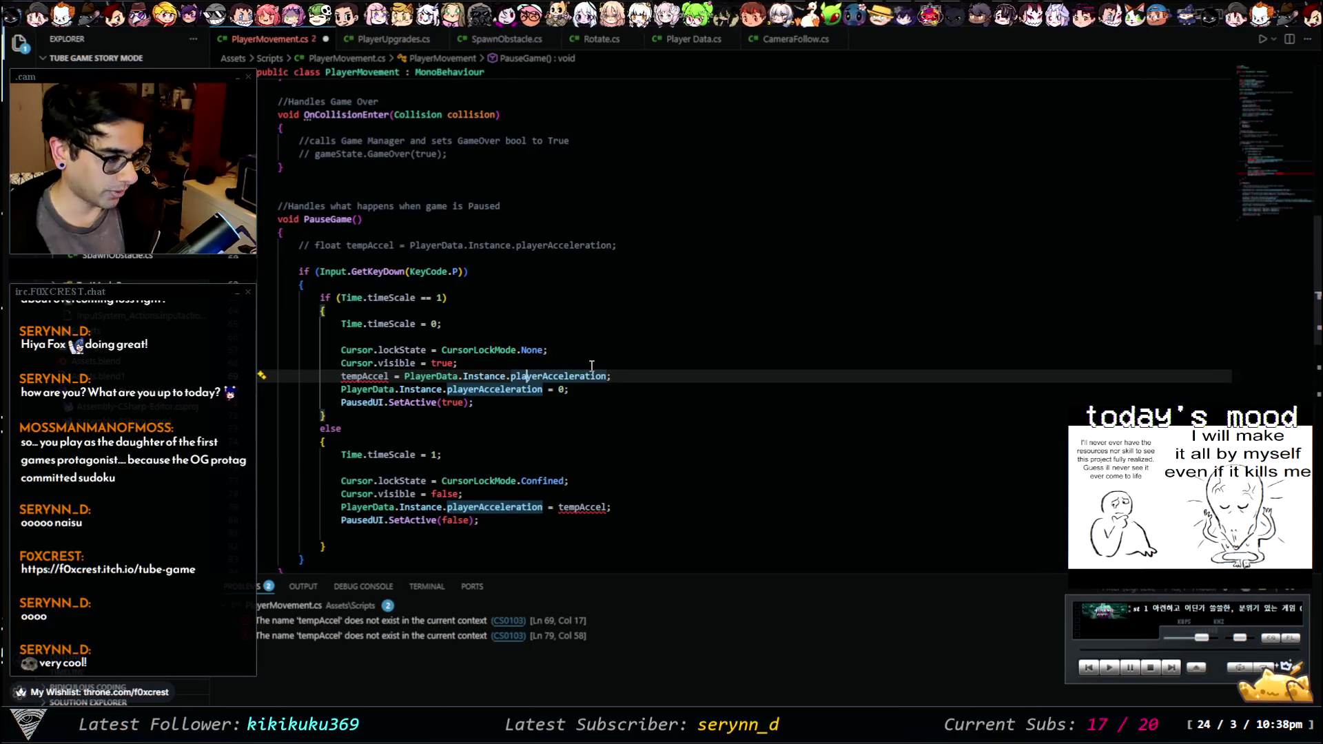
key(ctrl+slash)
click(574, 507)
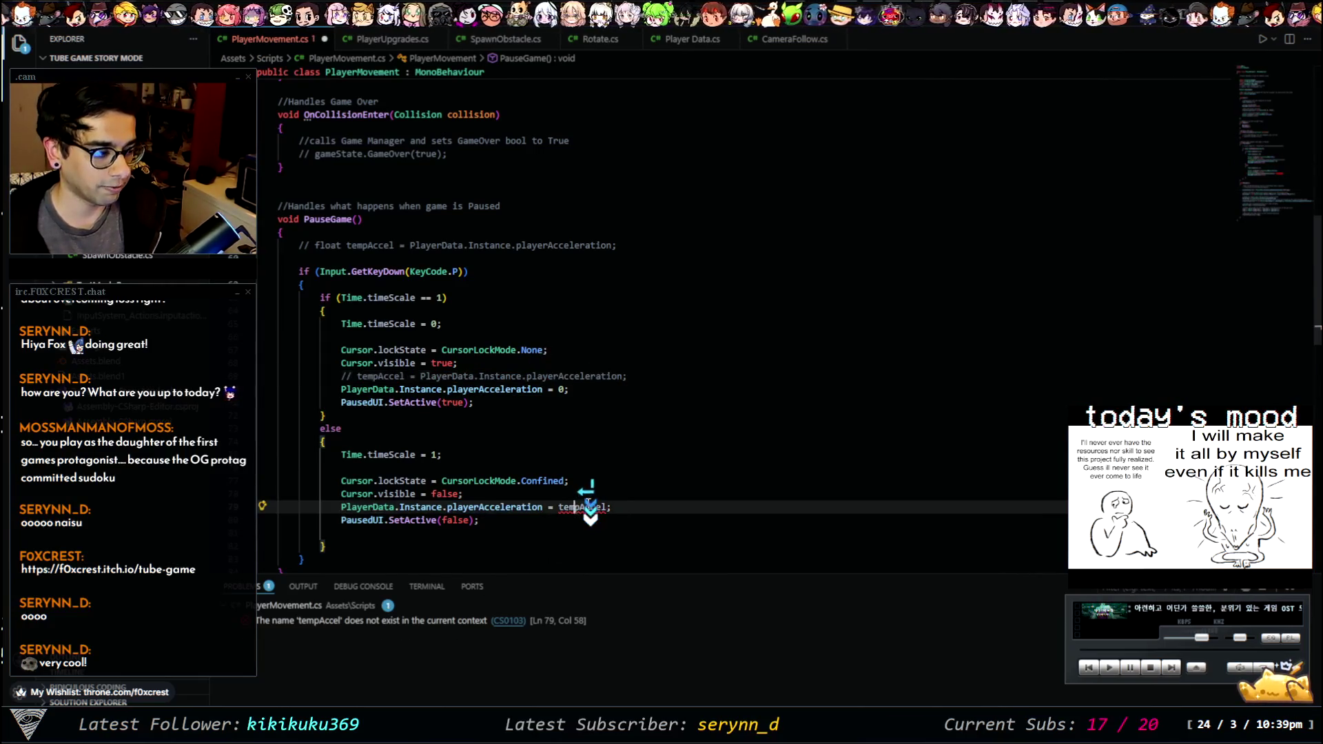
key(ctrl+slash)
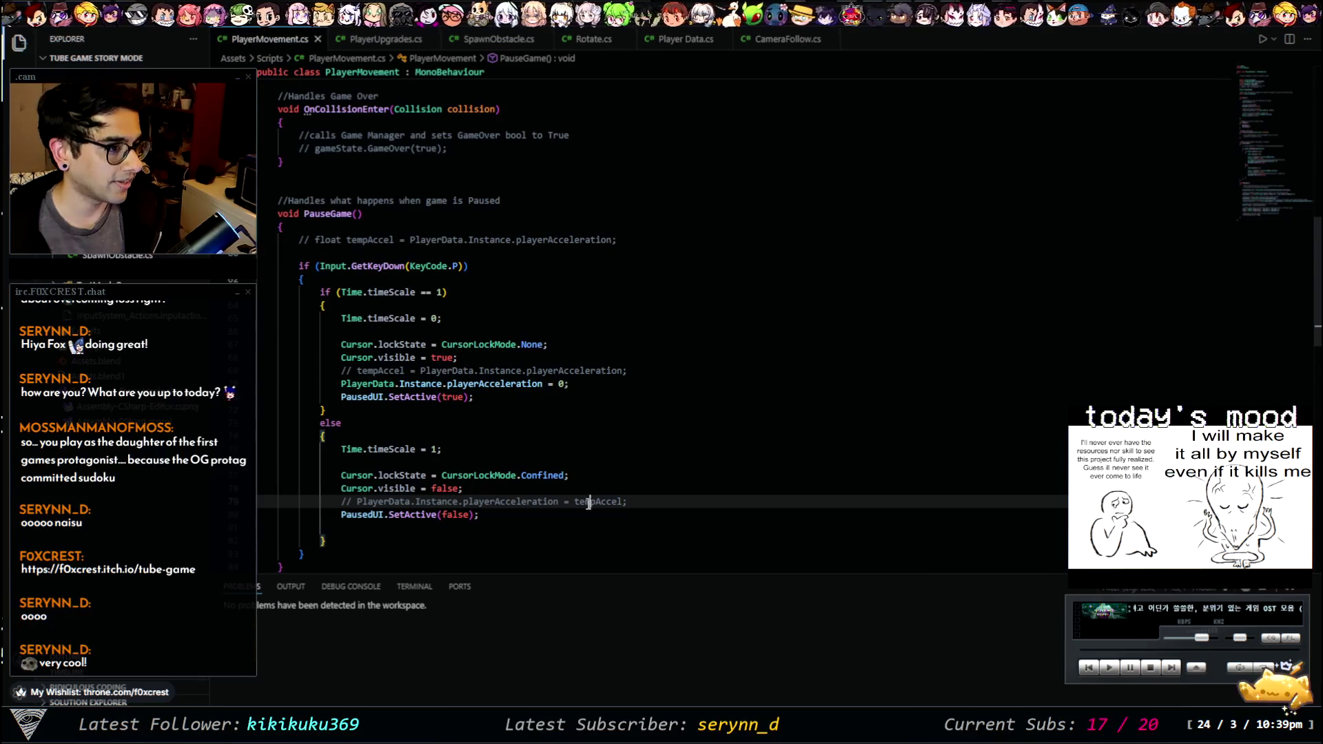
- Delete both commented tempAccel lines and the tempAccel declaration, then switch to Paint
drag(627, 502, 463, 489)
key(BackSpace)
click(502, 365)
key(ctrl+shift+k)
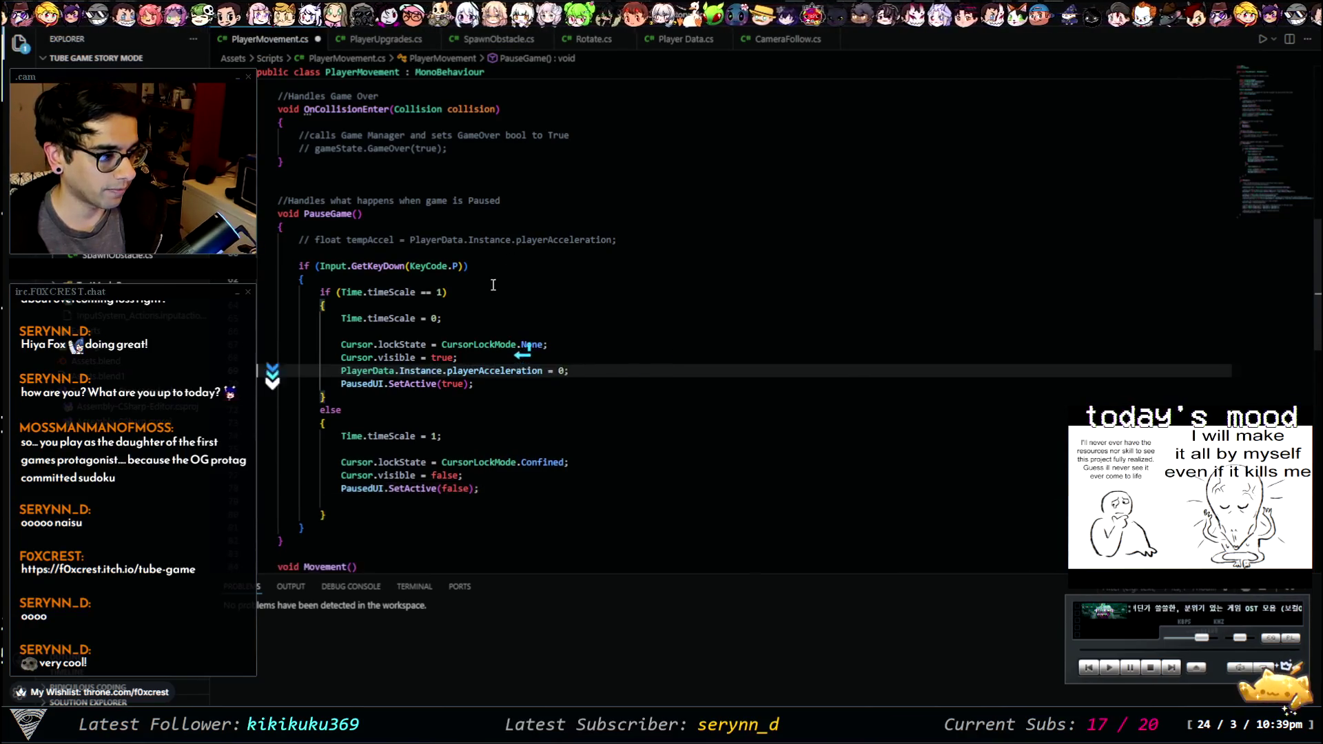
triple_click(540, 238)
key(BackSpace)
scroll(891, 254, up, 5)
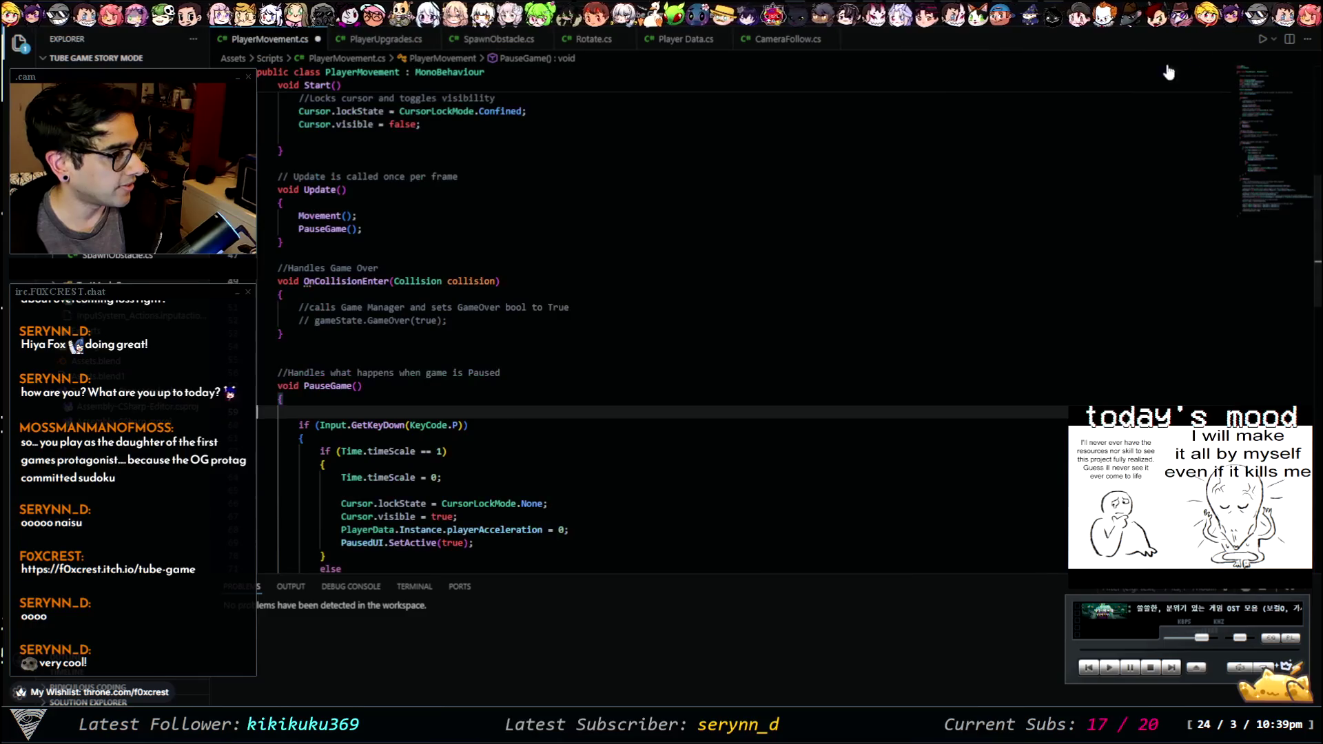
key(alt+Tab)
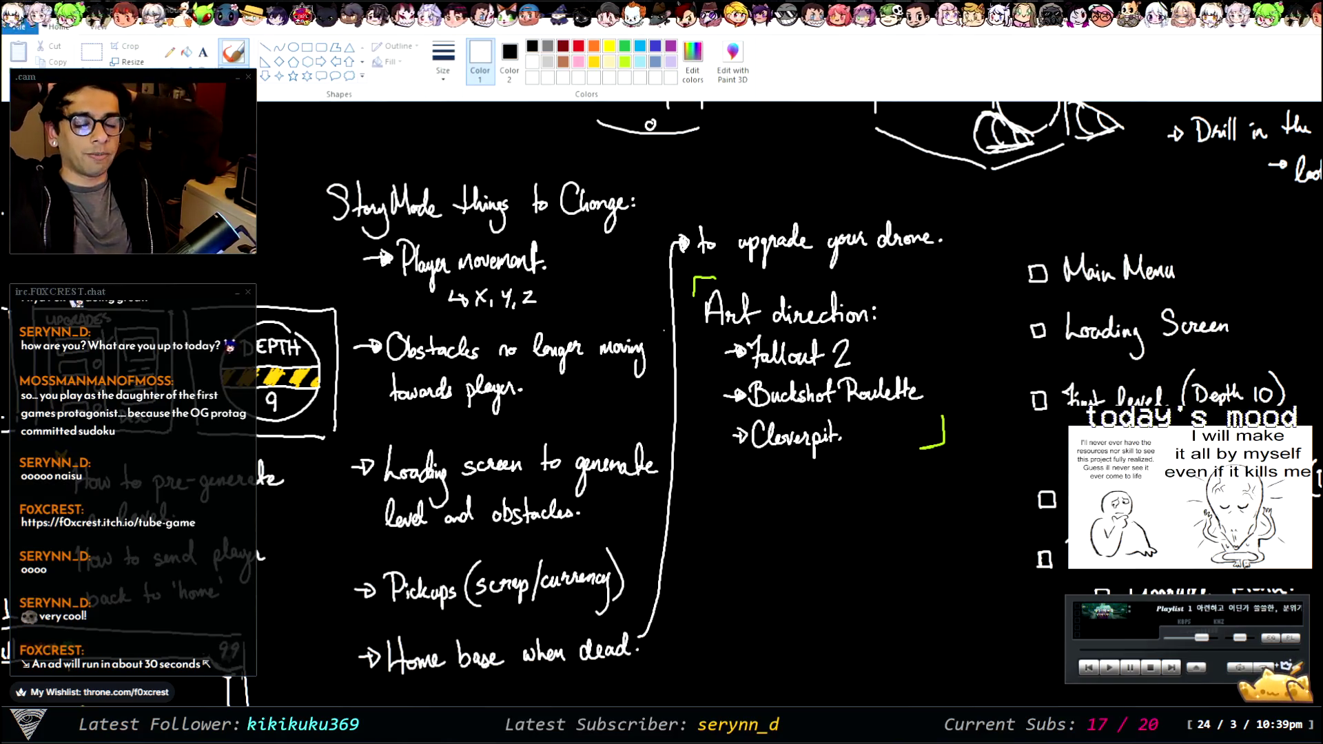
- Review the StoryMode things-to-change and art direction notes, then return to Unity
key(alt+Tab)
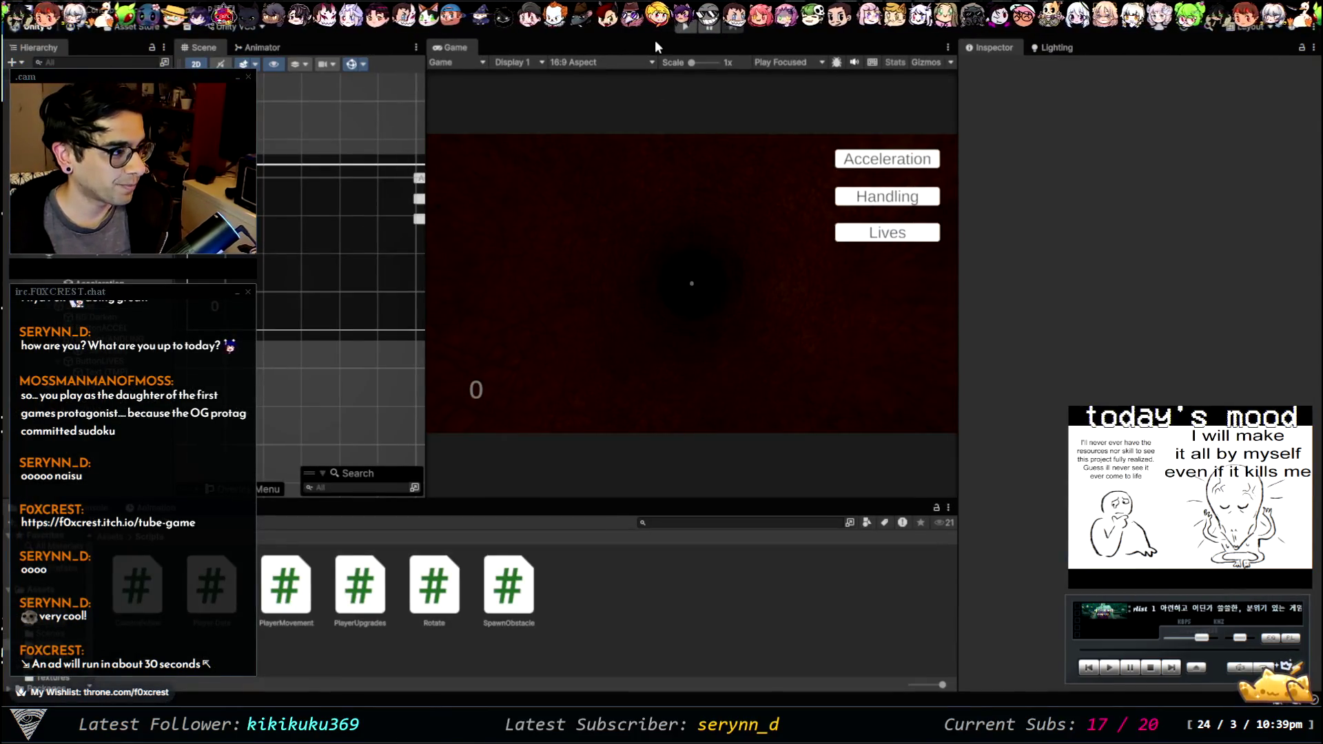
- Run the game in Play mode, stop and restart it, then return to PlayerMovement.cs
click(685, 25)
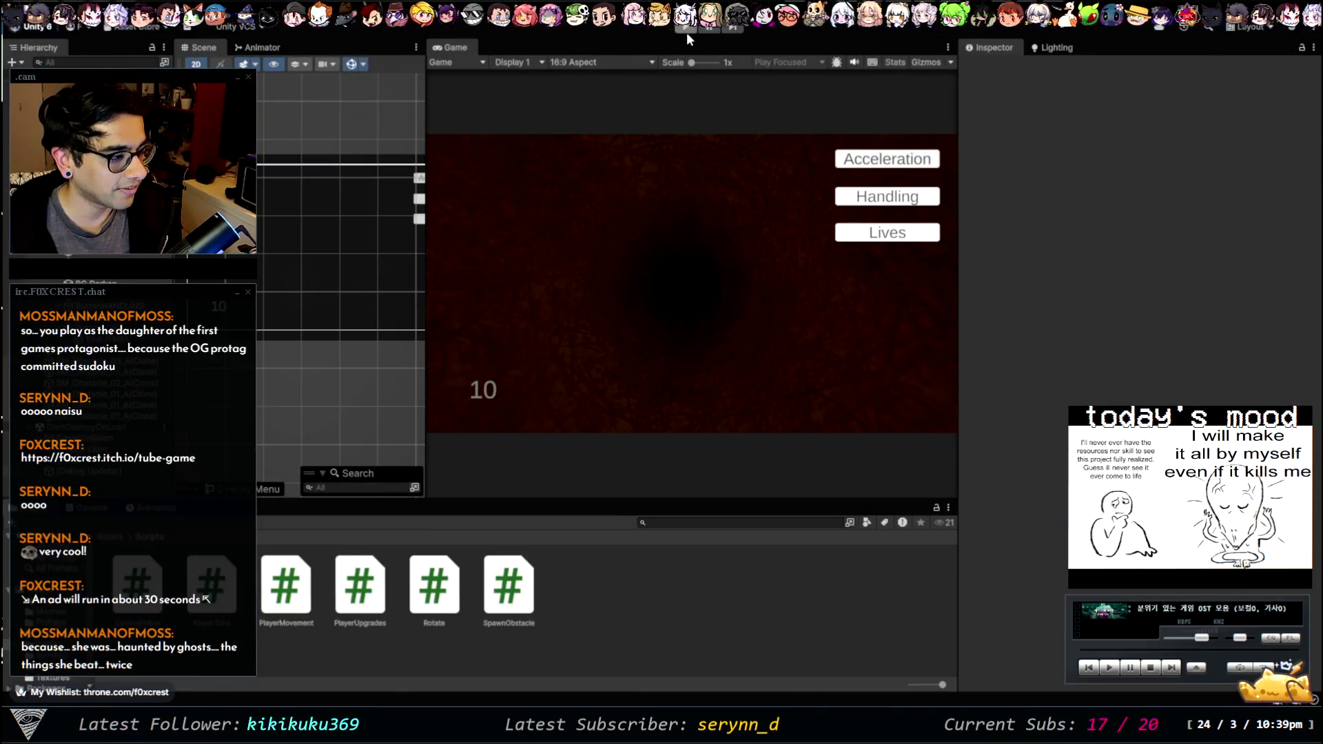
click(686, 31)
click(686, 31)
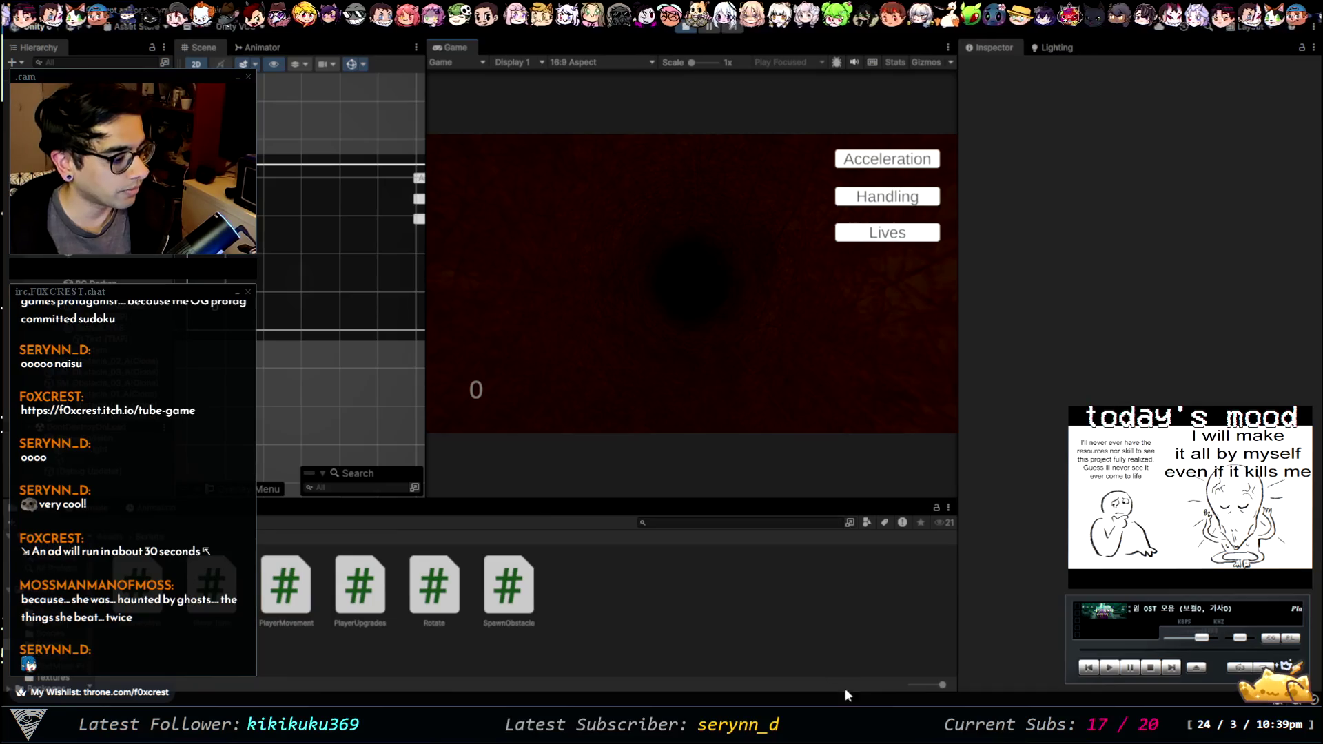
key(alt+Tab)
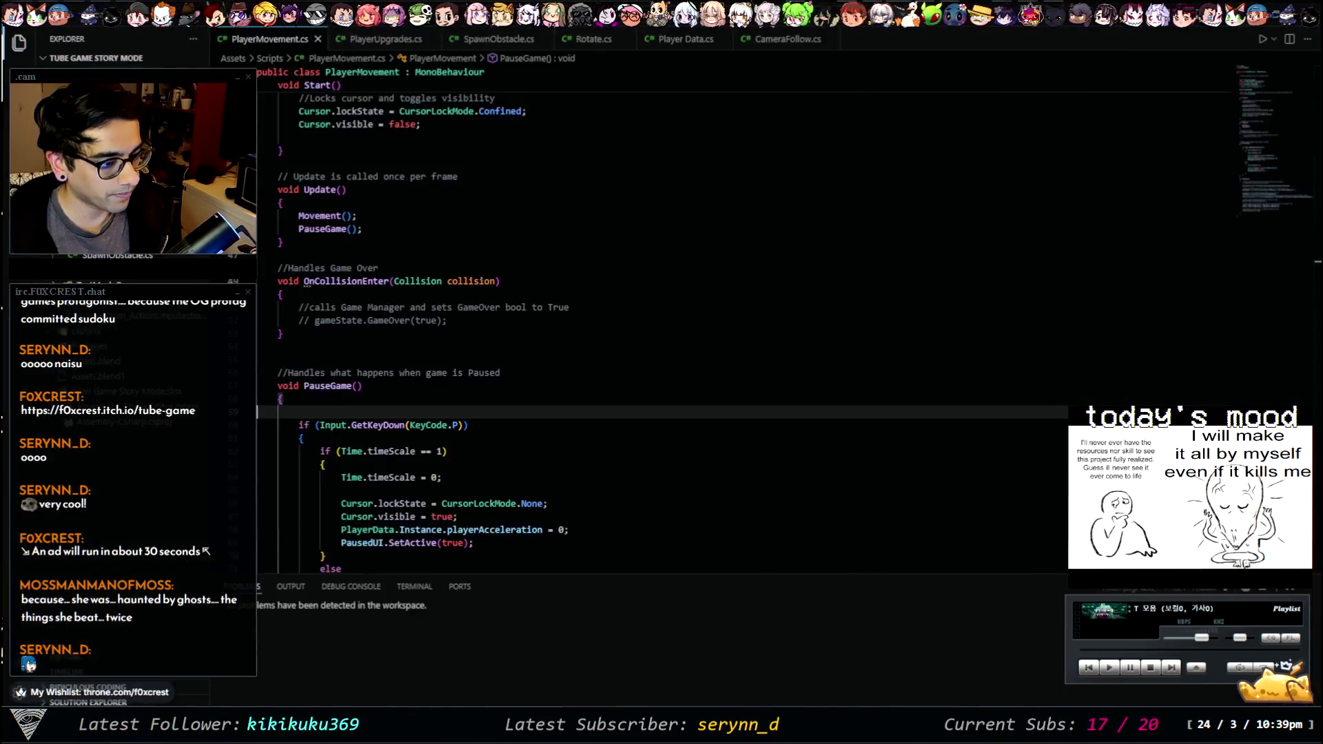
- Delete 'PlayerData.Instance.playerAcceleration = 0;' from PauseGame's pause branch and go back to Unity
scroll(456, 335, up, 5)
scroll(455, 336, up, 5)
scroll(454, 341, down, 10)
scroll(453, 343, down, 3)
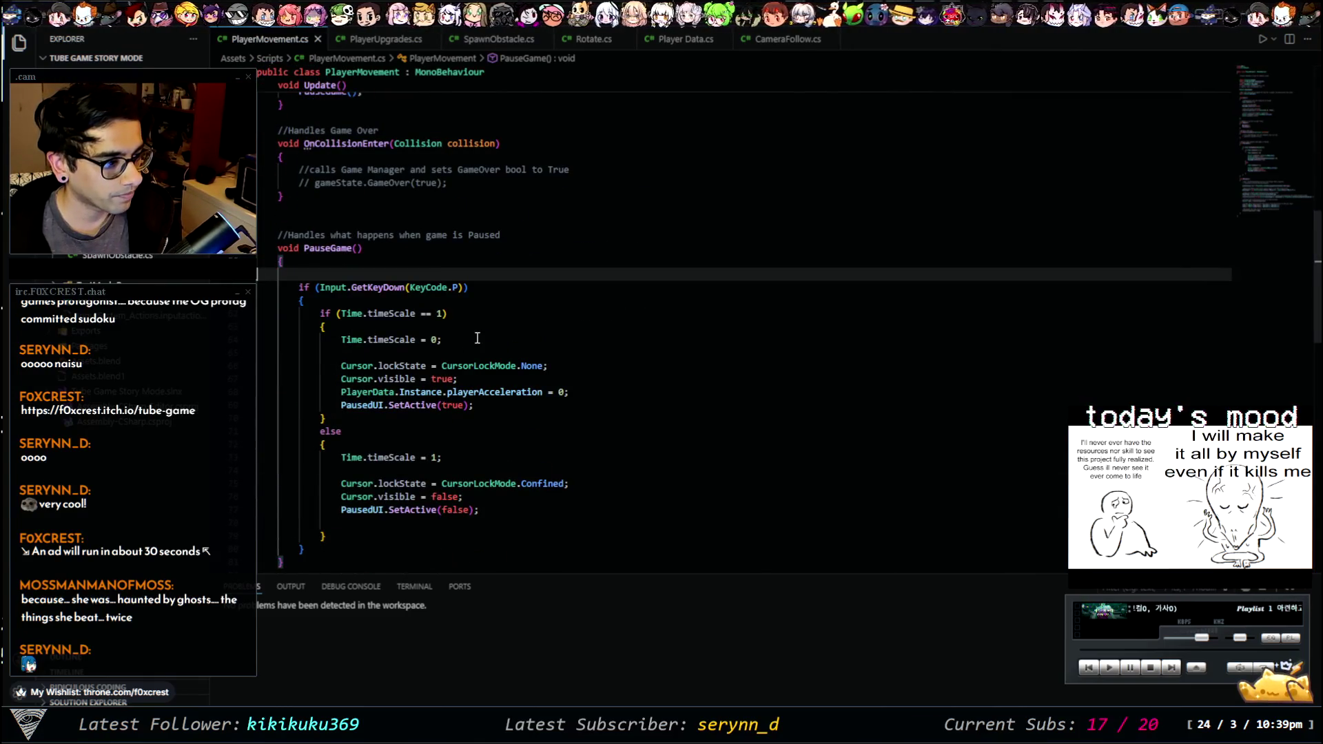
click(436, 392)
triple_click(451, 391)
key(BackSpace)
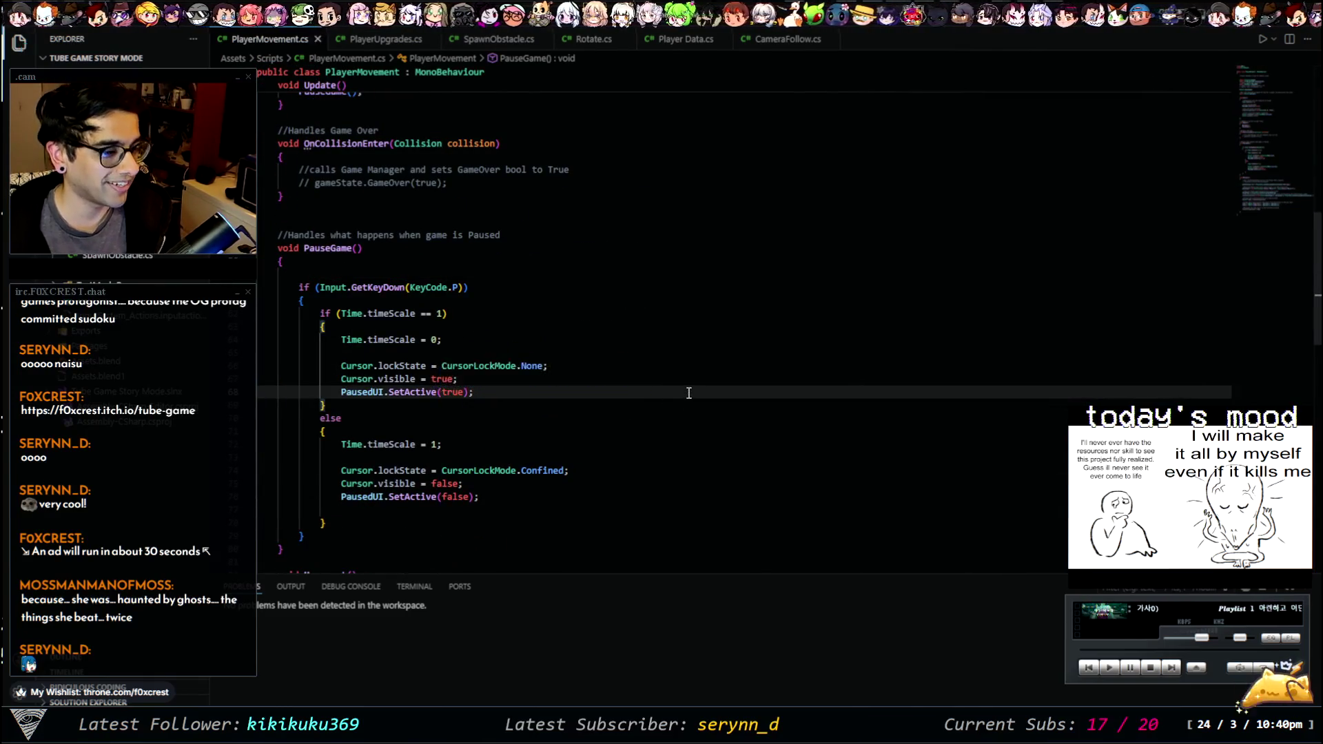
key(alt+Tab)
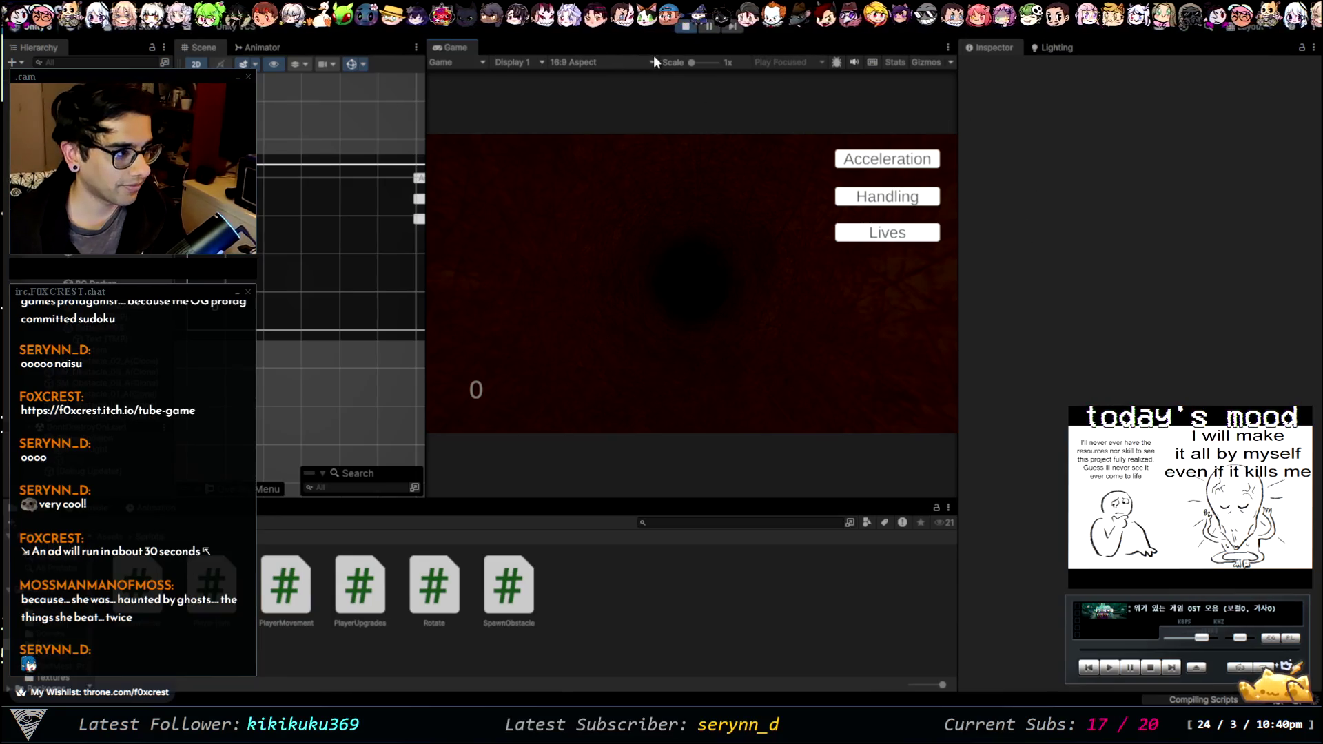
- Restart Play mode and buy repeated Acceleration upgrades until Acceleration reads 75
click(684, 32)
click(684, 32)
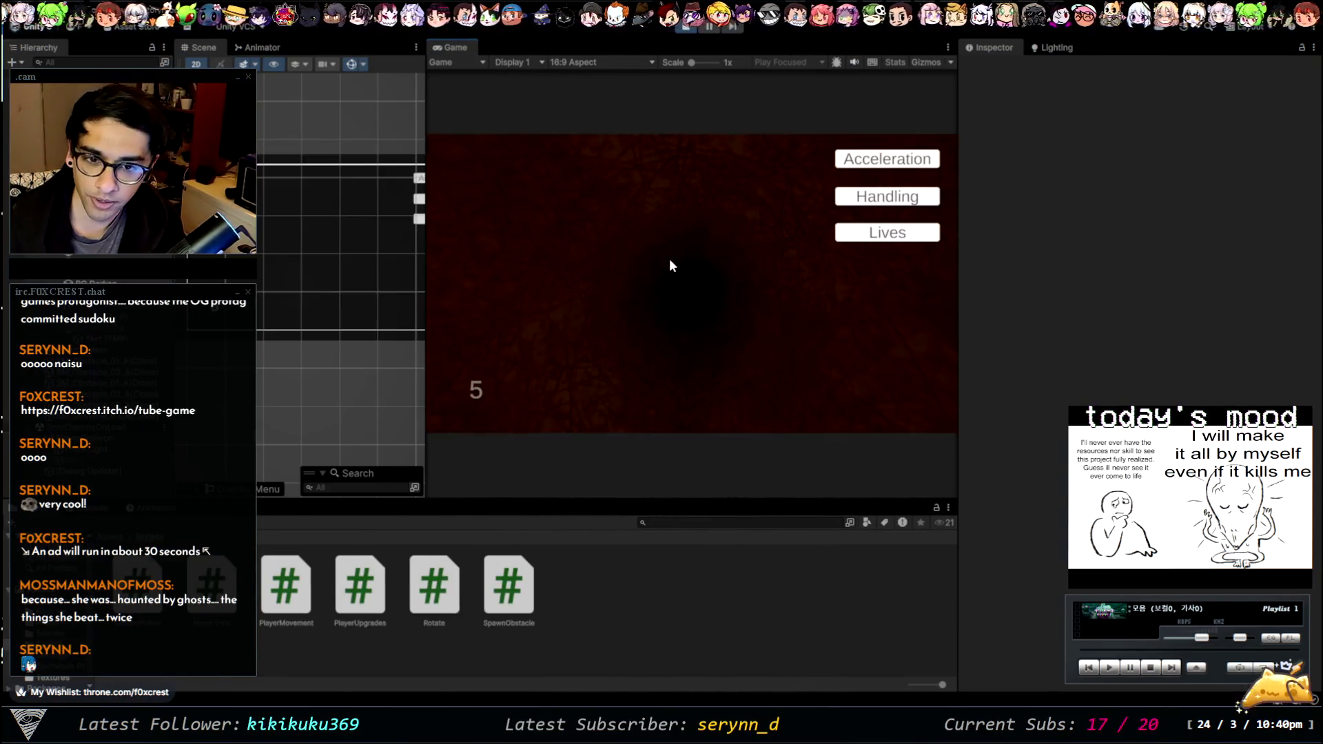
click(911, 164)
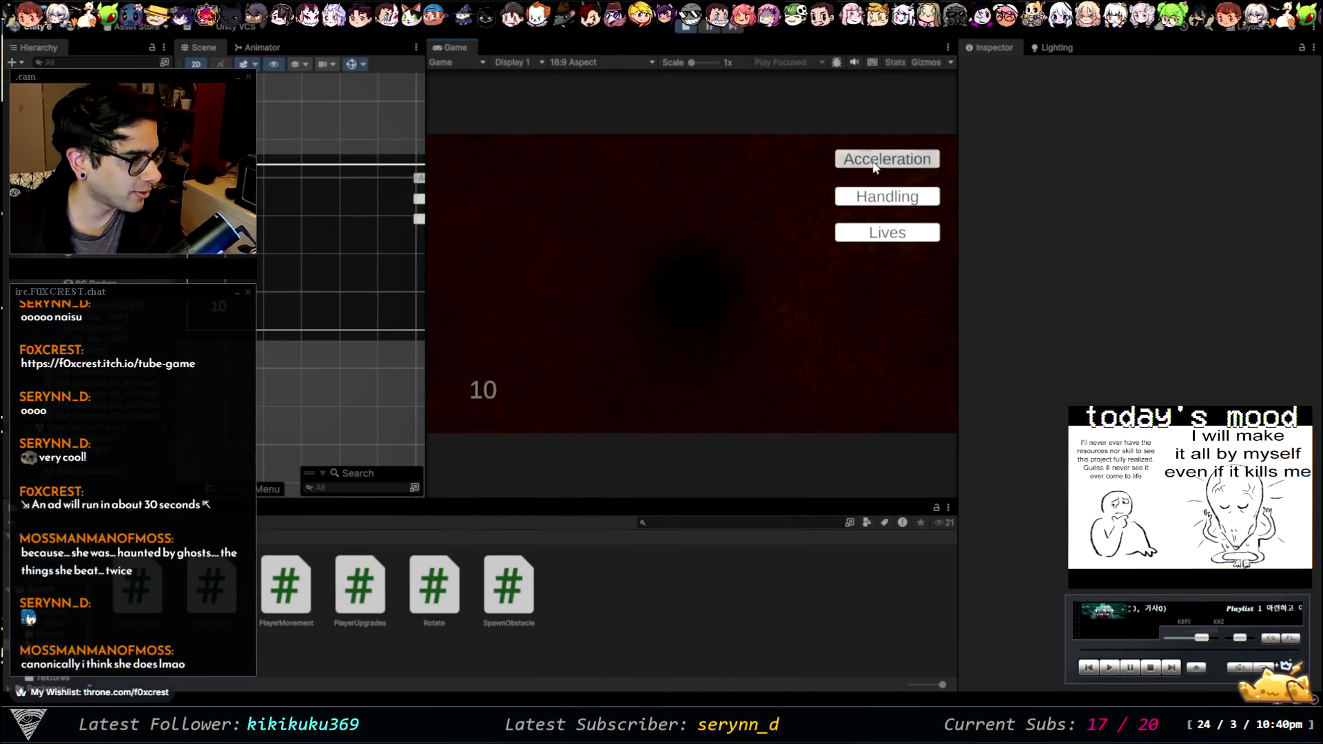
click(873, 163)
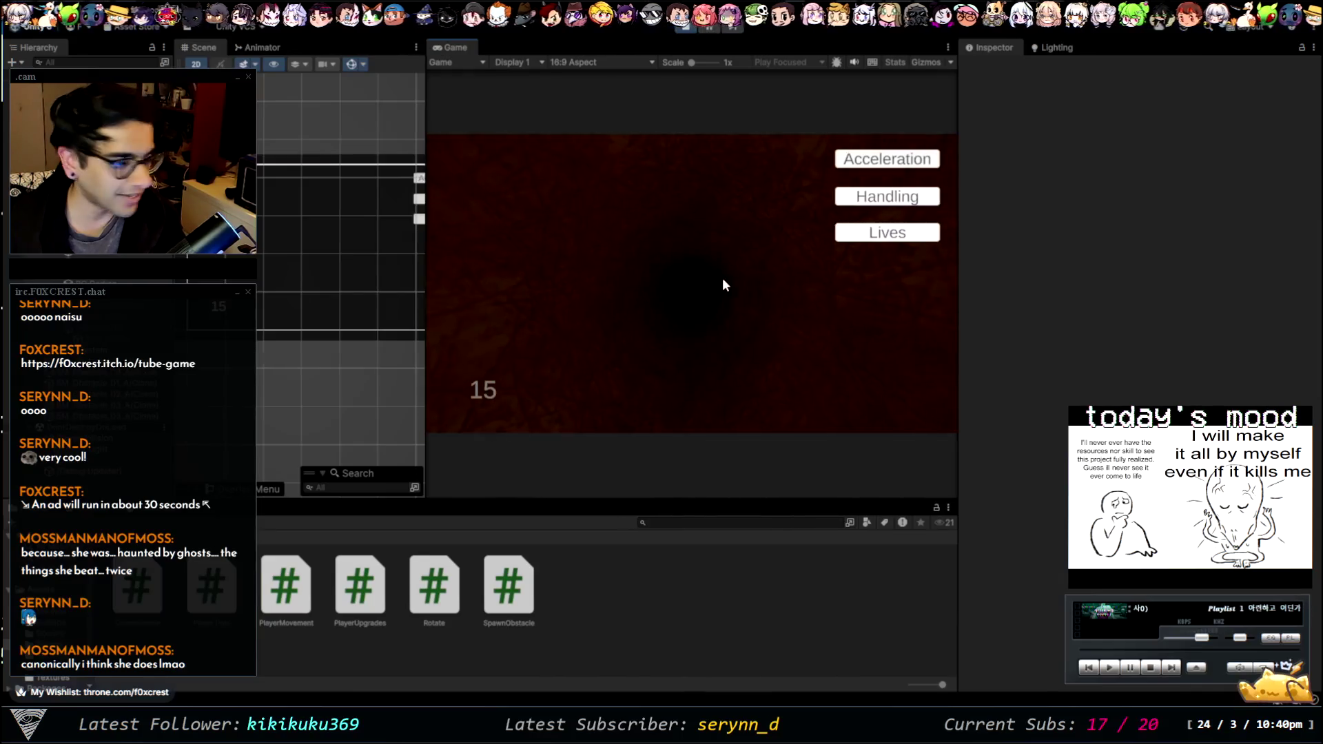
click(886, 163)
click(886, 163)
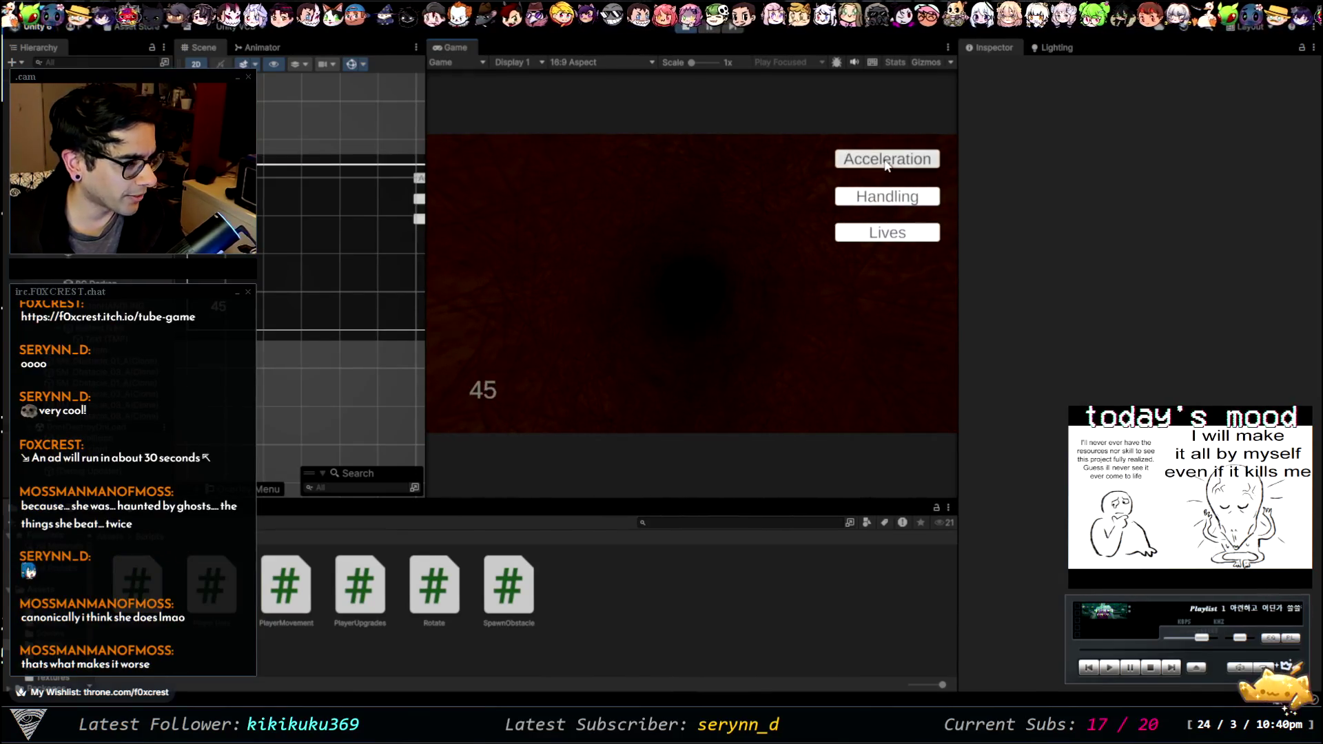
click(886, 163)
click(887, 163)
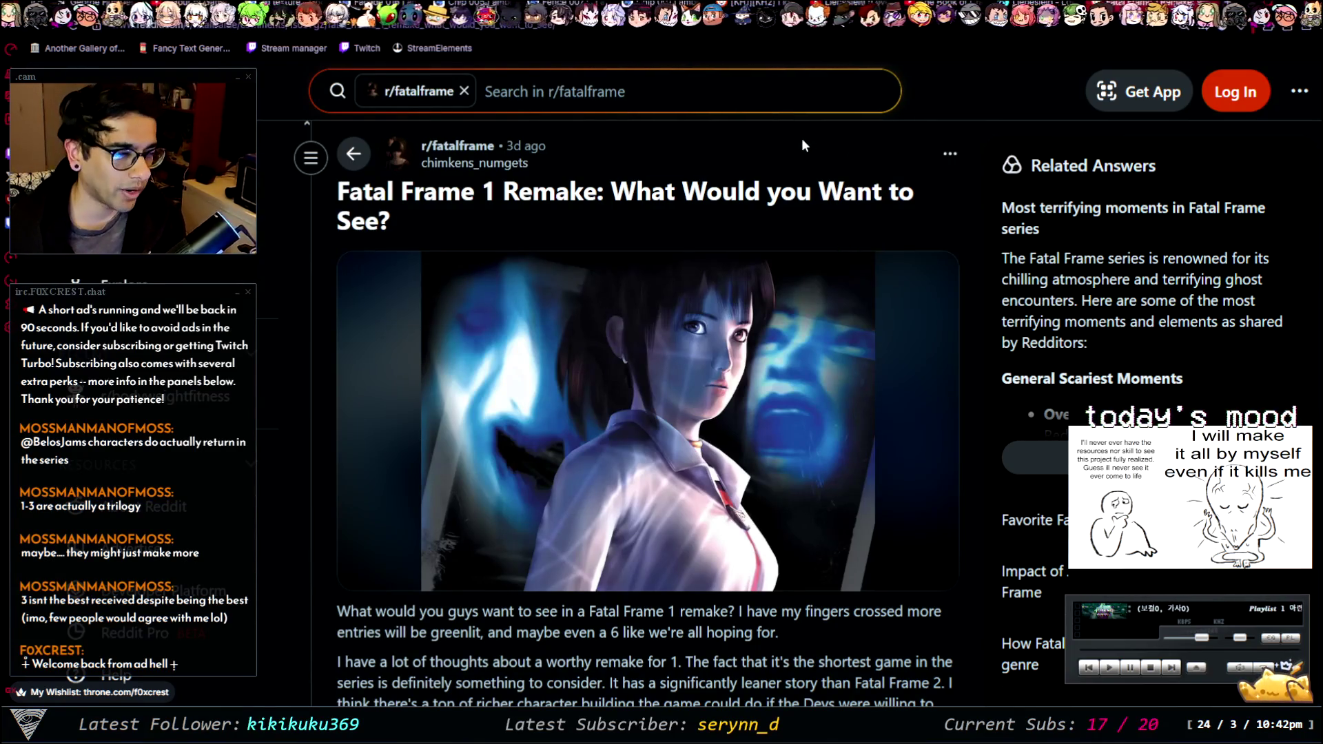
- Read the r/fatalframe post on a Fatal Frame 1 remake and its comments, then go to the MuseScore tab
scroll(840, 234, down, 10)
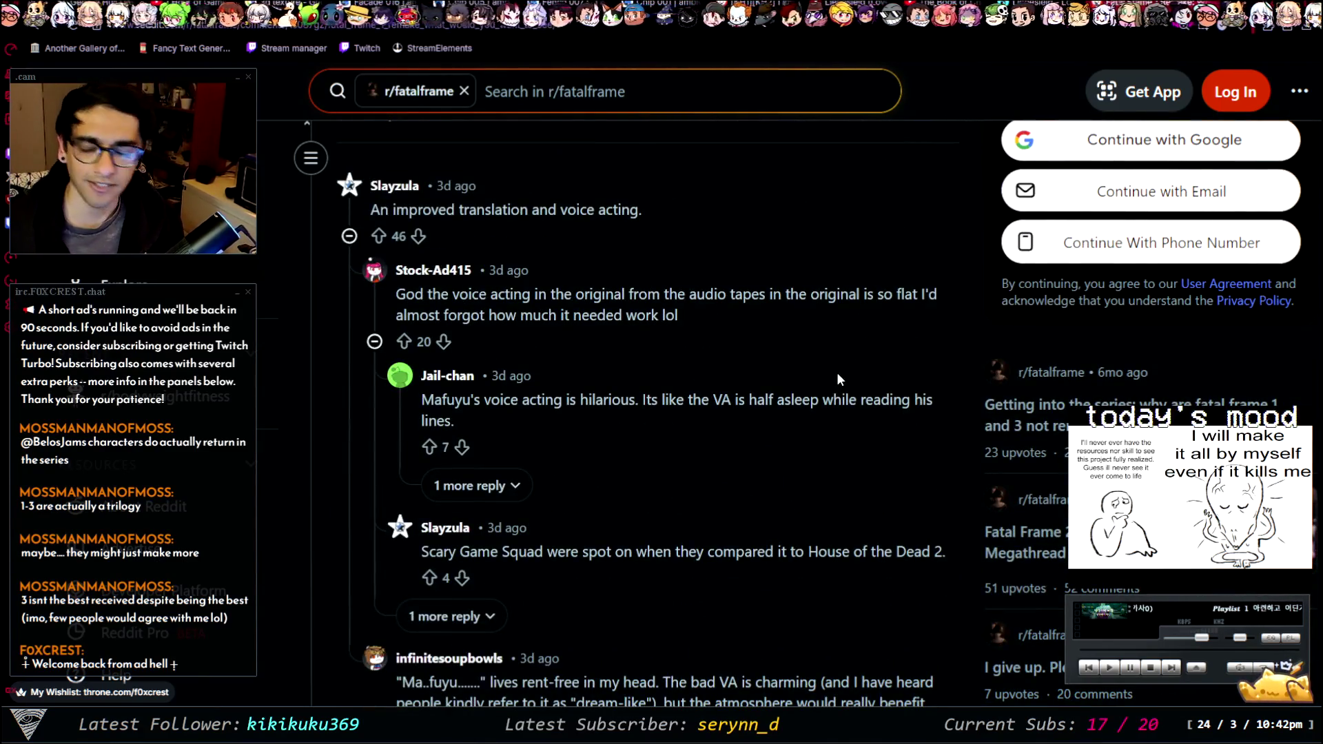
scroll(770, 451, down, 5)
scroll(758, 404, up, 15)
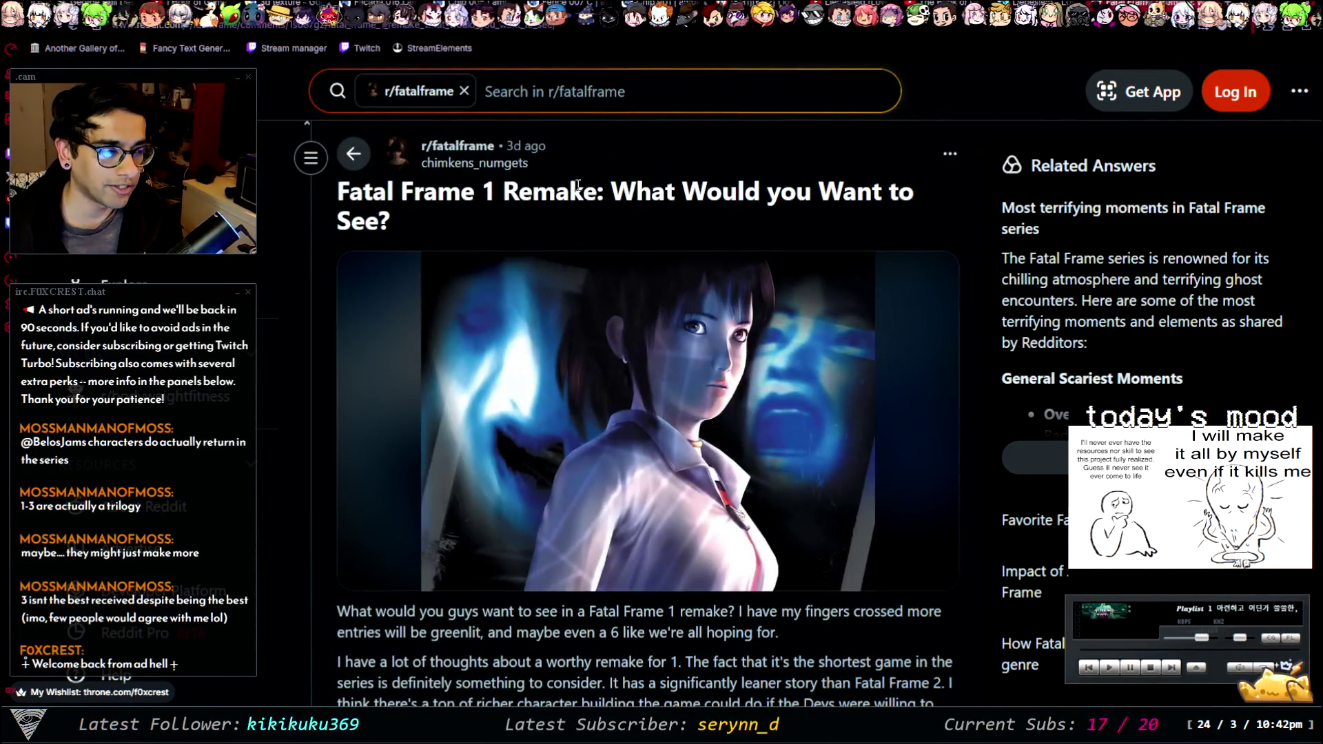
scroll(618, 271, down, 7)
scroll(687, 274, up, 1)
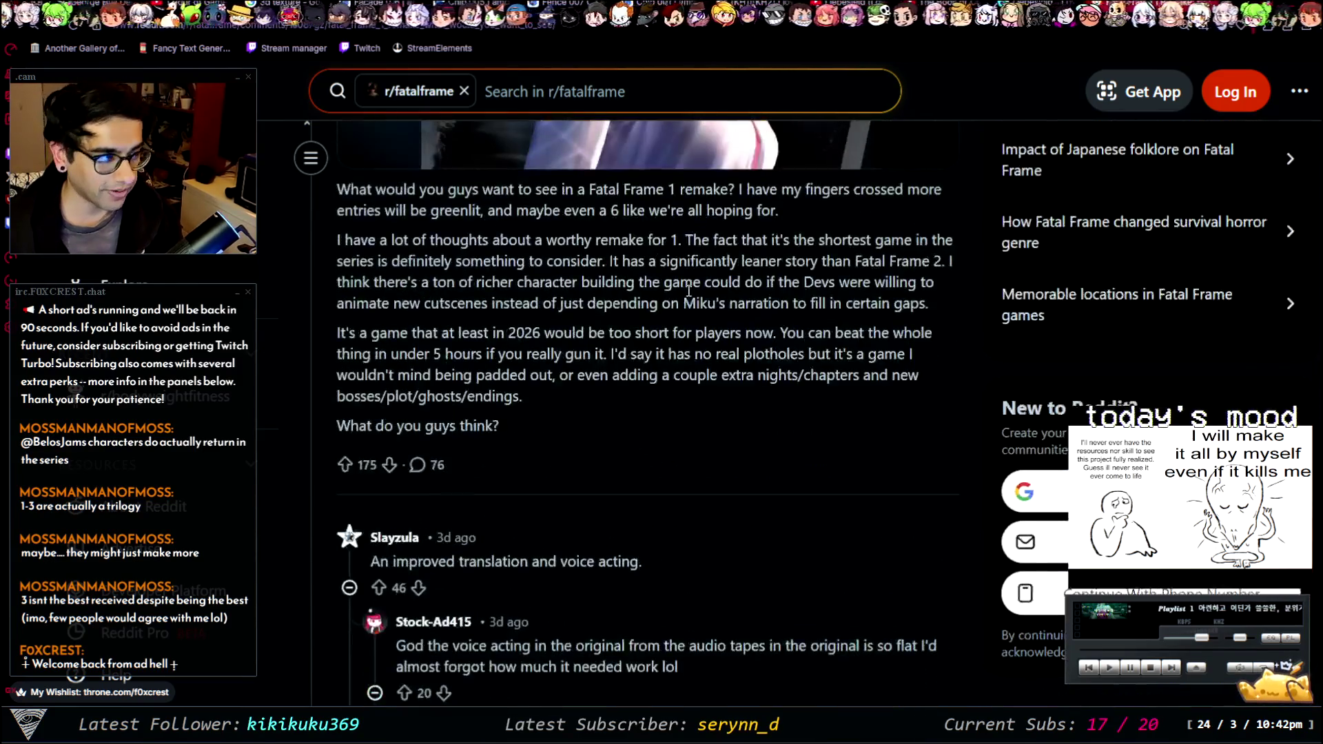
scroll(587, 438, up, 6)
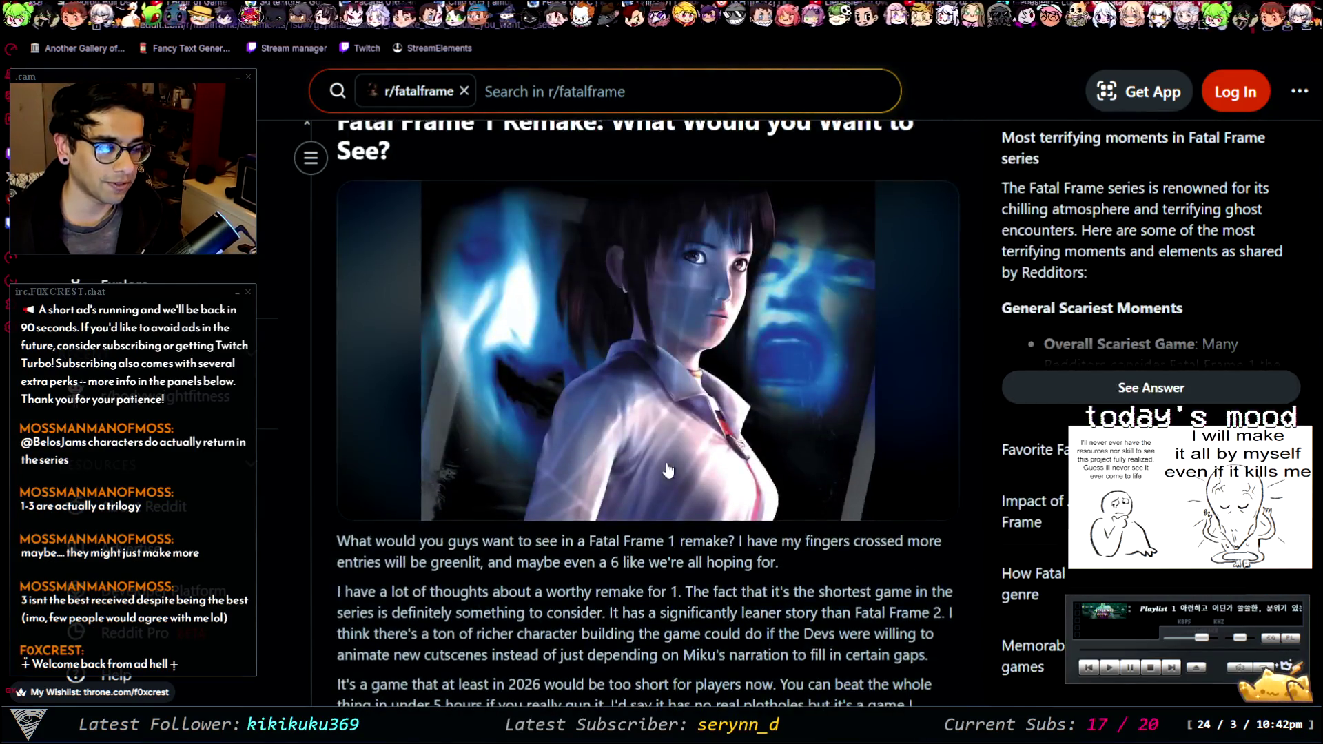
scroll(764, 441, up, 1)
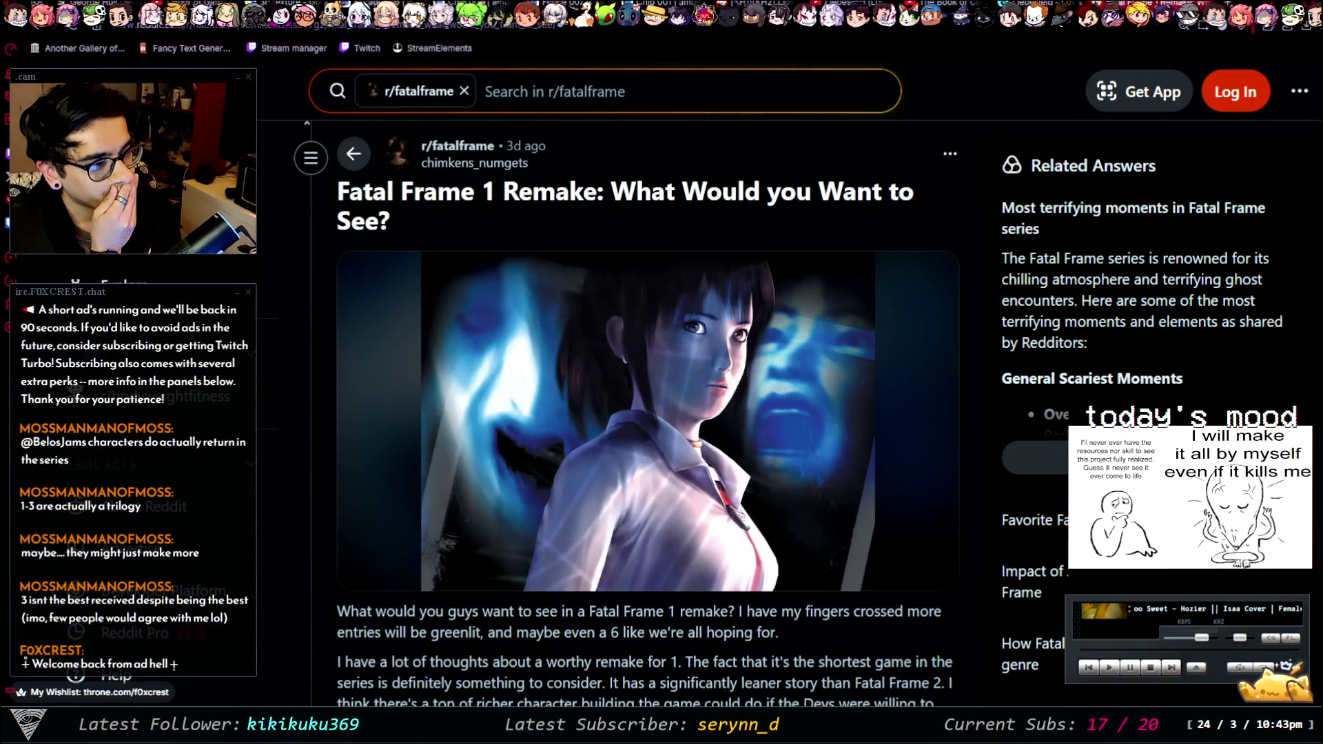
scroll(639, 283, down, 5)
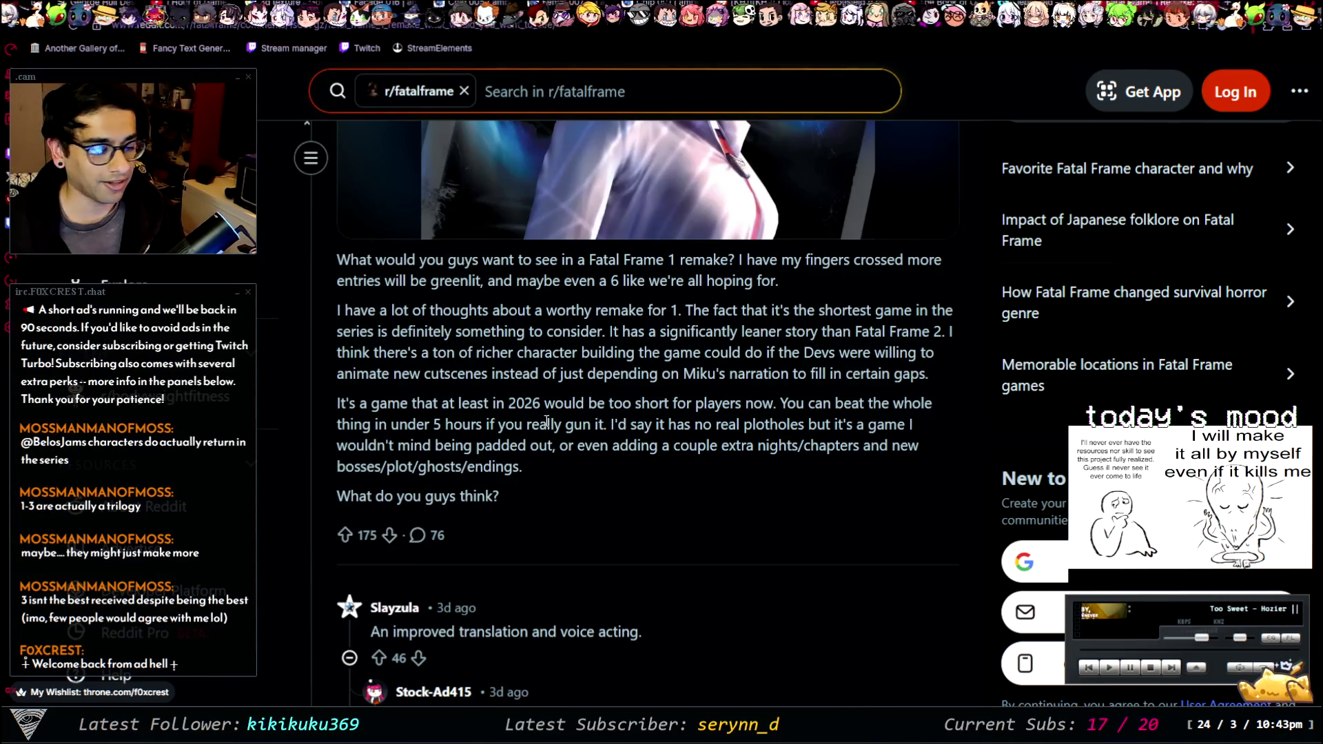
scroll(632, 451, up, 5)
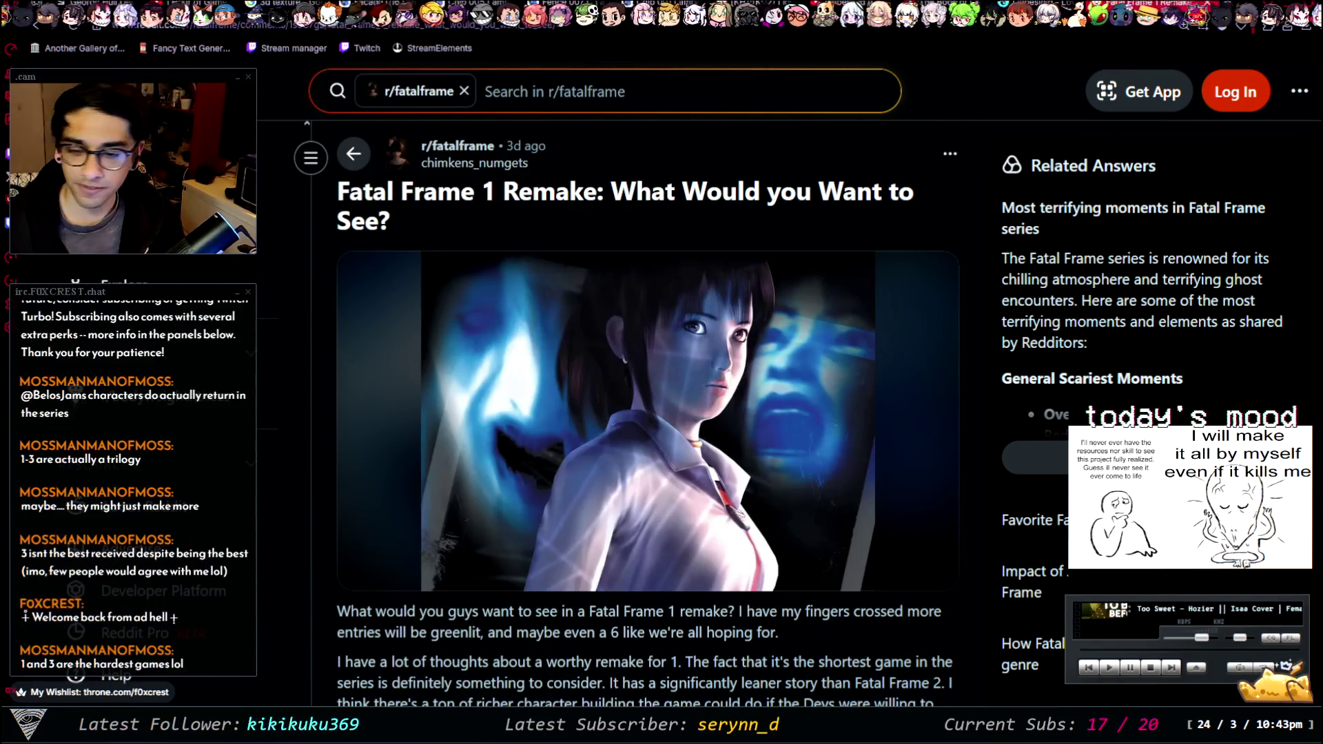
key(ctrl+Tab)
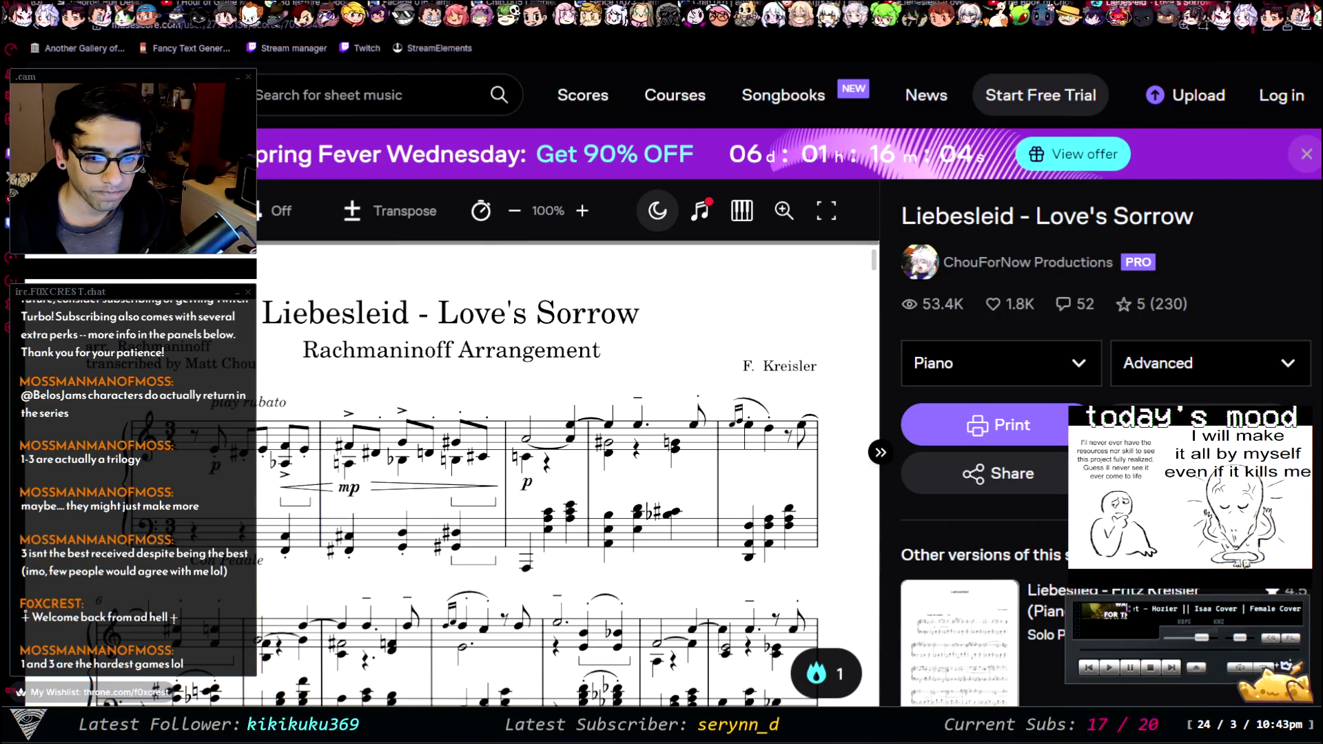
- Scroll page by page through the Liebesleid - Love's Sorrow piano score
scroll(411, 523, down, 5)
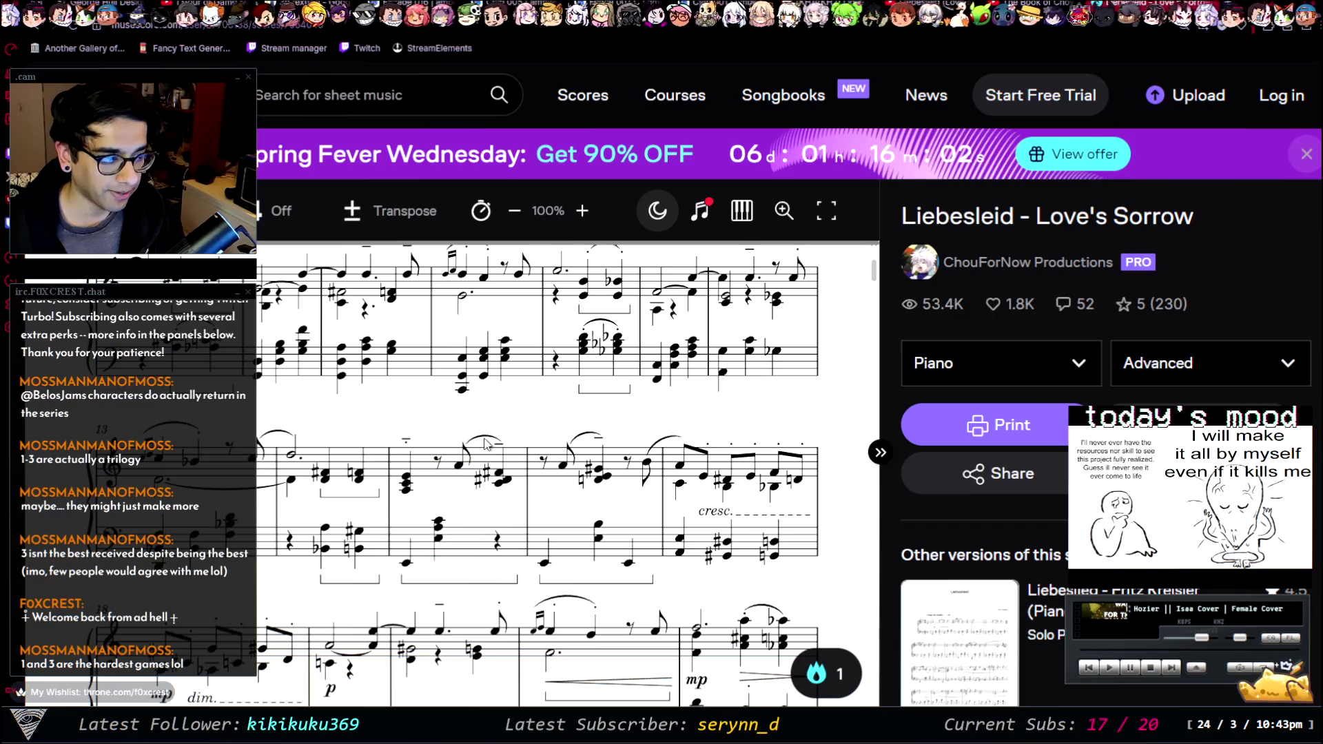
scroll(446, 430, down, 10)
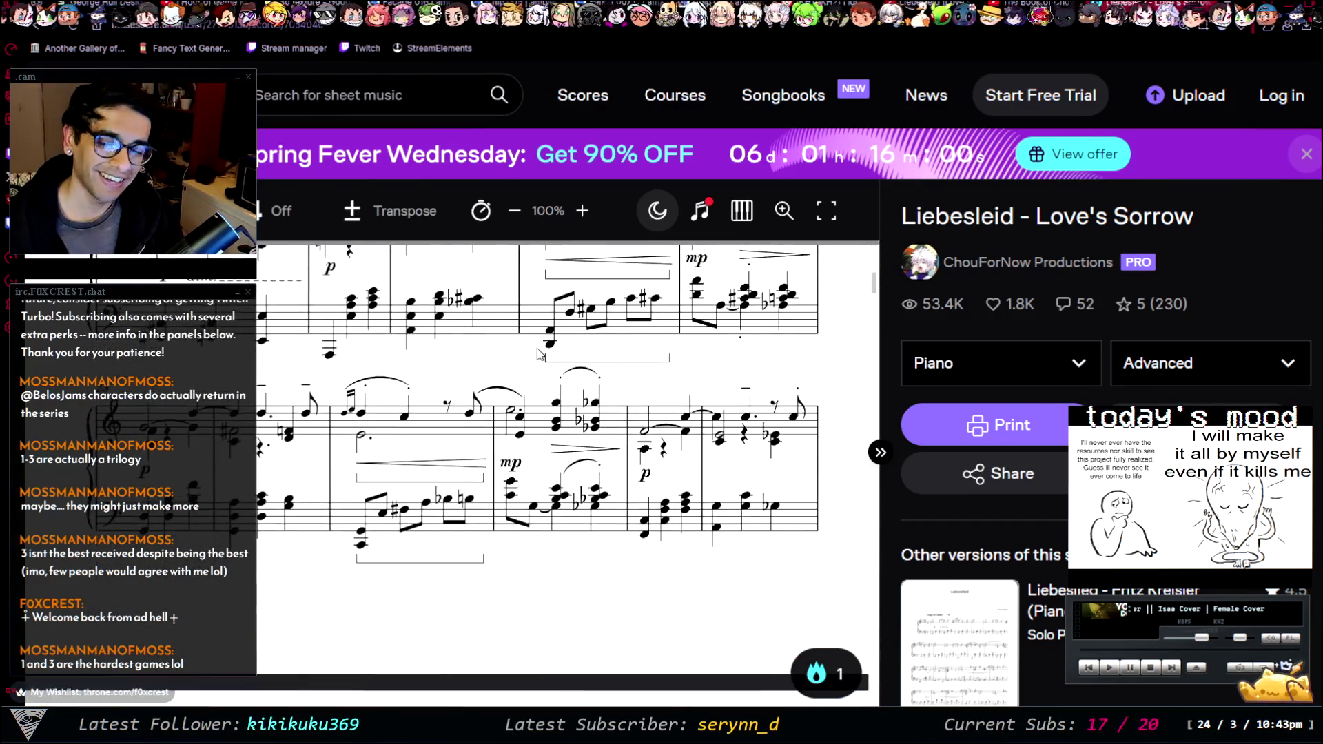
scroll(477, 341, down, 6)
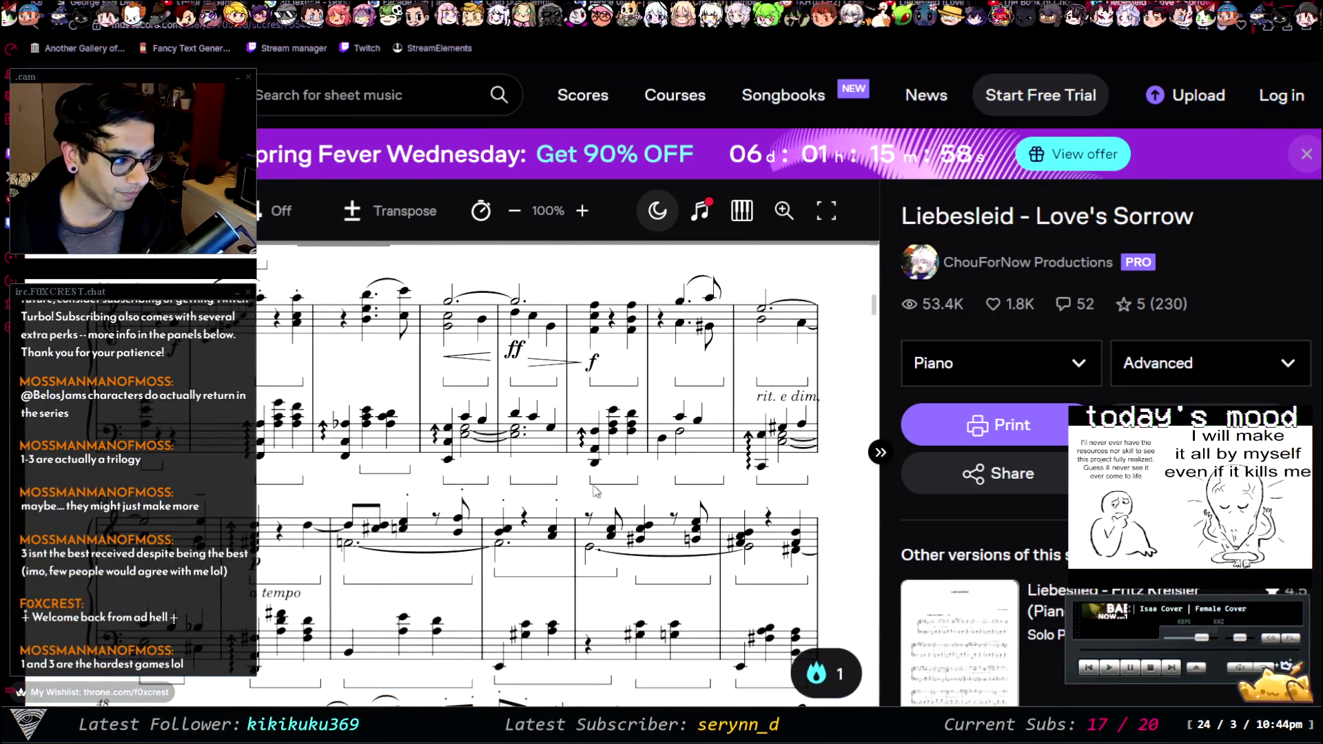
scroll(612, 457, down, 15)
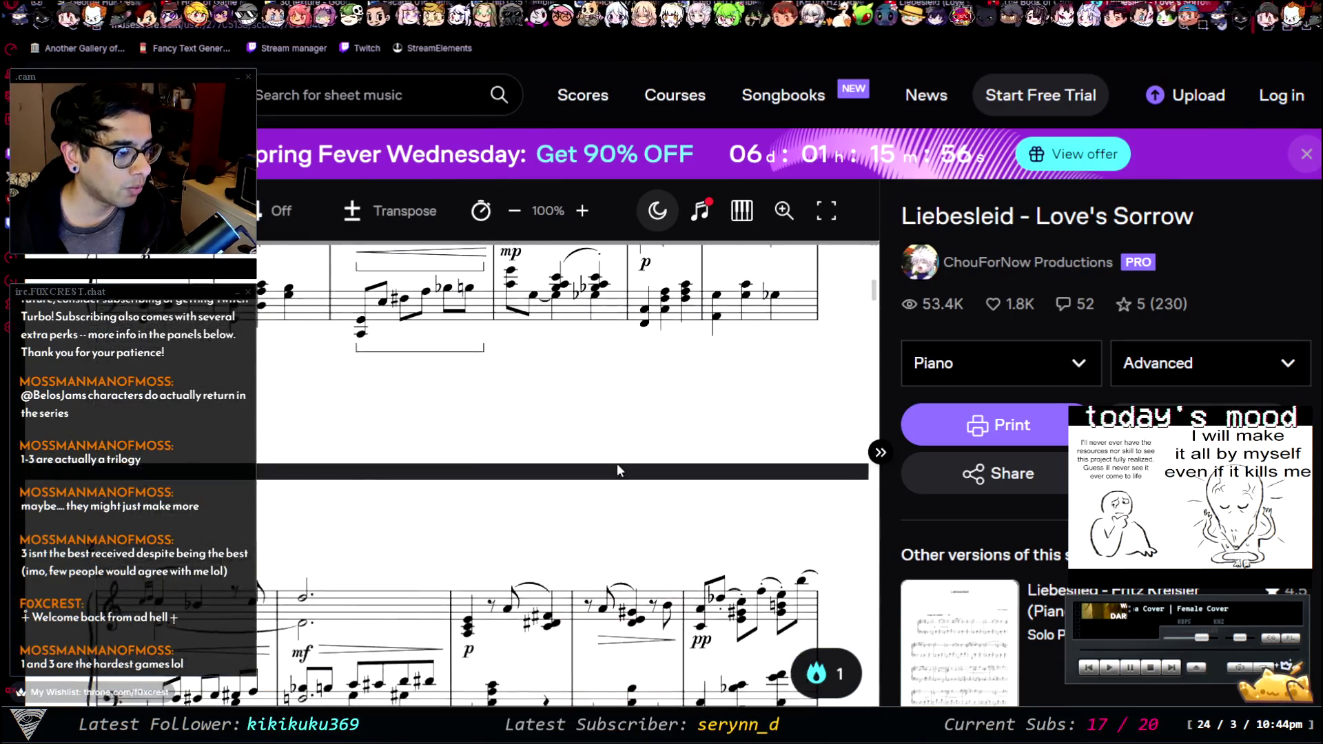
scroll(617, 472, down, 5)
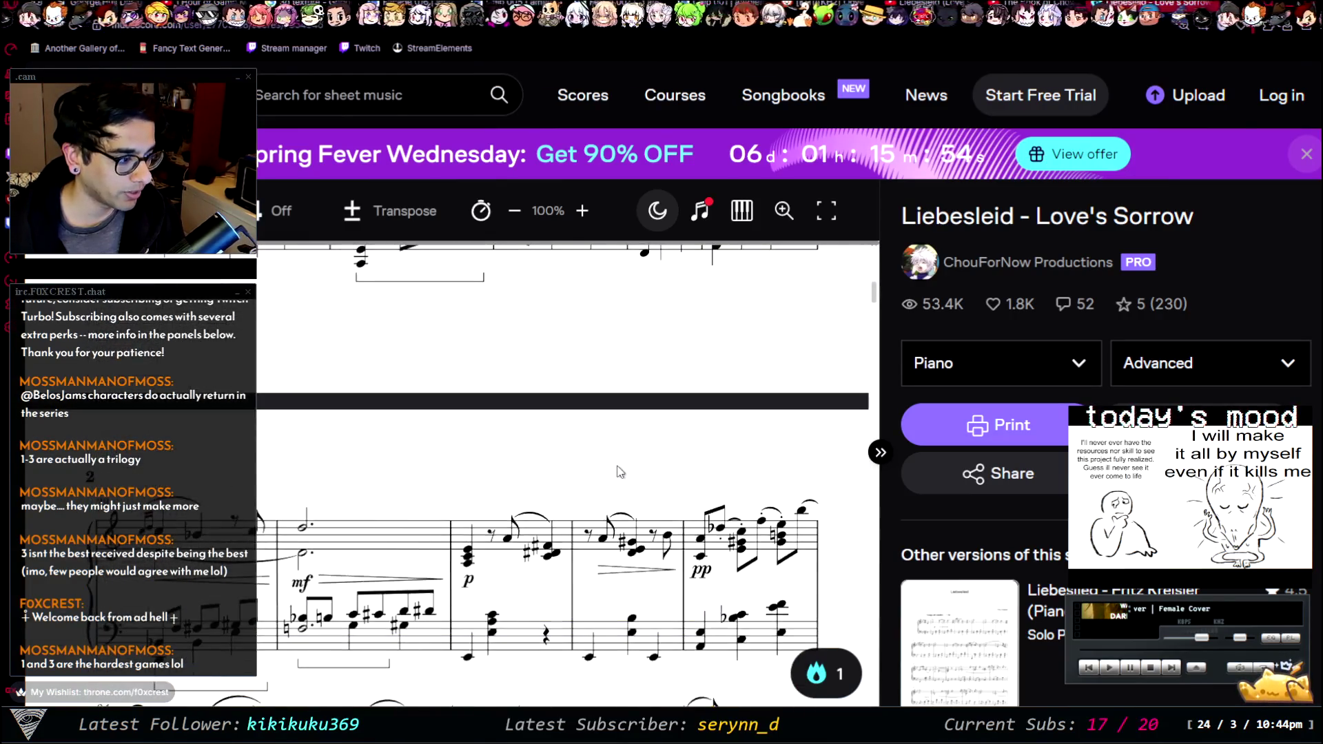
scroll(620, 472, down, 3)
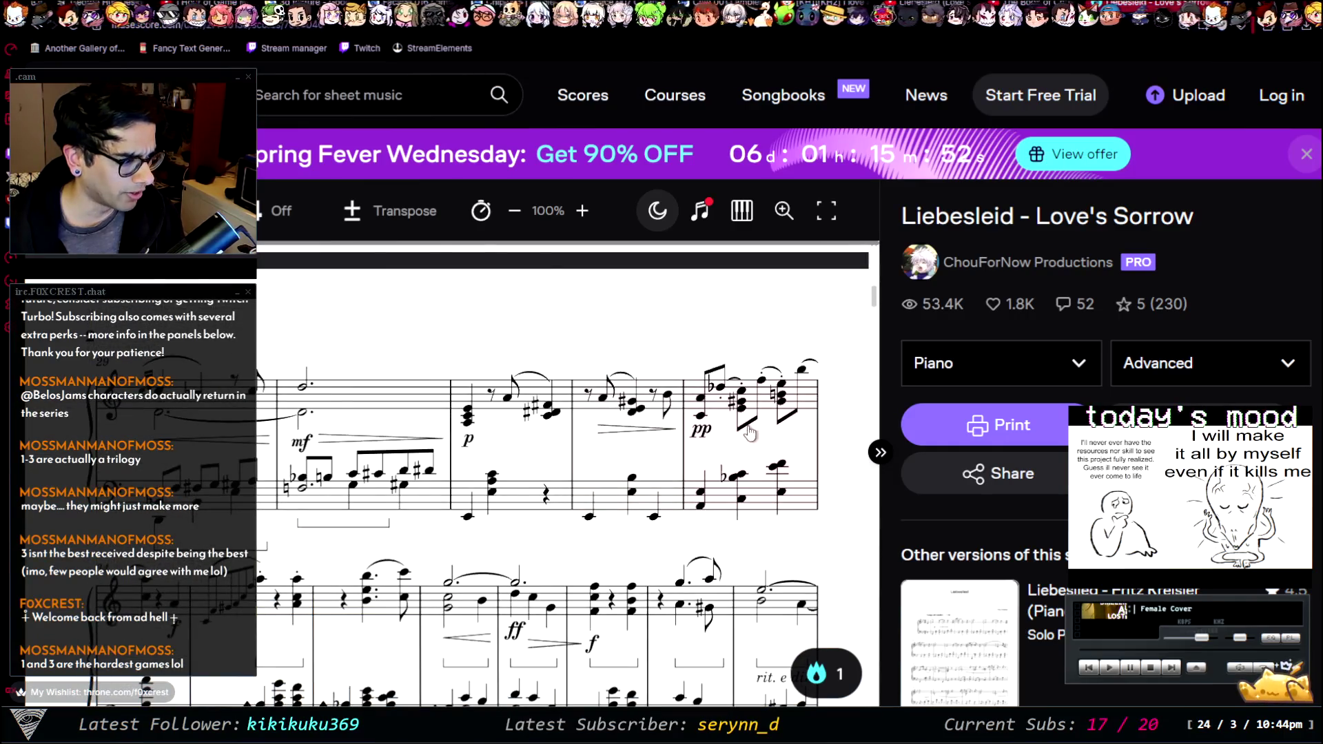
scroll(714, 462, down, 3)
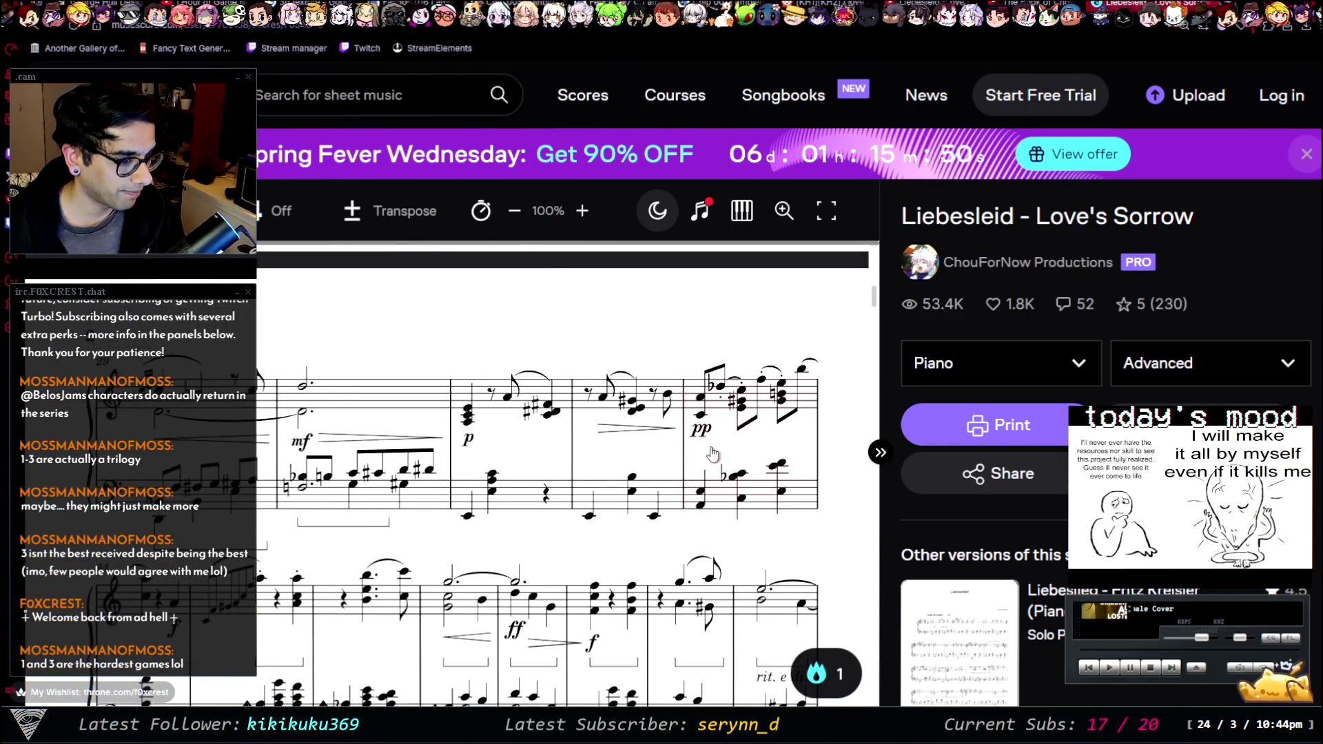
scroll(716, 441, down, 4)
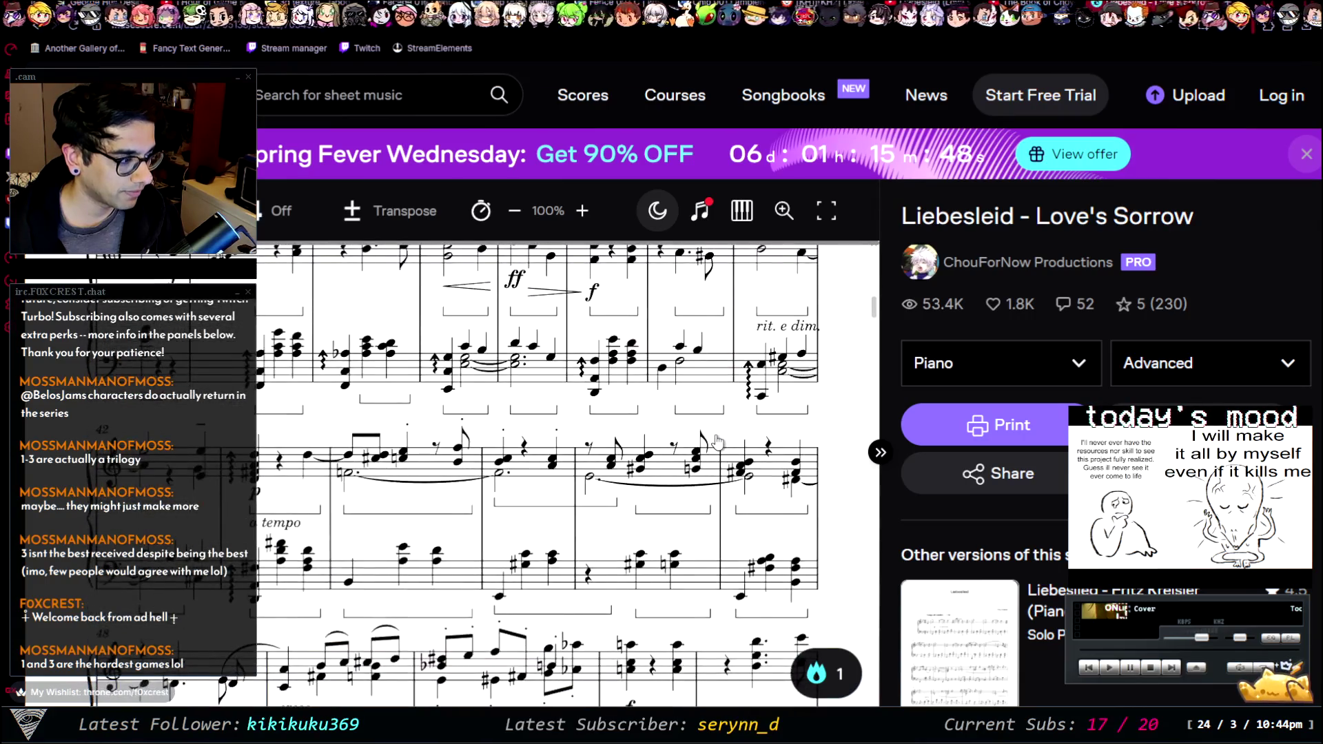
scroll(723, 463, down, 1)
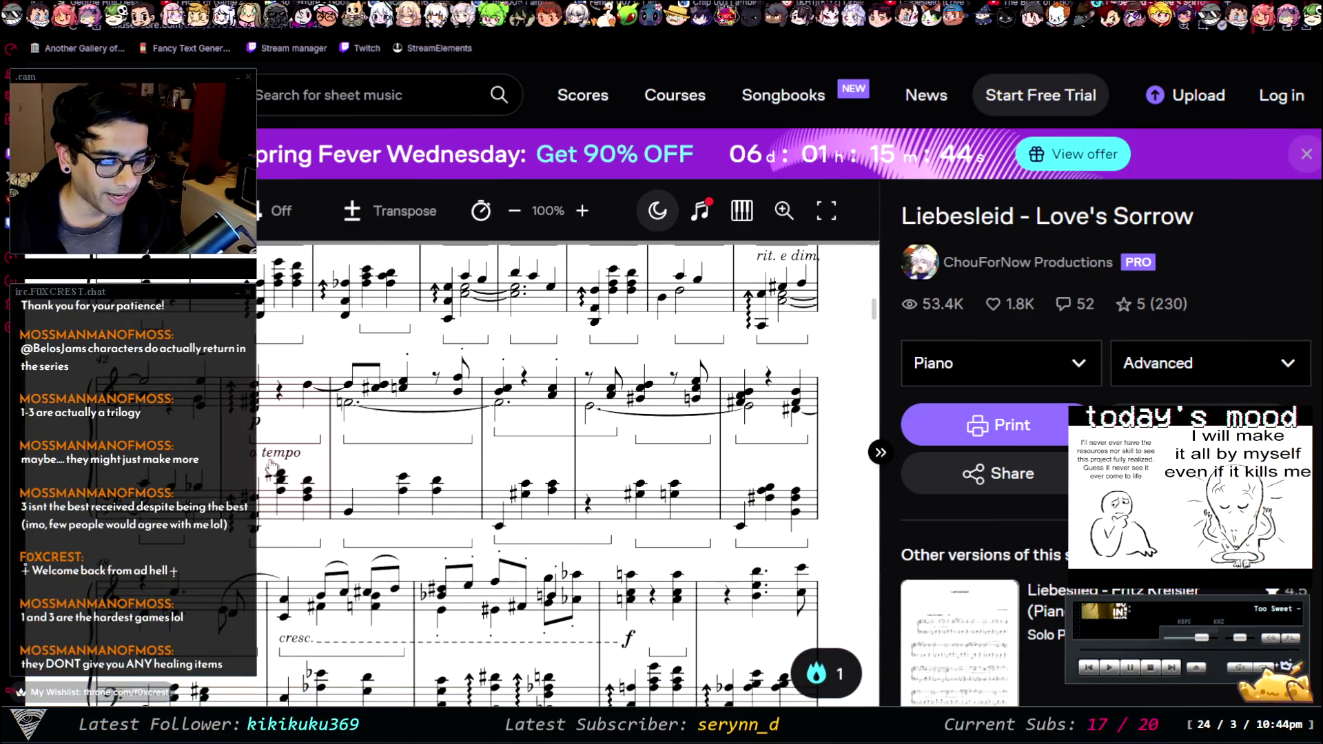
scroll(321, 460, down, 3)
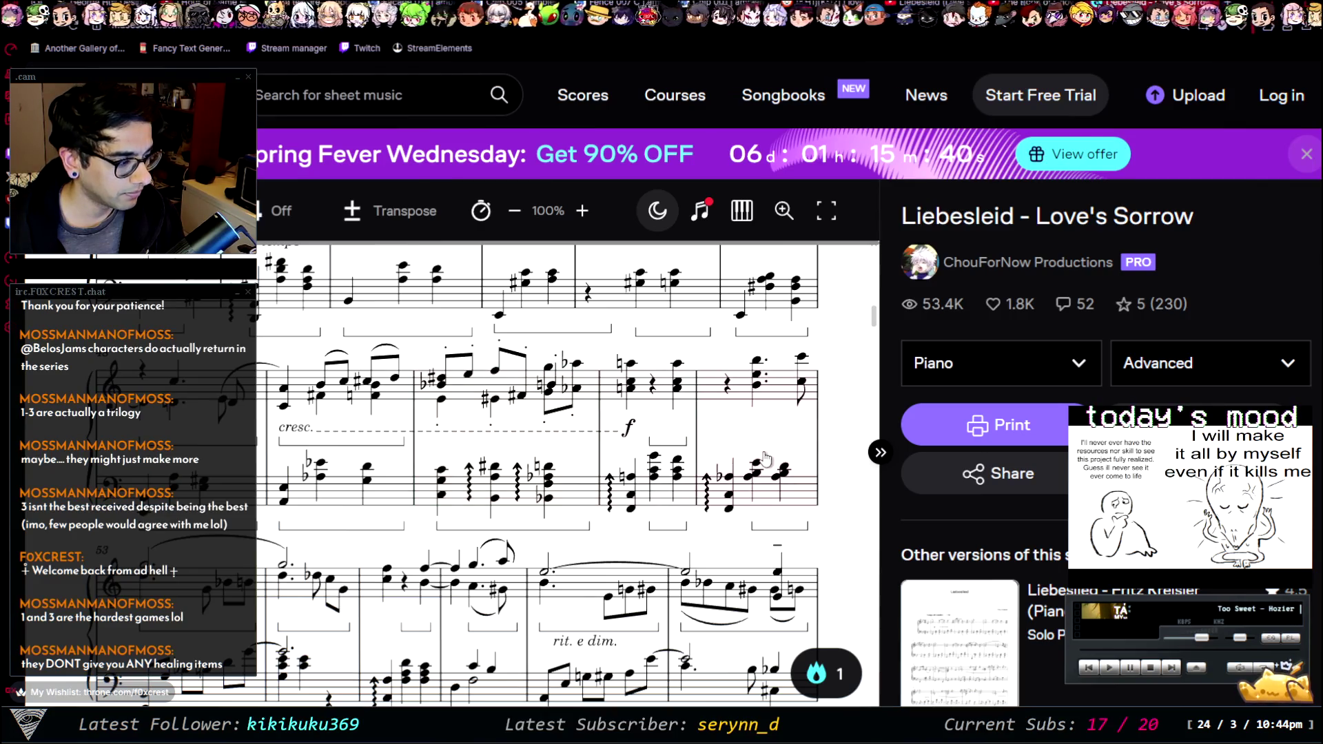
scroll(766, 458, down, 15)
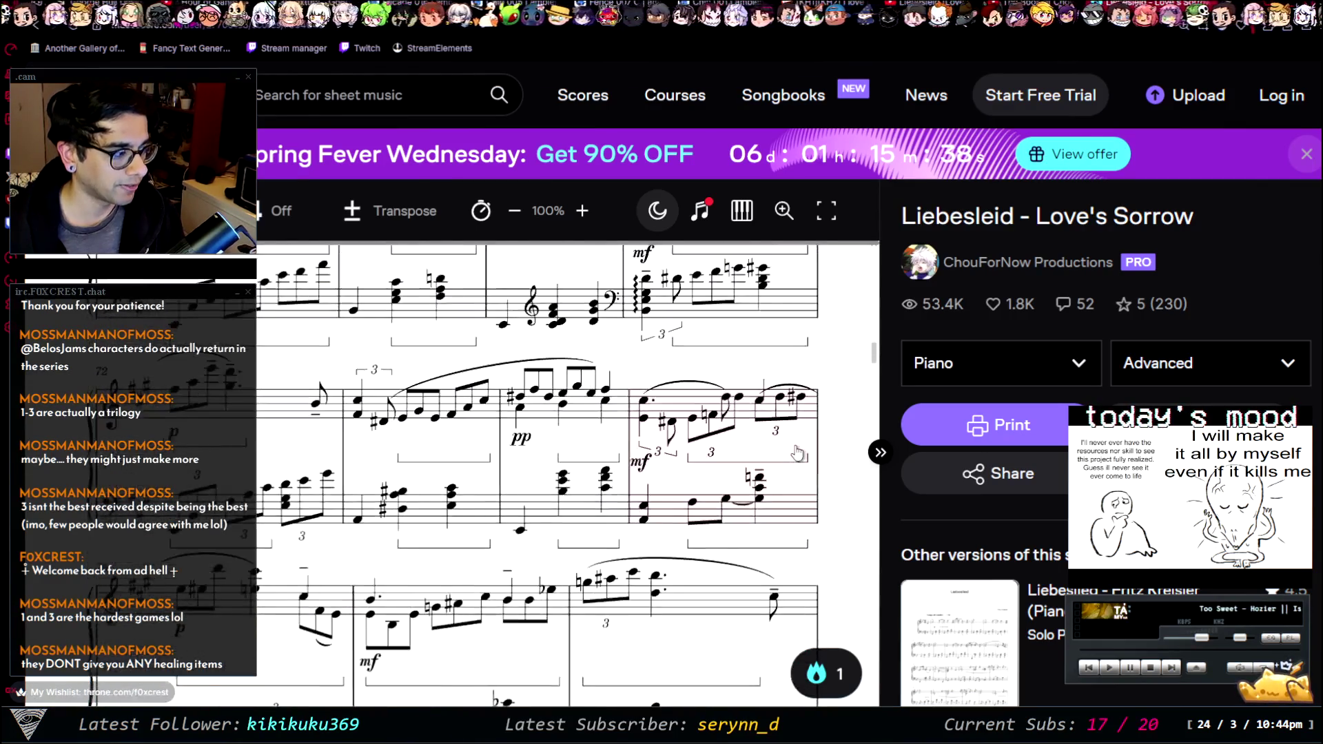
scroll(797, 452, down, 5)
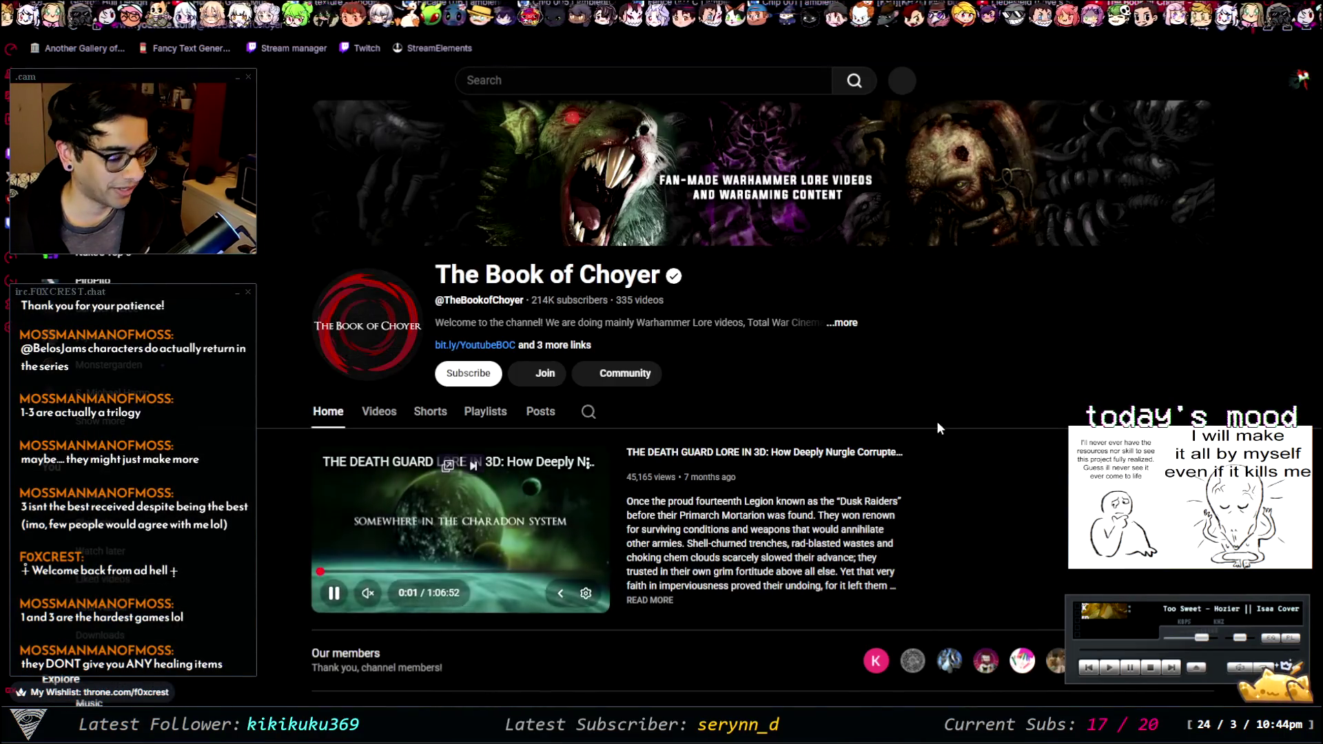
- Re-run the blind ghosts Google search in a new tab and open the 'Fatal Frame isn't scary...' post
key(alt+Left)
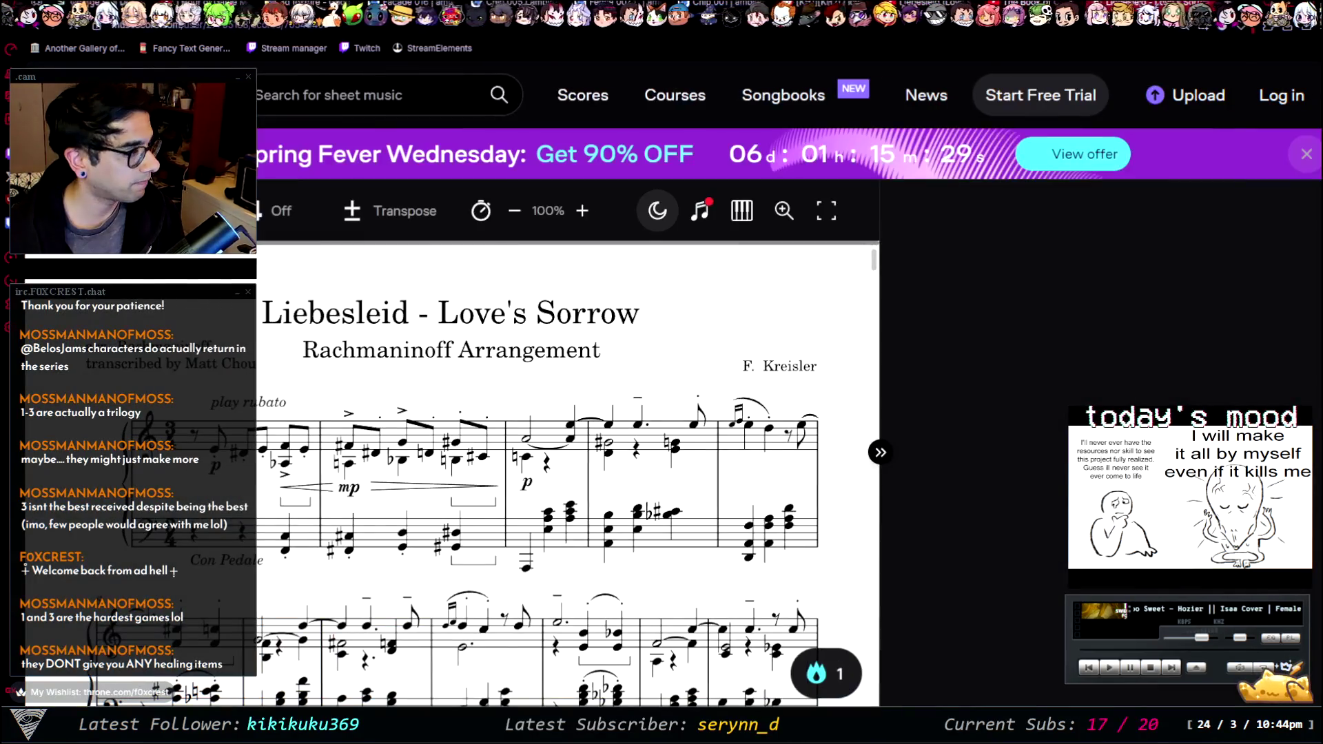
key(alt+Left)
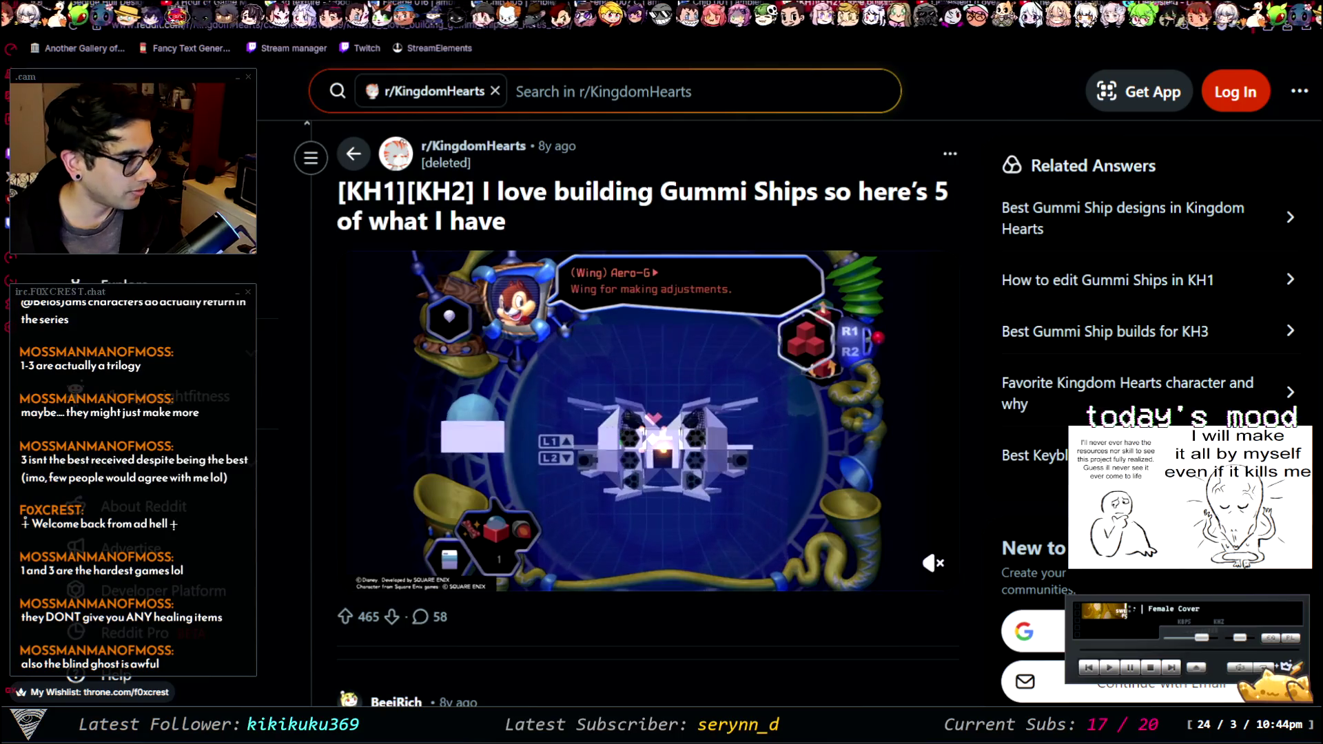
key(ctrl+t)
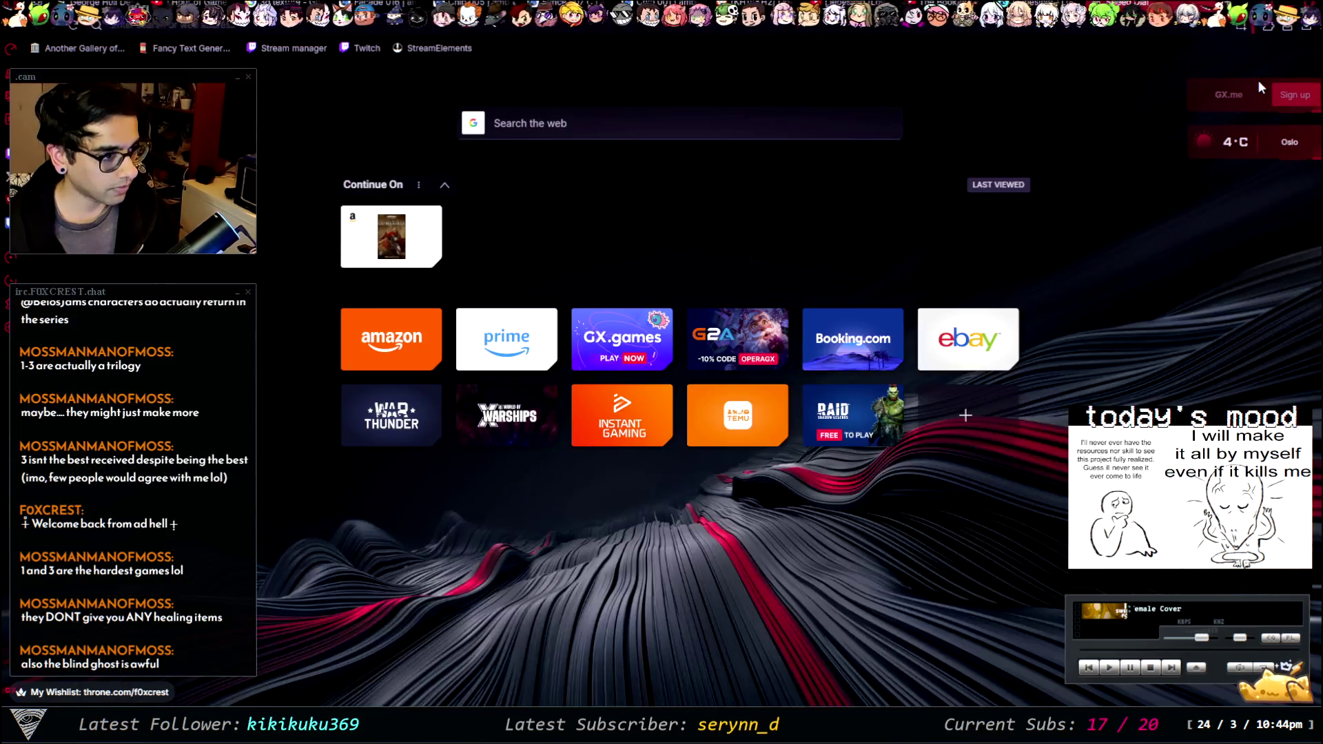
key(ctrl+v)
key(Return)
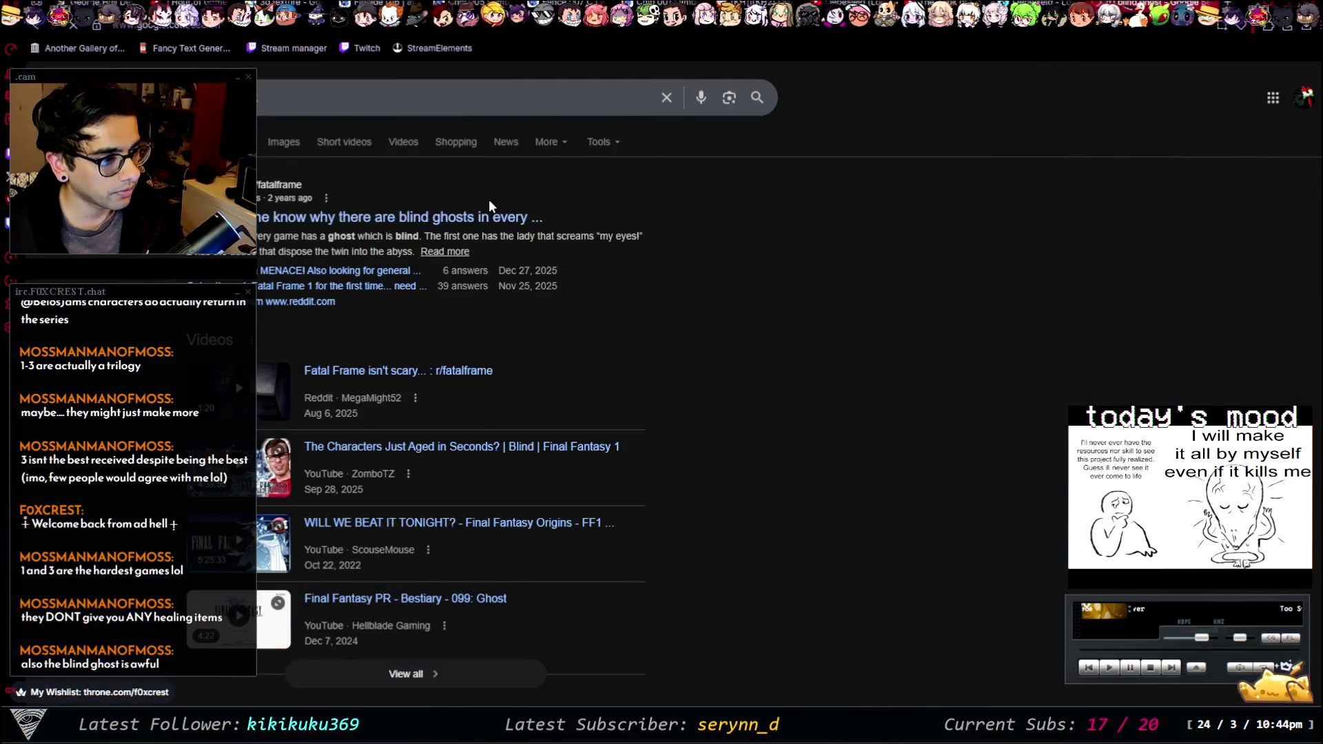
click(464, 371)
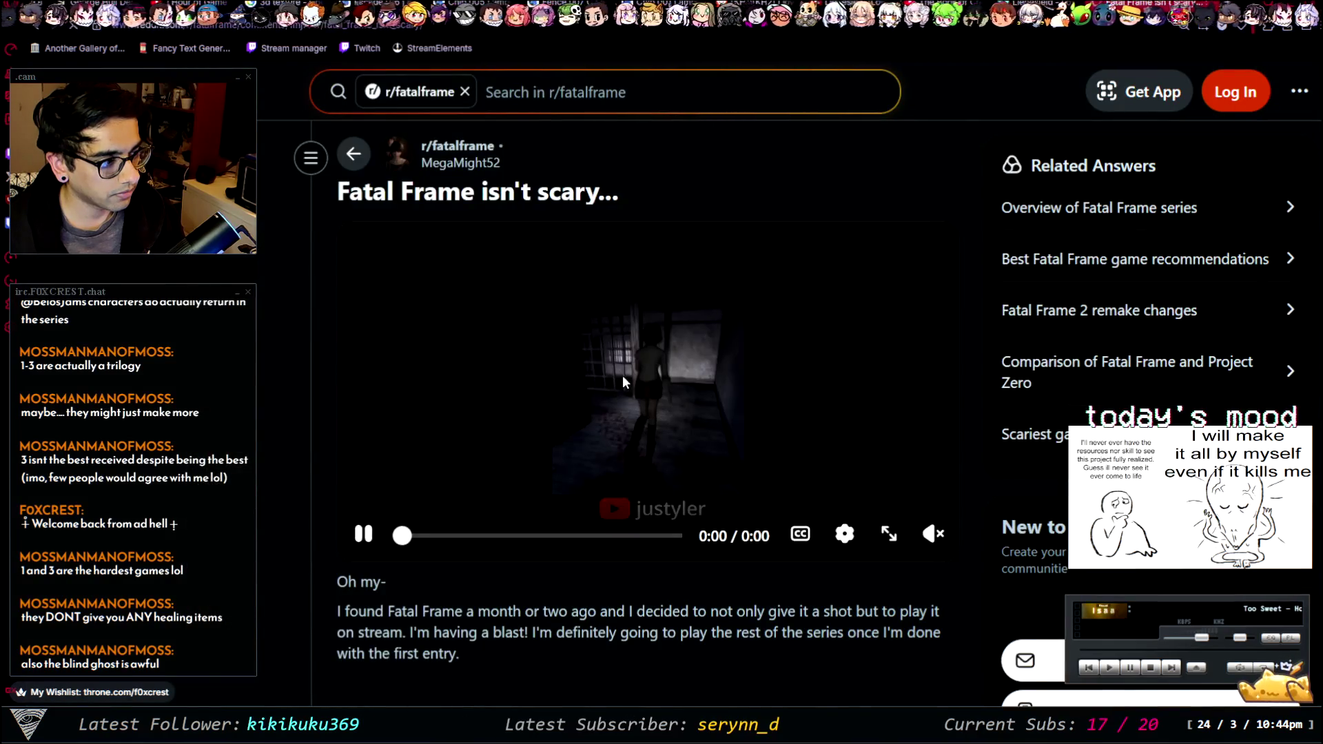
- Play the post's Fatal Frame clip full screen and skip ahead to about 0:41, then exit full screen
click(880, 517)
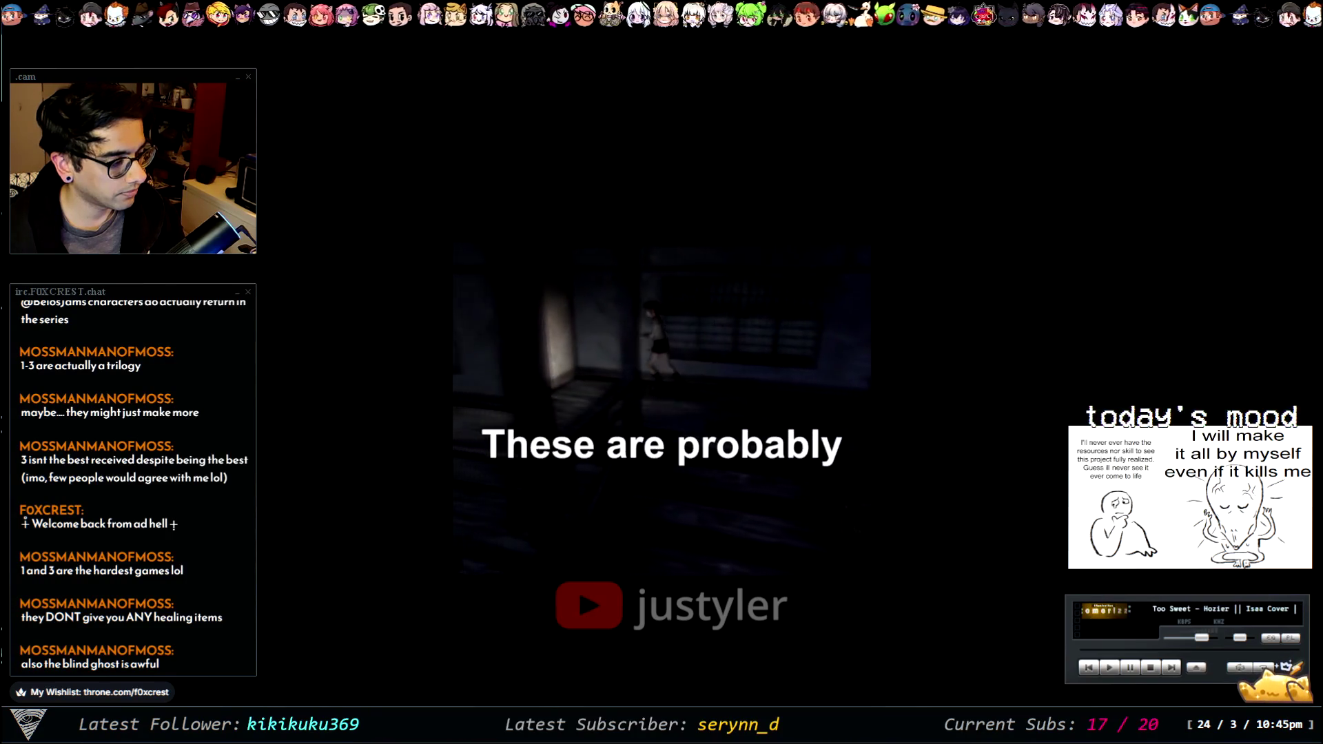
mouse_move(546, 299)
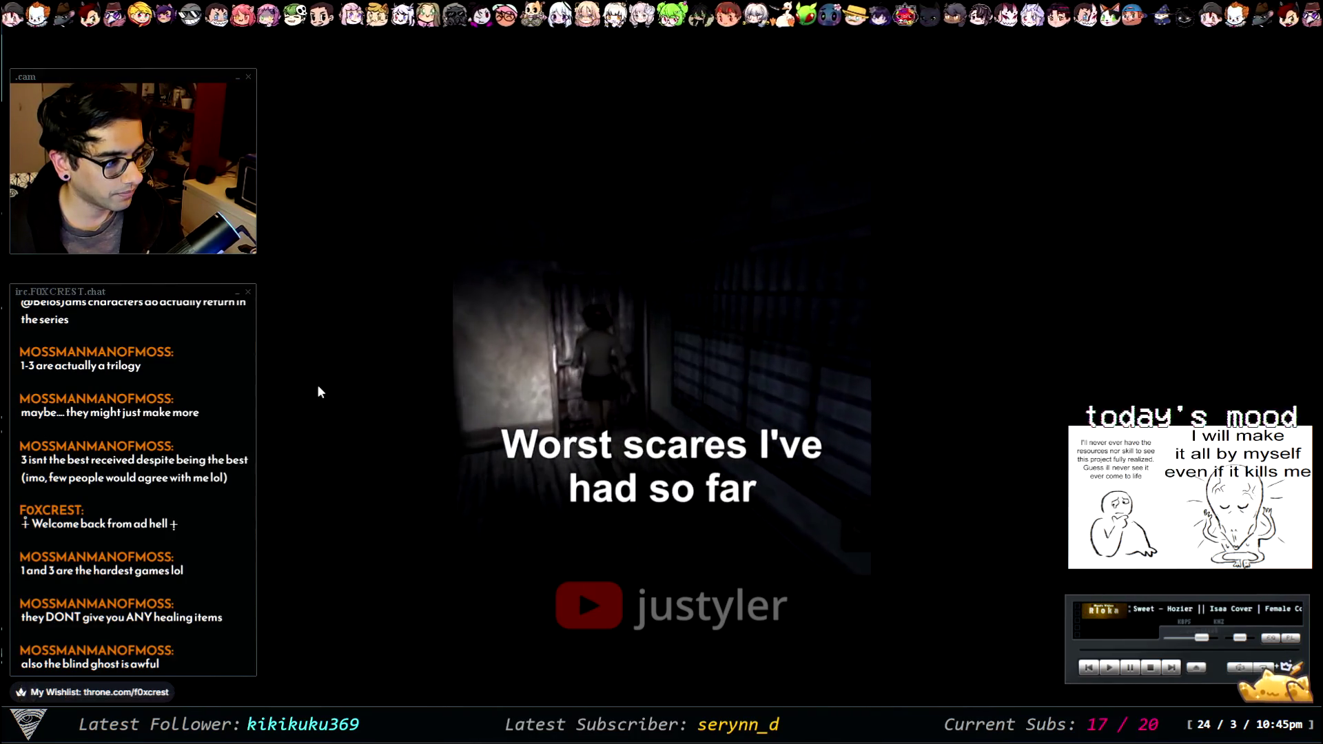
mouse_move(290, 524)
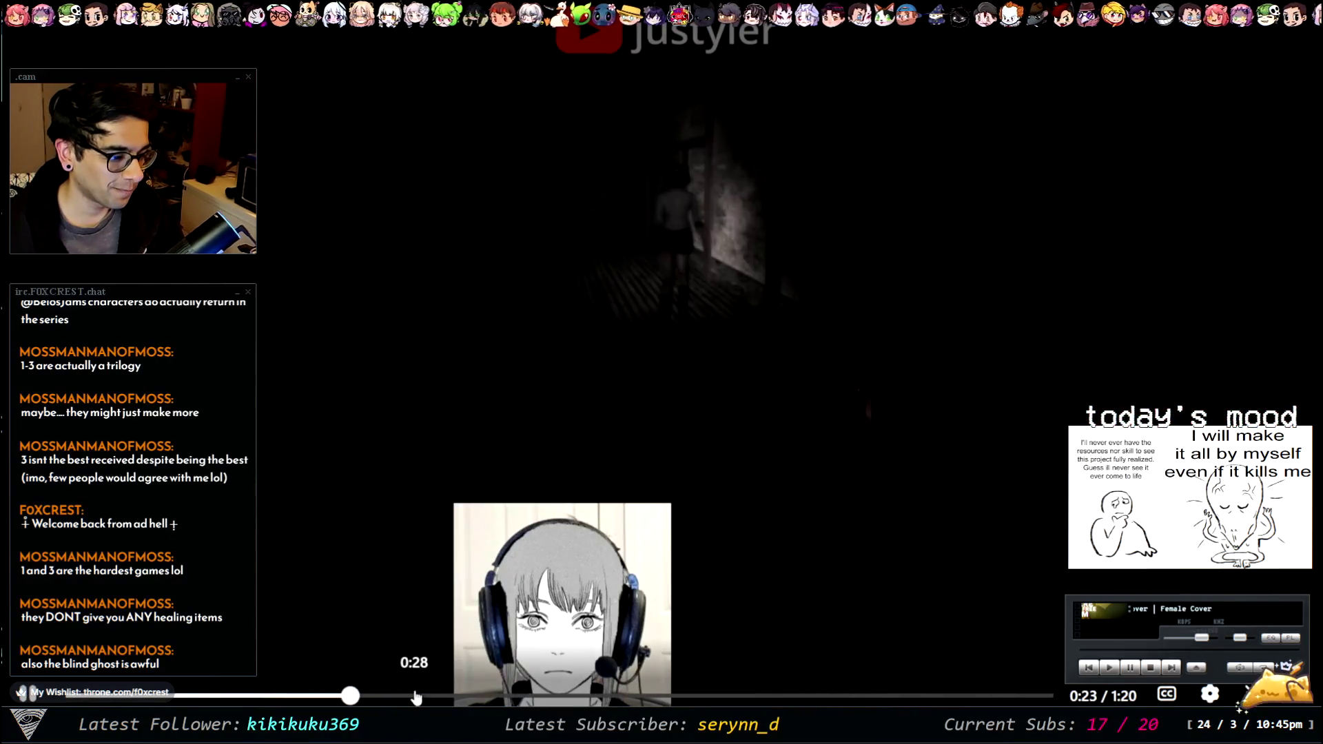
click(452, 696)
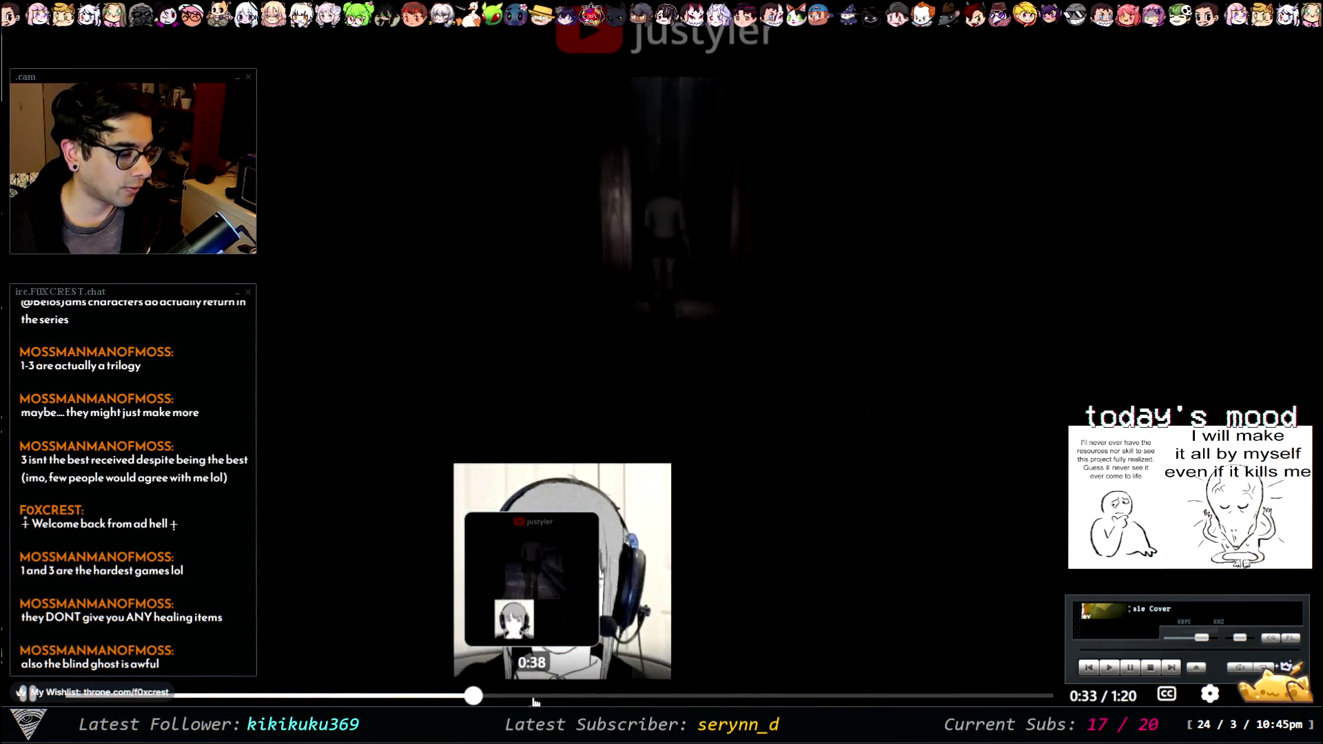
click(567, 696)
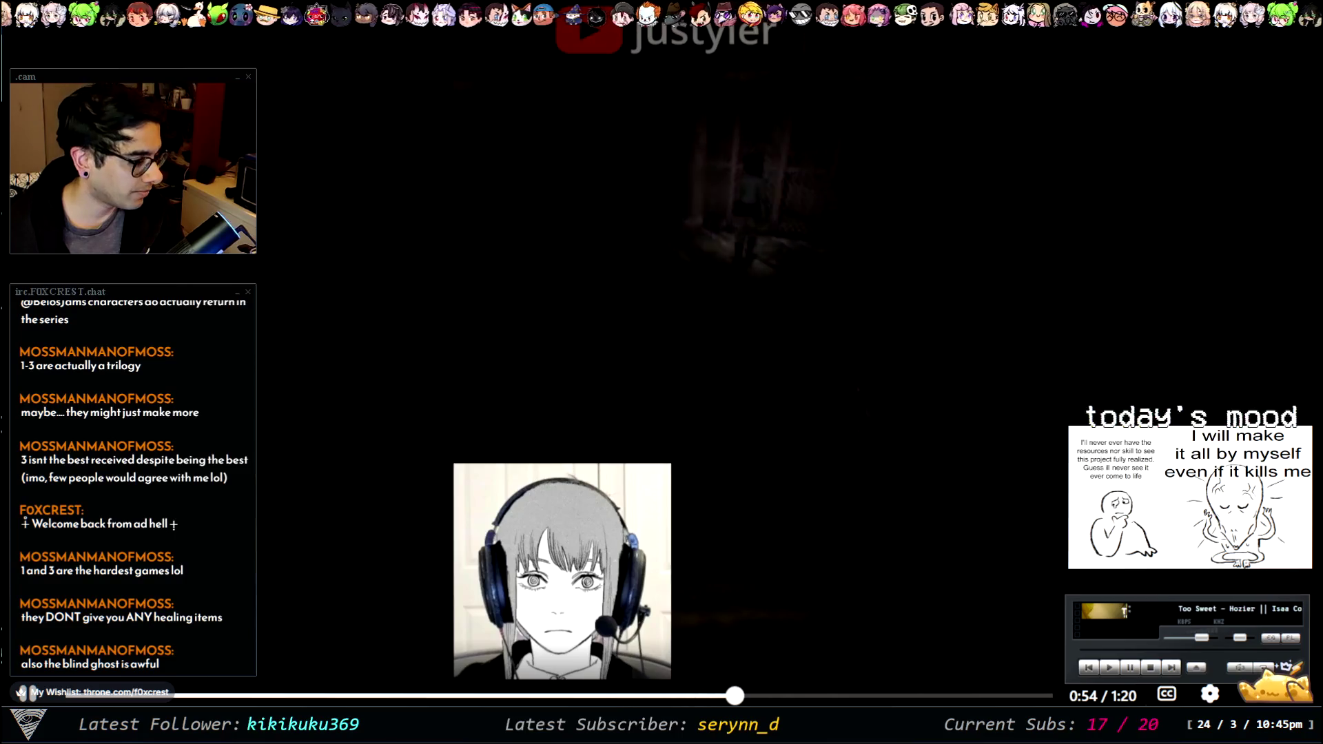
key(Escape)
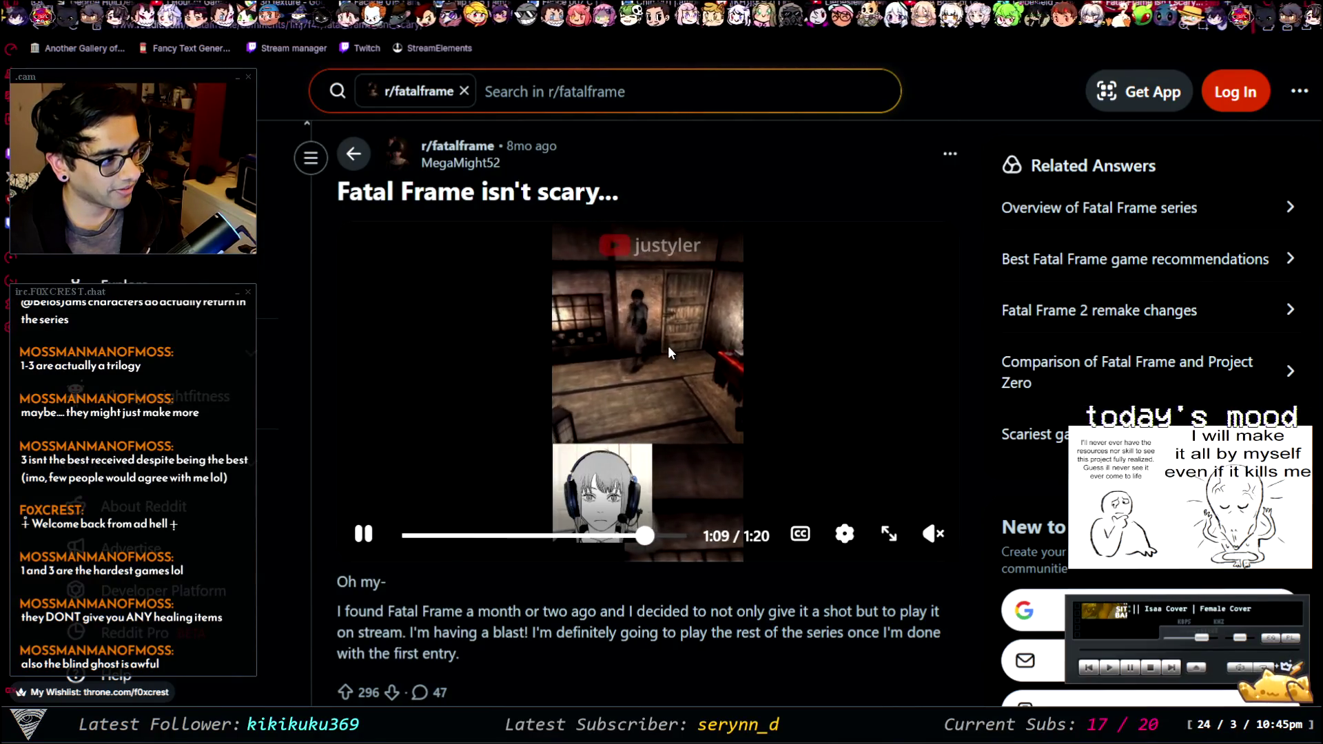
- Highlight the comment about healing items, then clear the selection
scroll(667, 345, down, 5)
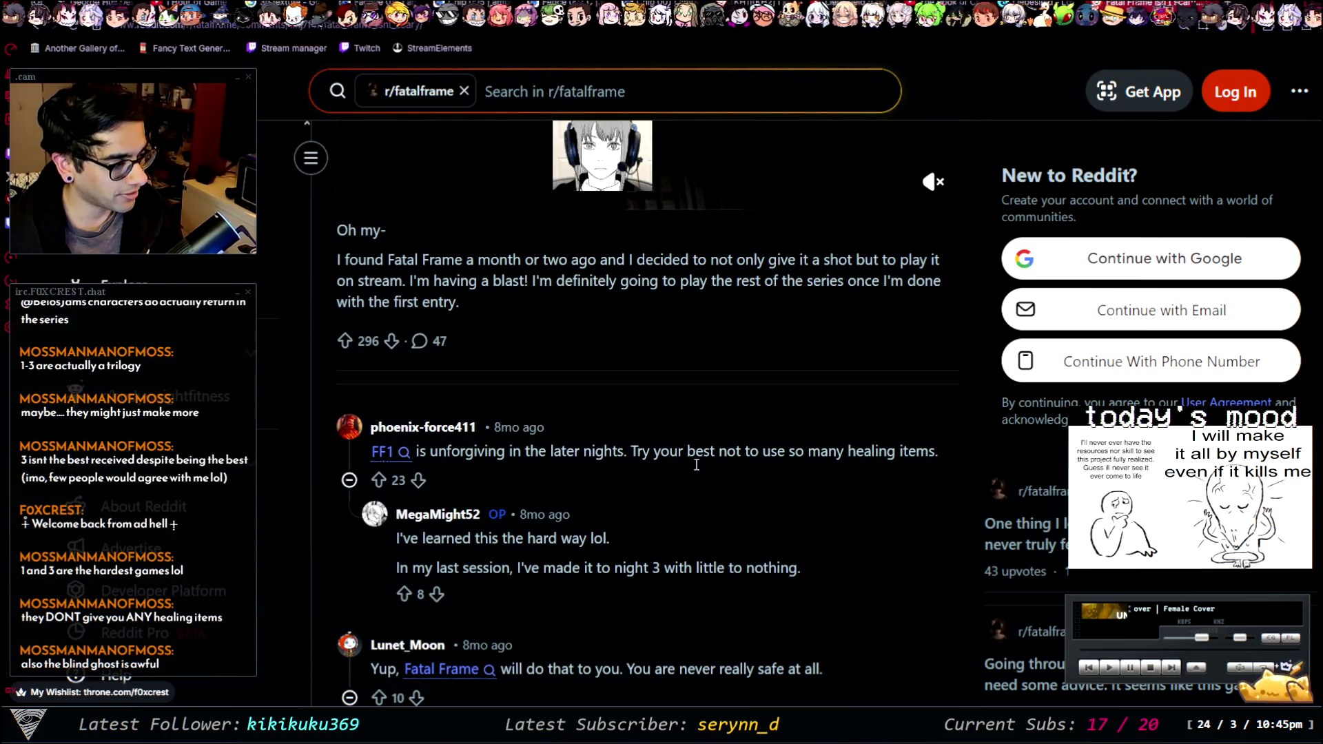
drag(632, 449, 844, 473)
click(908, 448)
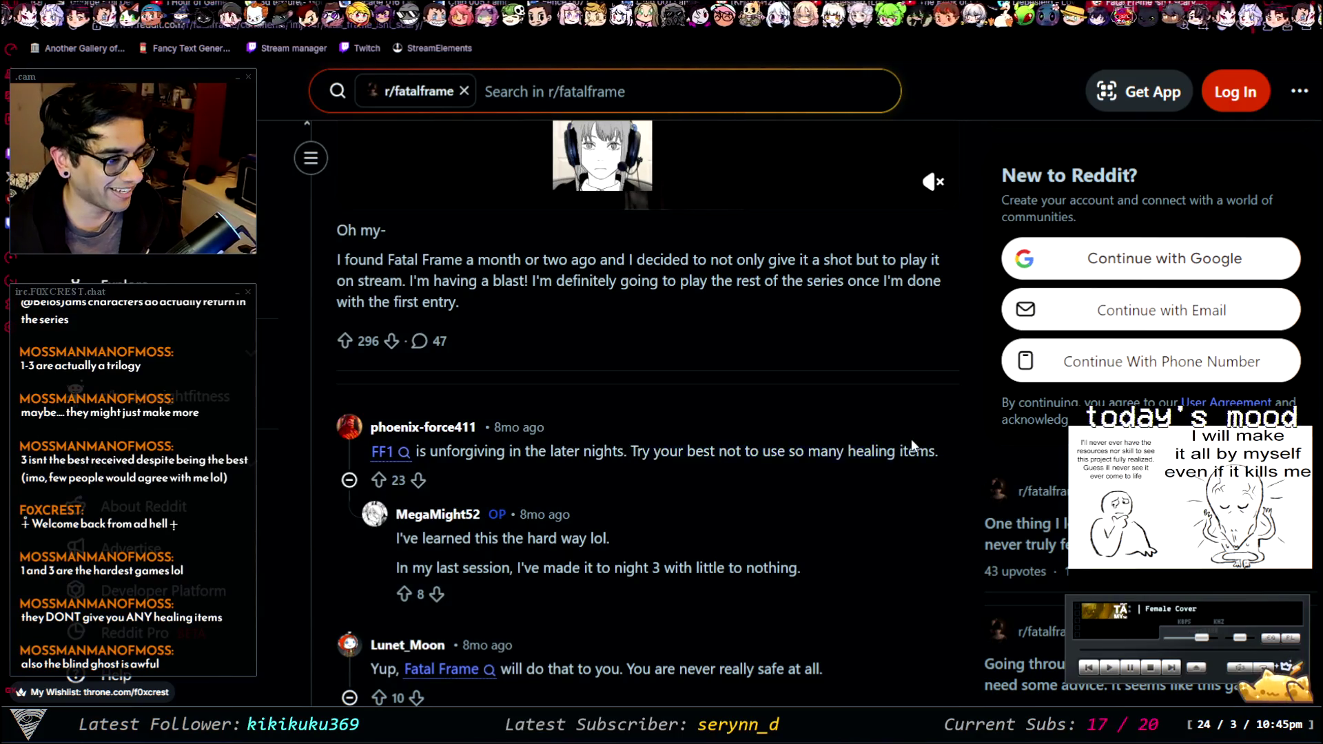
- Read further down the comments, then go back to the blind ghosts search results
scroll(676, 492, down, 3)
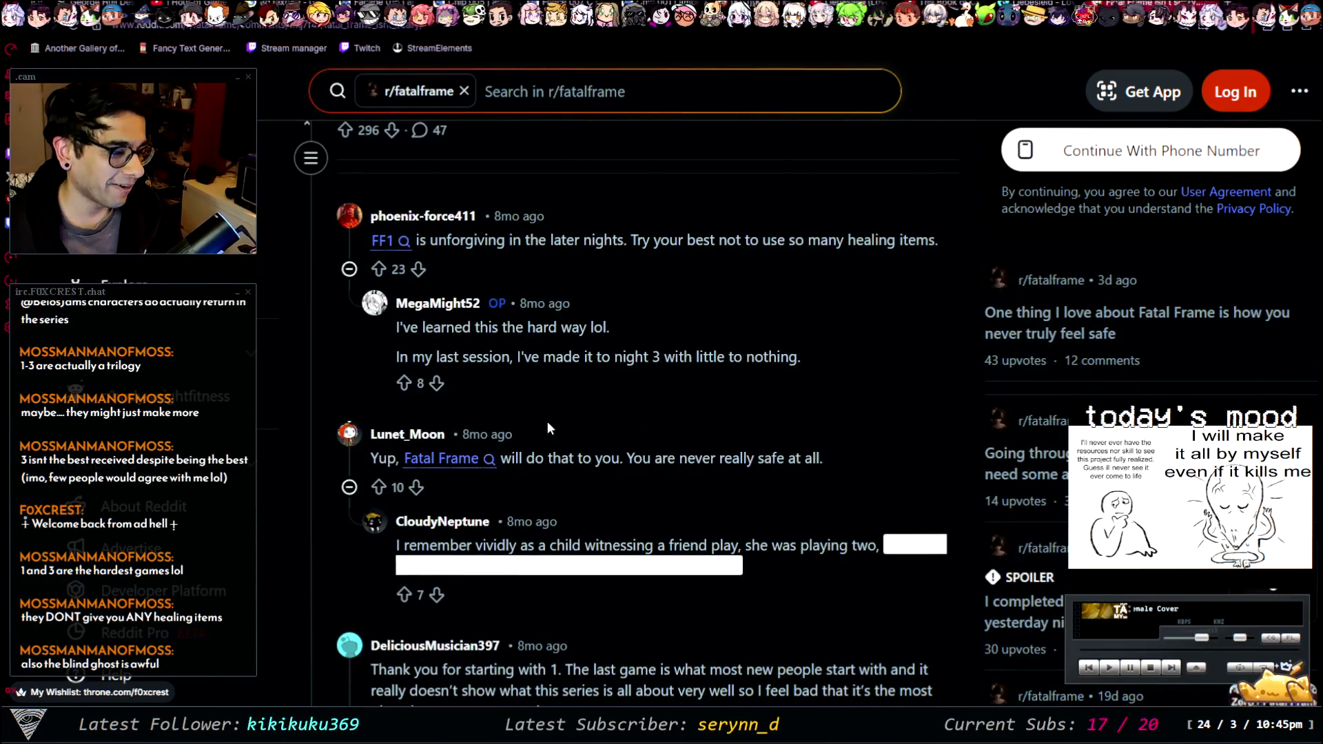
scroll(466, 435, down, 2)
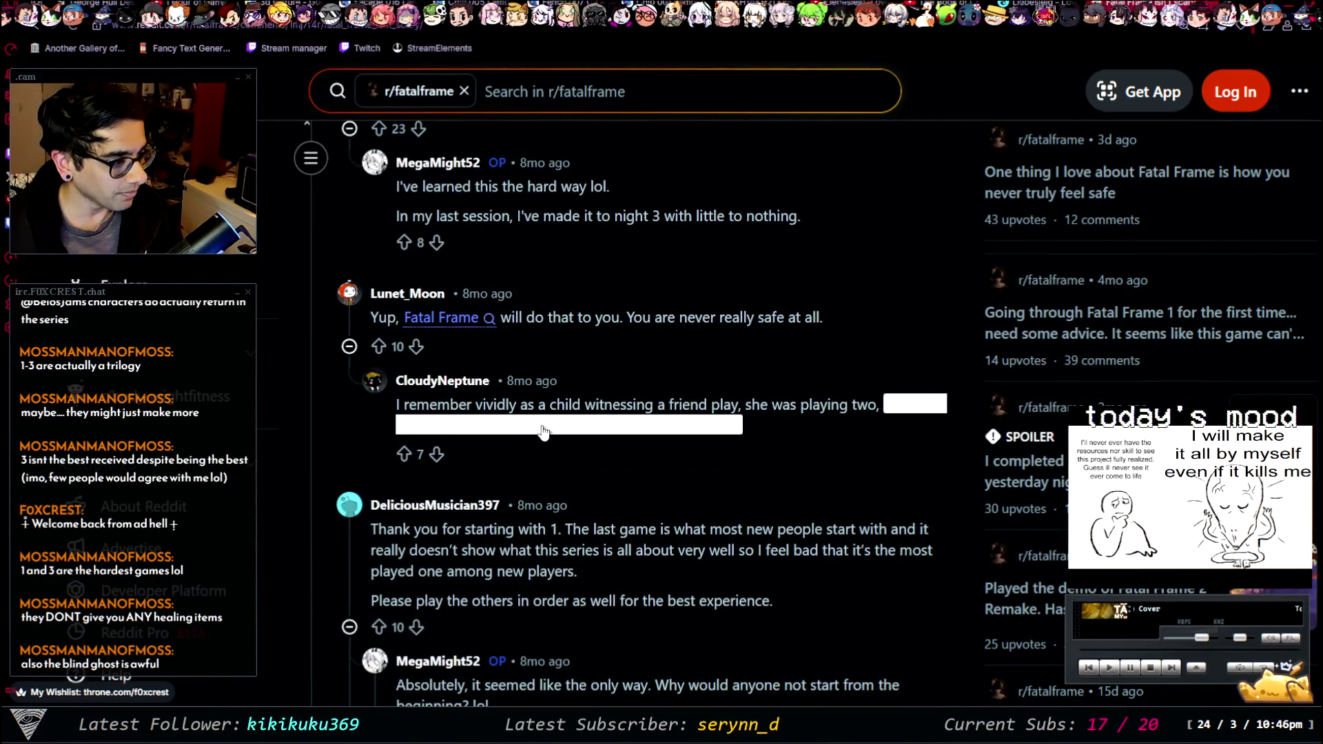
scroll(709, 400, down, 3)
scroll(483, 379, up, 1)
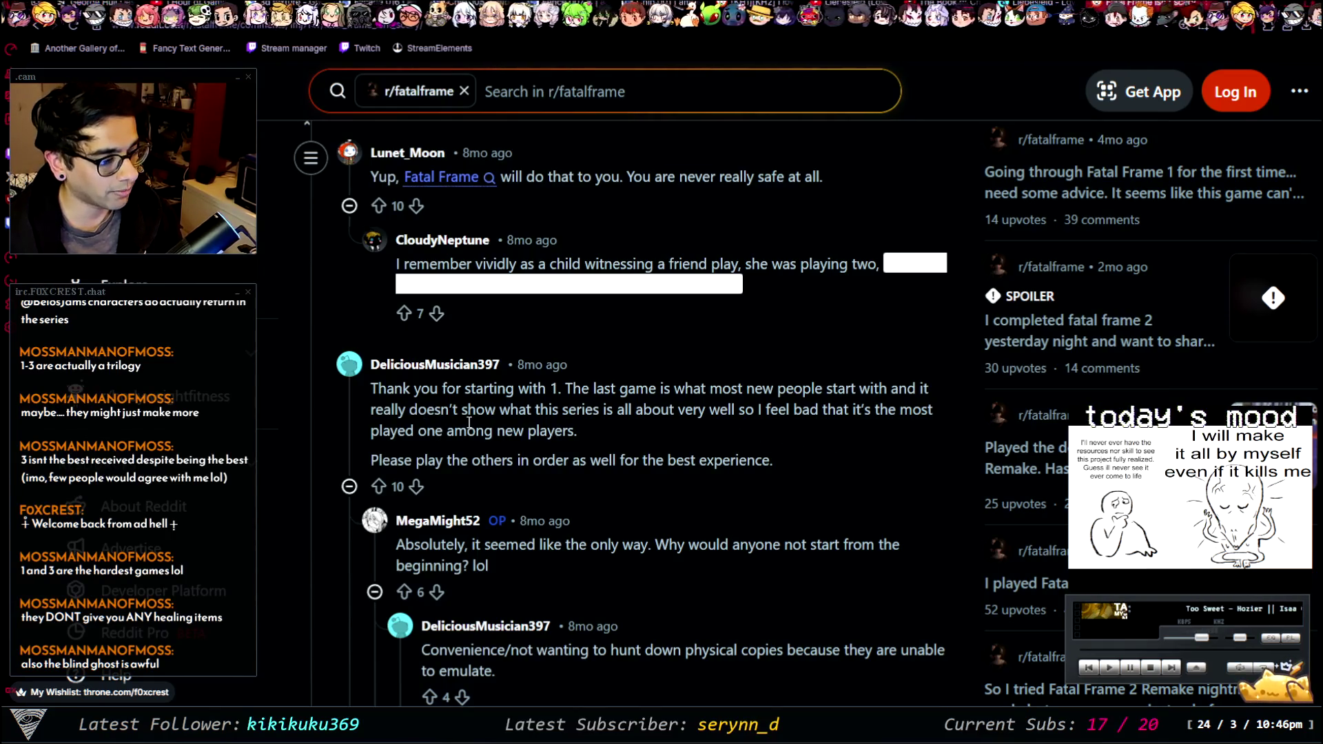
scroll(510, 452, down, 5)
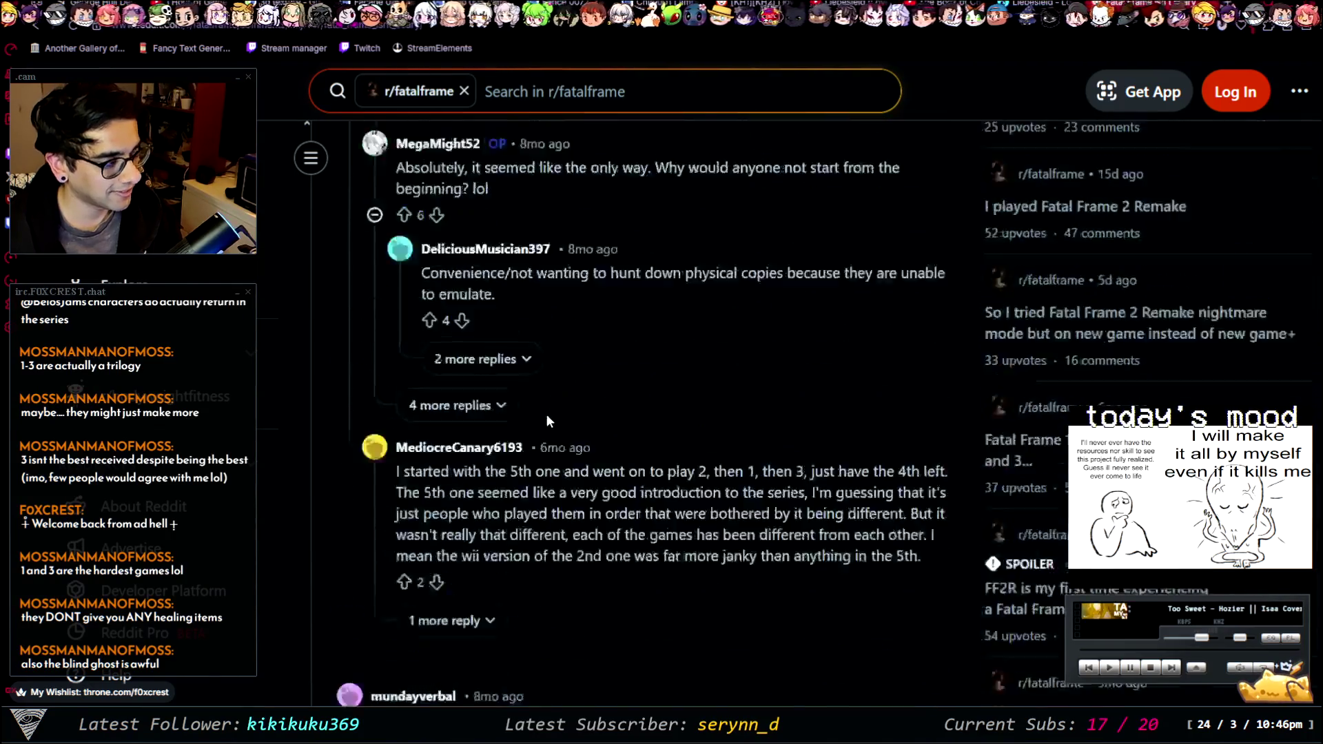
scroll(547, 415, down, 3)
scroll(527, 415, down, 1)
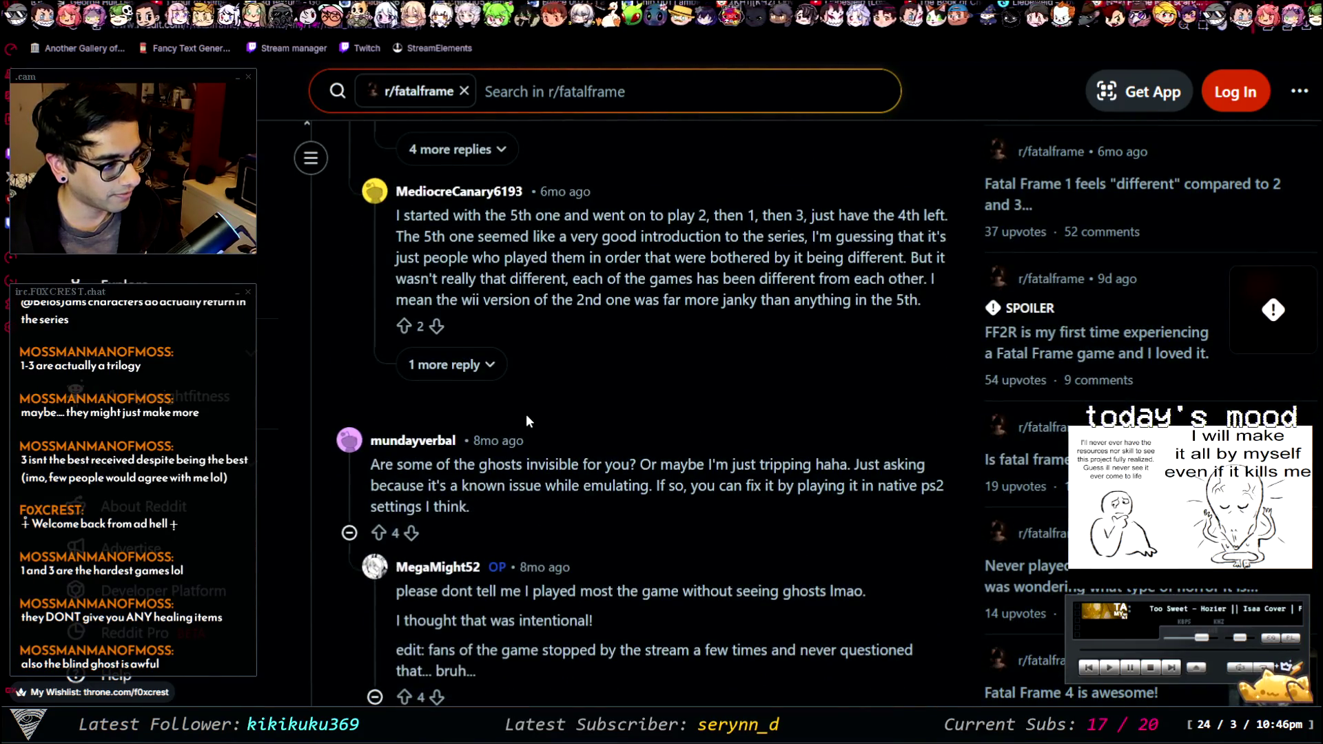
scroll(527, 415, down, 8)
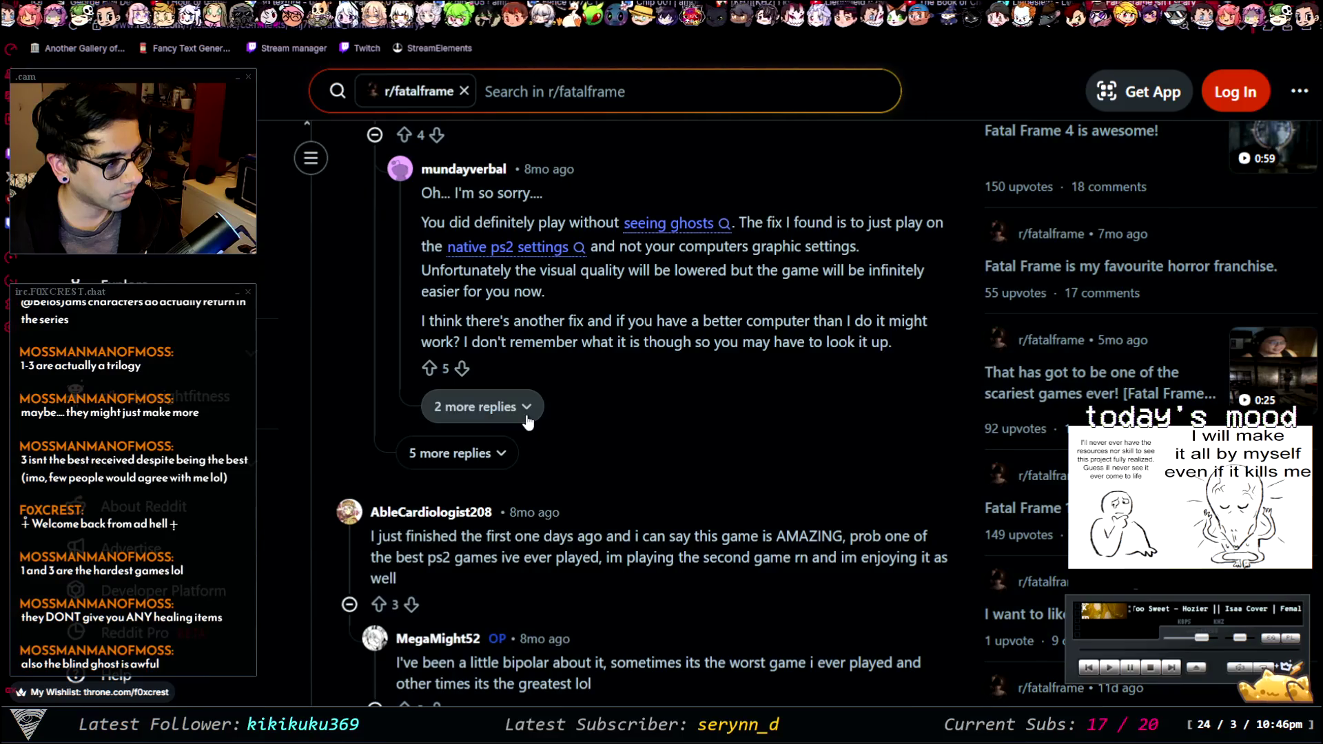
scroll(526, 427, down, 7)
key(alt+Left)
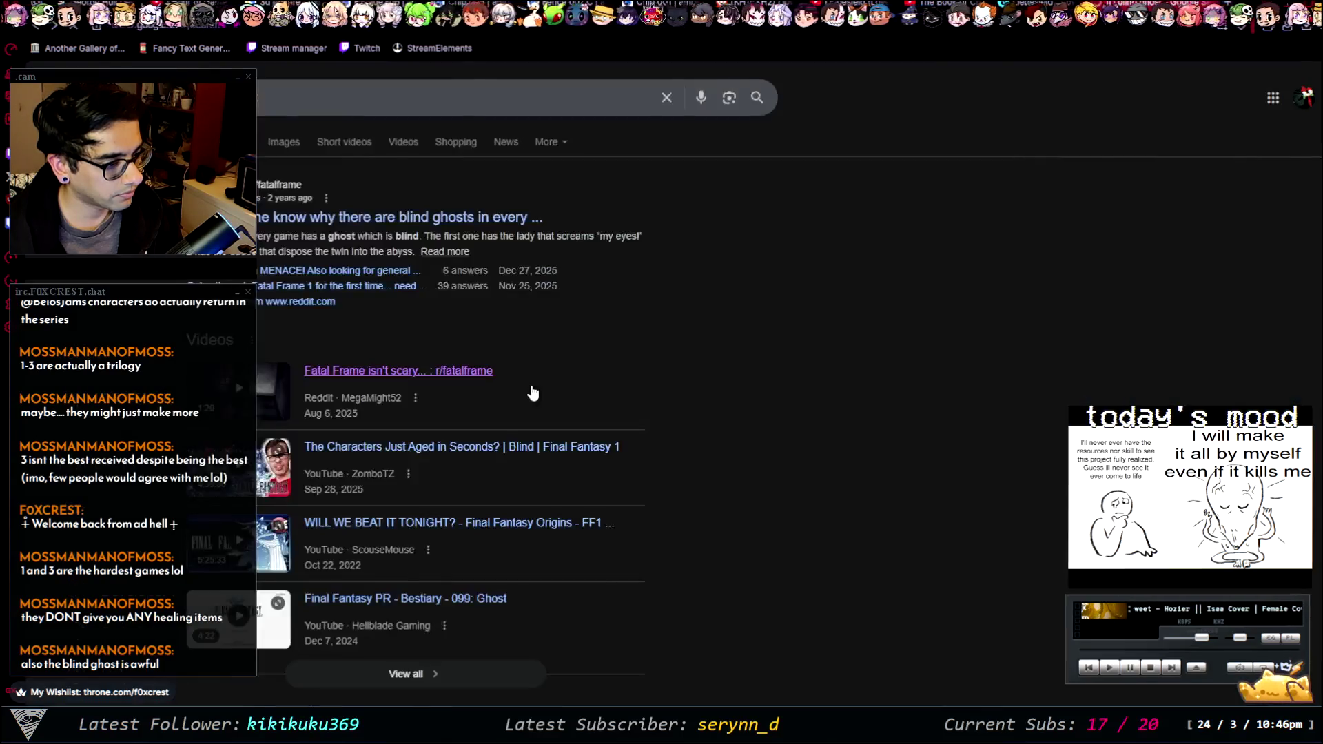
- Look over the Fatal Frame ghost results, then open and close a blank tab to reach the Noroi results
scroll(531, 393, down, 7)
scroll(526, 384, up, 7)
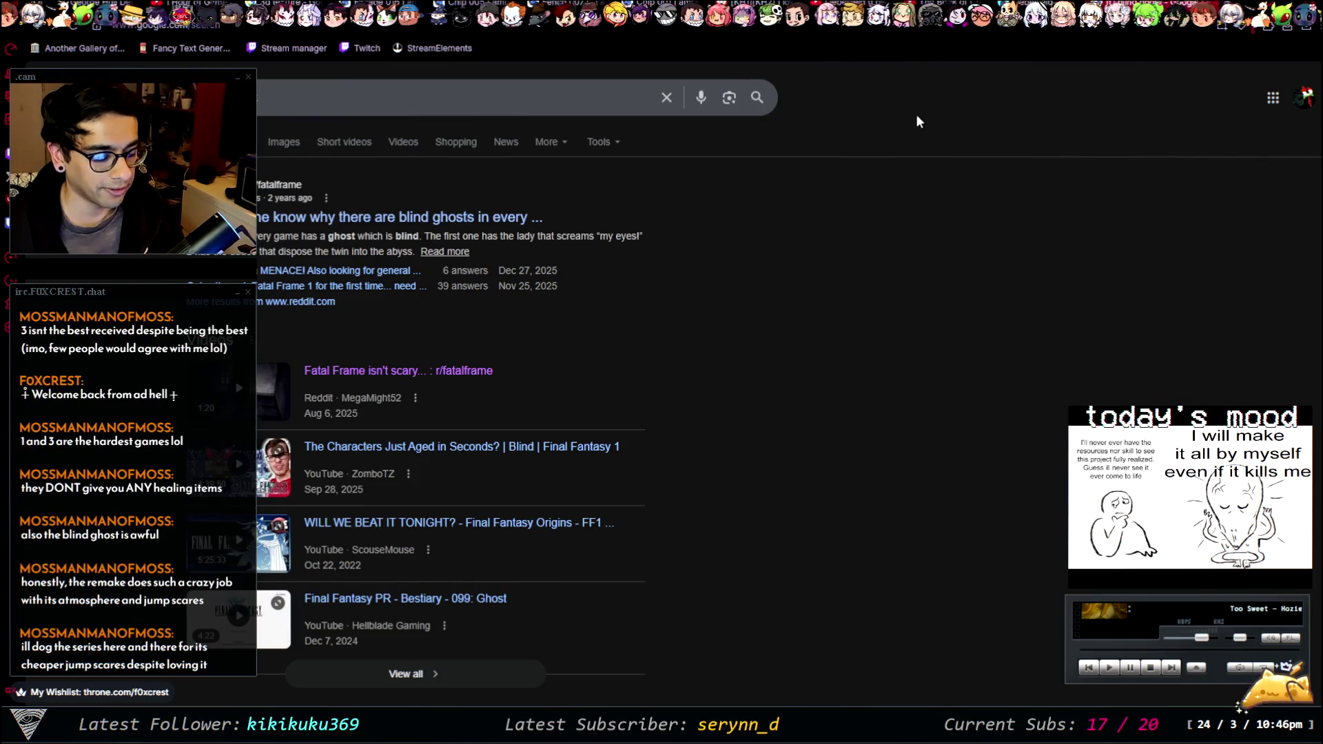
scroll(917, 114, down, 8)
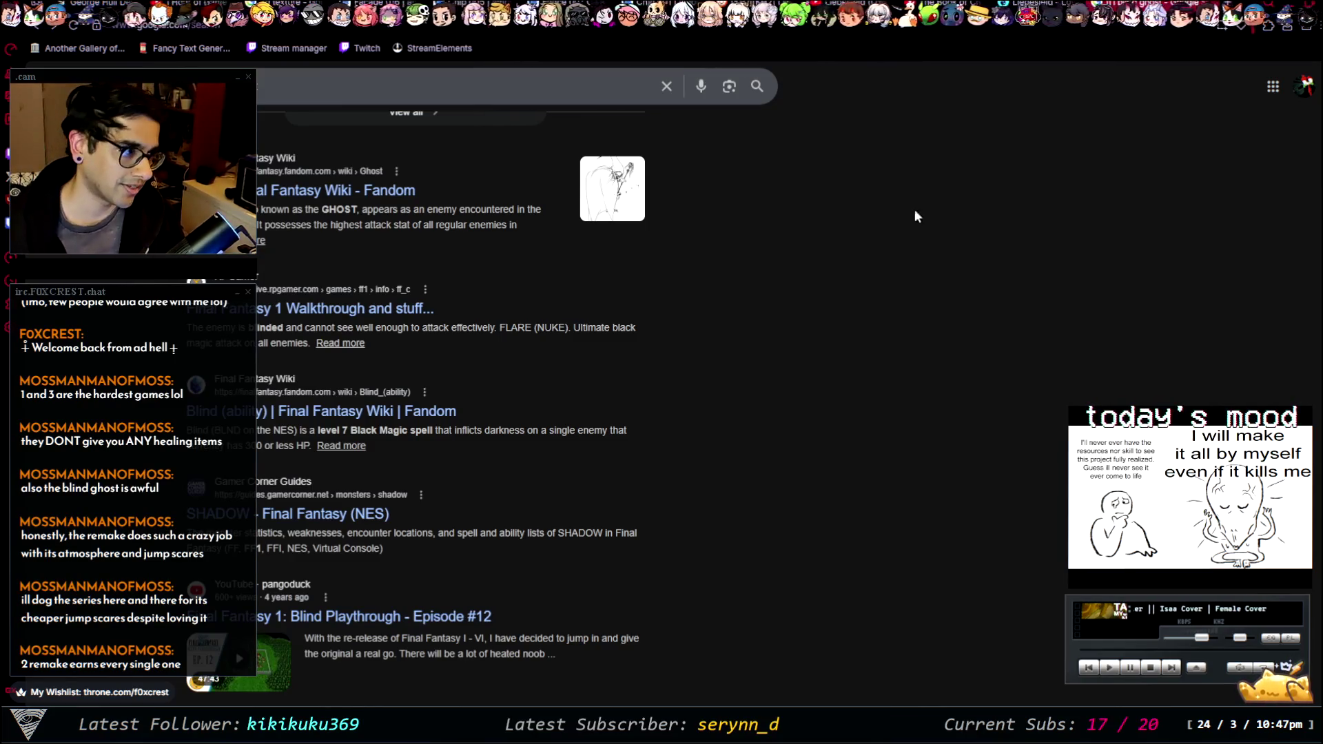
scroll(923, 276, up, 8)
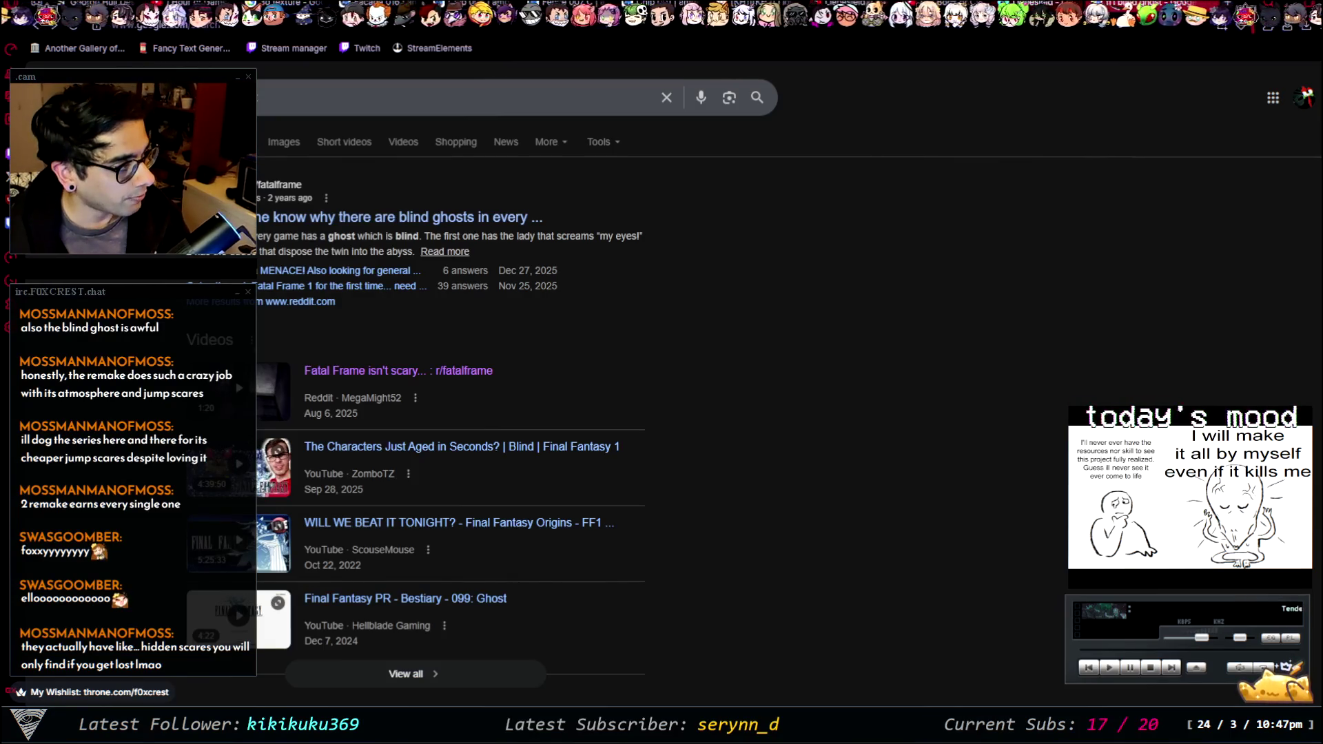
key(ctrl+t)
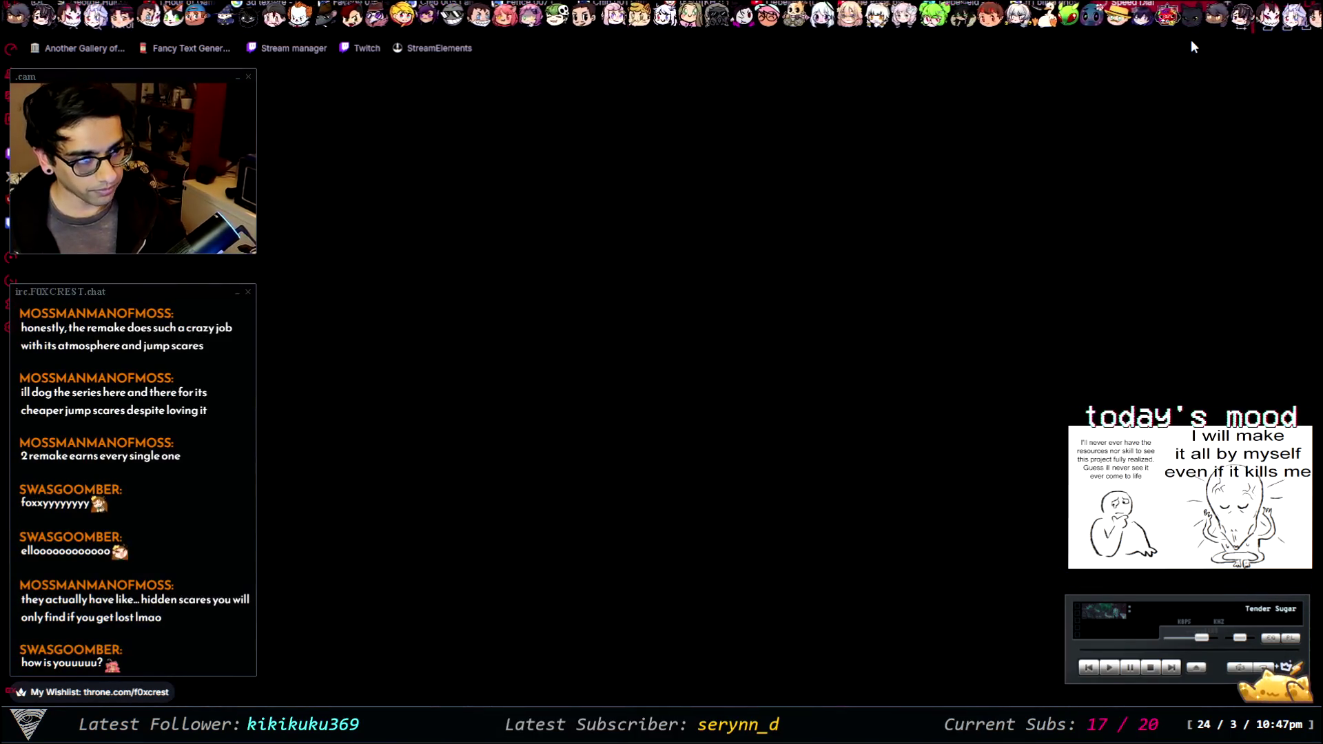
key(ctrl+w)
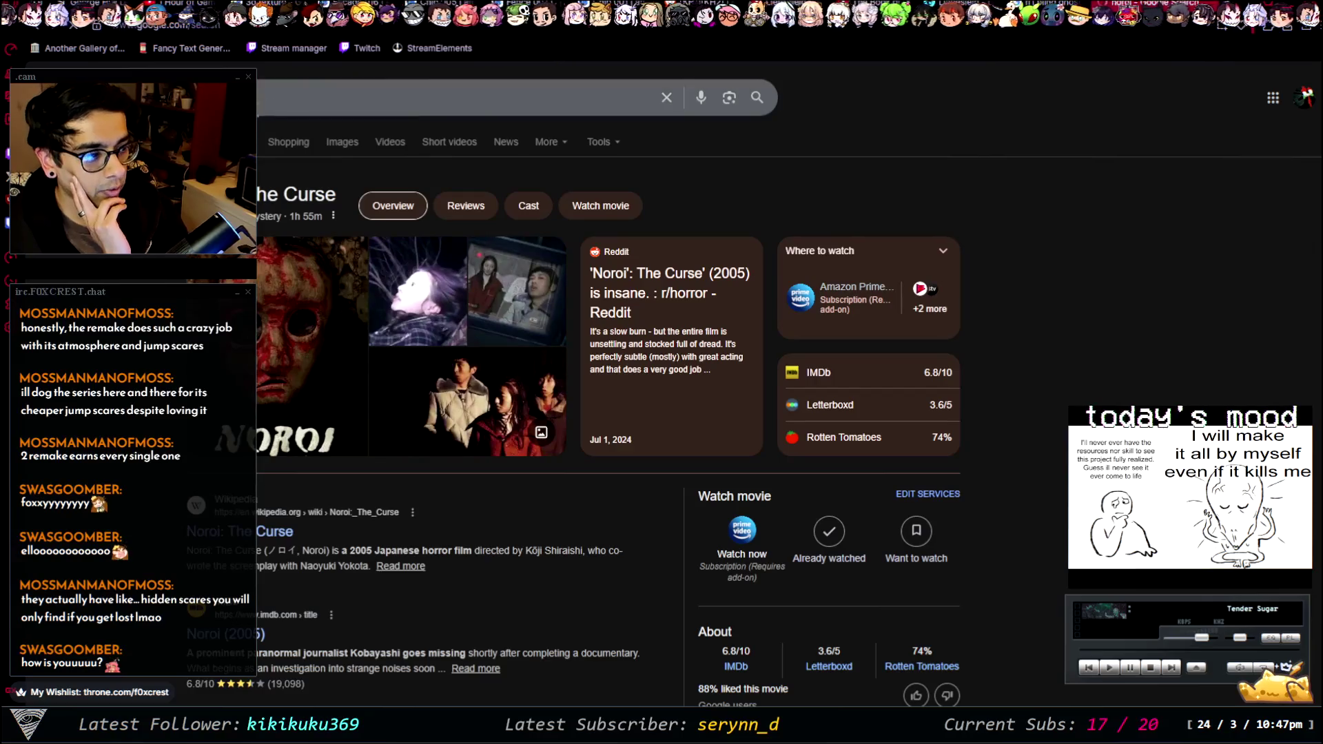
- Show image results for Noroi: The Curse and preview the JU-REI ghost image
click(343, 142)
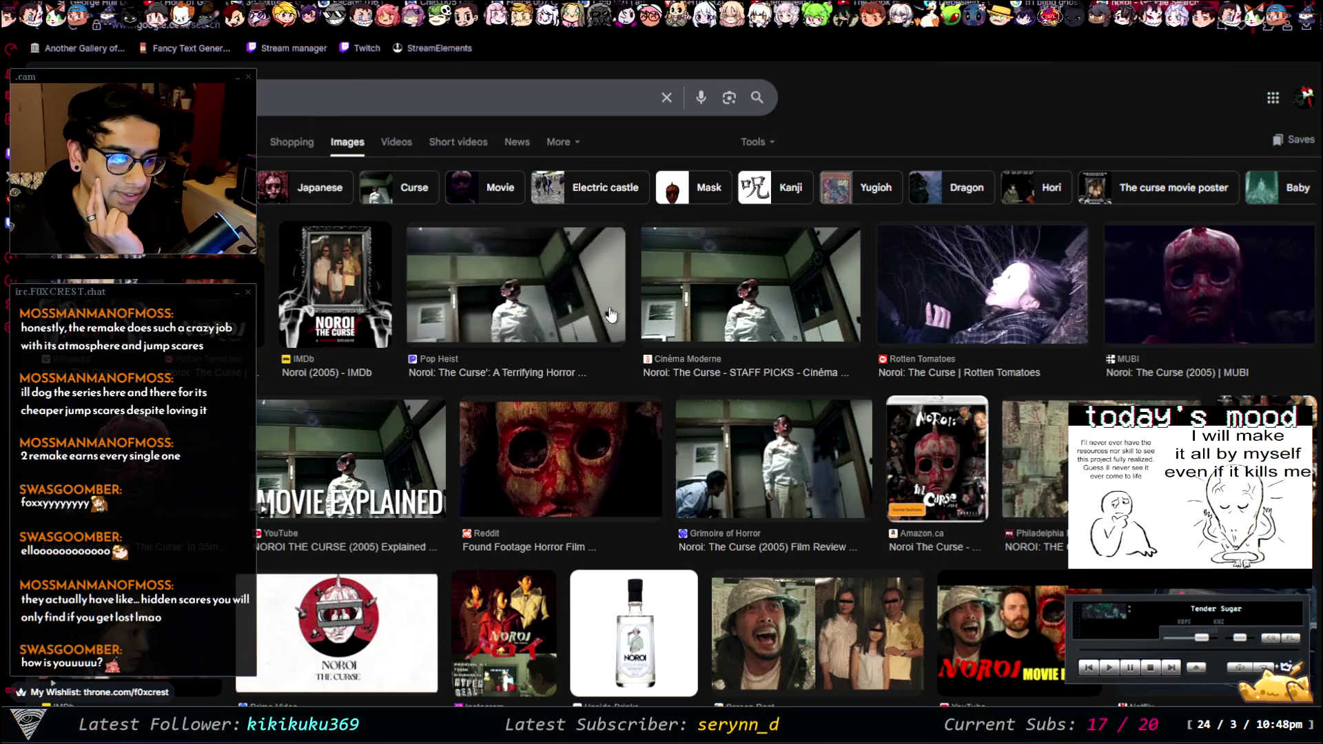
scroll(664, 325, down, 3)
scroll(754, 333, down, 5)
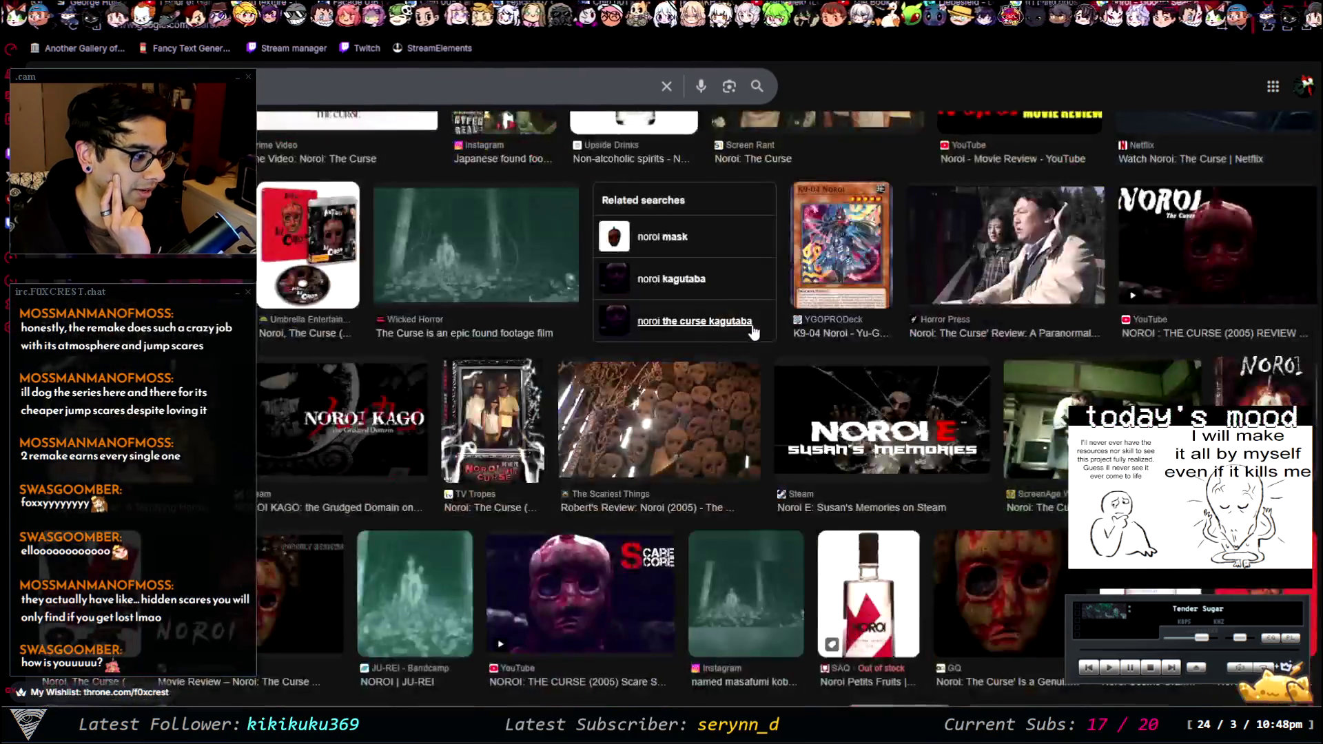
scroll(707, 370, down, 1)
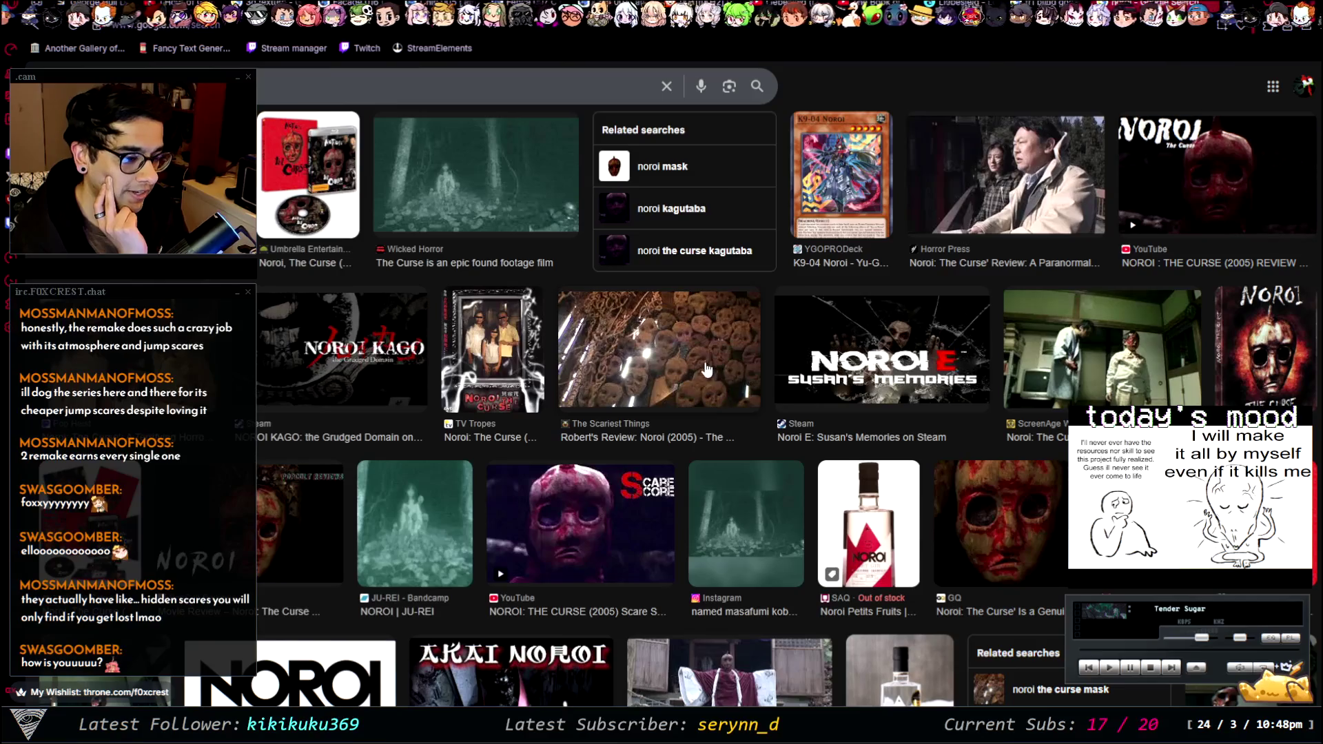
click(429, 529)
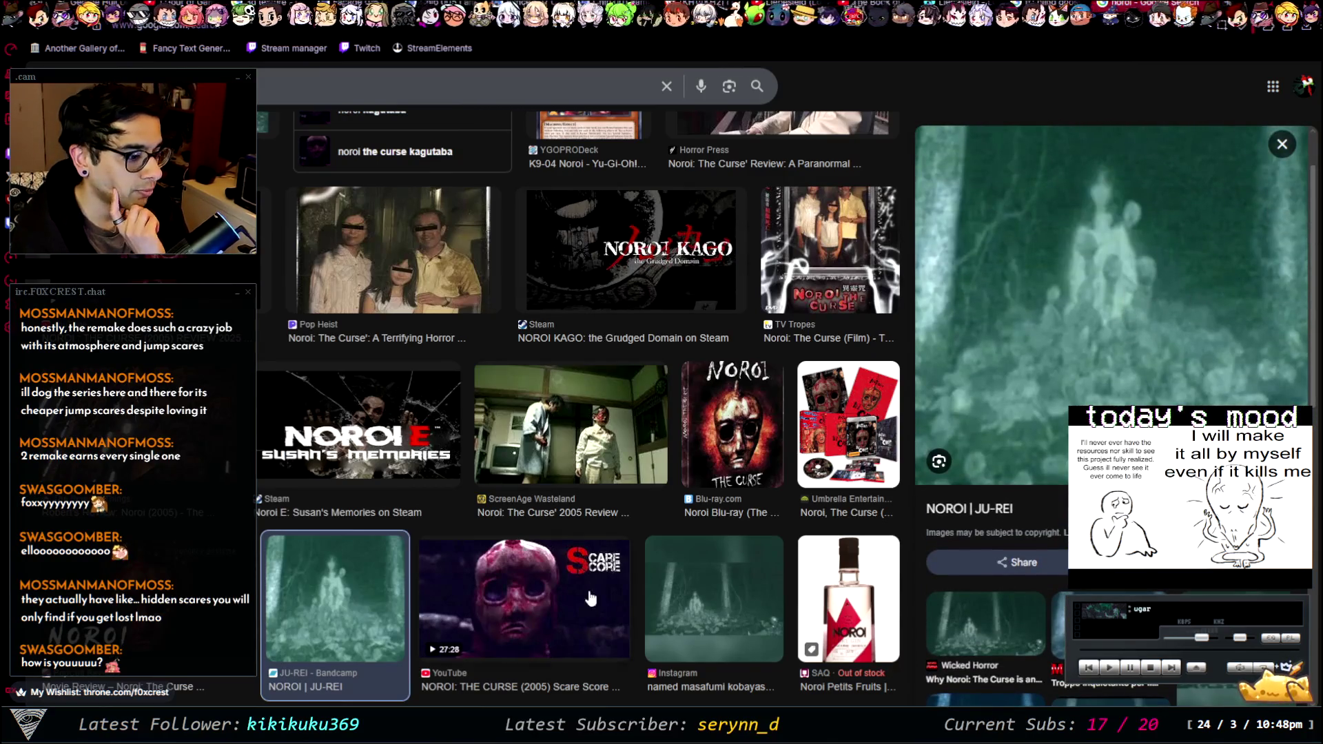
- Preview the Split Tooth Media masked-figure image and the Cinéma Moderne 'STAFF PICKS' still
scroll(640, 378, up, 5)
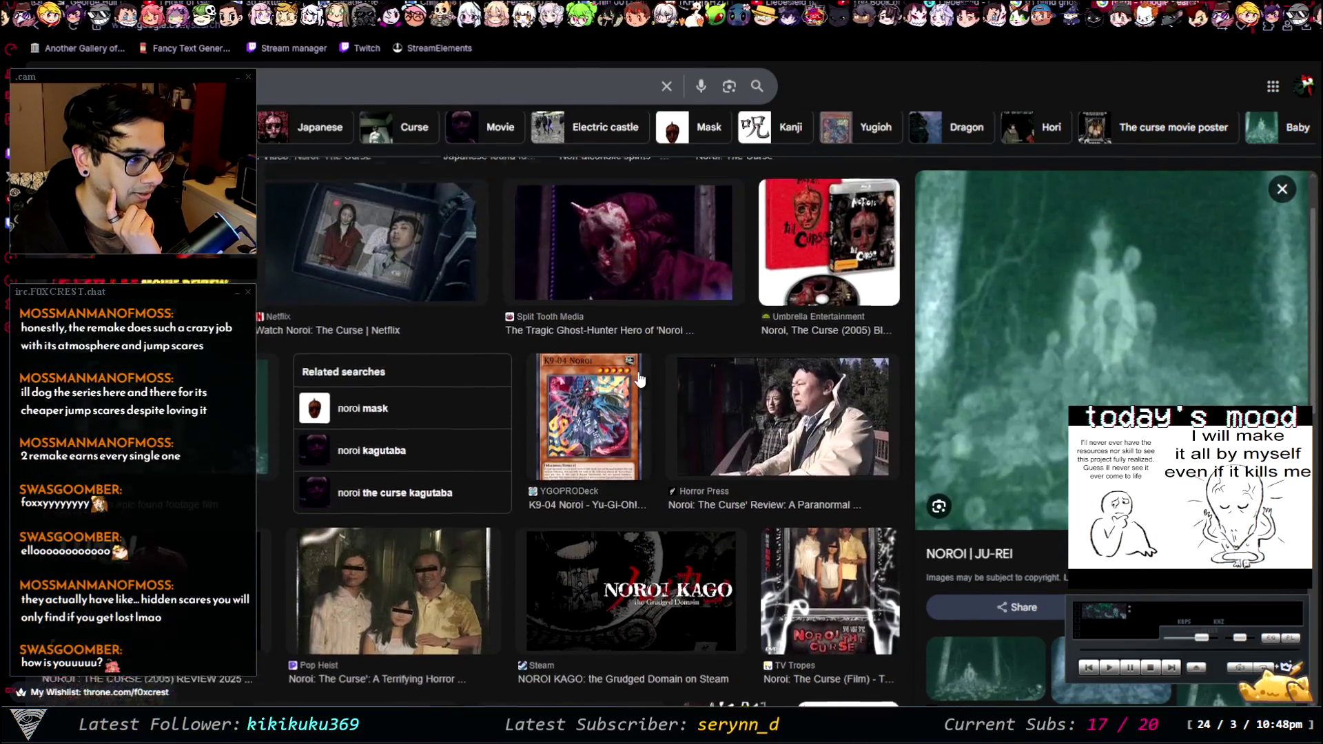
scroll(640, 378, up, 2)
click(611, 386)
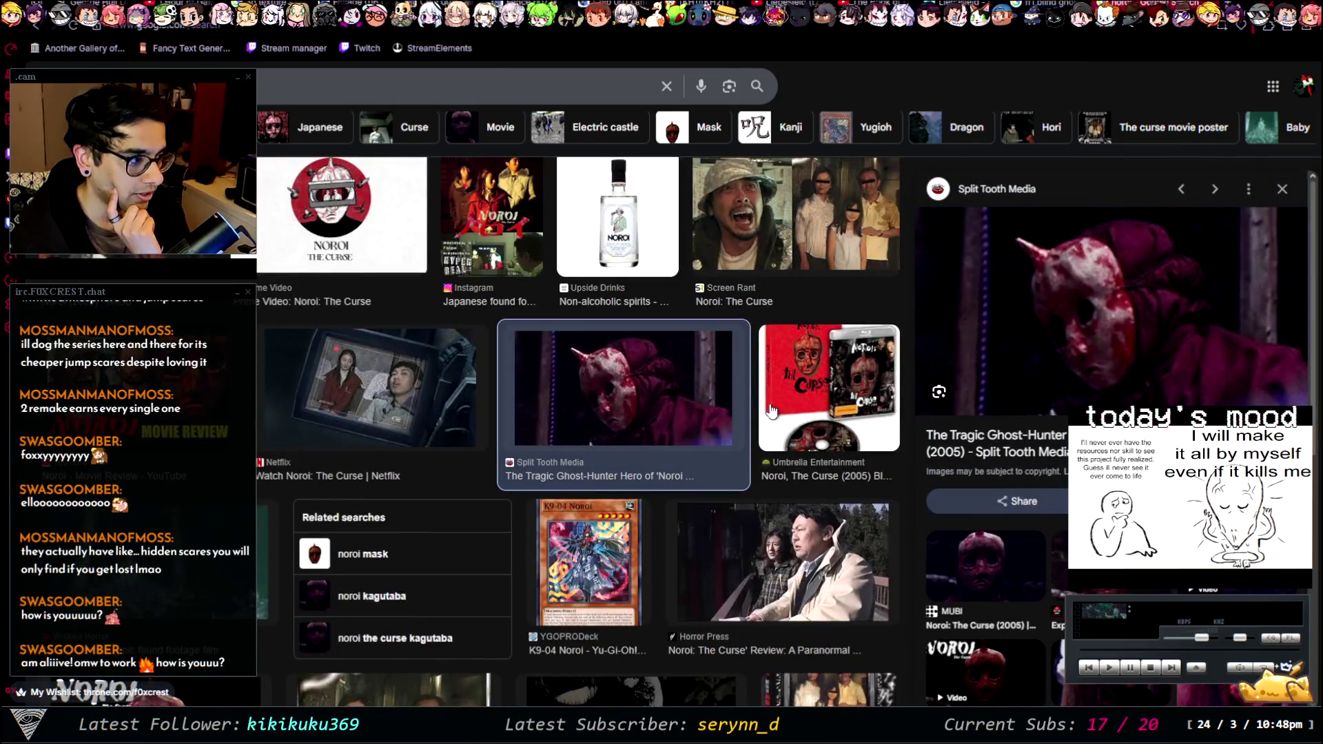
scroll(642, 405, up, 2)
scroll(643, 407, up, 6)
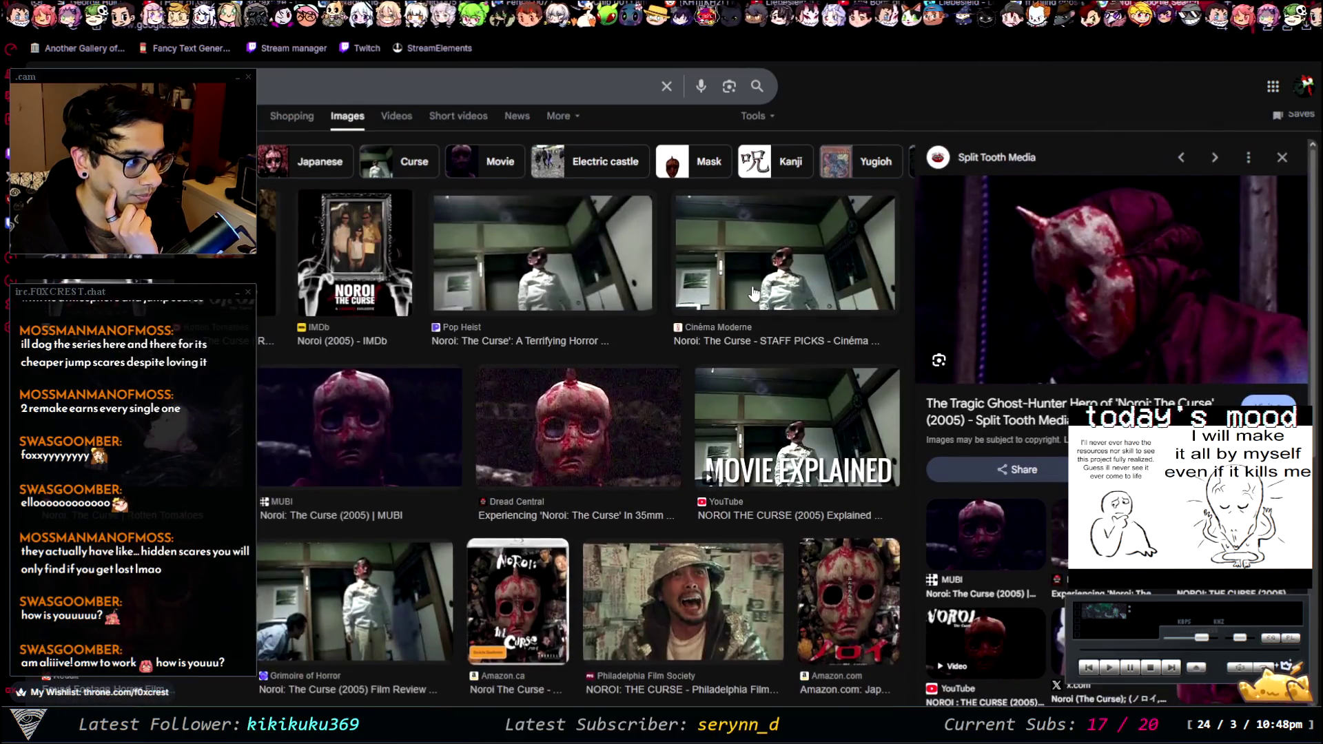
click(754, 294)
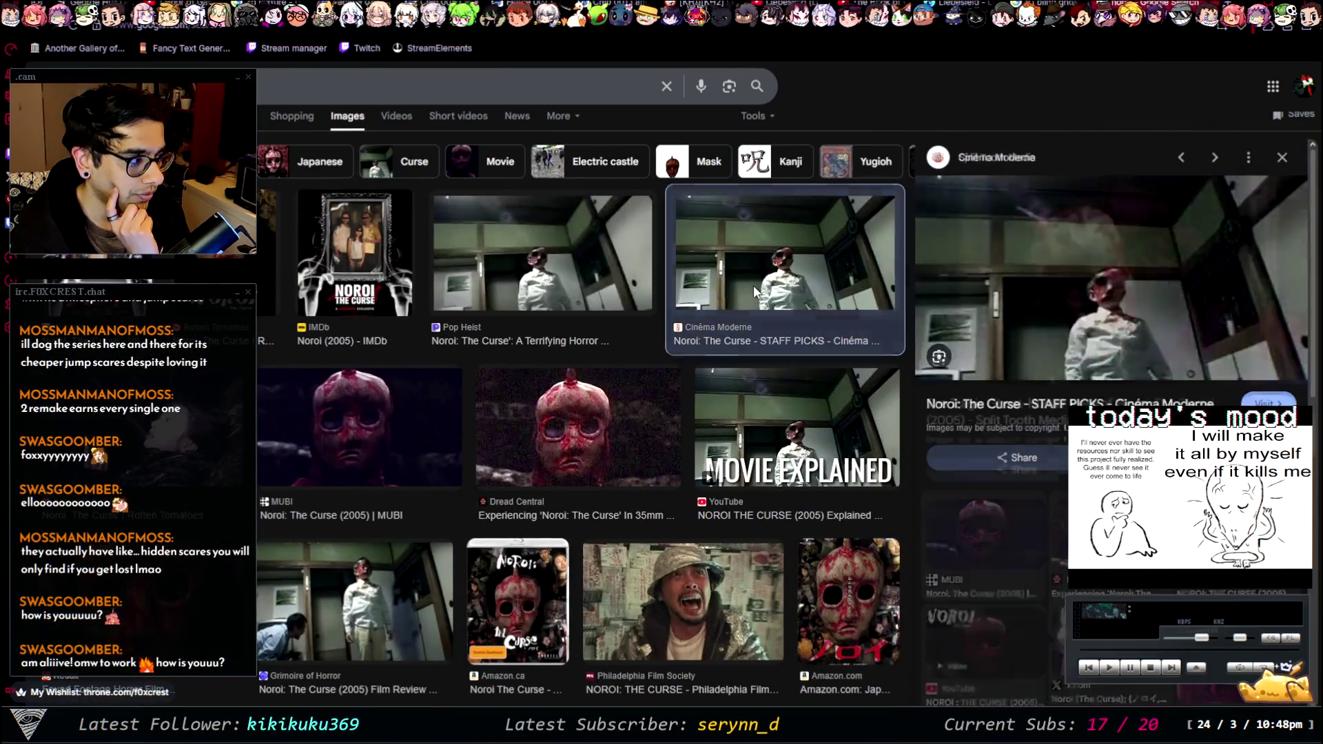
scroll(640, 396, down, 1)
scroll(641, 395, down, 8)
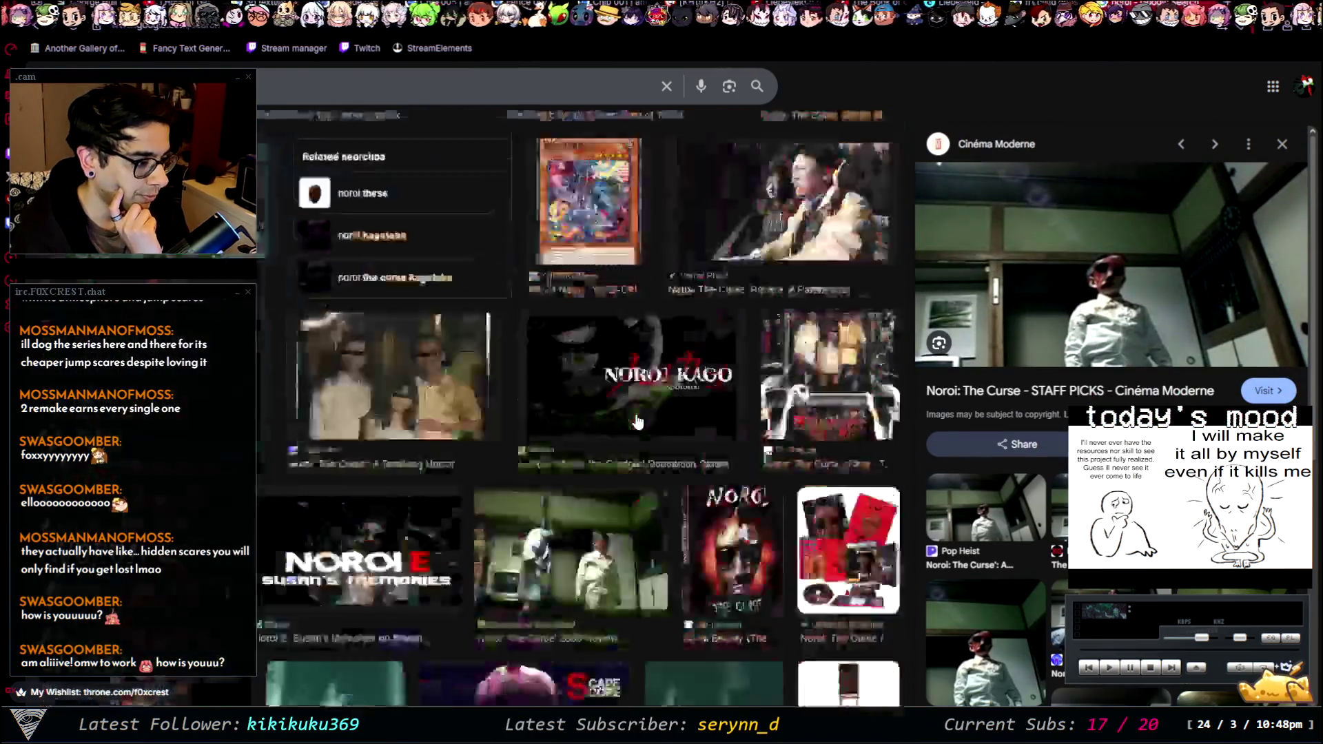
scroll(651, 395, down, 2)
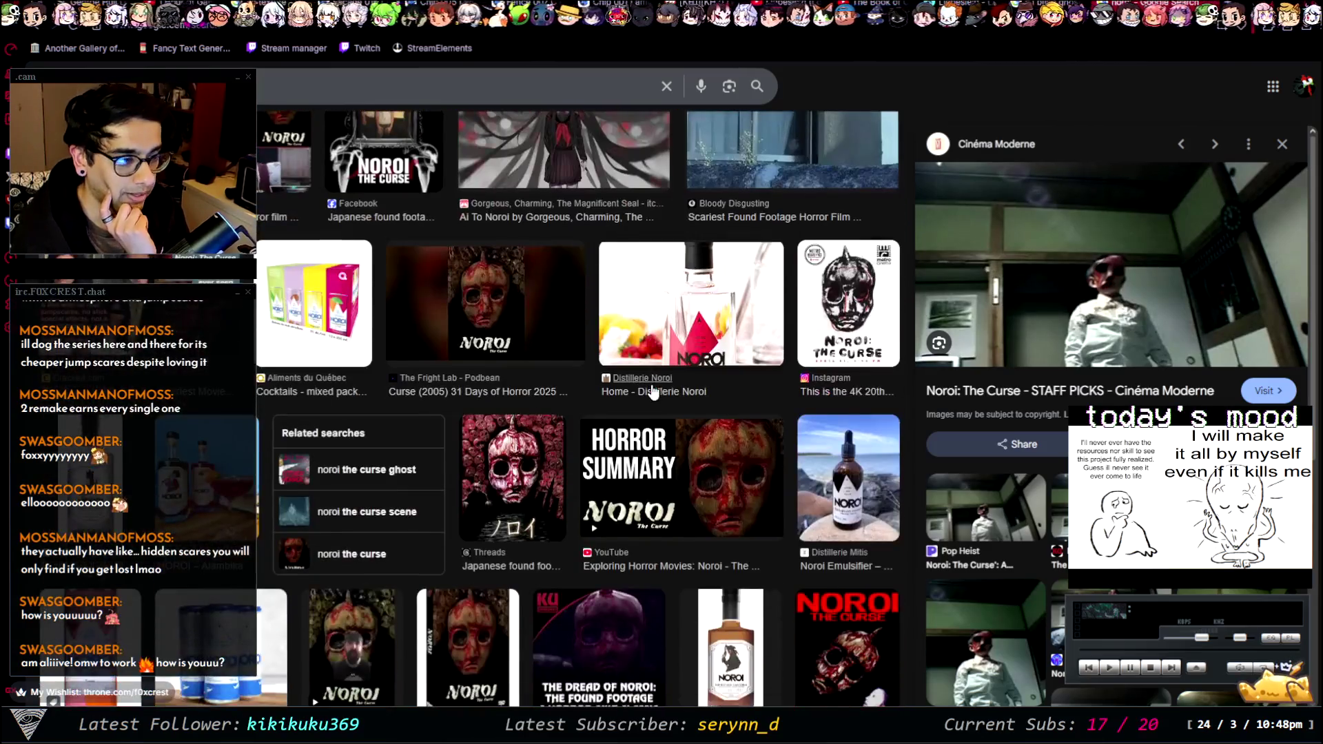
scroll(638, 399, down, 5)
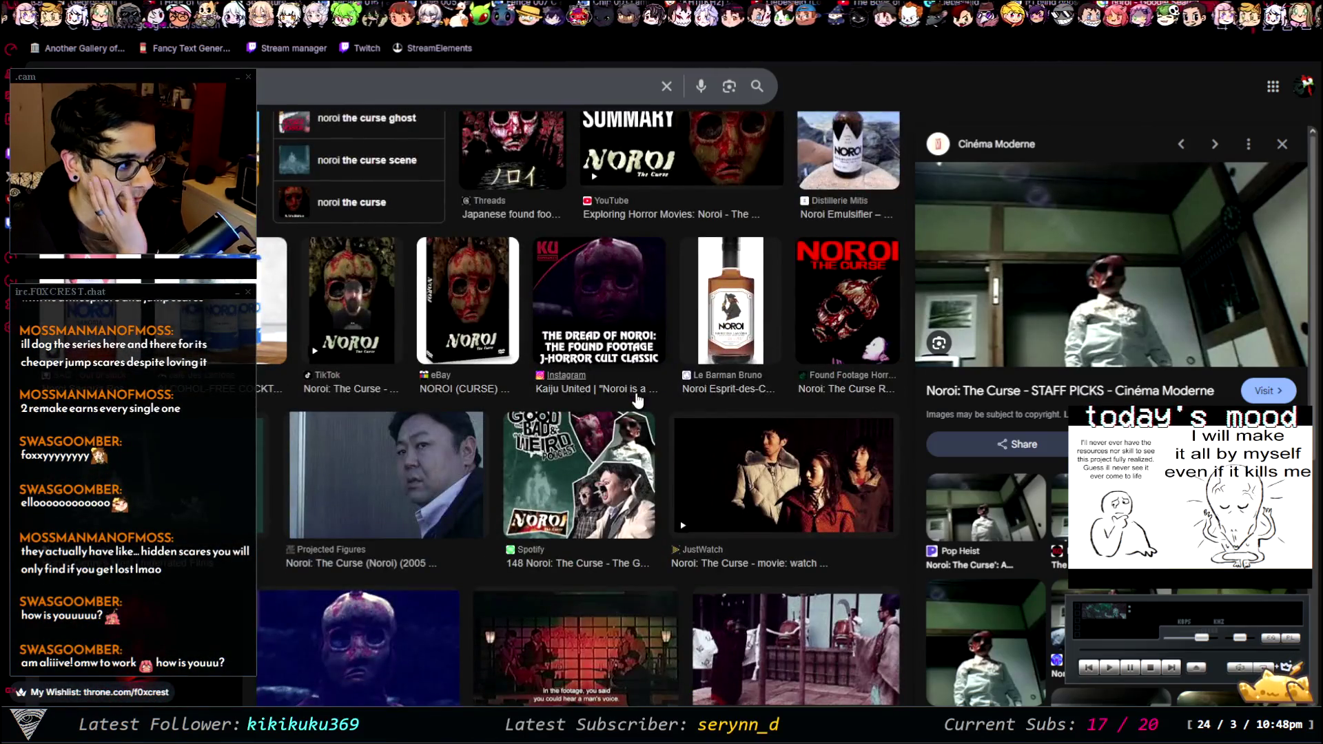
scroll(637, 400, down, 5)
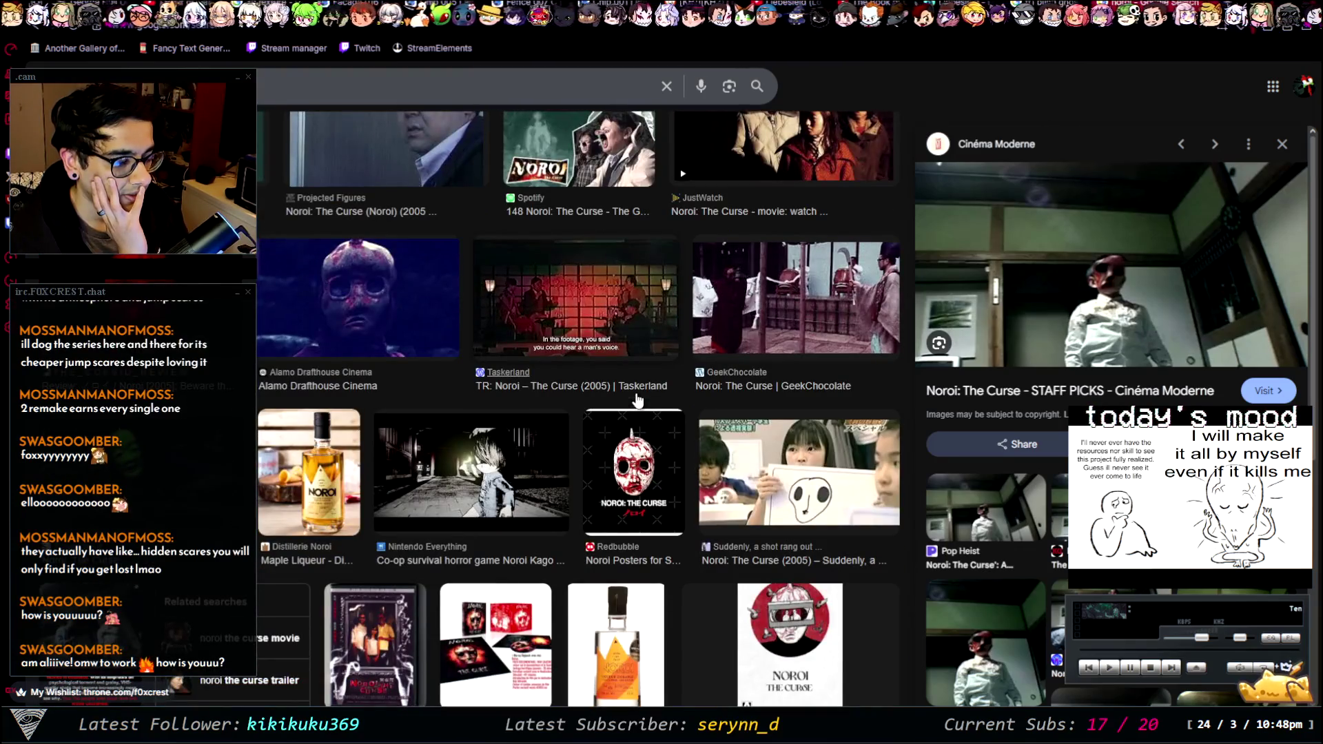
click(495, 97)
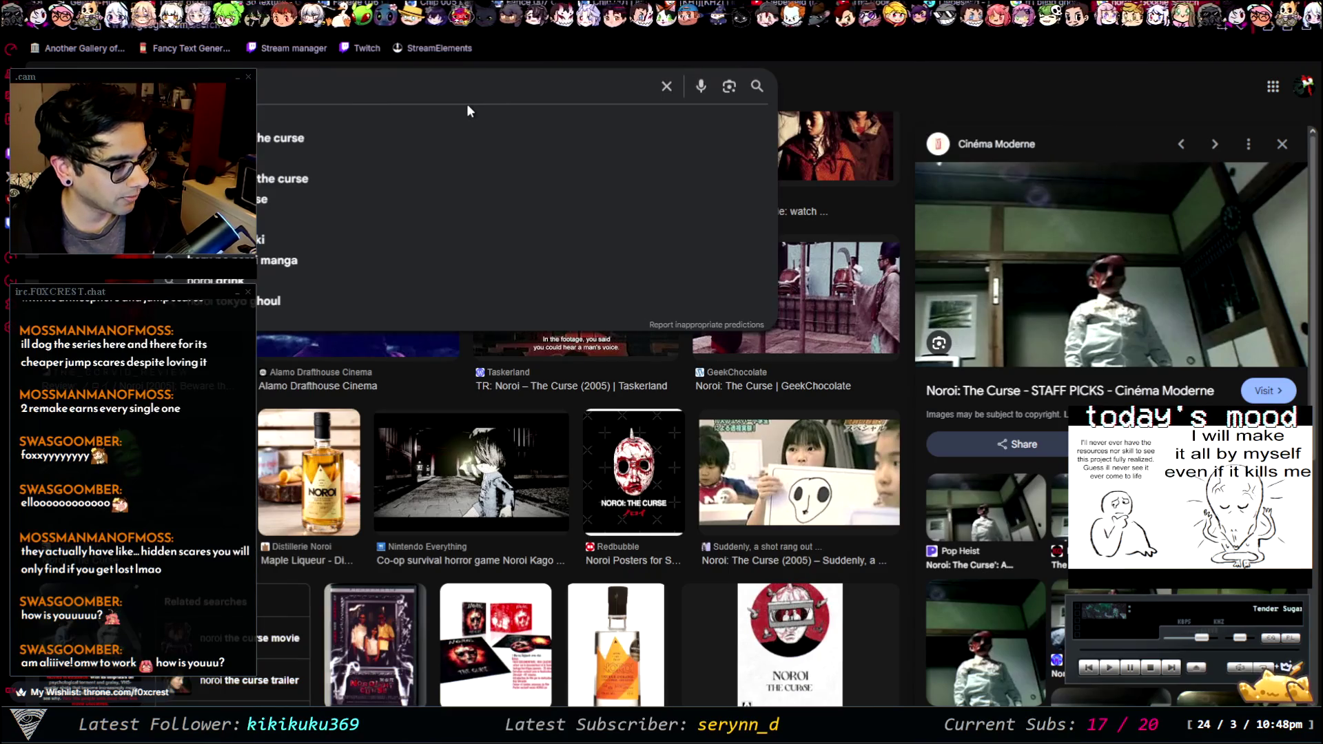
key(Return)
key(Return)
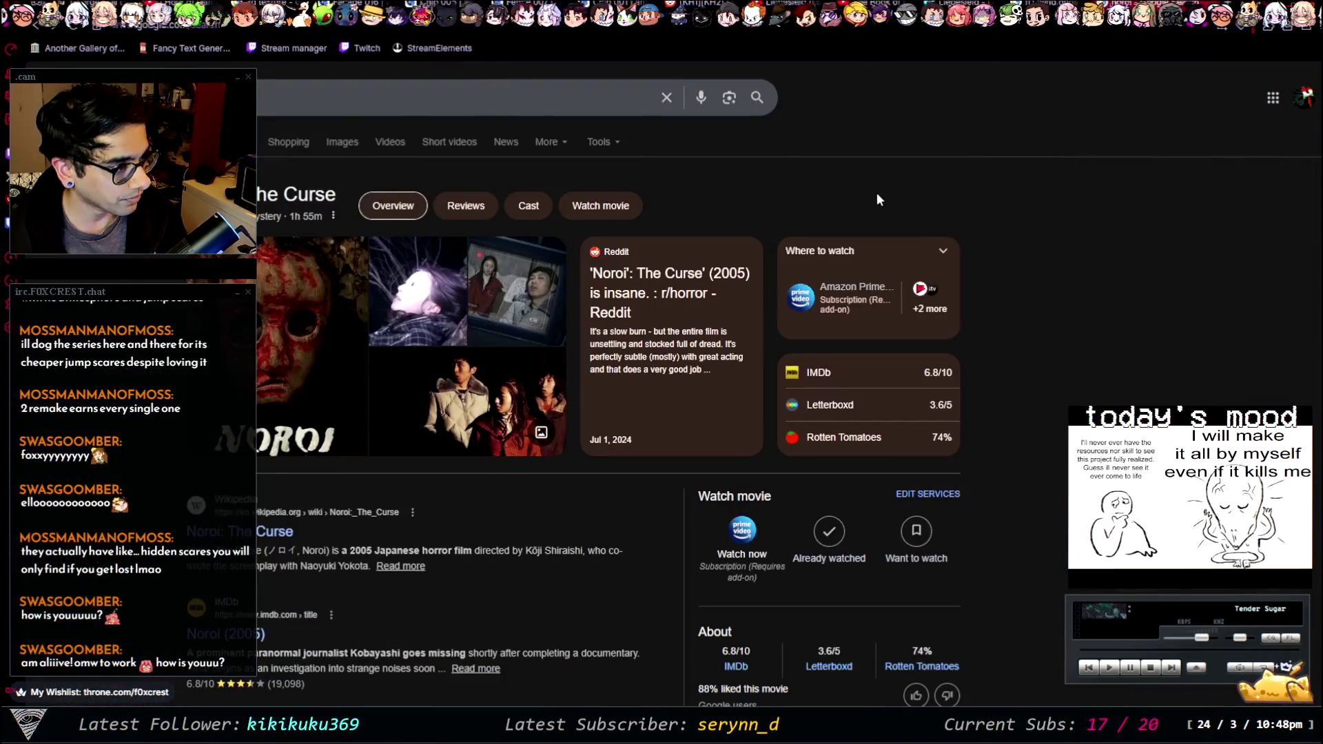
scroll(447, 293, down, 3)
scroll(557, 483, down, 4)
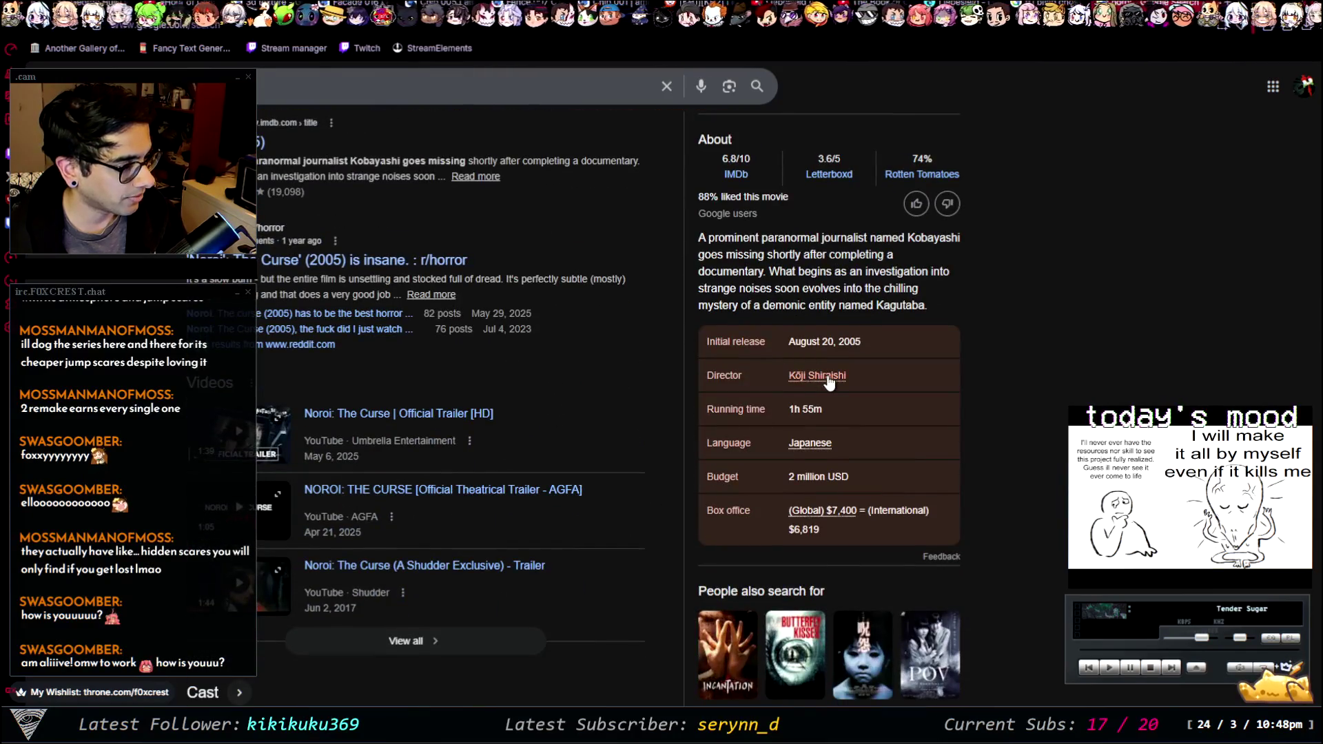
click(829, 378)
scroll(598, 344, down, 6)
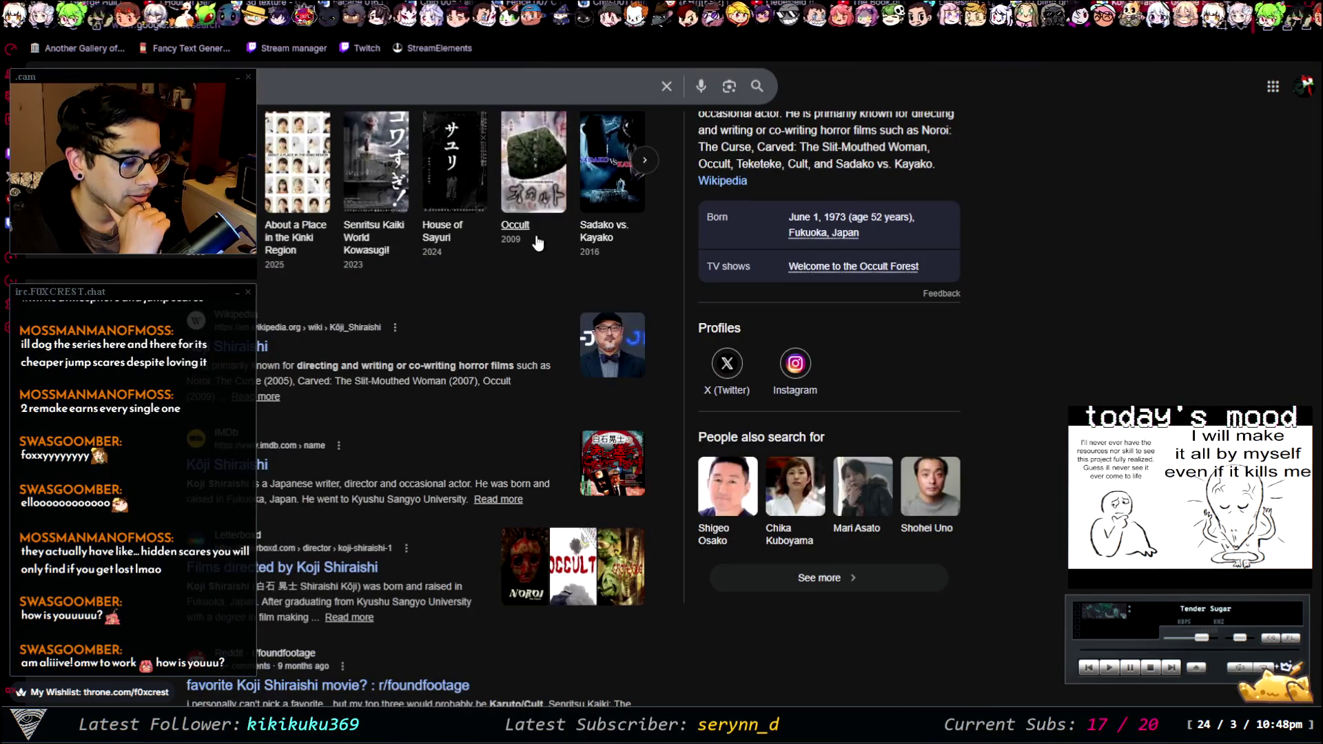
click(646, 171)
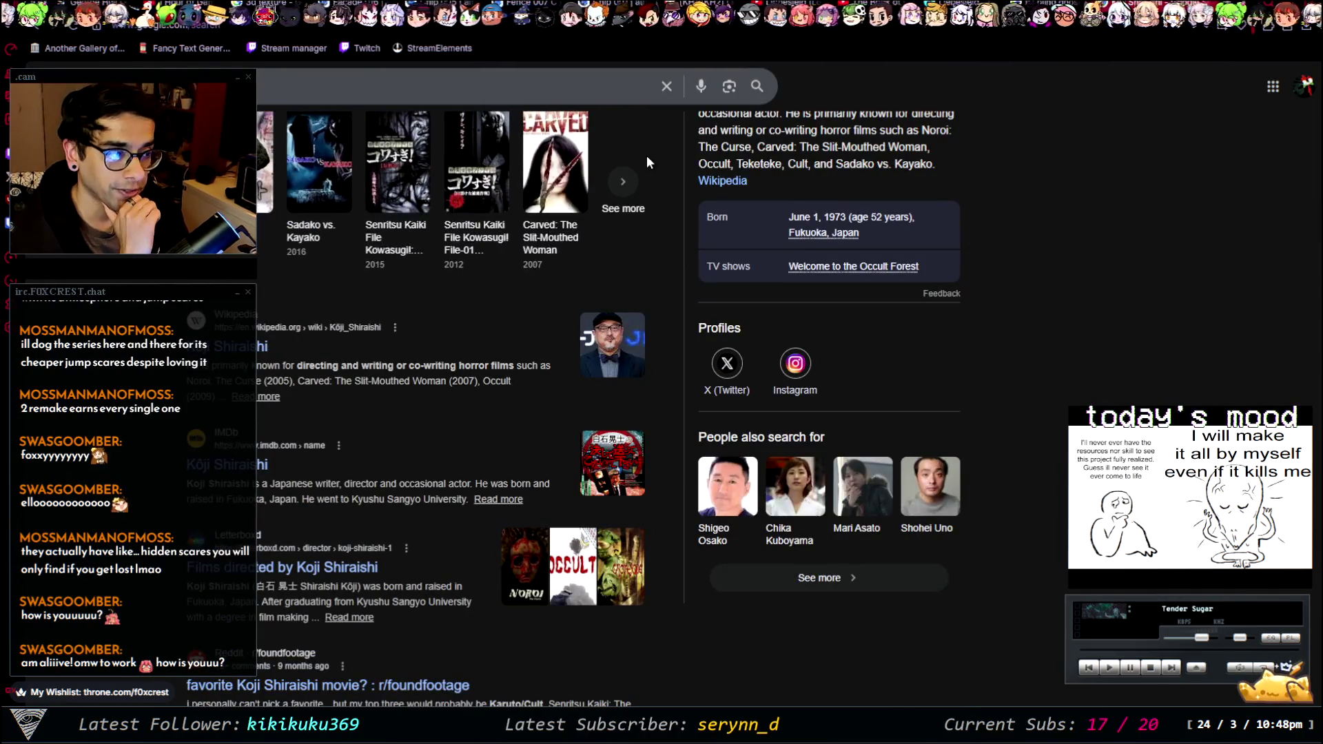
click(639, 183)
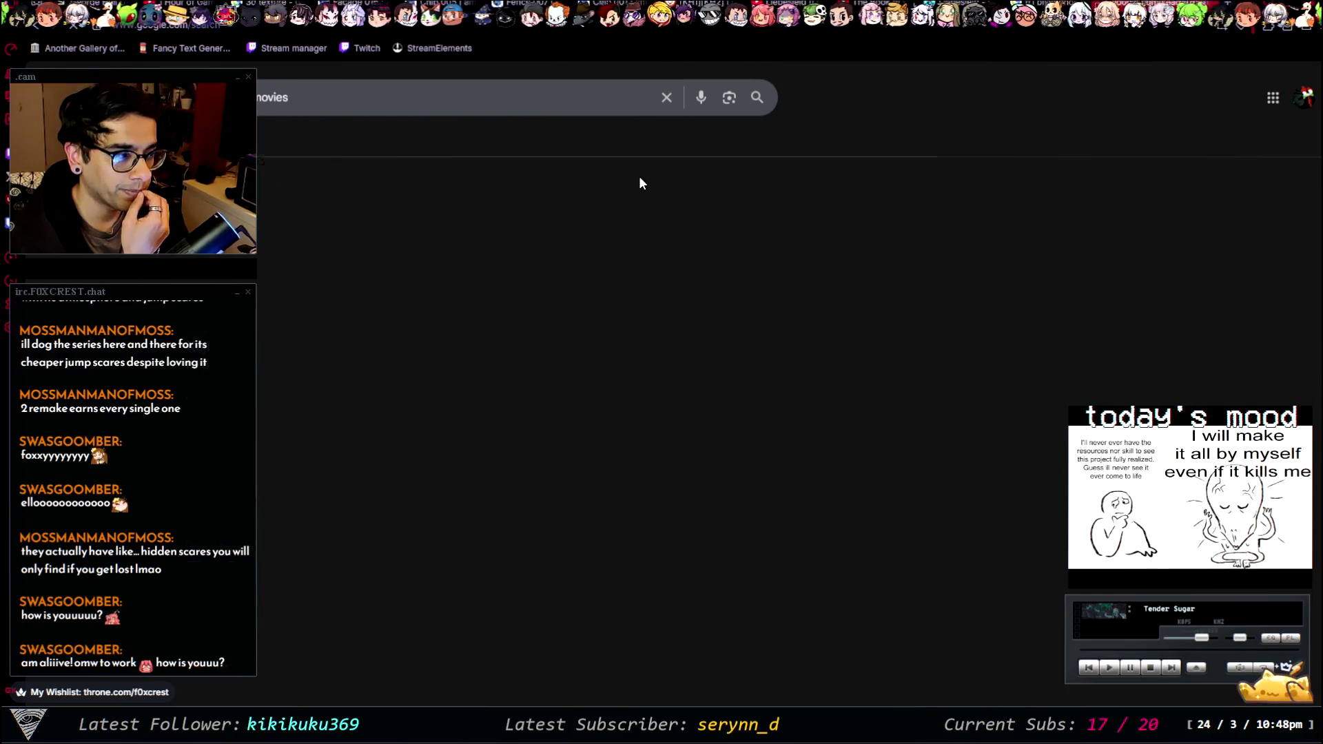
scroll(620, 185, down, 4)
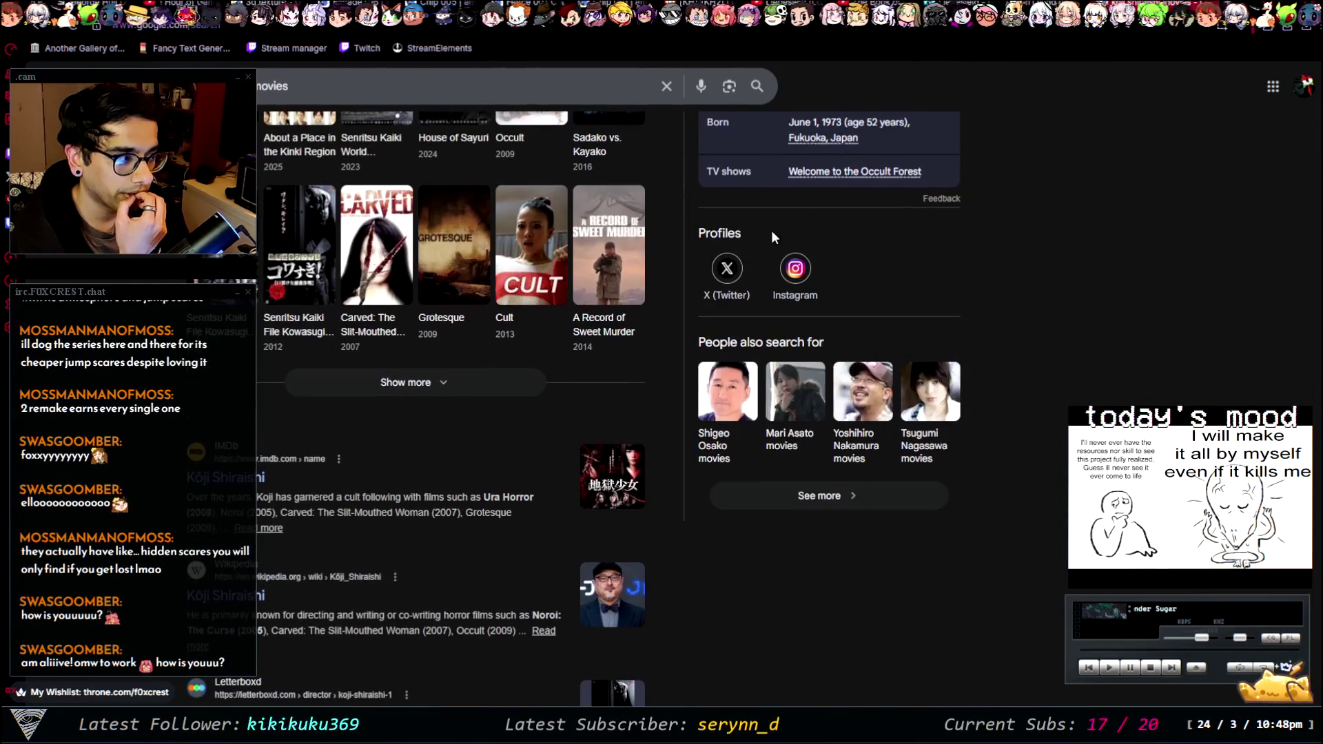
scroll(771, 234, up, 4)
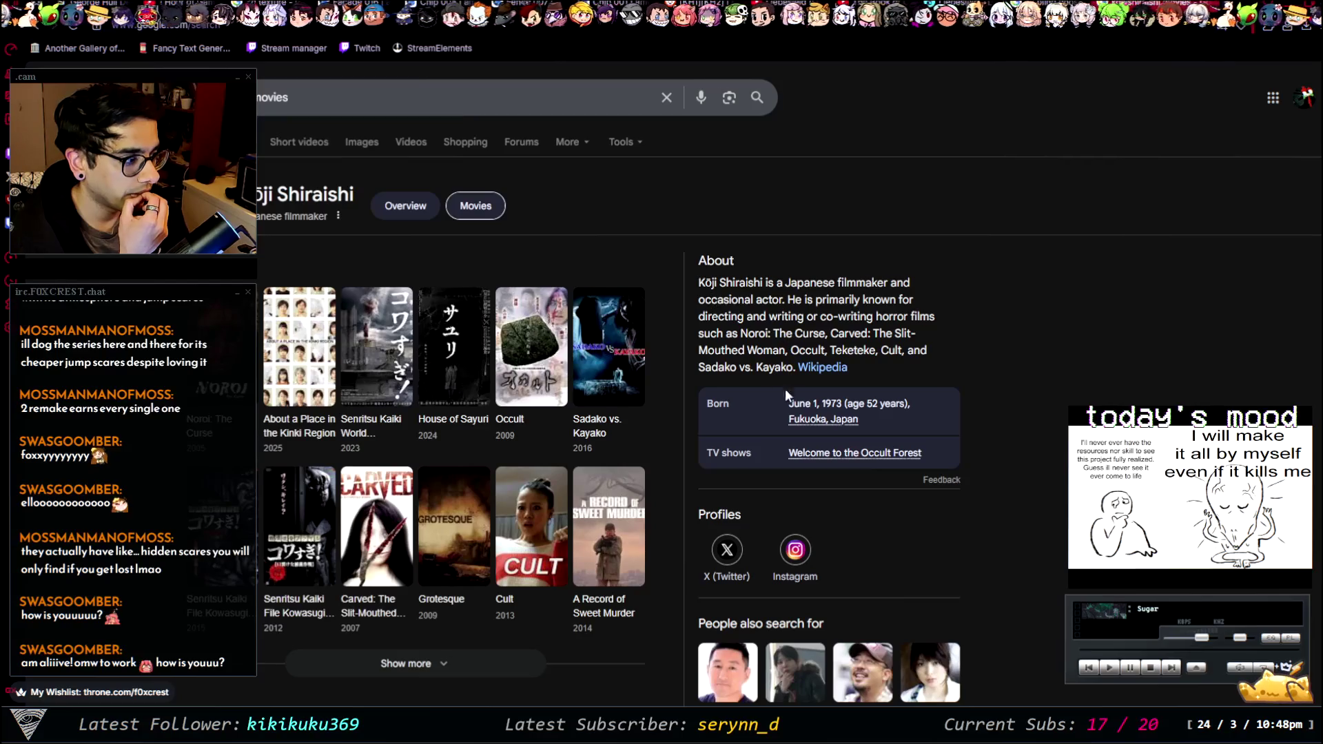
key(alt+Left)
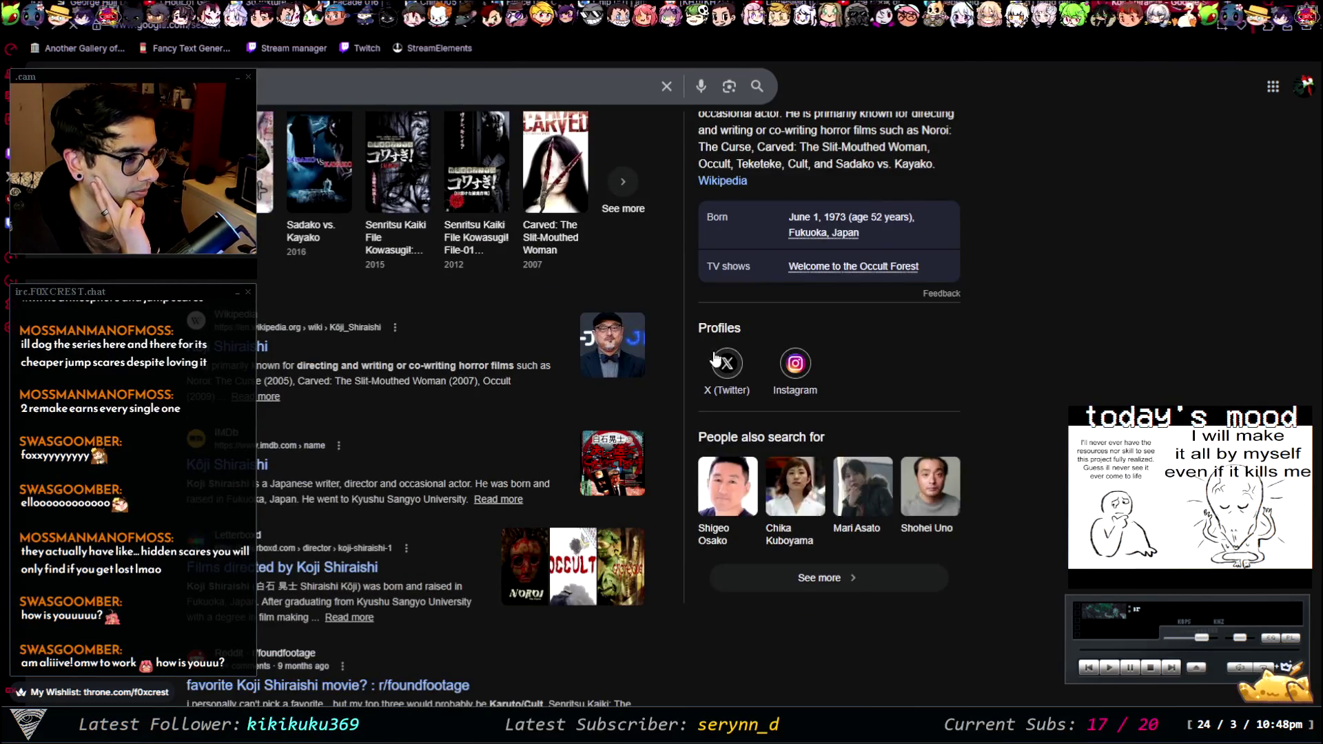
key(alt+Left)
scroll(732, 406, up, 4)
scroll(506, 364, up, 3)
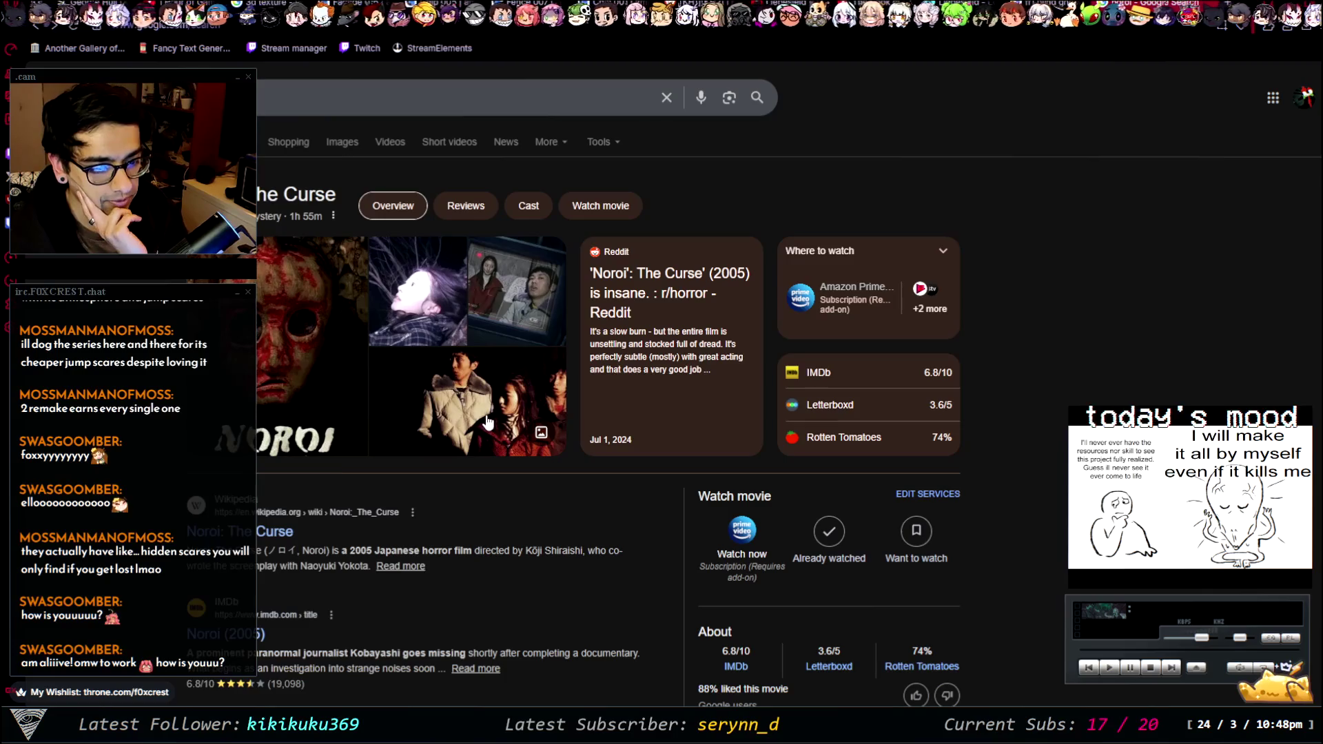
scroll(487, 422, down, 8)
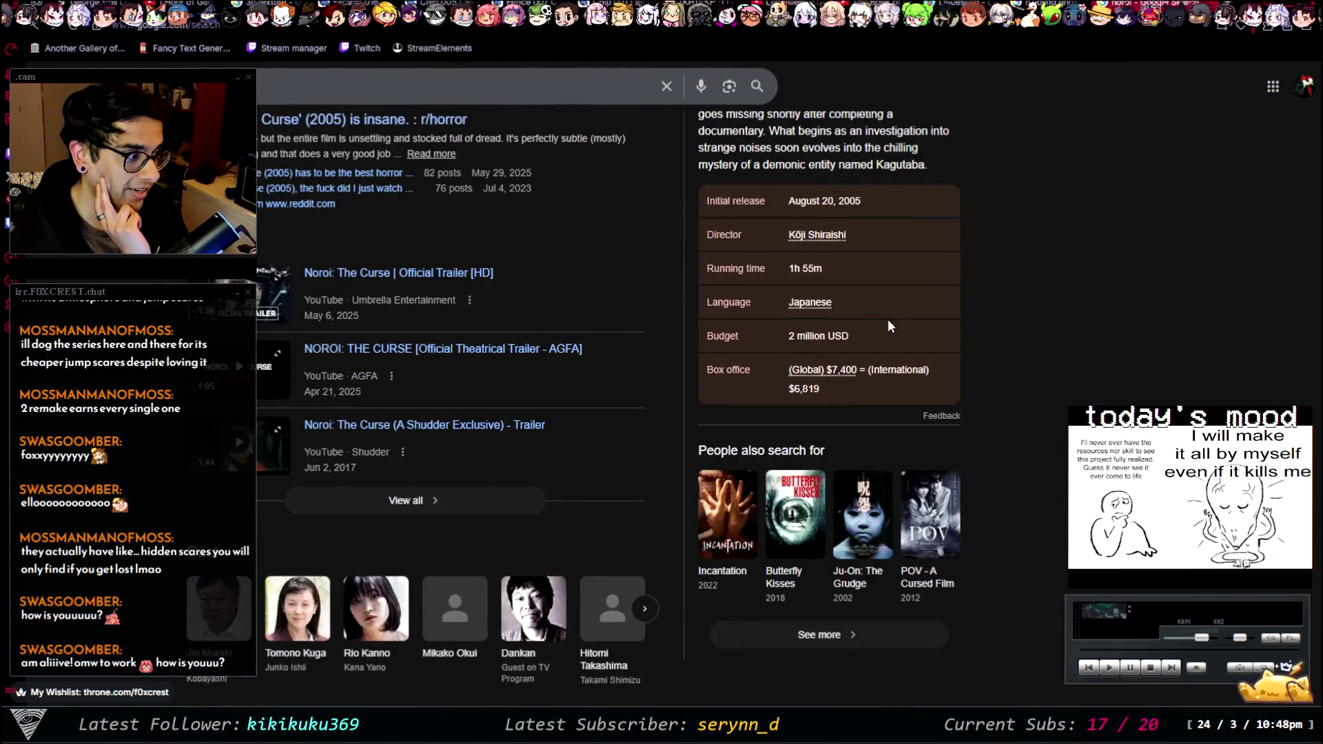
scroll(577, 283, down, 5)
scroll(413, 289, down, 7)
scroll(308, 262, up, 15)
scroll(324, 275, down, 6)
scroll(342, 291, down, 2)
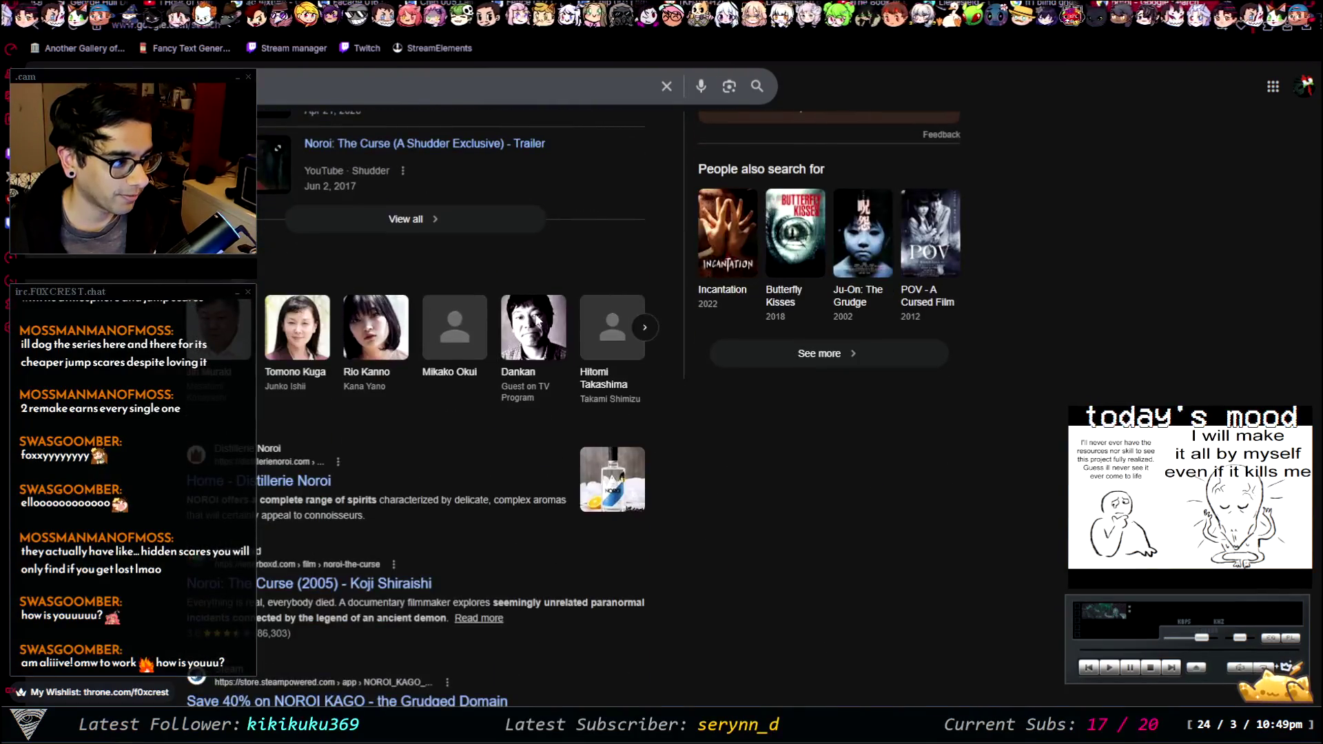
scroll(412, 370, up, 10)
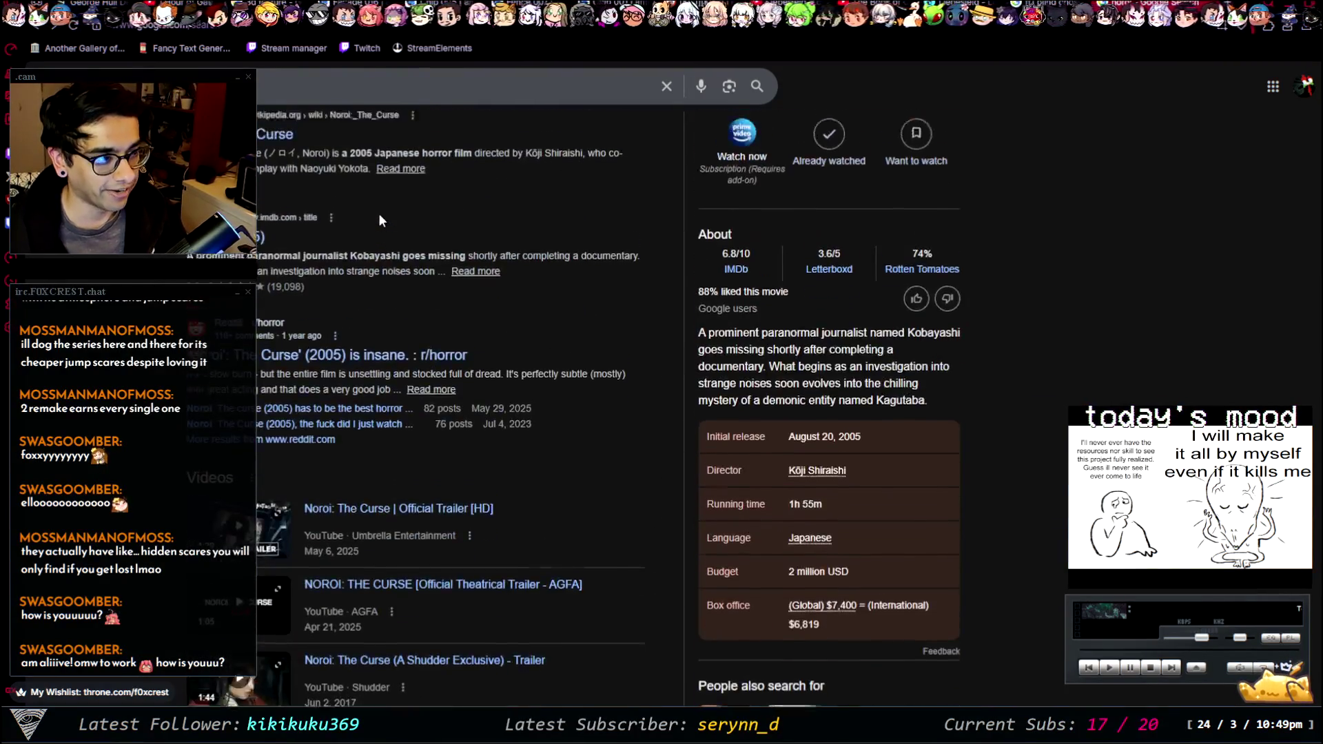
click(358, 98)
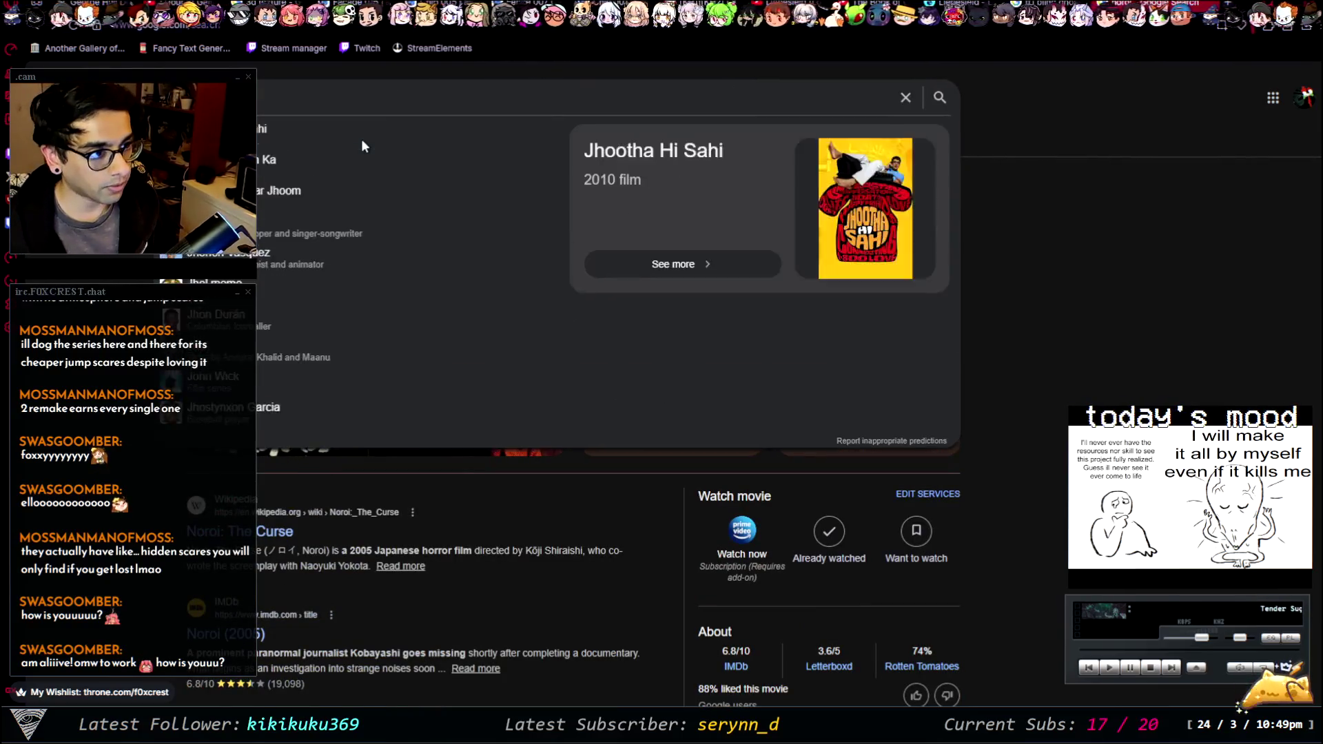
- Search Google for 'horror movies 2000s', then refine the query with 'japanese'
text(horror movies 2000s)
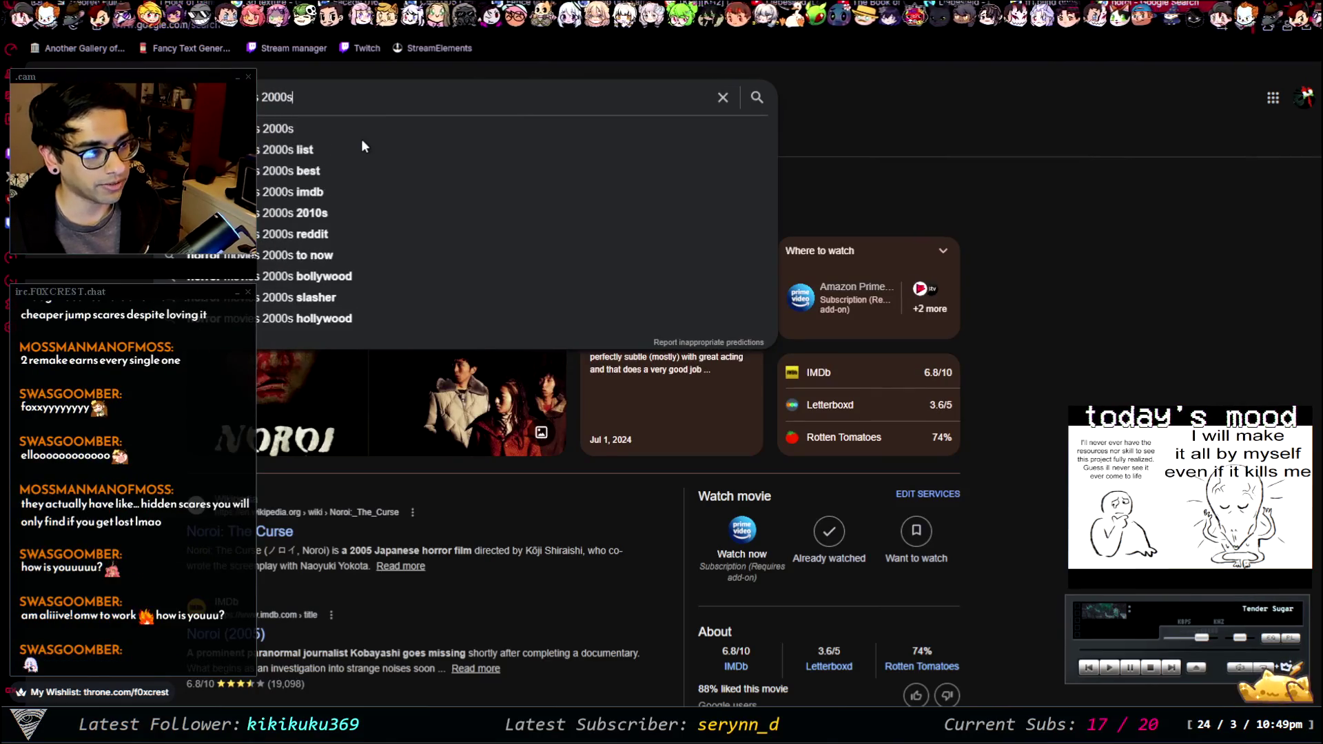
key(Return)
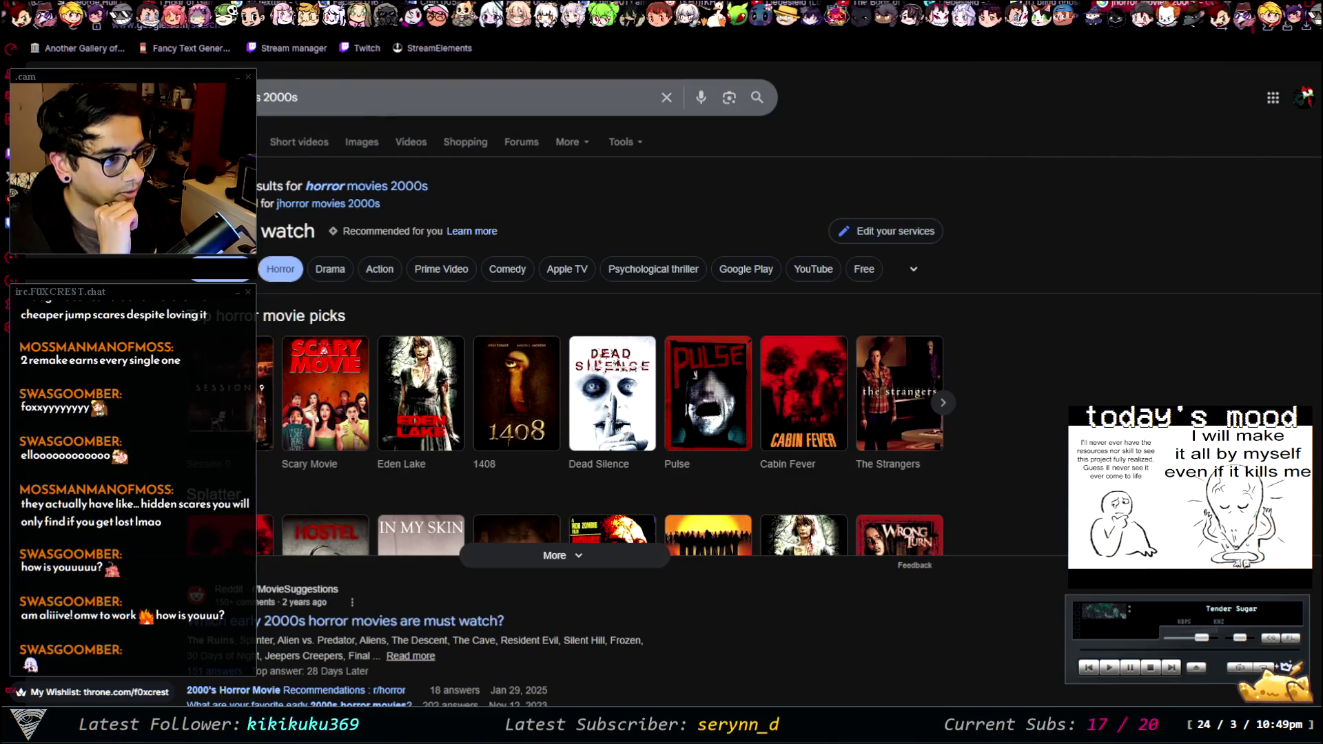
click(221, 97)
text(japanese)
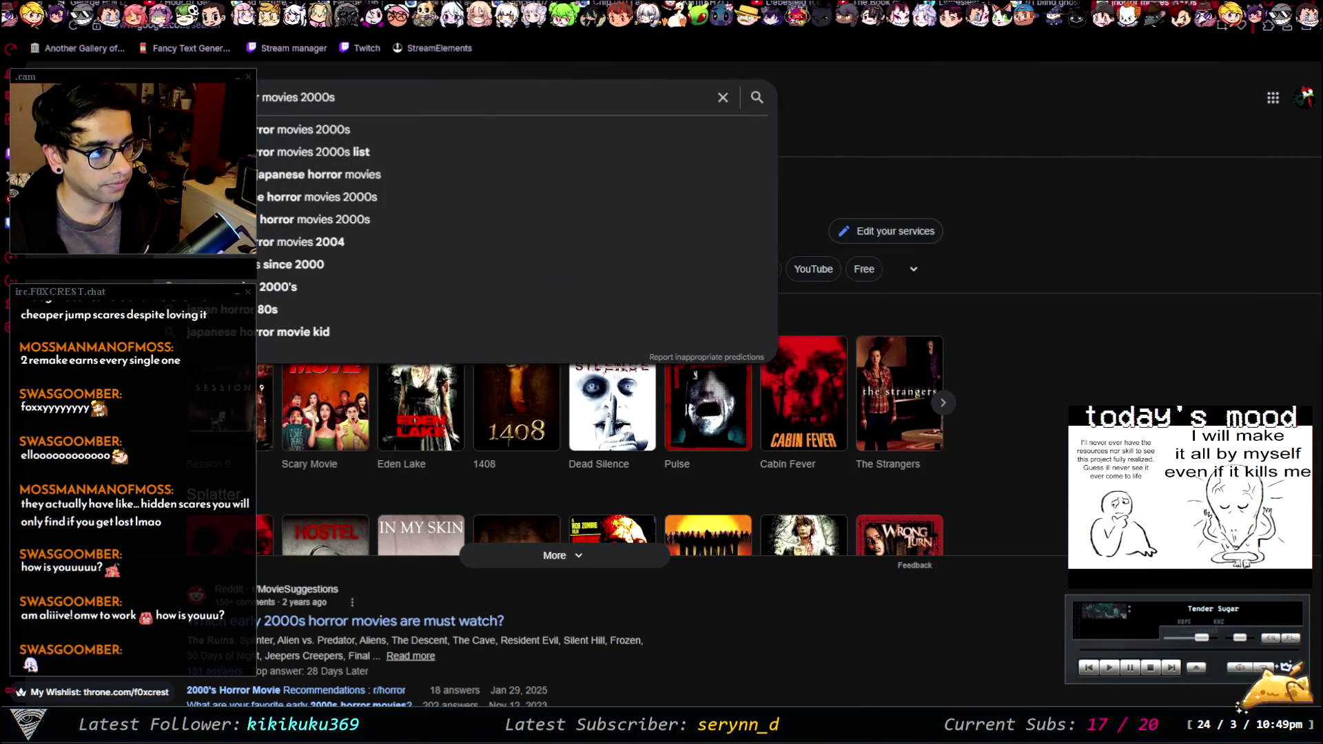
key(Return)
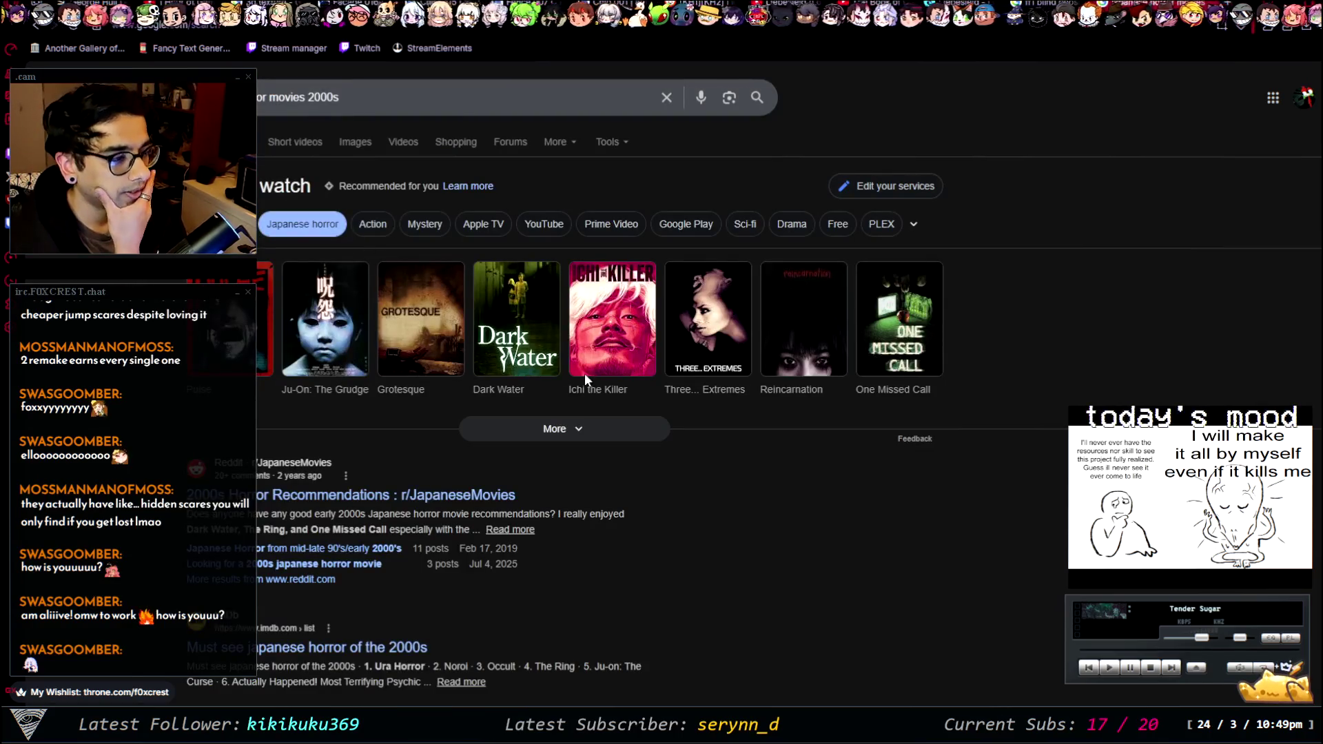
- Open the Letterboxd 'J-Horror/Found Footage (Ranked)' list from the results
scroll(647, 317, left, 2)
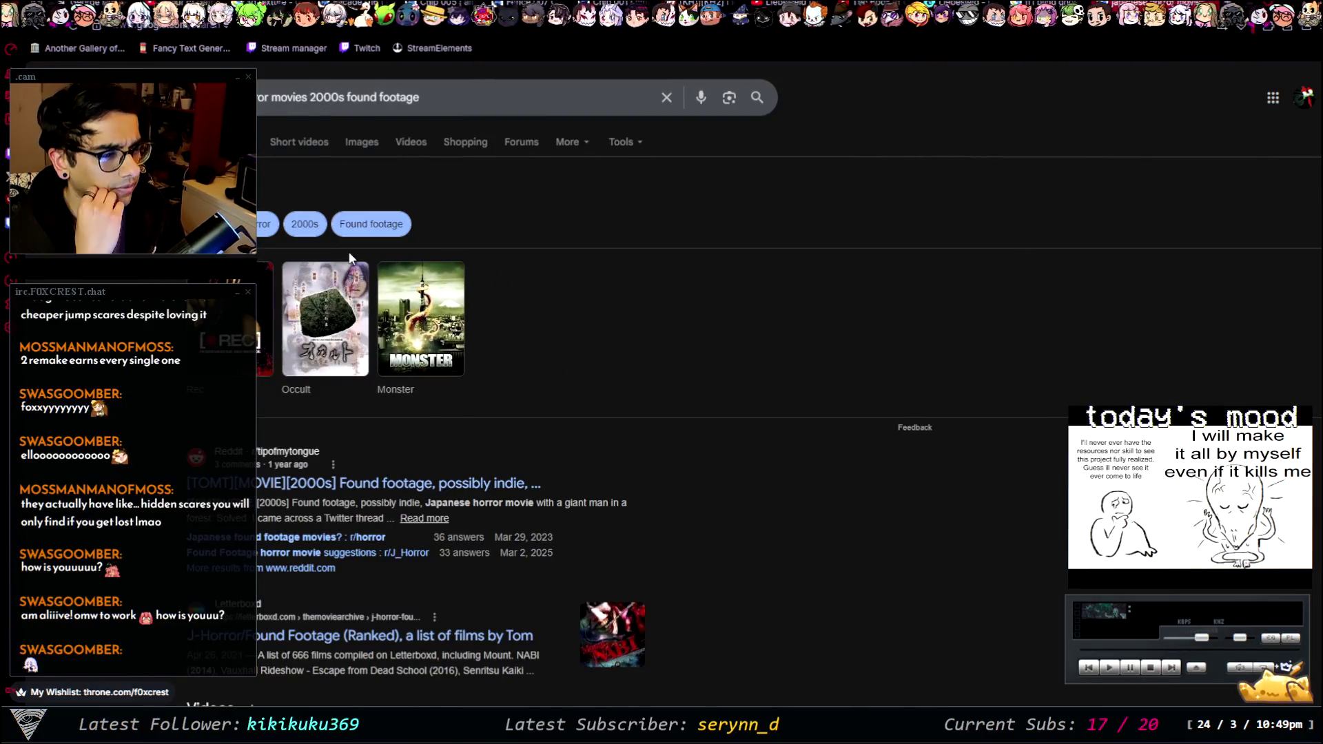
scroll(317, 207, down, 3)
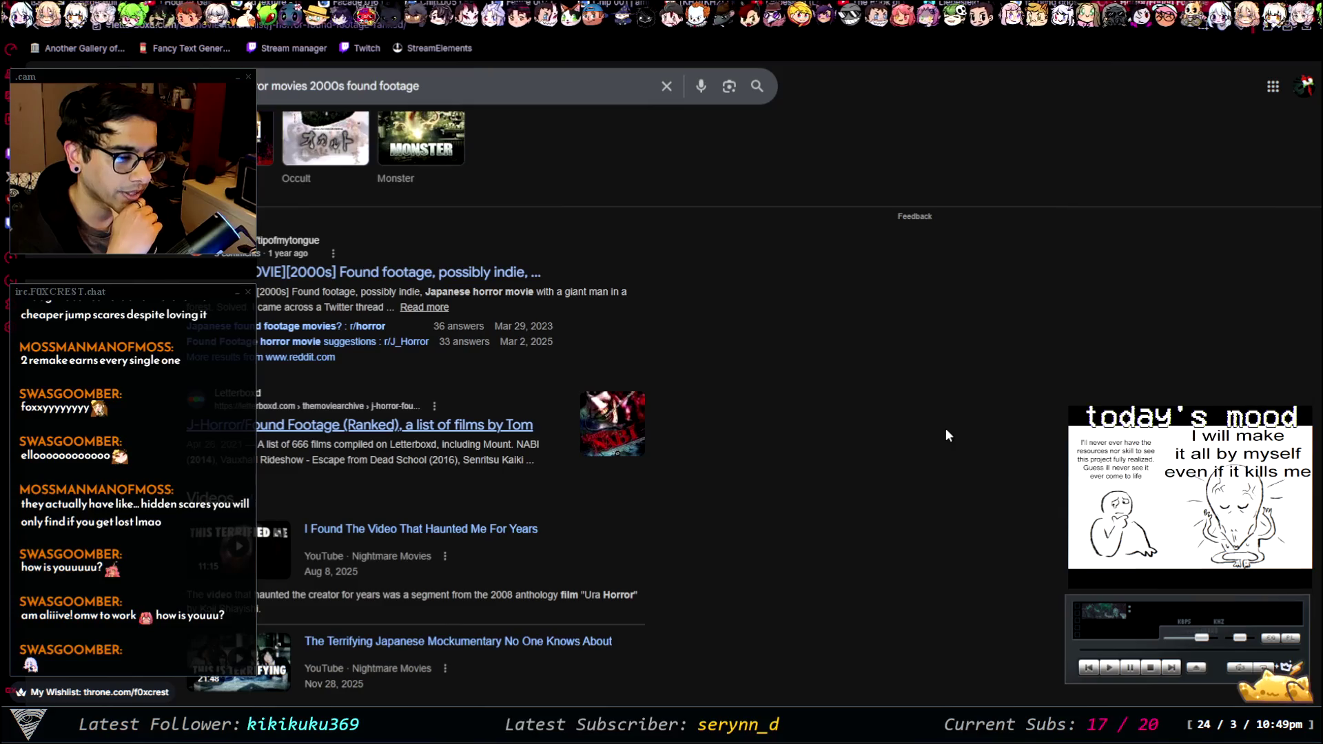
click(456, 428)
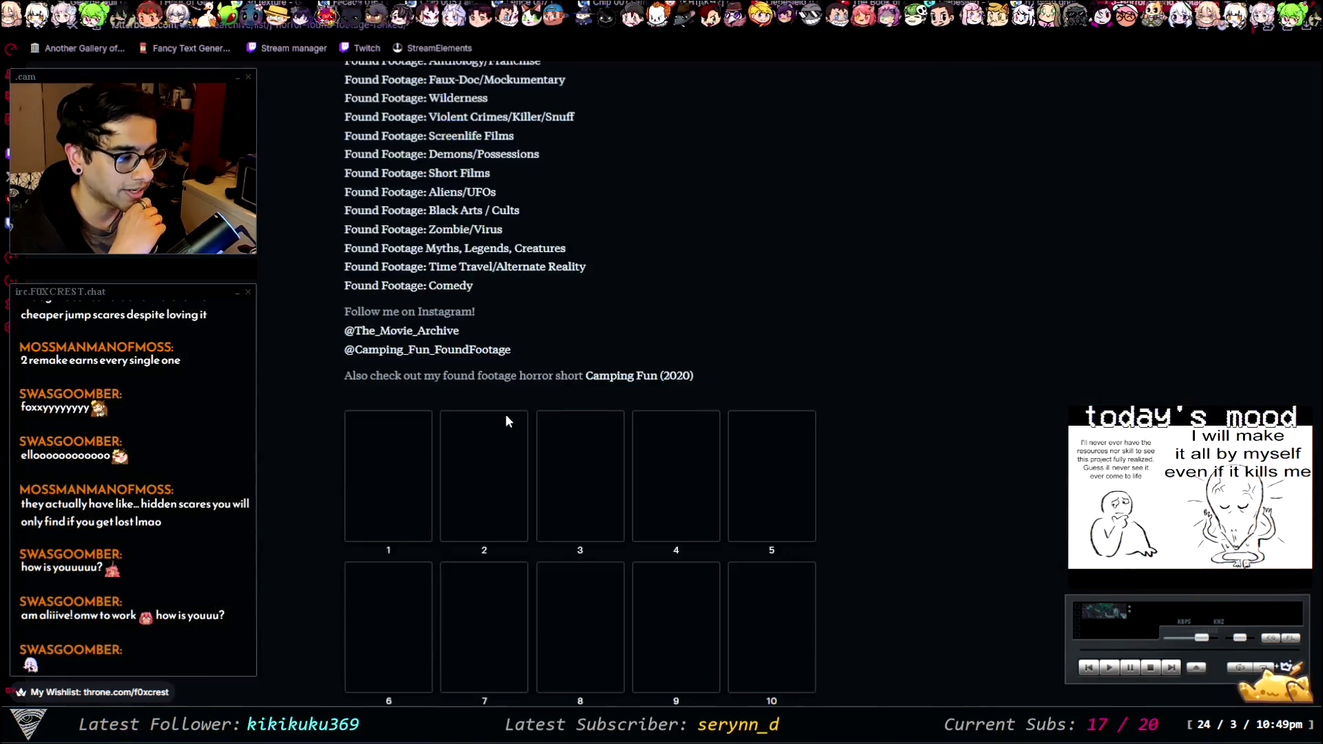
- Scroll through the J-Horror/Found Footage list and load its next page
scroll(792, 411, up, 5)
scroll(522, 343, down, 6)
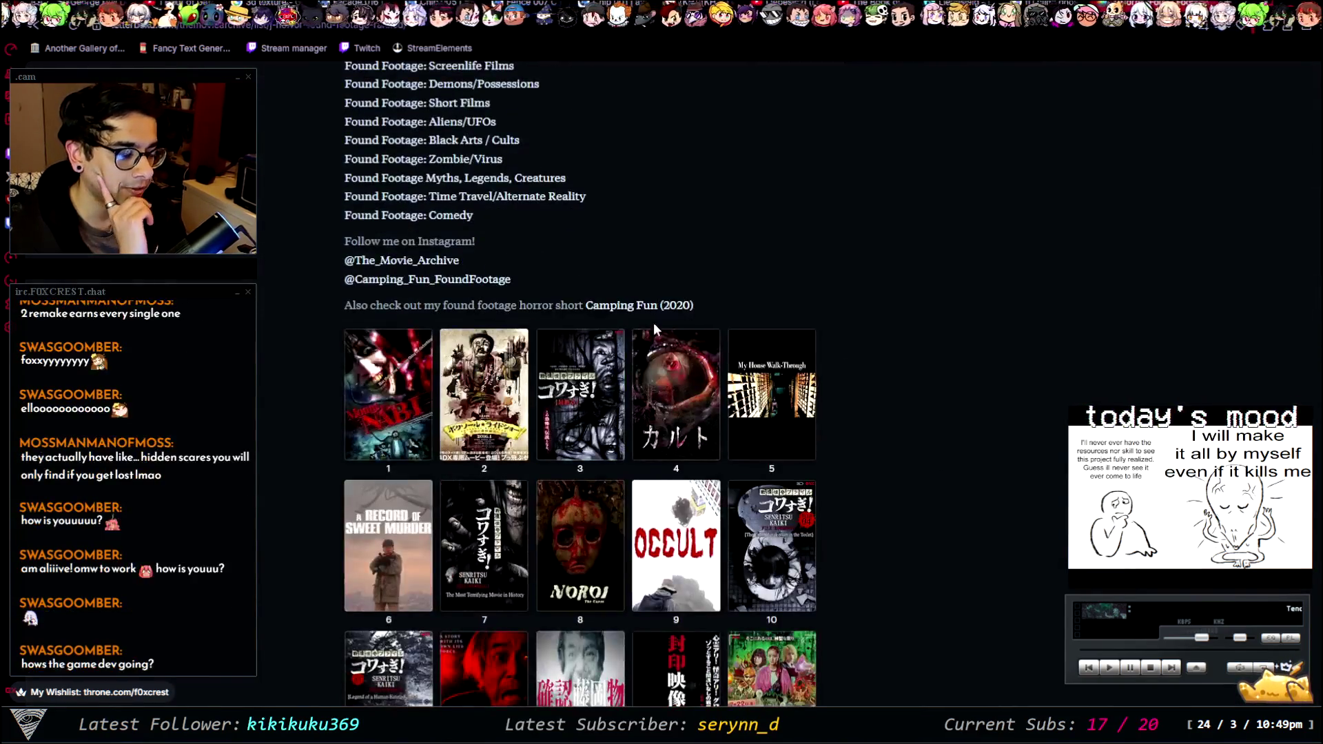
scroll(896, 366, down, 3)
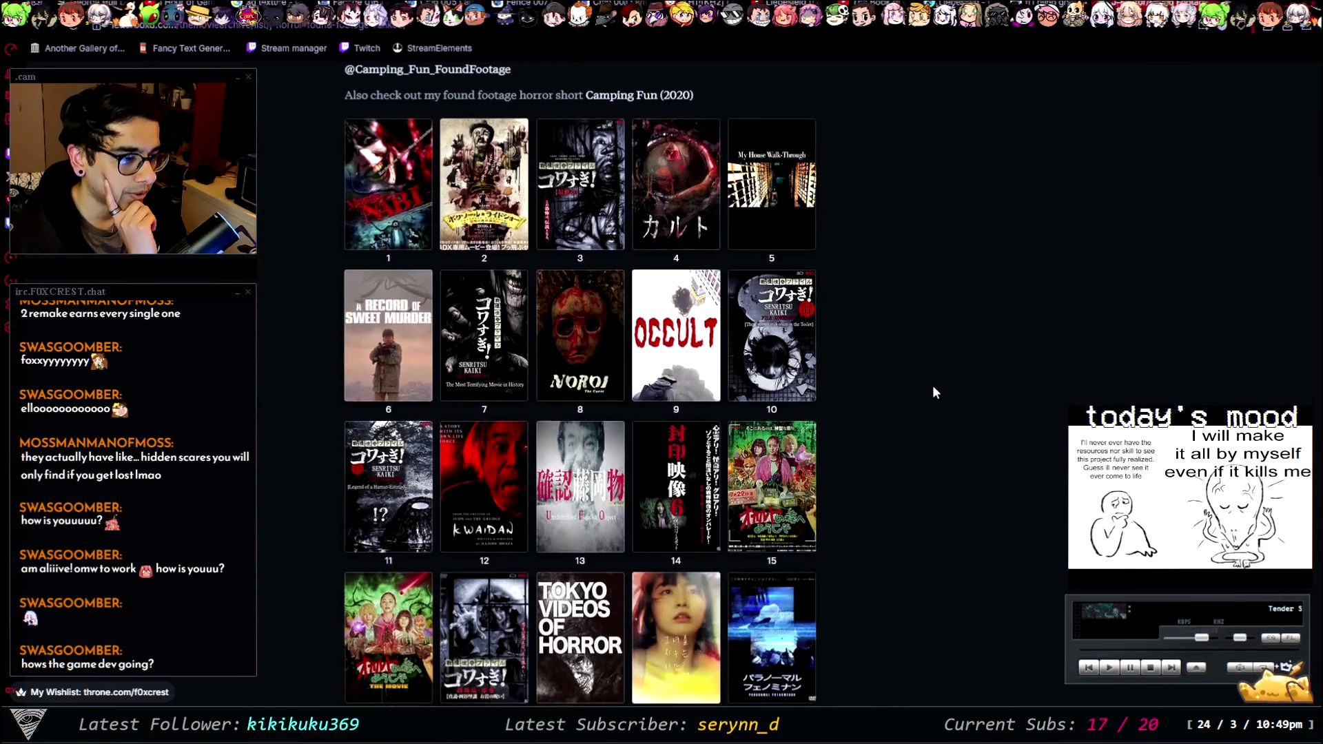
scroll(871, 368, down, 2)
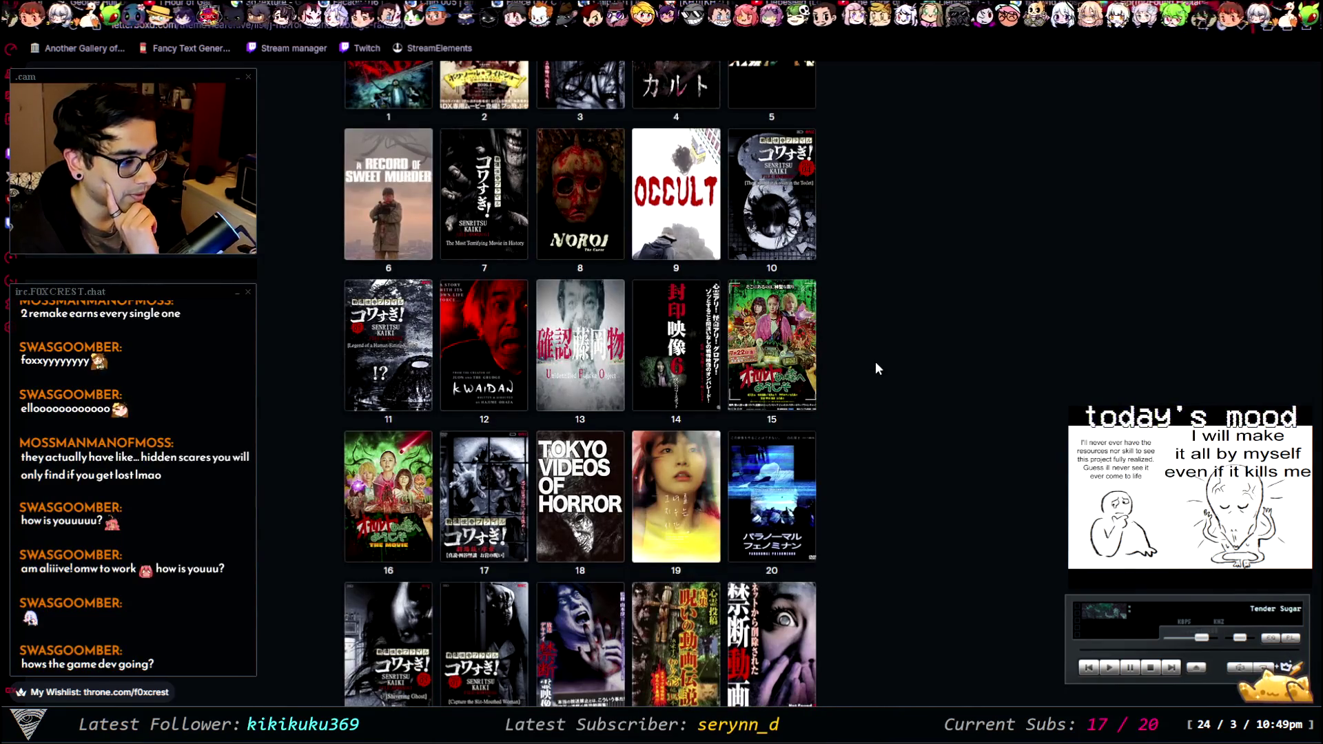
scroll(876, 362, up, 3)
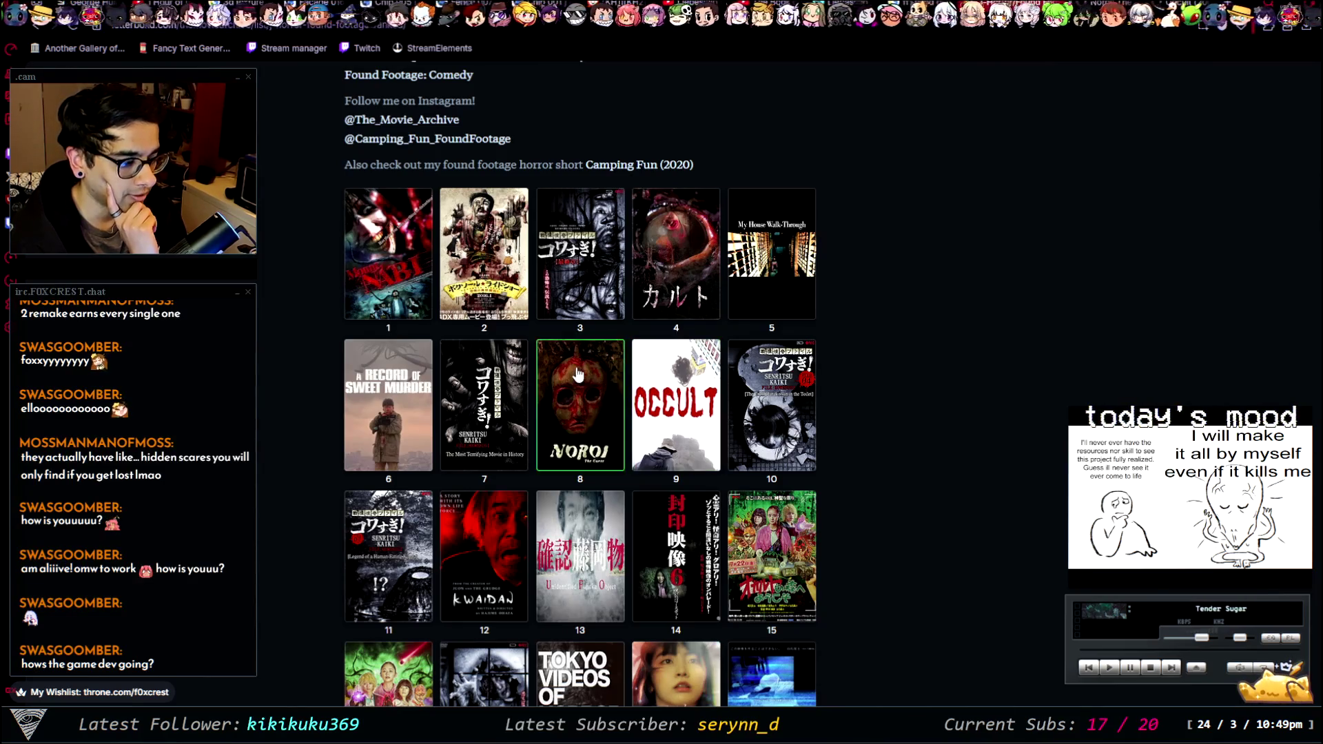
scroll(1110, 362, down, 2)
scroll(922, 344, down, 5)
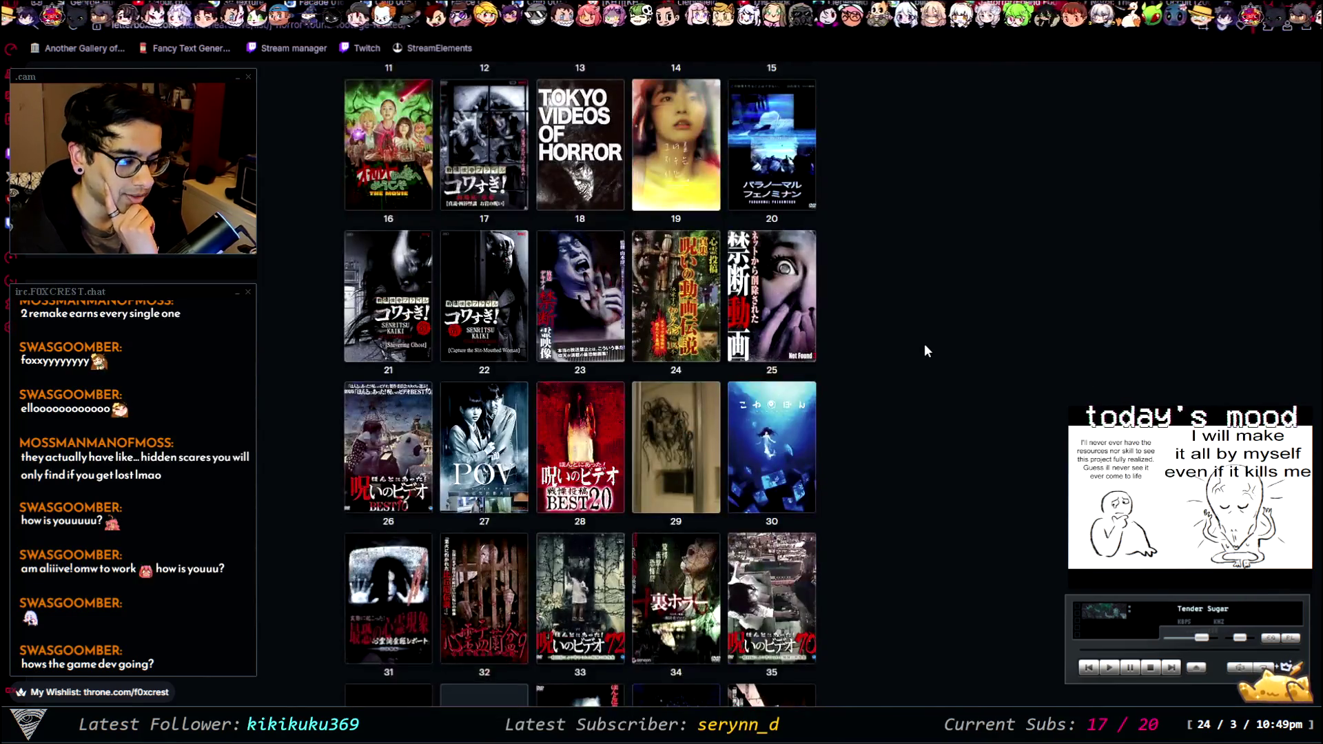
scroll(924, 343, down, 2)
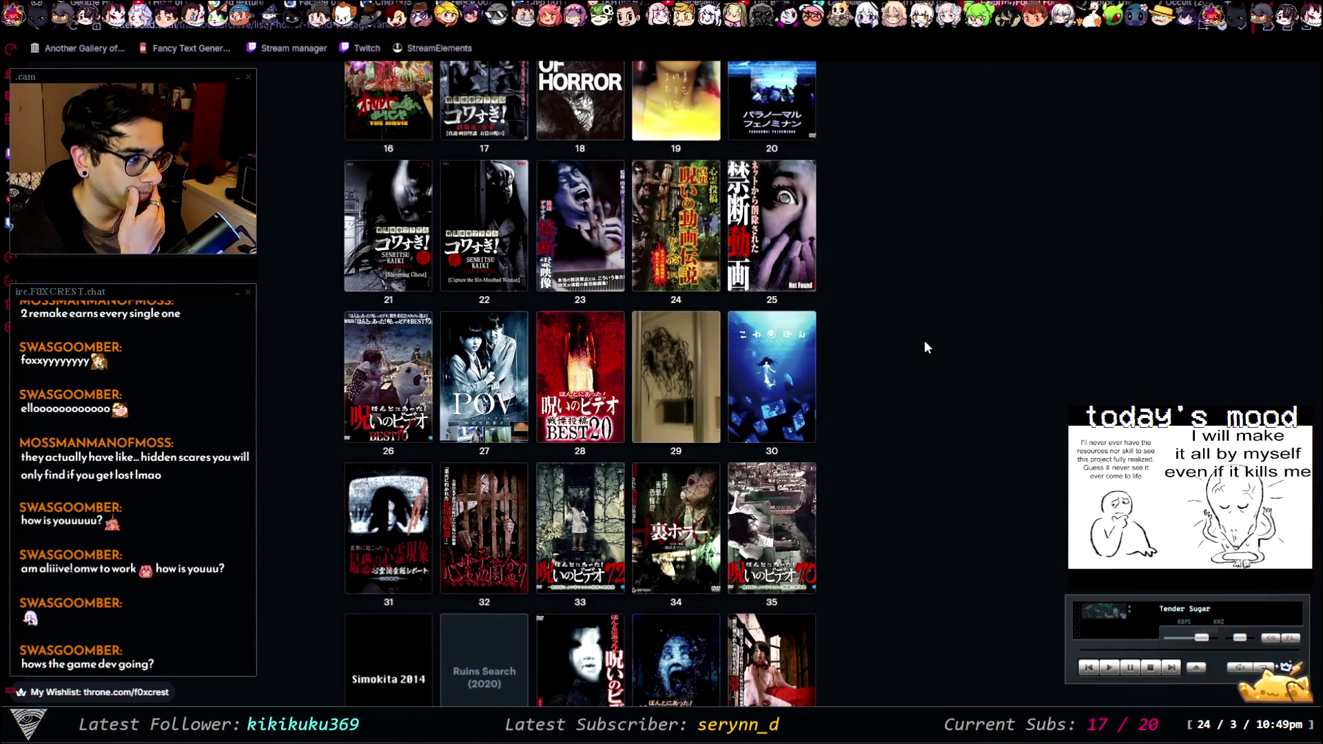
scroll(842, 353, down, 2)
scroll(842, 354, down, 2)
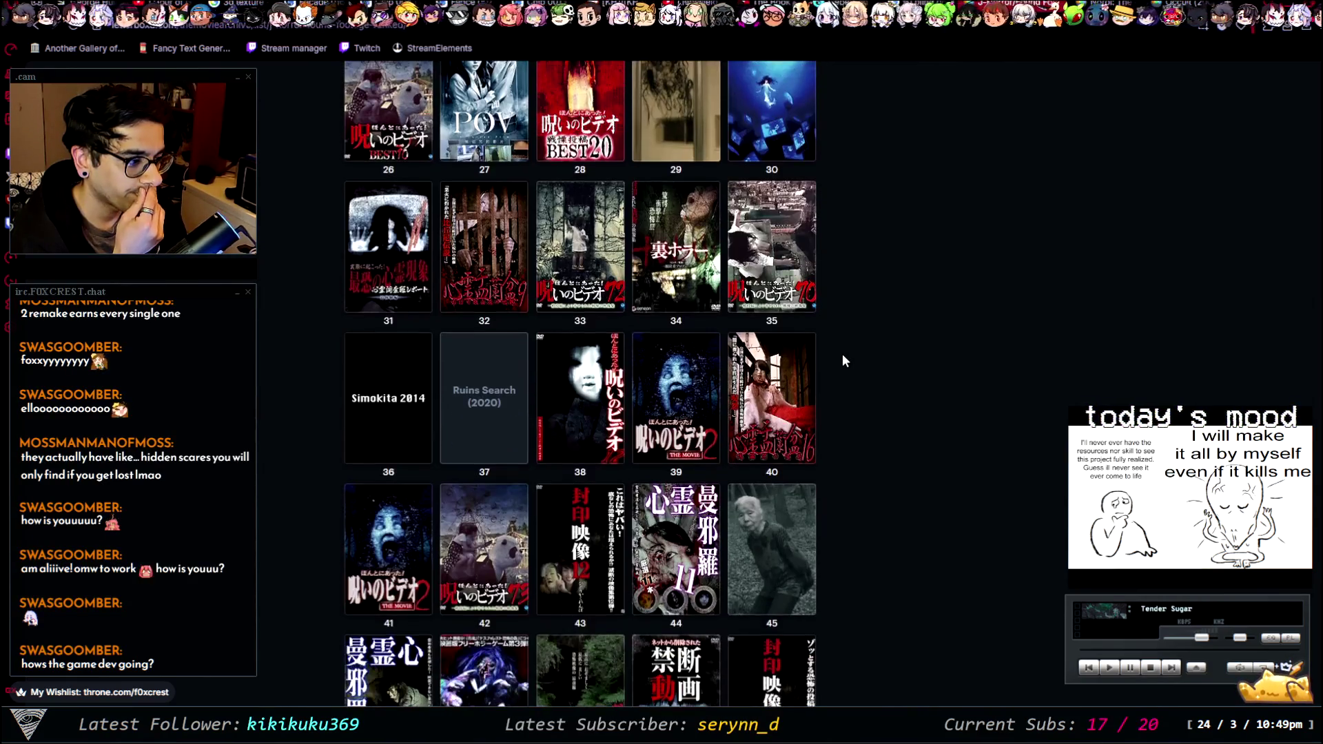
scroll(841, 361, down, 1)
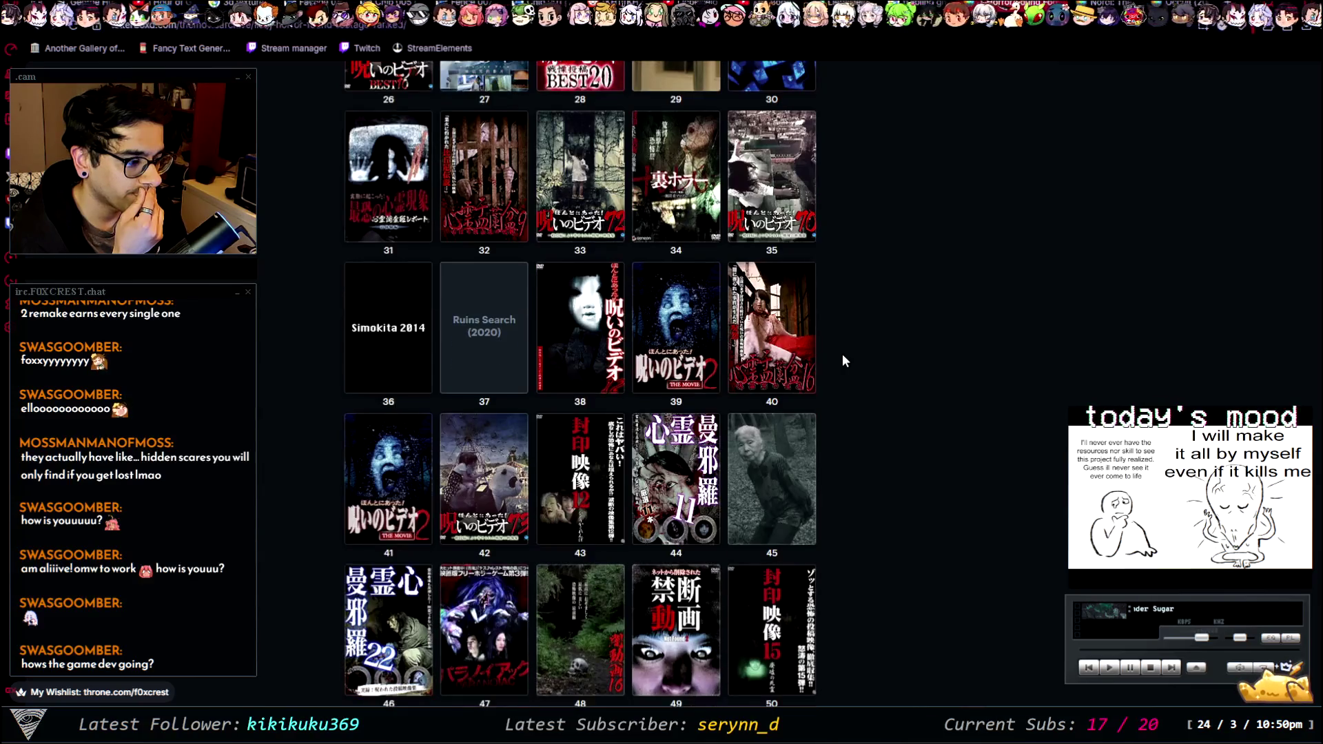
scroll(842, 361, down, 2)
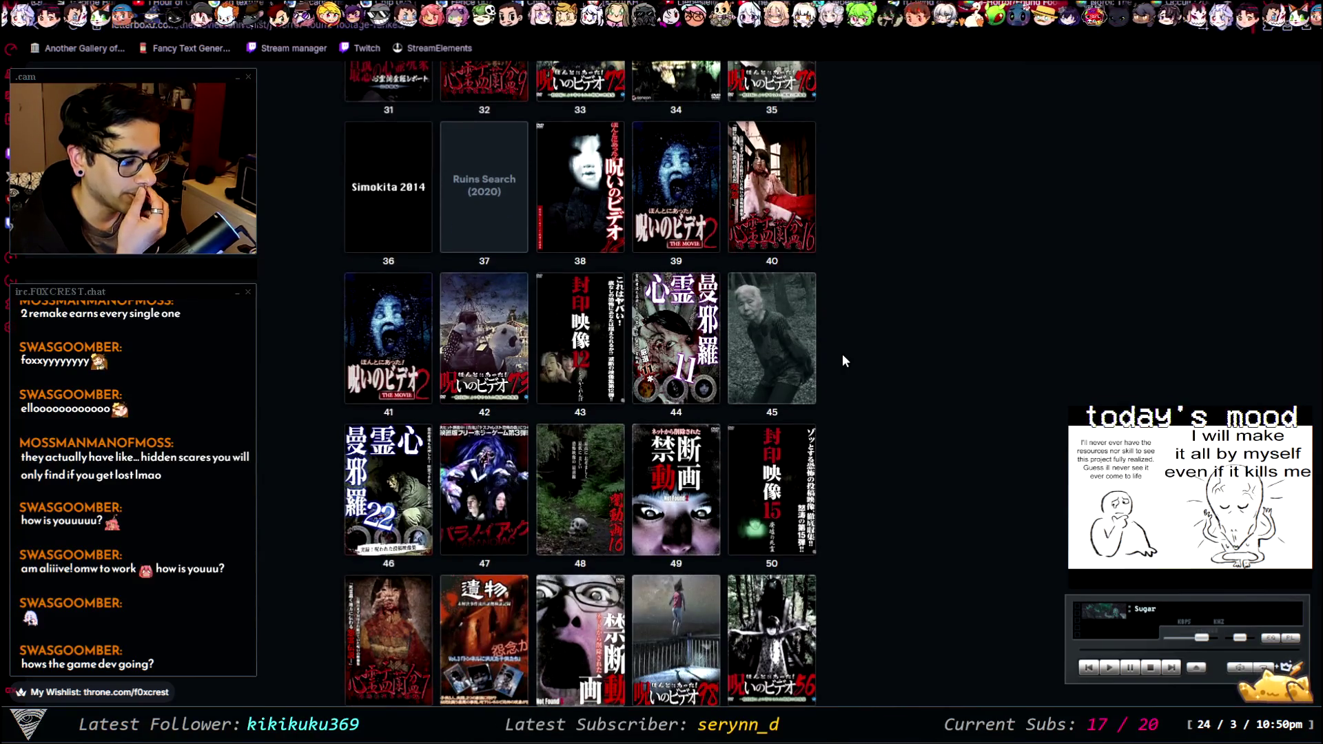
scroll(842, 353, down, 4)
scroll(842, 352, down, 10)
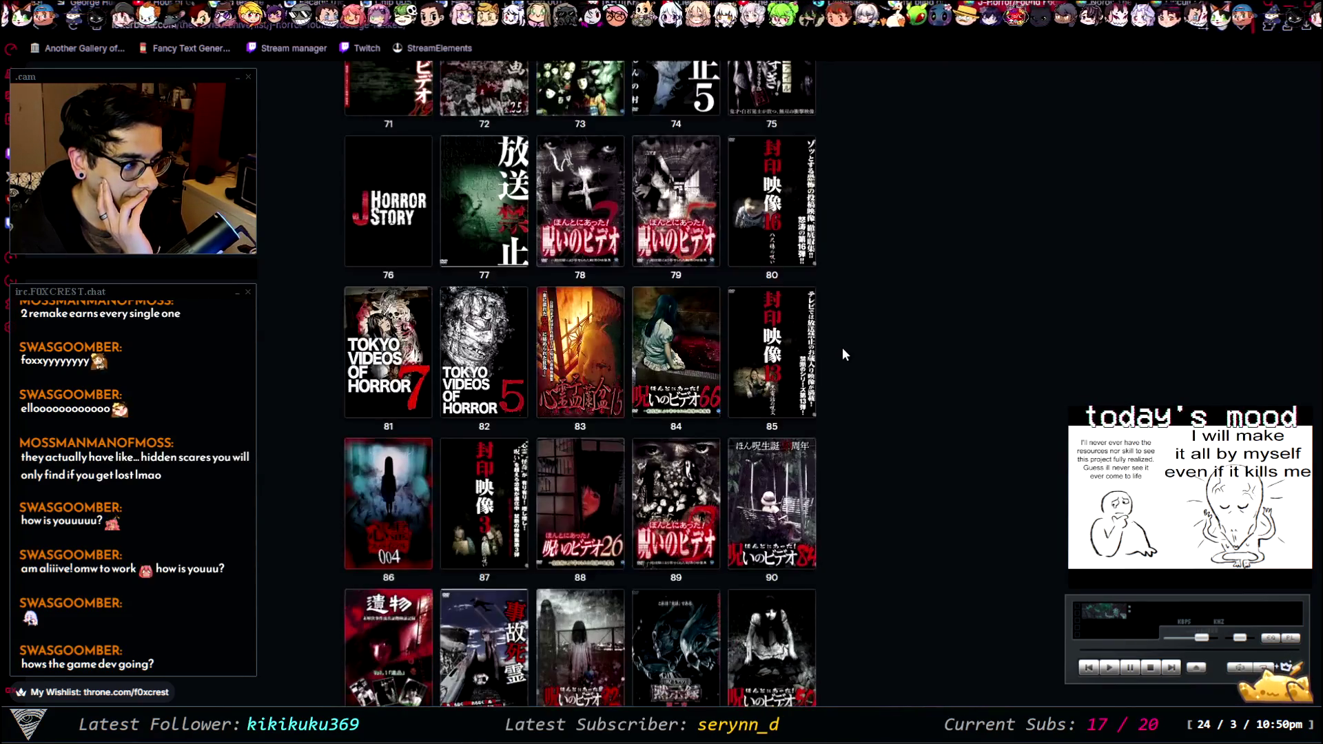
scroll(842, 353, down, 3)
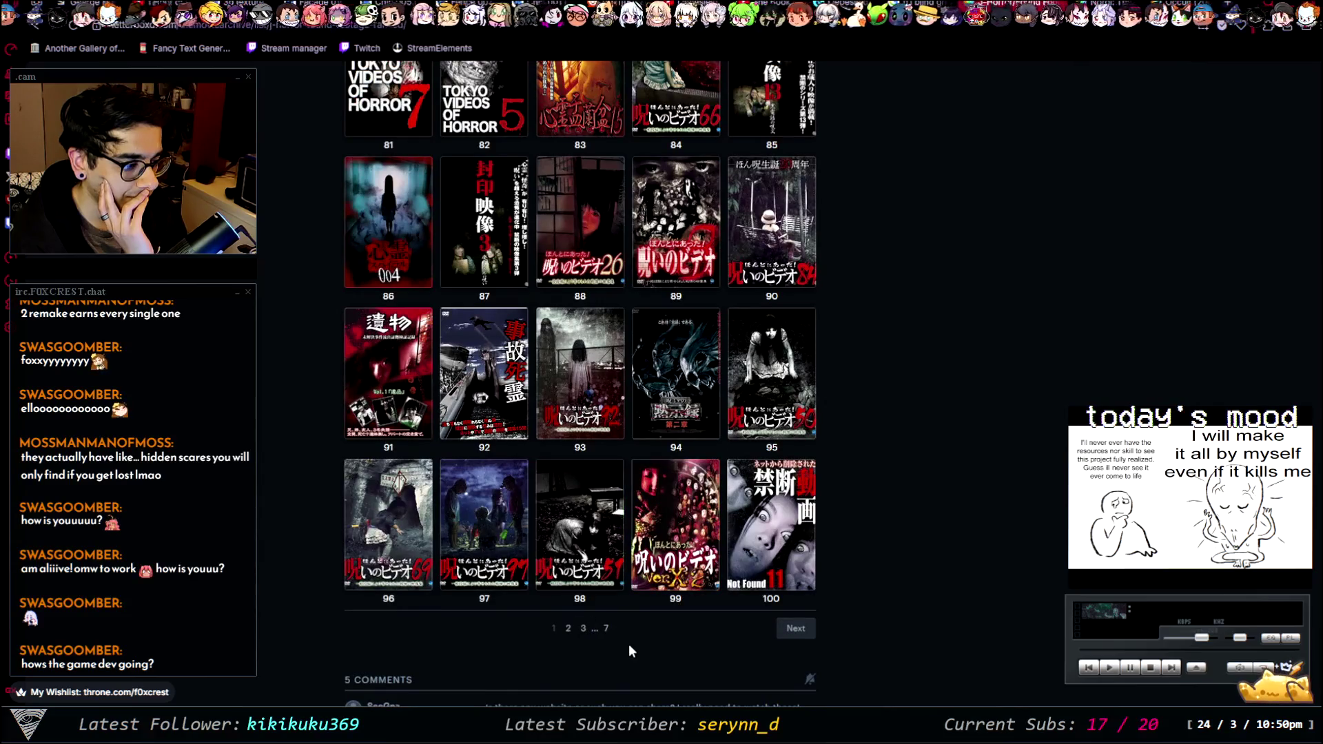
click(784, 629)
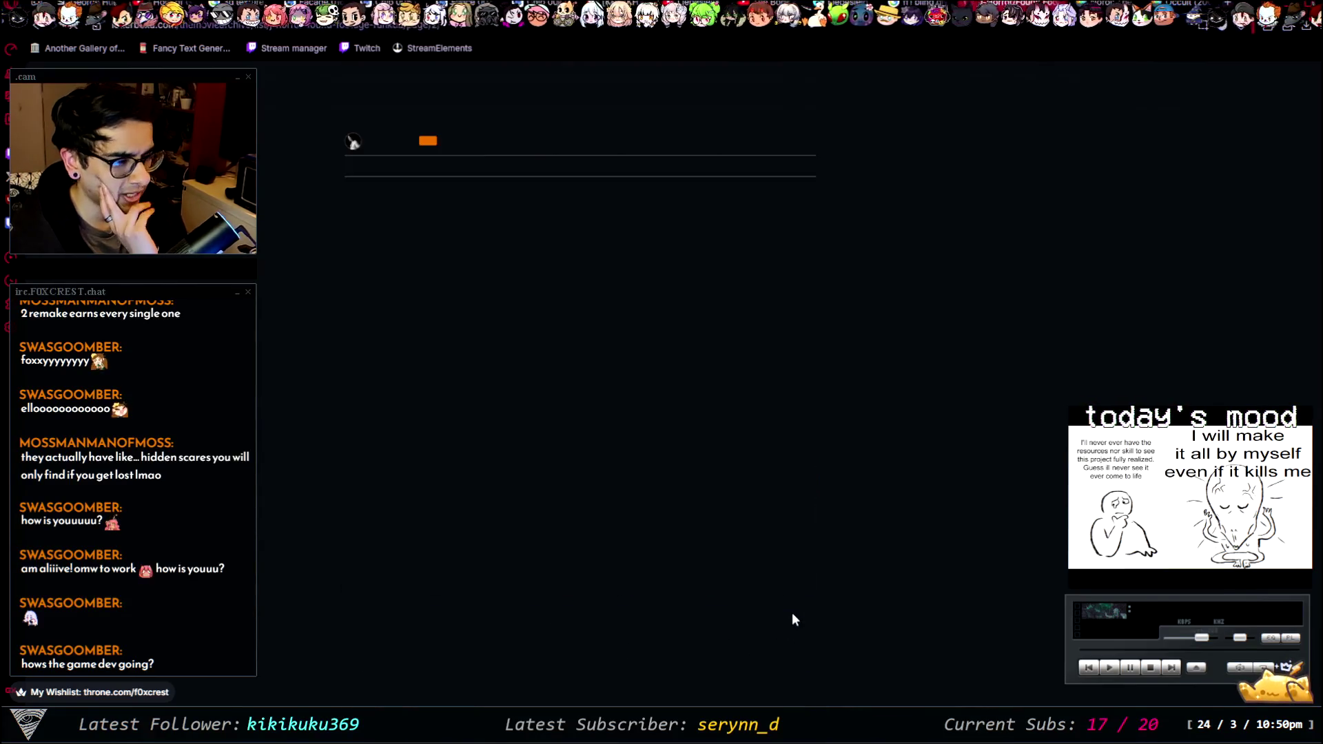
- Browse the list's next page, then return to the Noroi: The Curse film page
scroll(717, 346, down, 6)
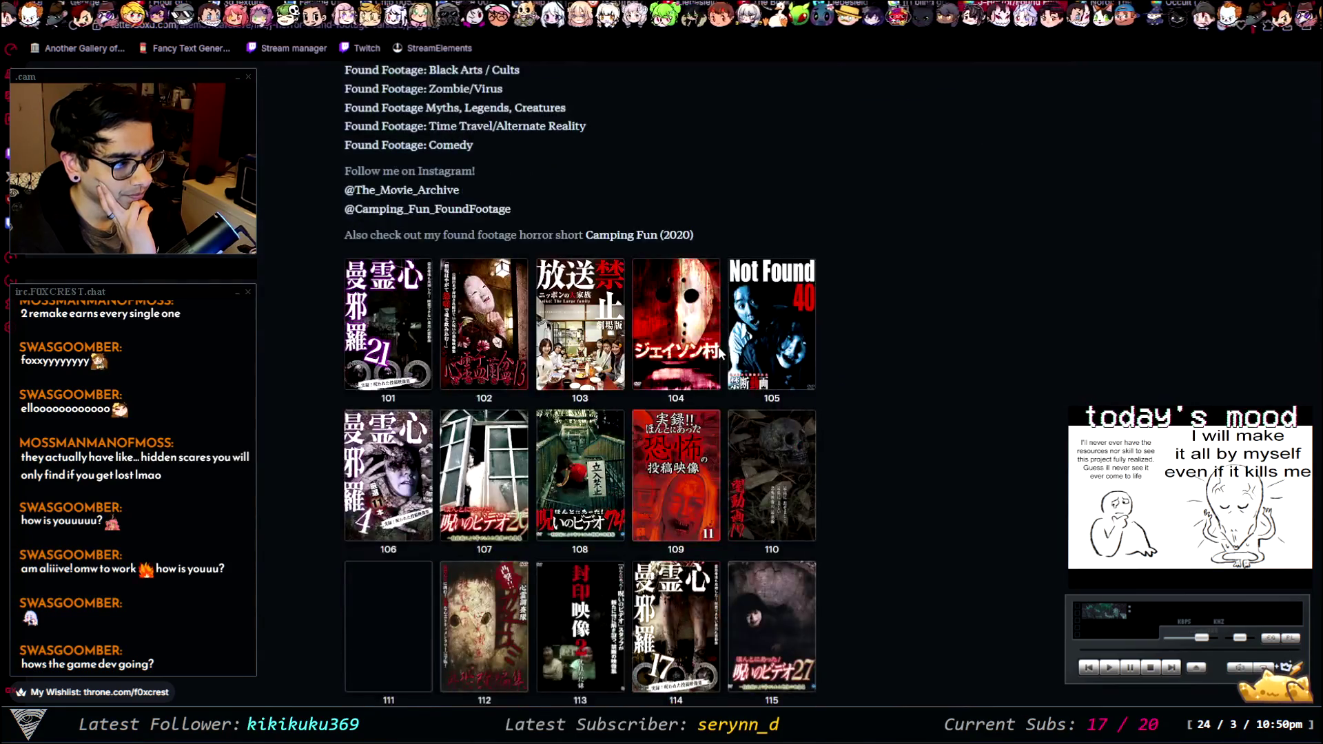
scroll(911, 329, down, 1)
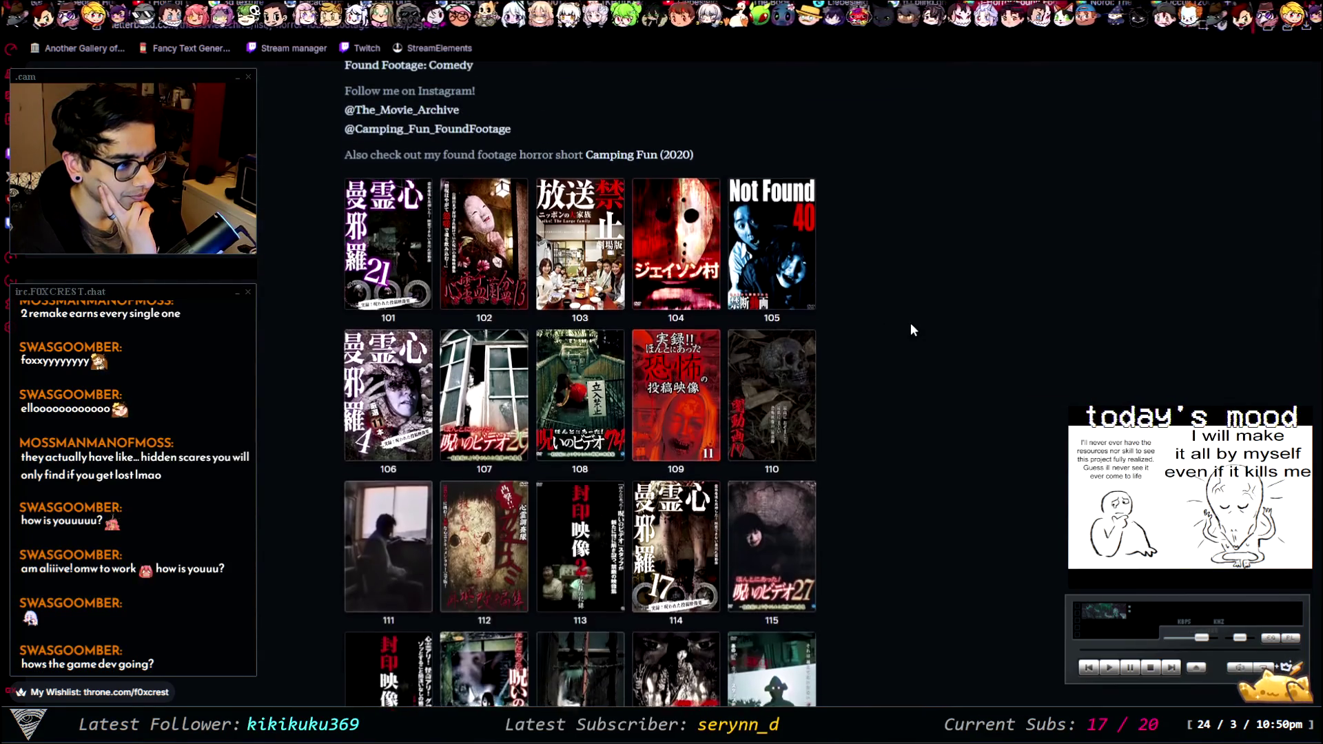
scroll(911, 330, down, 1)
scroll(289, 352, down, 2)
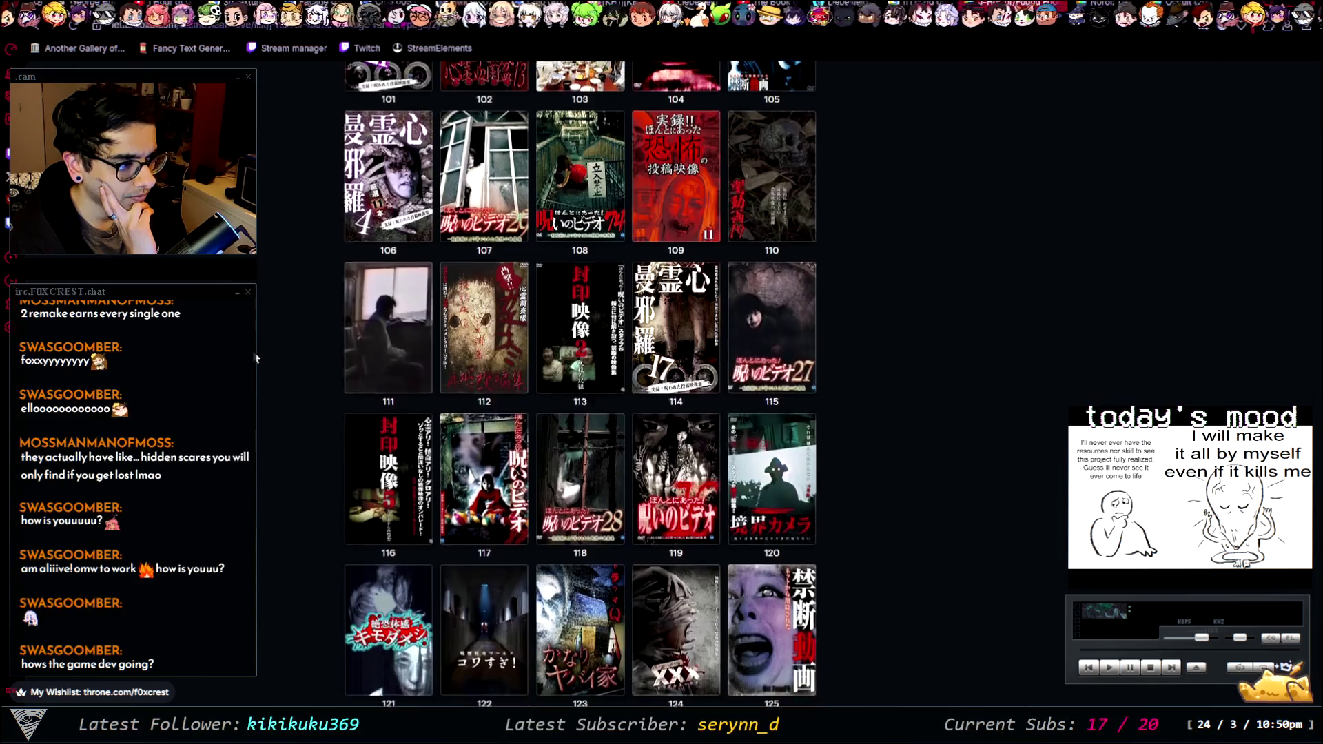
scroll(606, 338, down, 2)
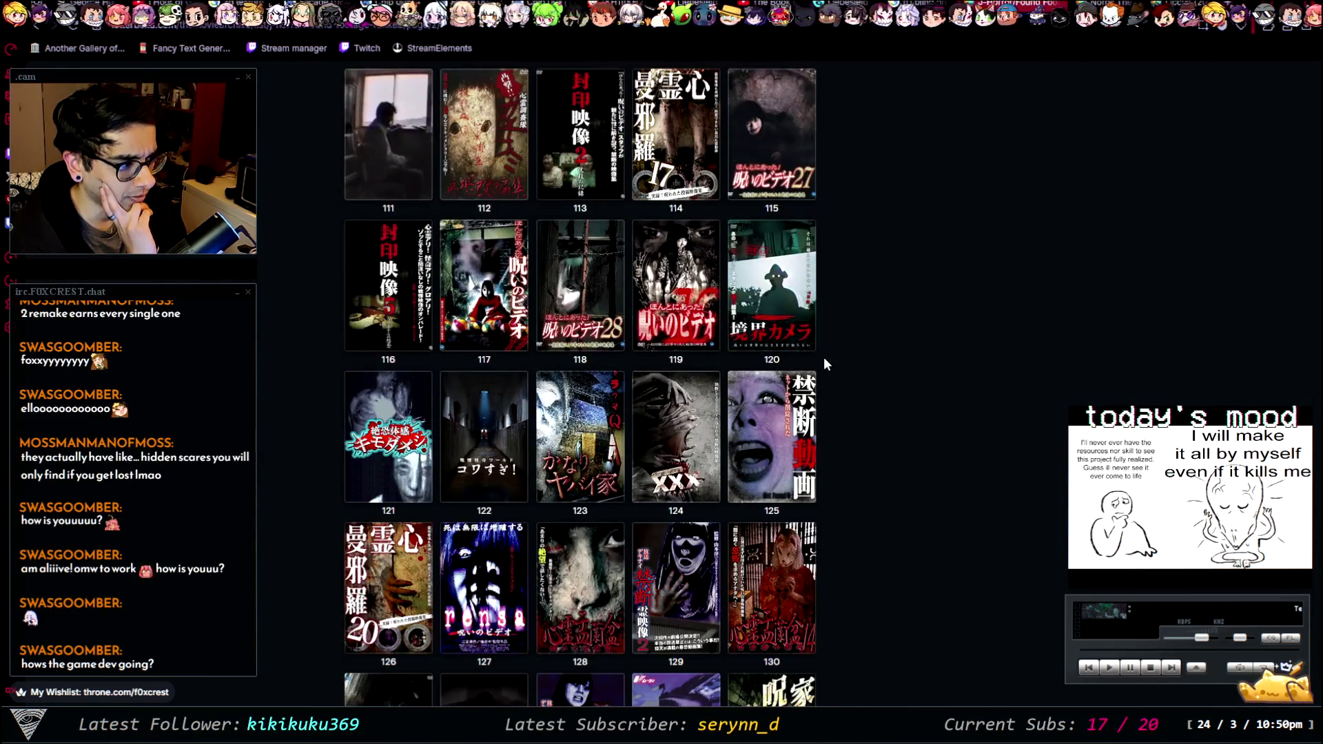
scroll(839, 408, down, 4)
scroll(839, 408, down, 10)
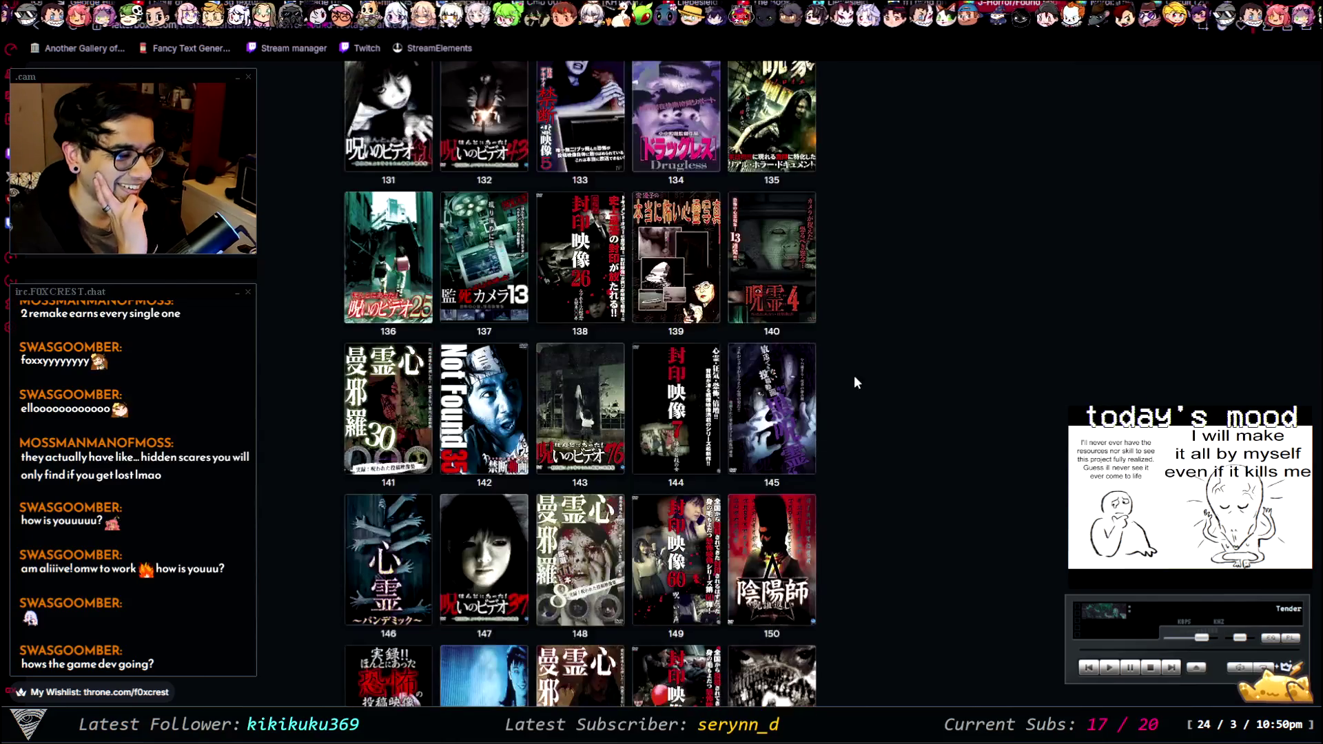
scroll(857, 373, up, 4)
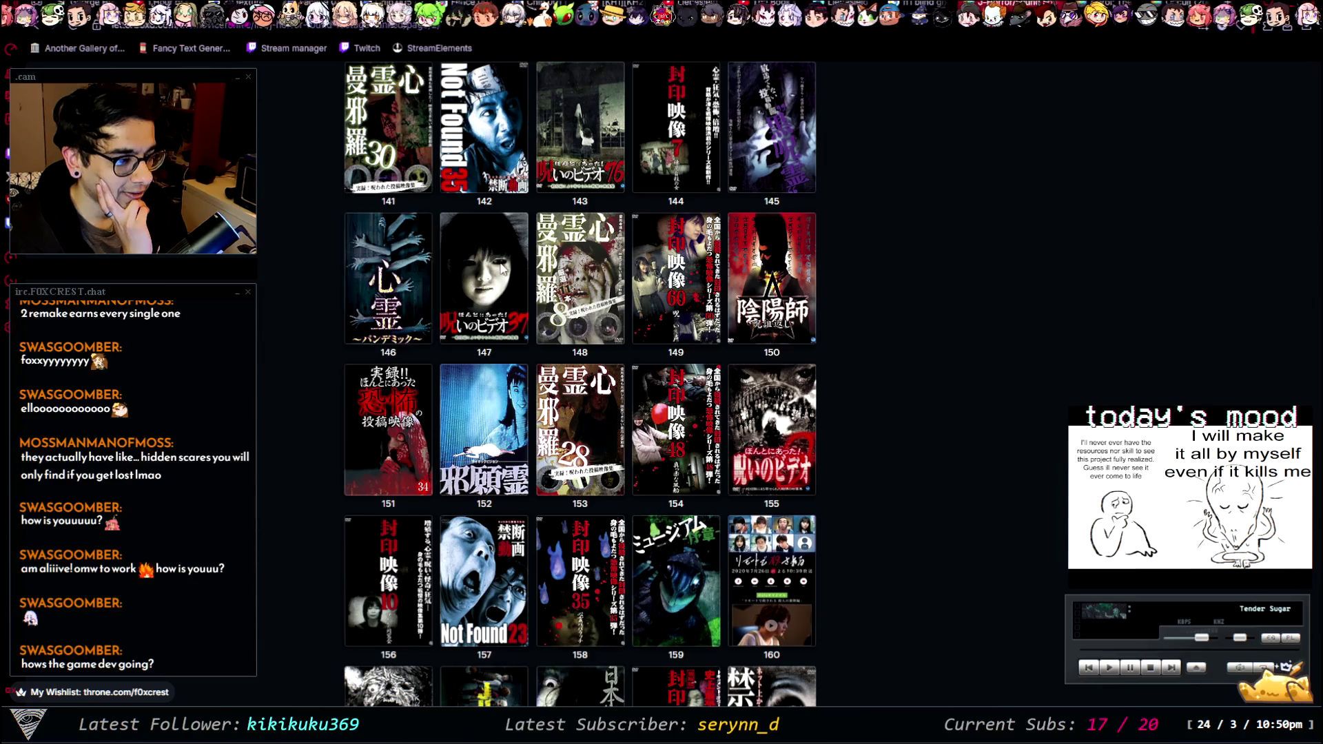
scroll(961, 378, down, 4)
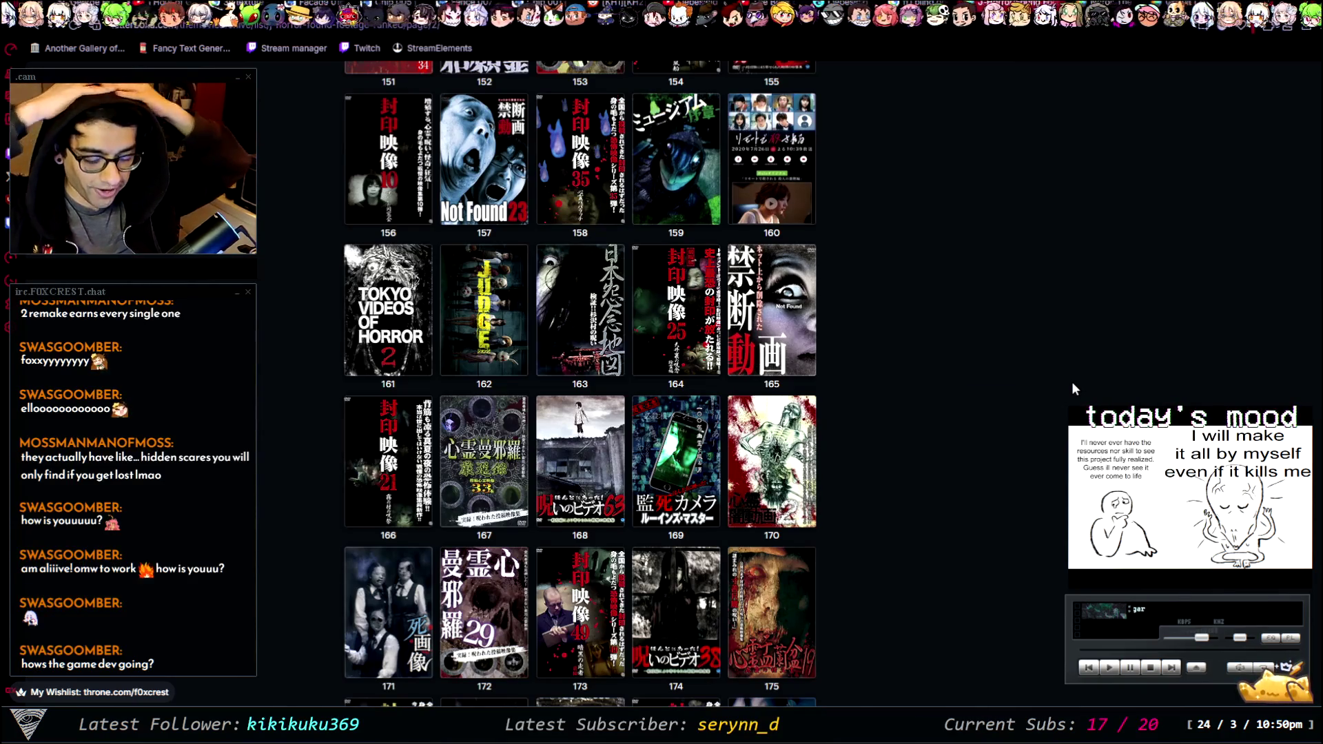
scroll(963, 333, down, 15)
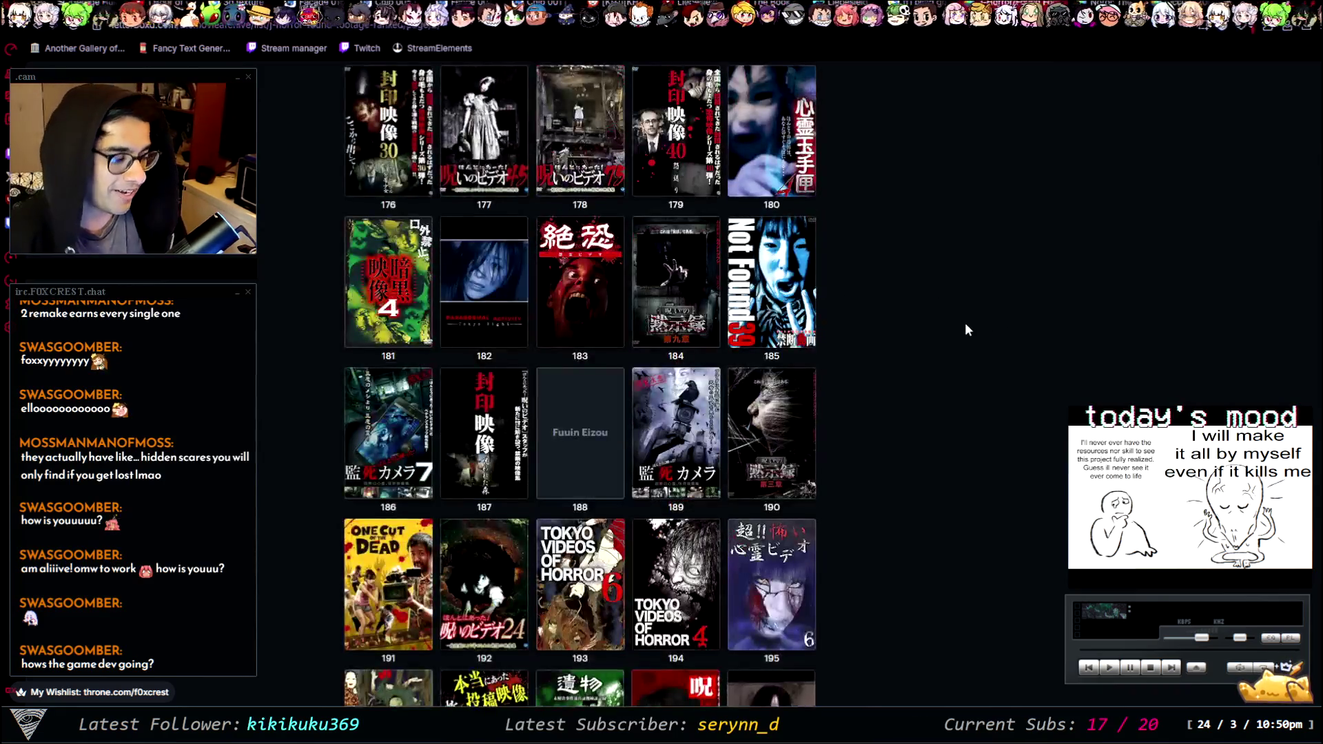
scroll(934, 365, up, 3)
scroll(949, 338, down, 3)
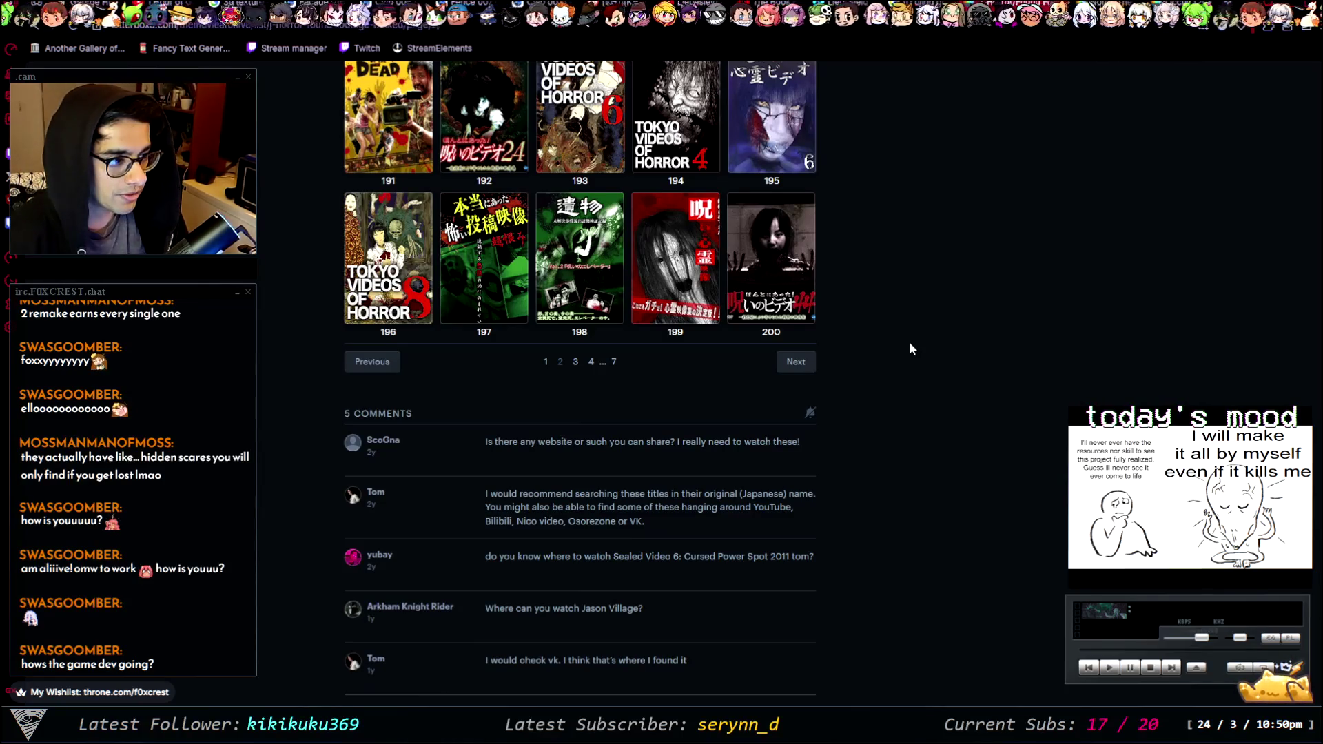
scroll(908, 341, up, 5)
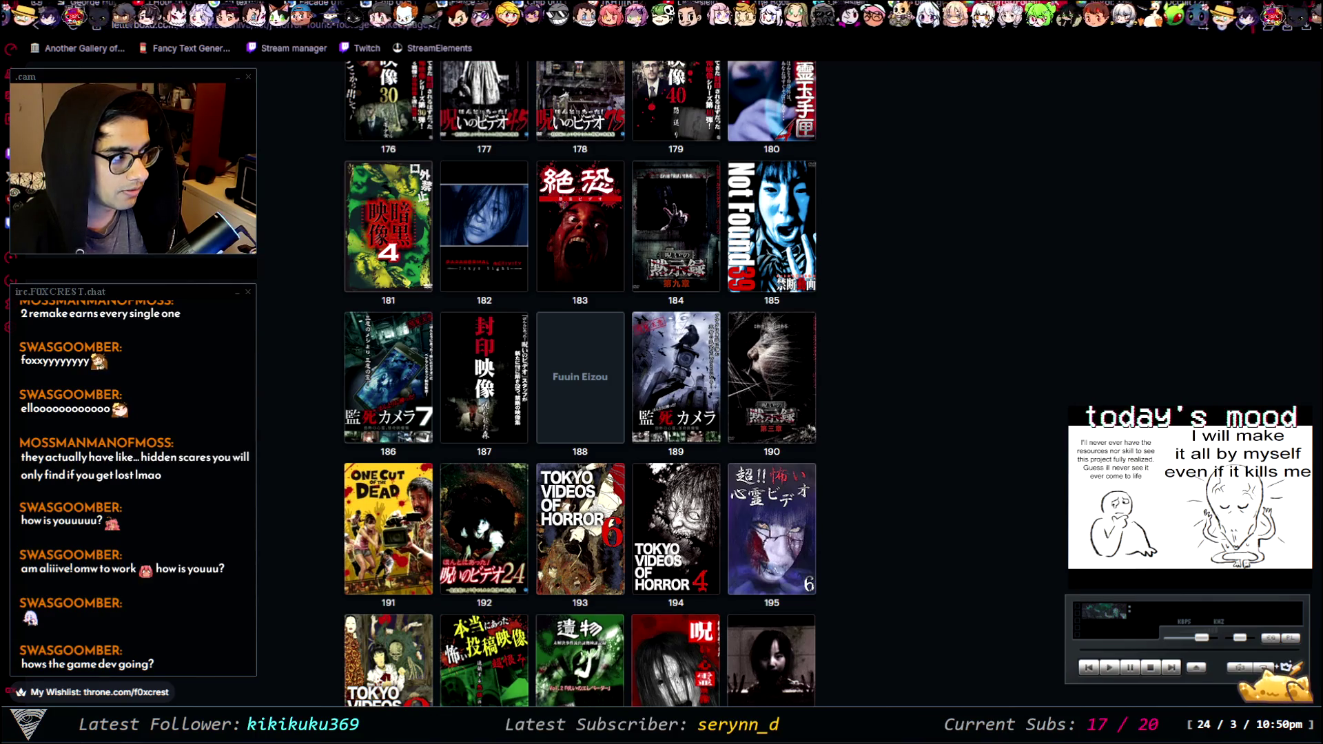
key(alt+Left)
scroll(1179, 341, down, 7)
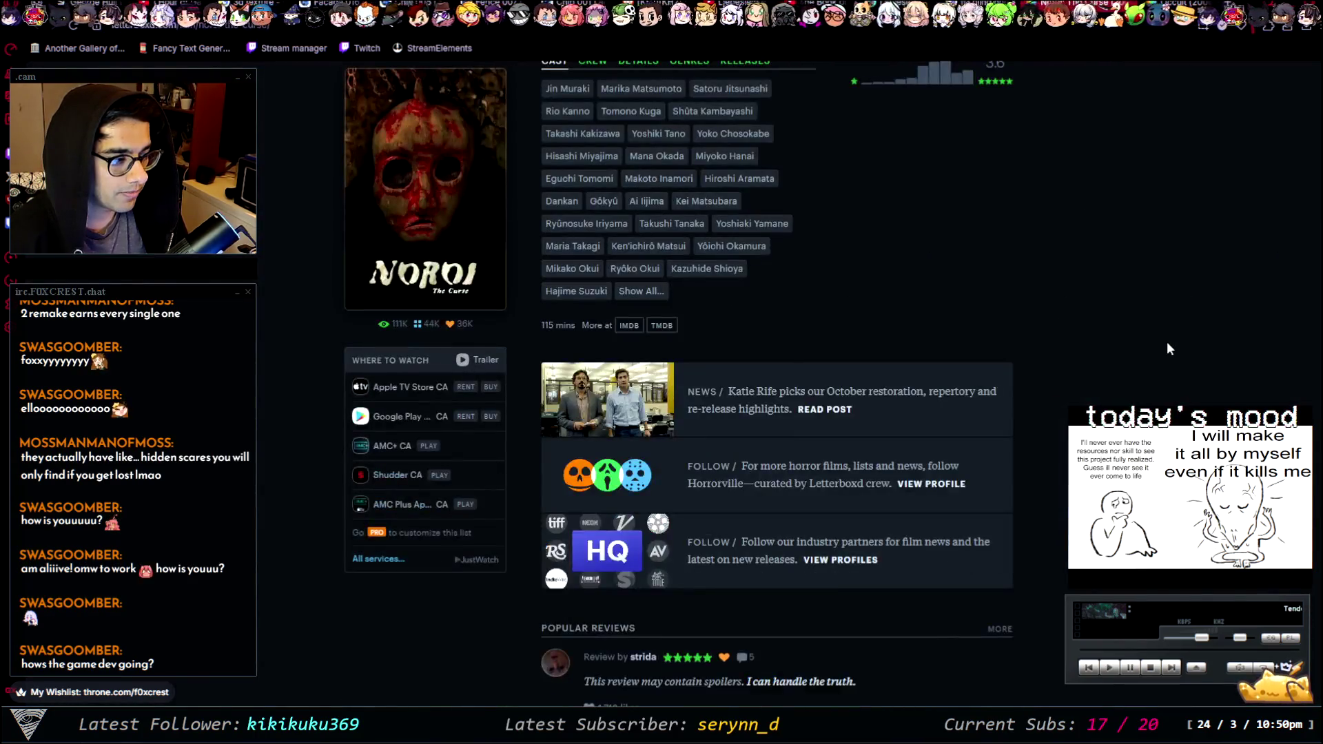
- View Occult (2009)'s genres: Thriller, Mystery, Science Fiction, Horror; then move to the Google results tab
scroll(1058, 276, up, 7)
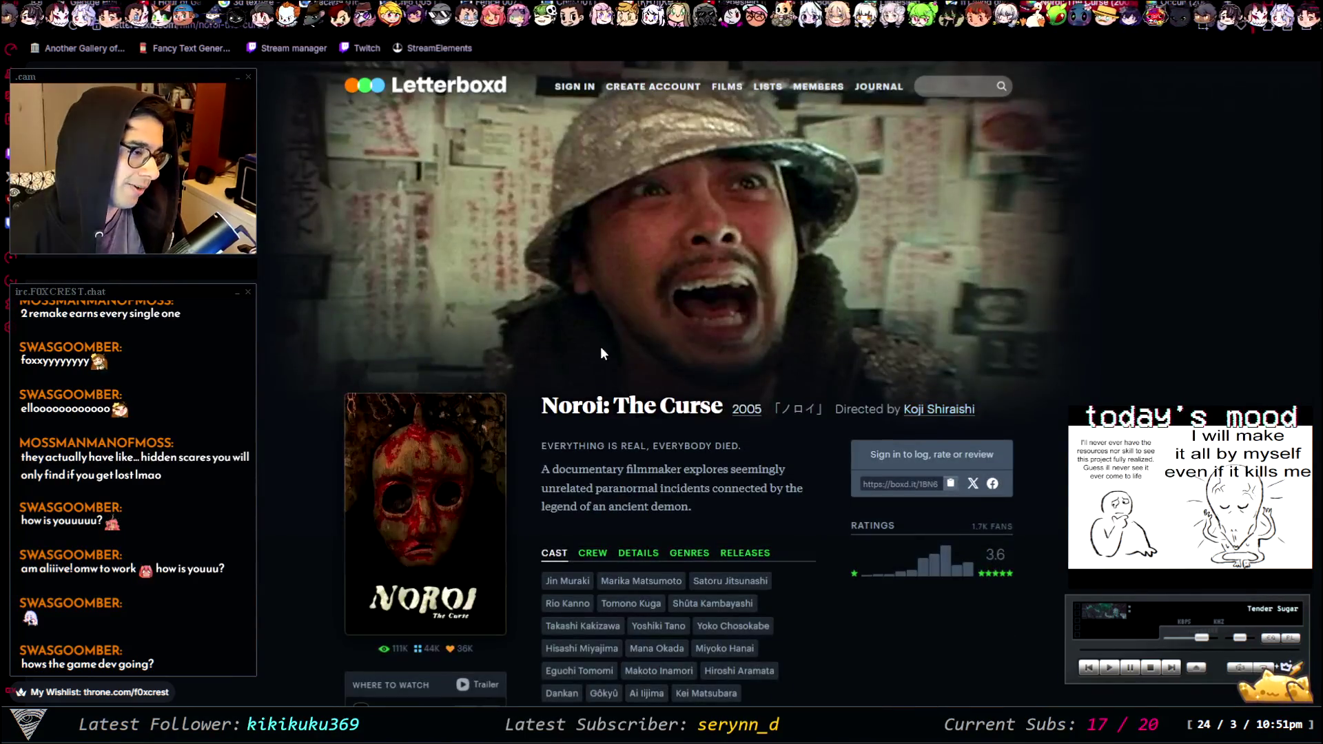
scroll(799, 461, down, 7)
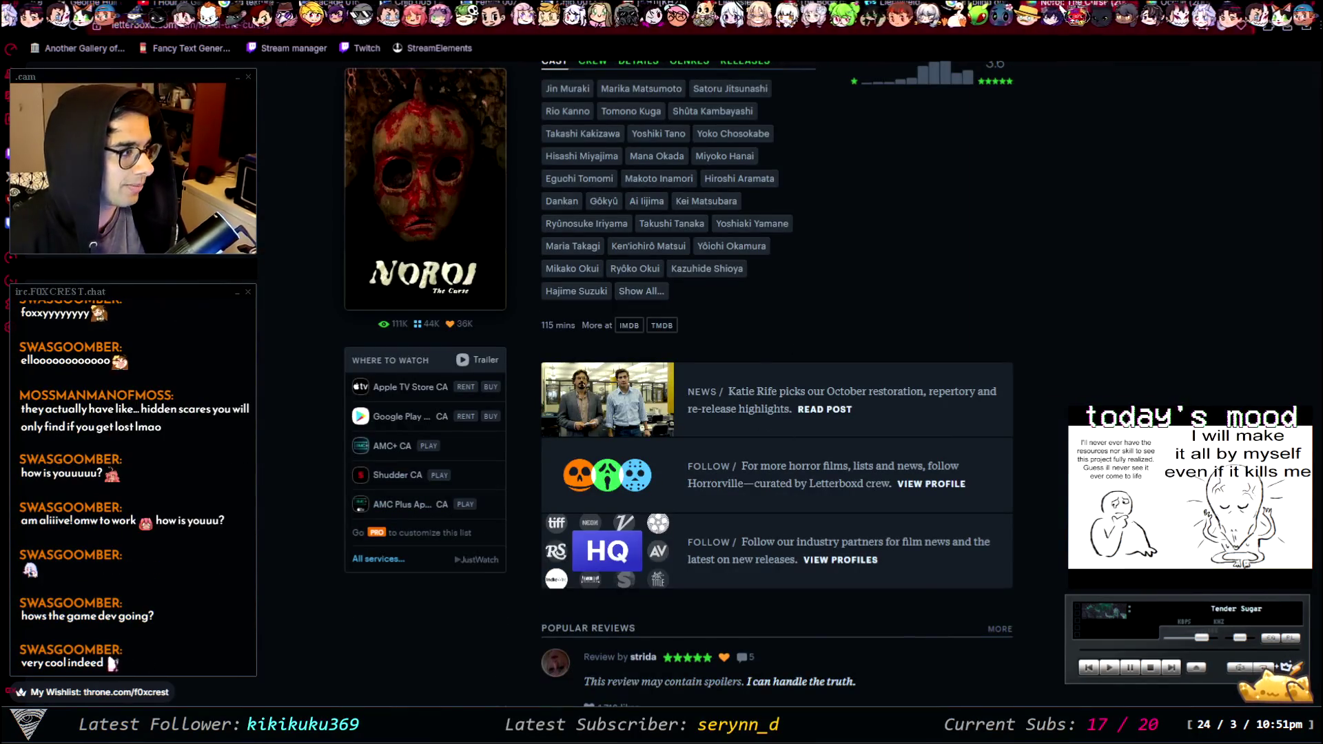
key(ctrl+Tab)
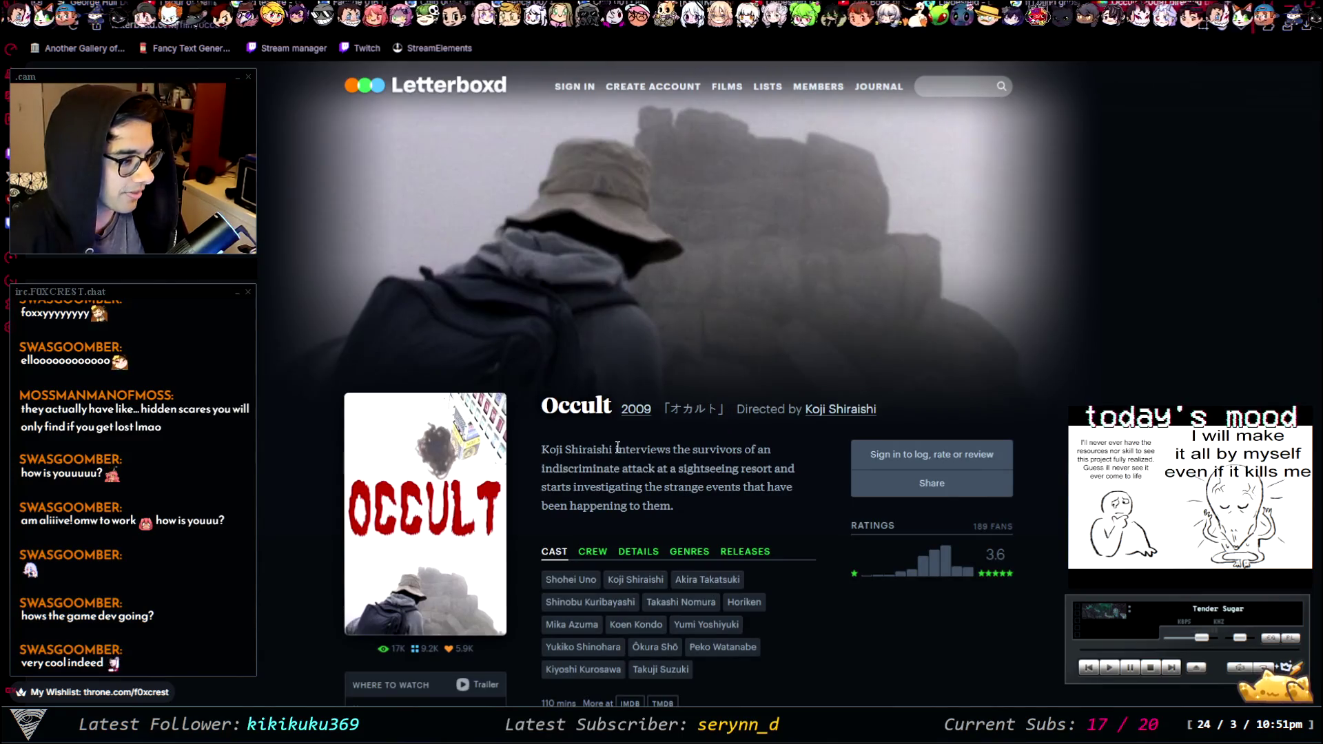
scroll(663, 441, down, 4)
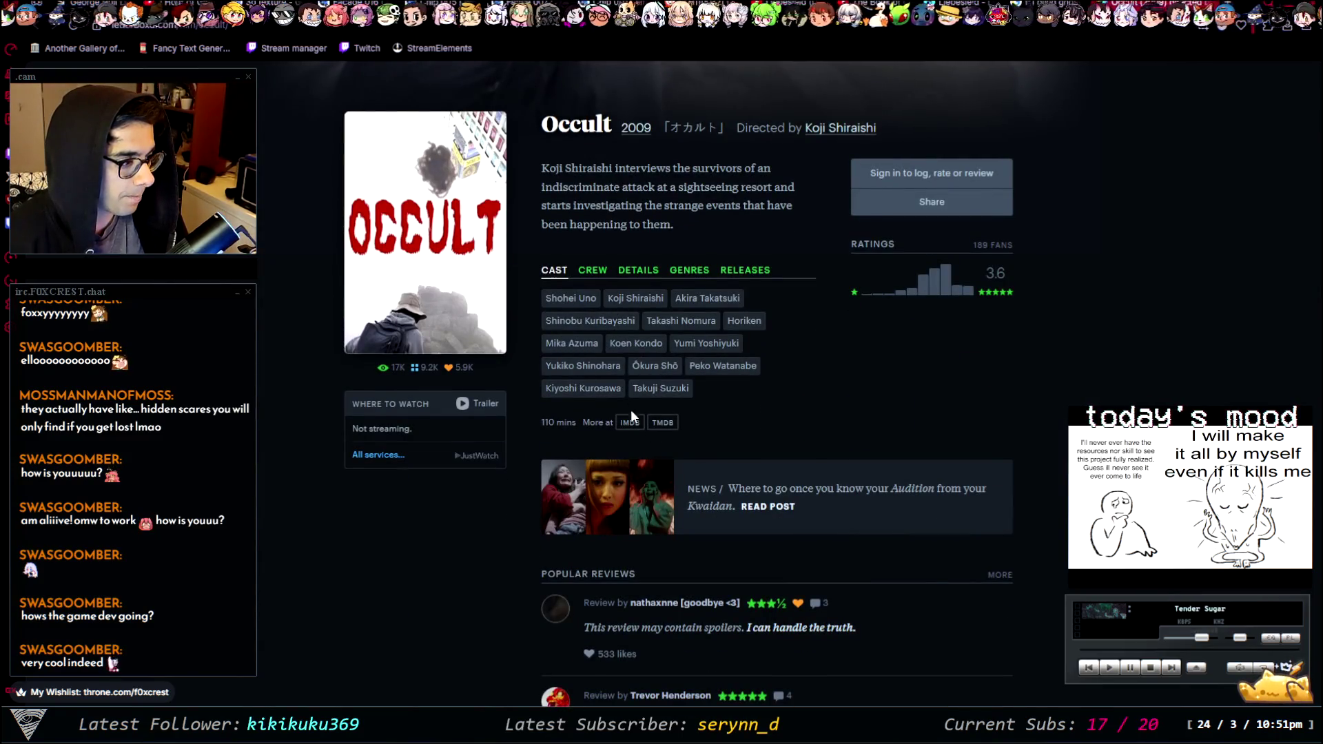
click(689, 270)
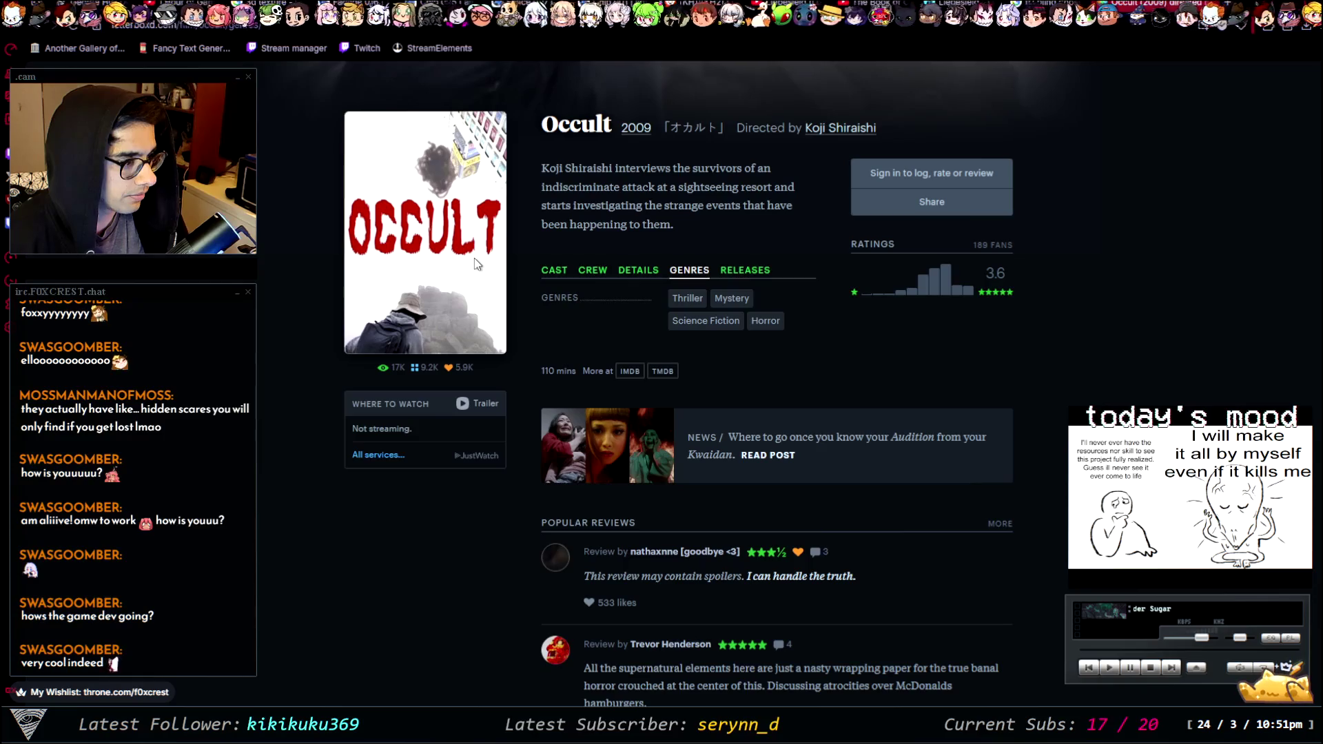
scroll(474, 259, down, 8)
scroll(693, 469, up, 10)
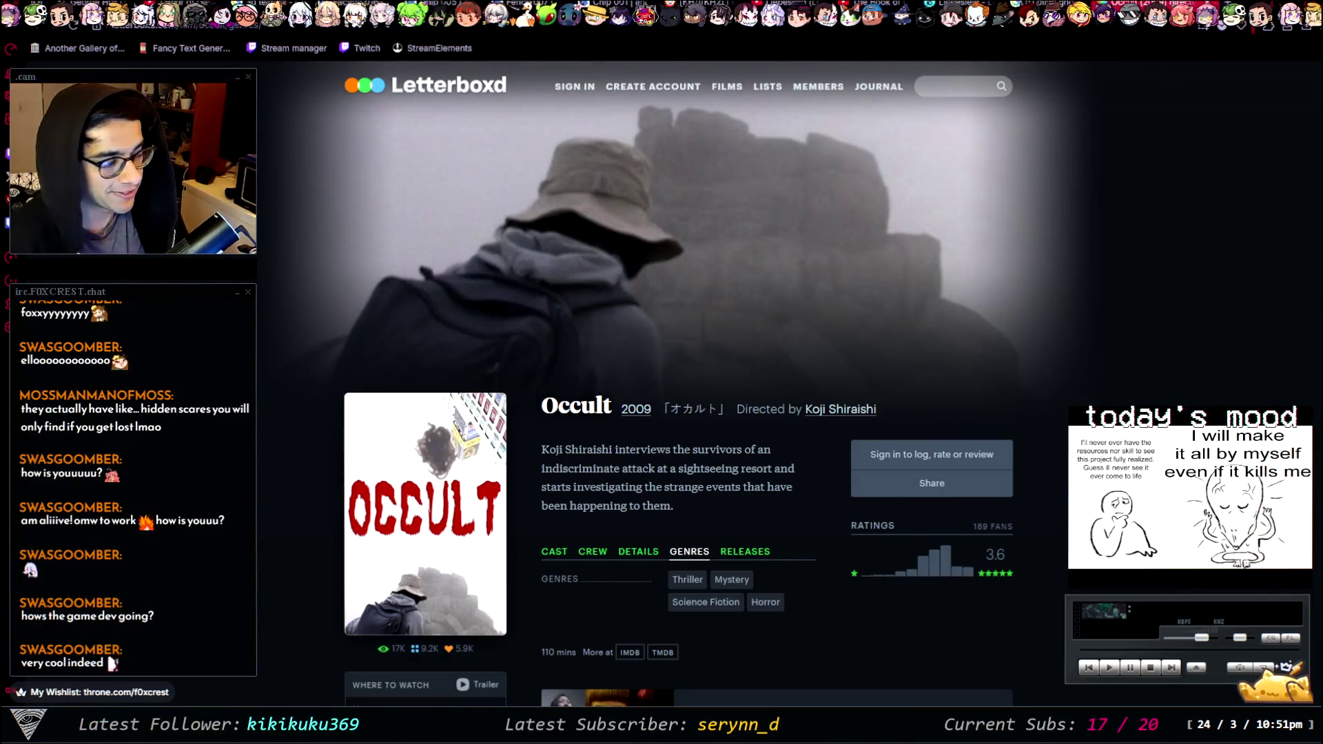
key(ctrl+Tab)
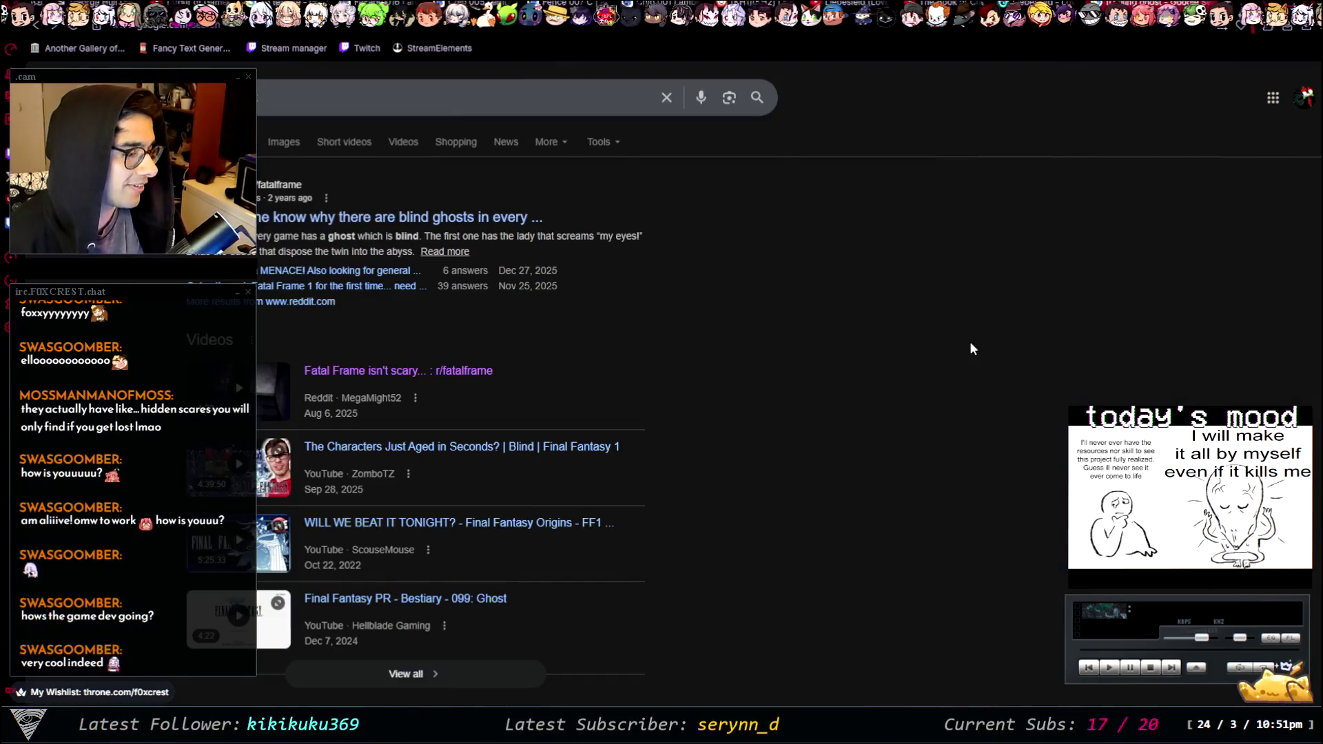
scroll(861, 324, down, 4)
scroll(837, 341, up, 4)
scroll(830, 343, down, 3)
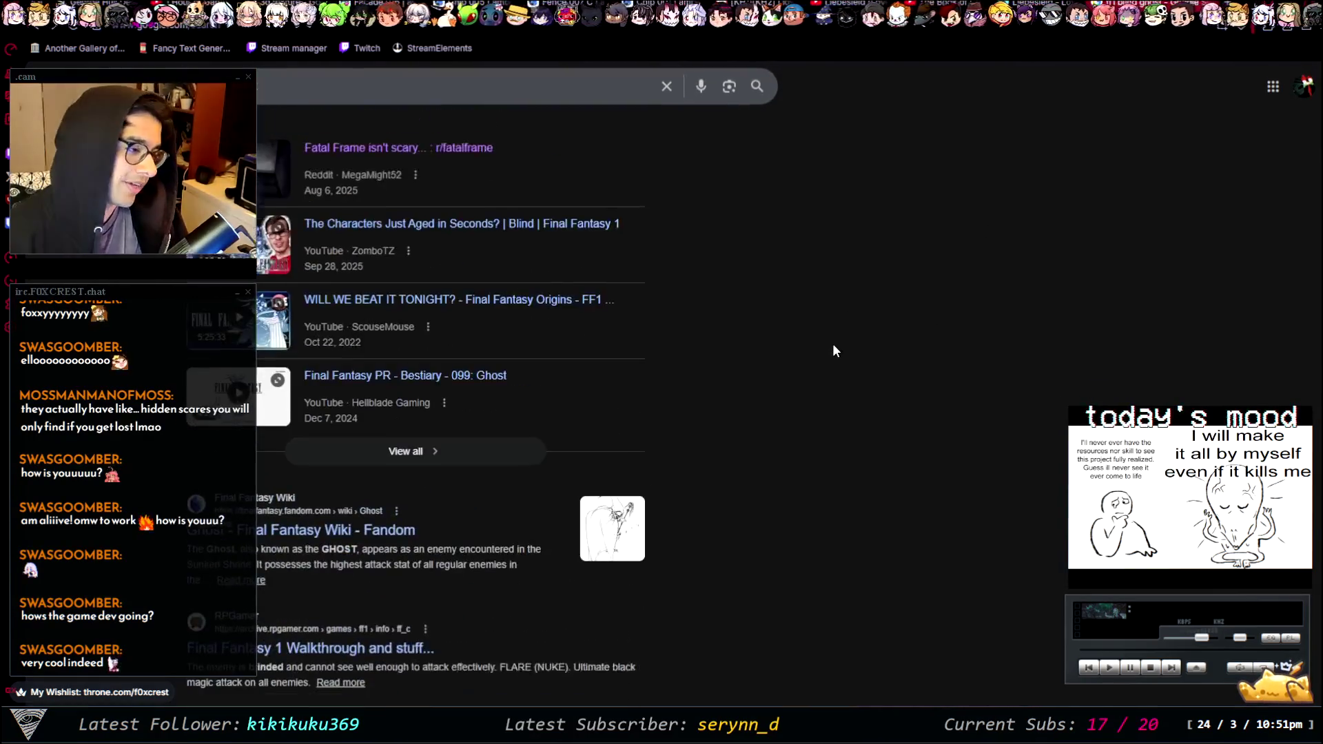
scroll(834, 331, up, 3)
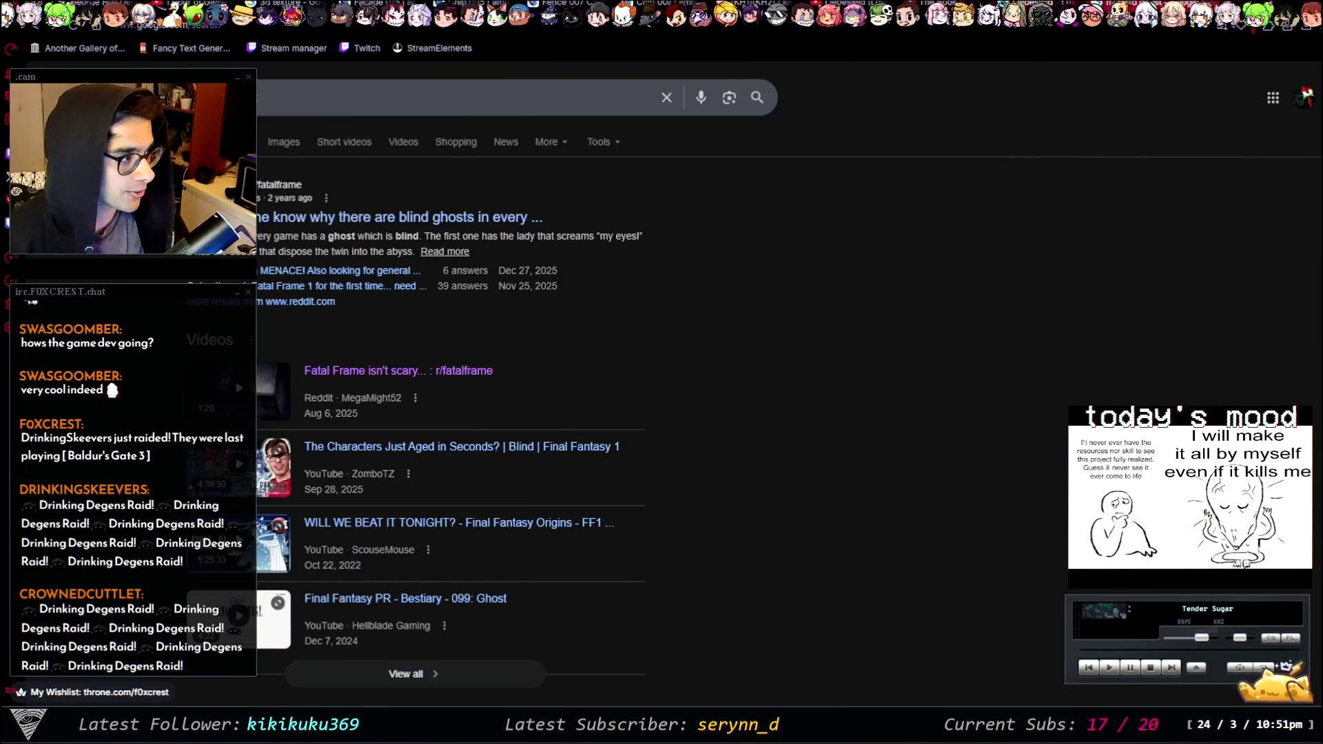
key(alt+Left)
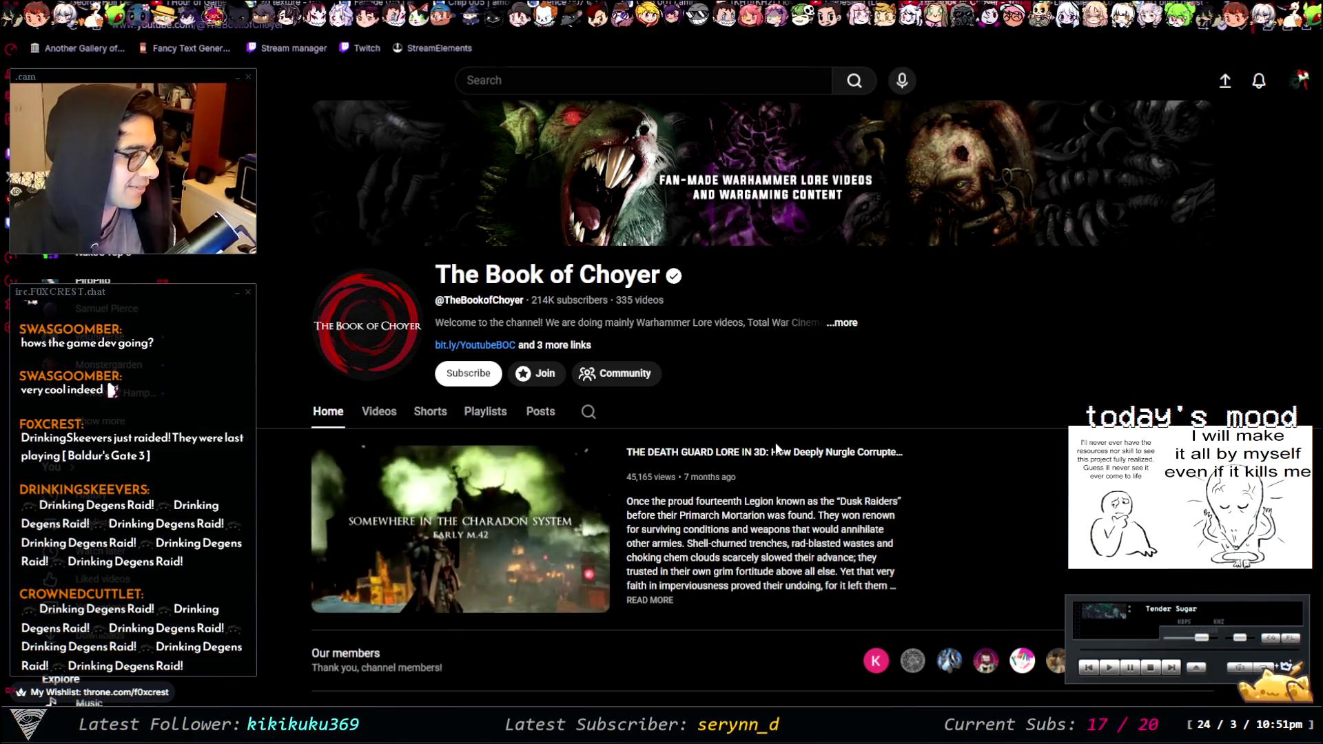
click(517, 523)
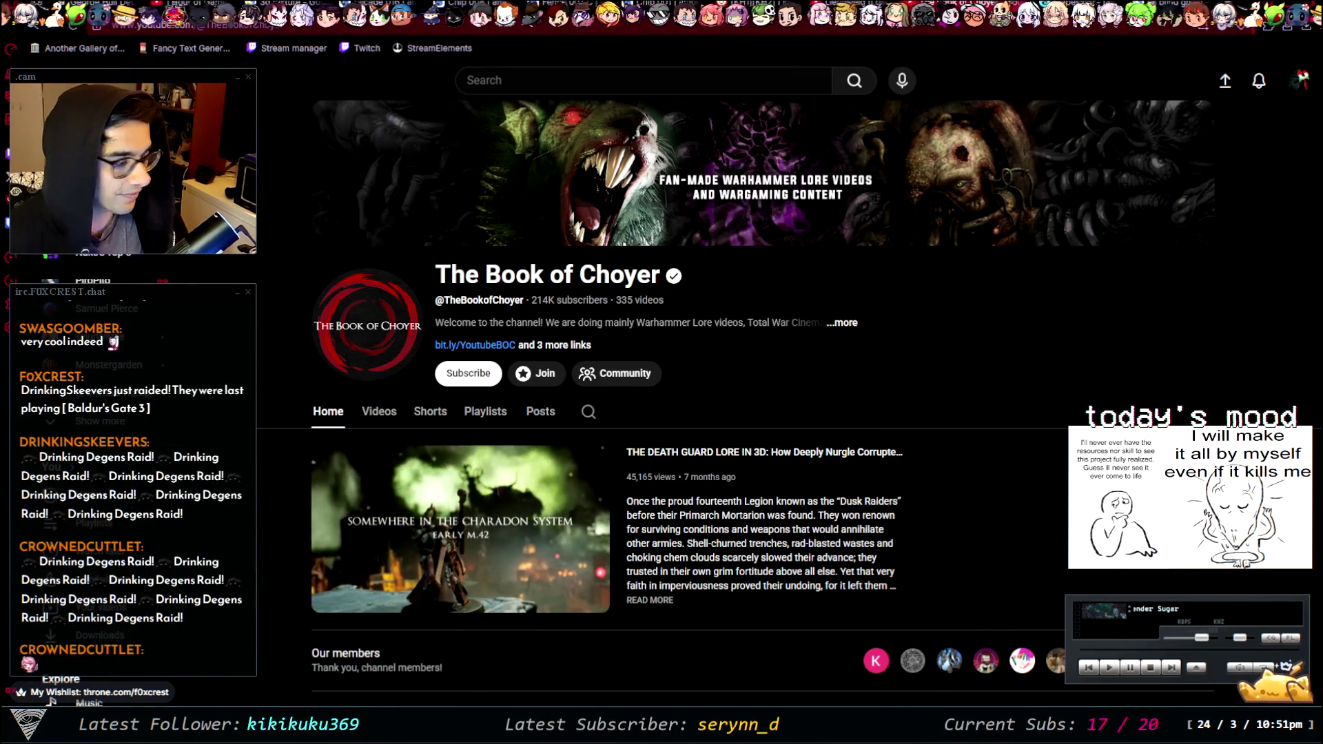
- Return to the Unity editor showing the Acceleration, Handling and Lives upgrade options
key(alt+Tab)
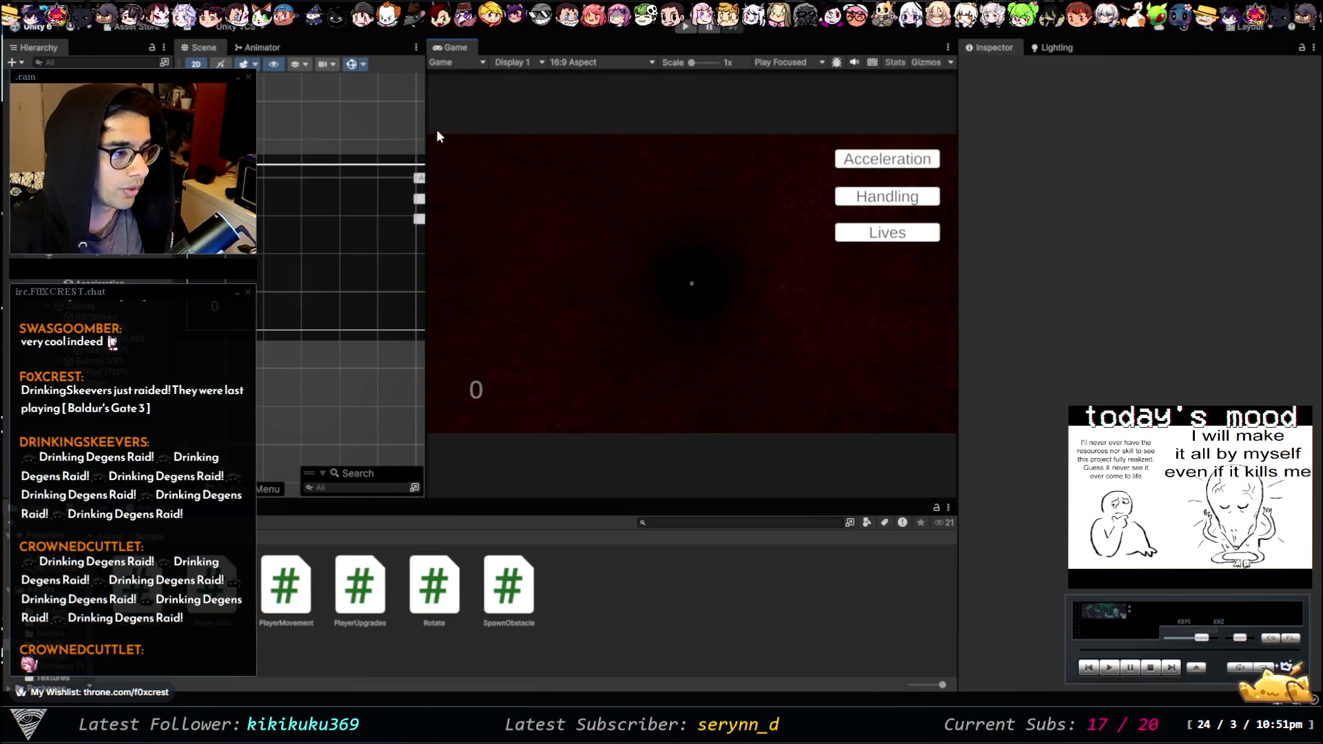
- Run a maximized playtest with the Acceleration upgrade, then stop it and widen the Scene view
key(shift+space)
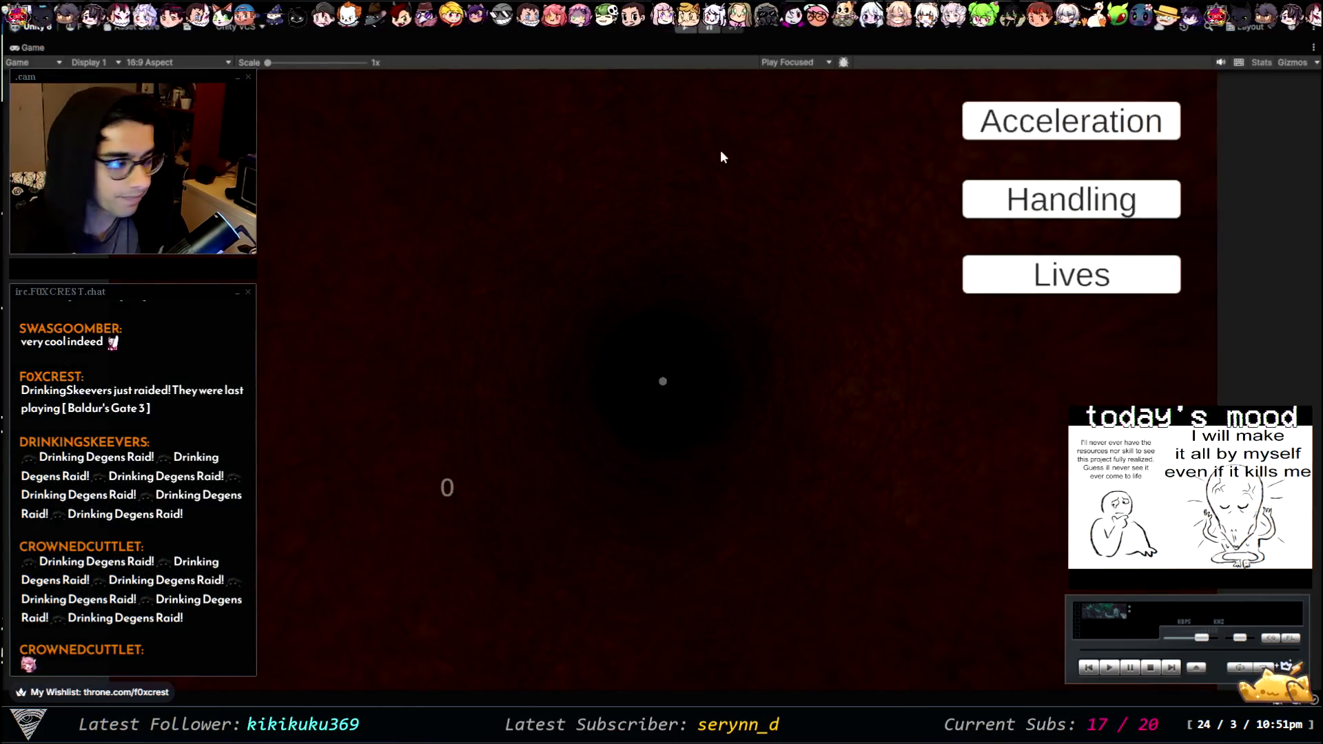
click(693, 32)
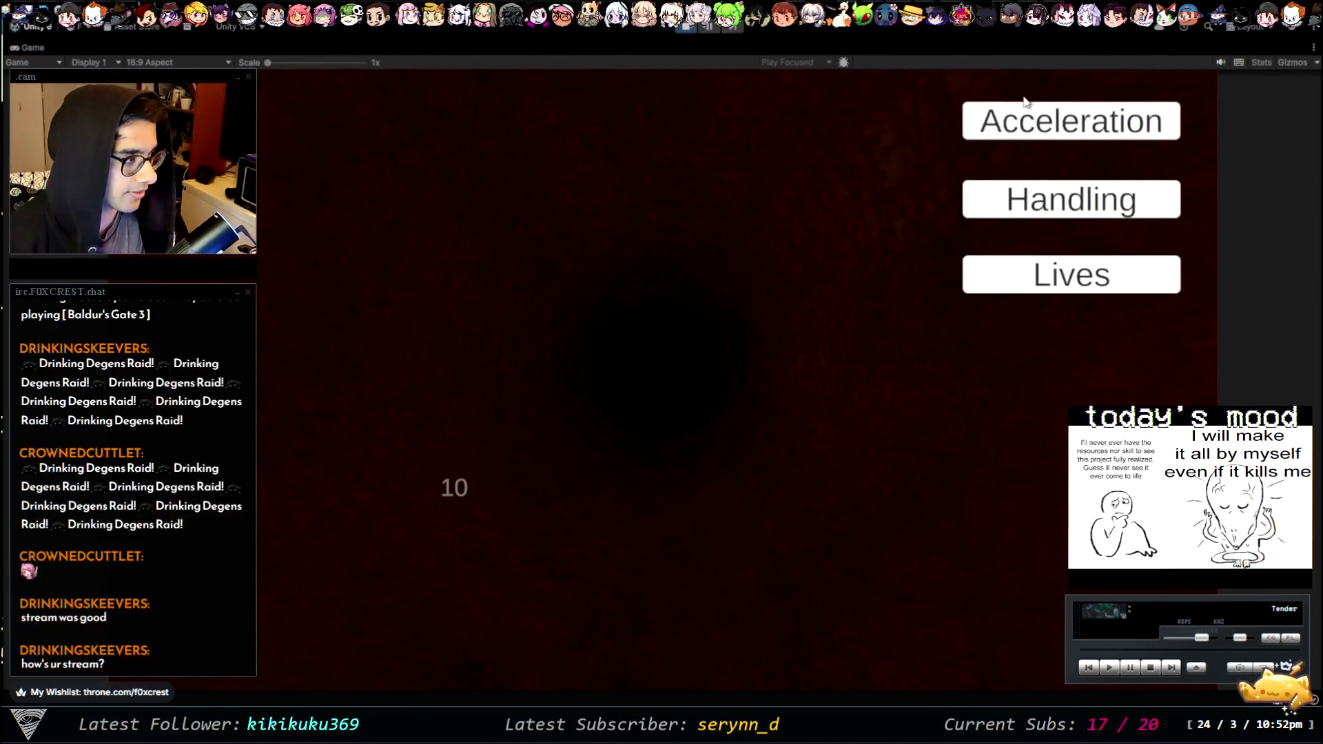
click(1020, 121)
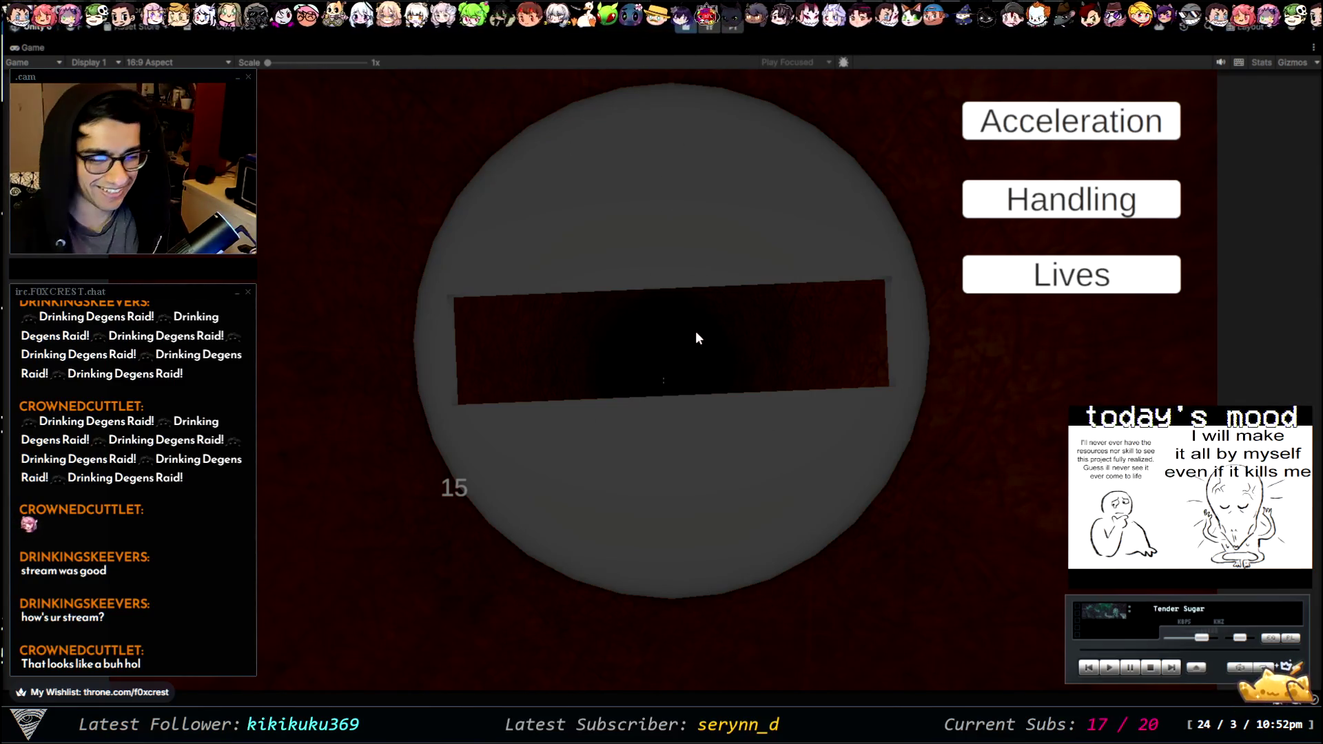
click(690, 26)
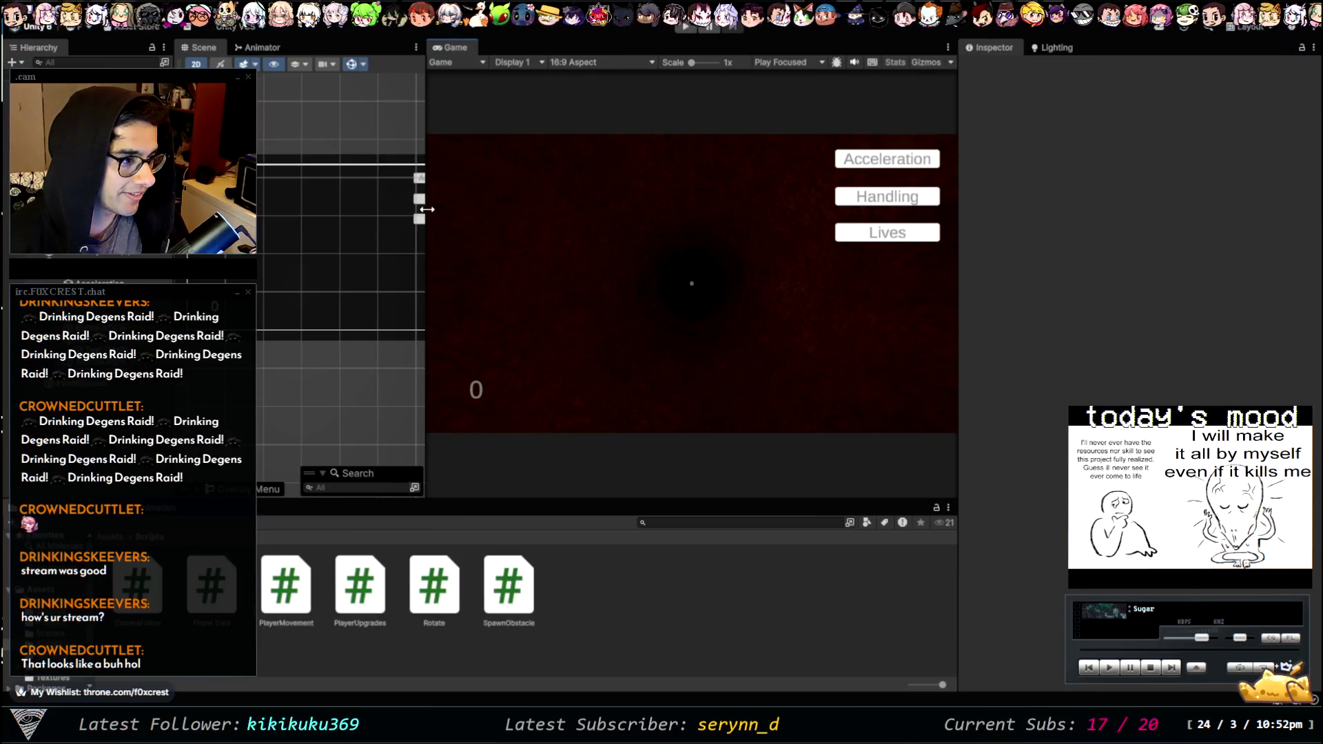
mouse_move(426, 222)
mouse_down()
mouse_move(517, 221)
mouse_move(437, 234)
mouse_move(649, 245)
mouse_move(373, 245)
mouse_move(463, 275)
mouse_move(506, 268)
mouse_up()
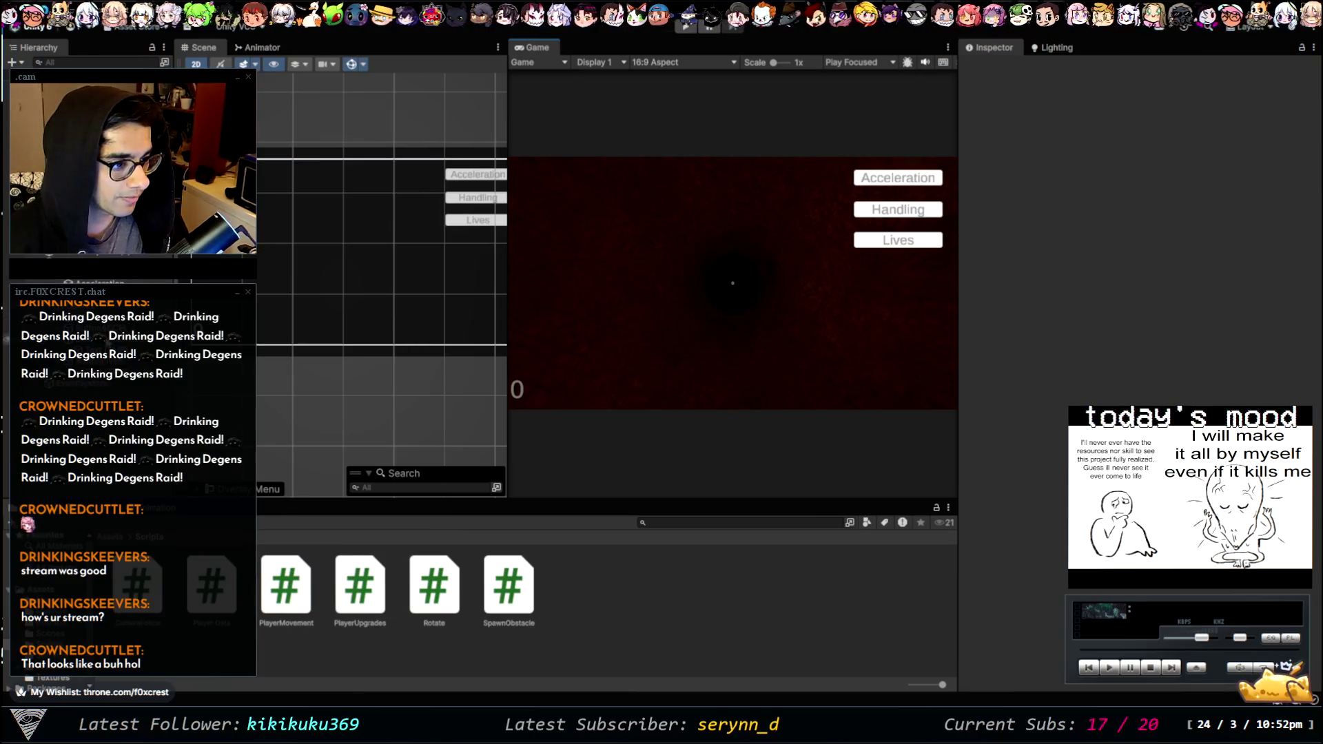
- Set the Canvas Scaler's UI Scale Mode to Scale With Screen Size
click(475, 174)
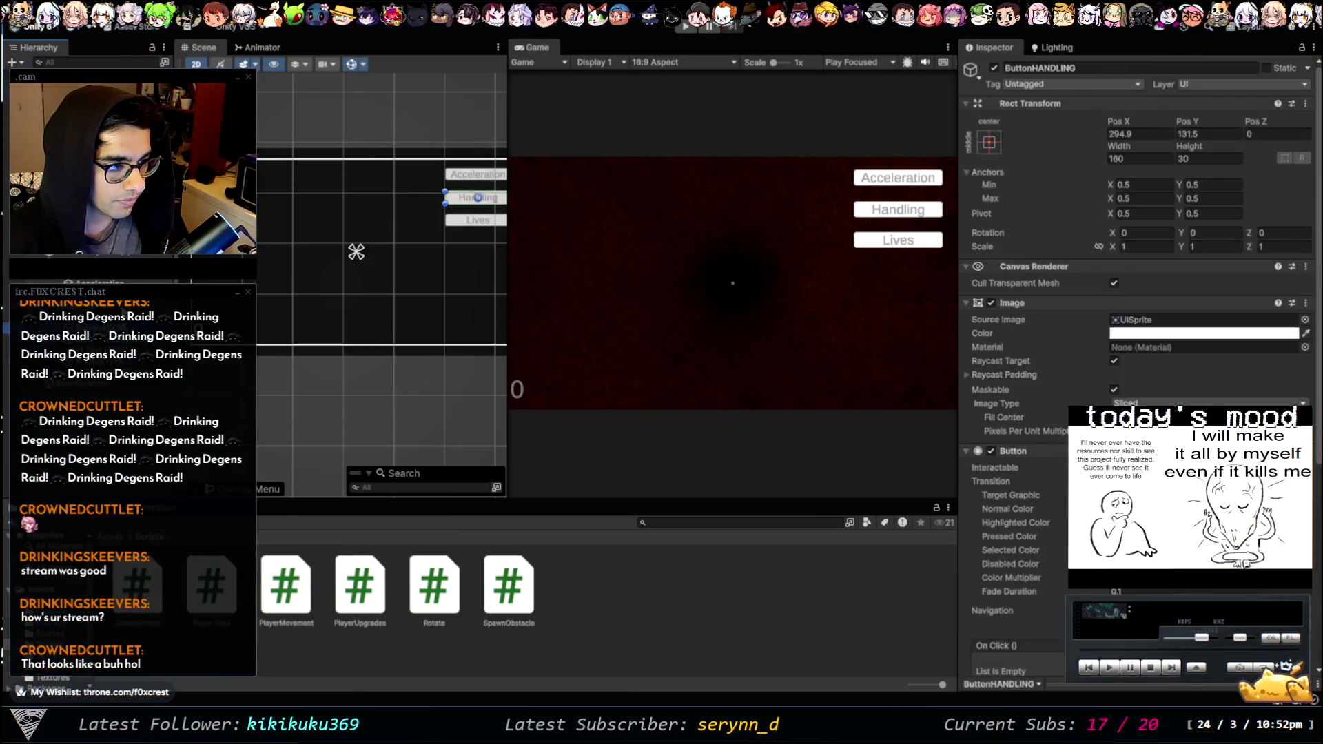
click(357, 251)
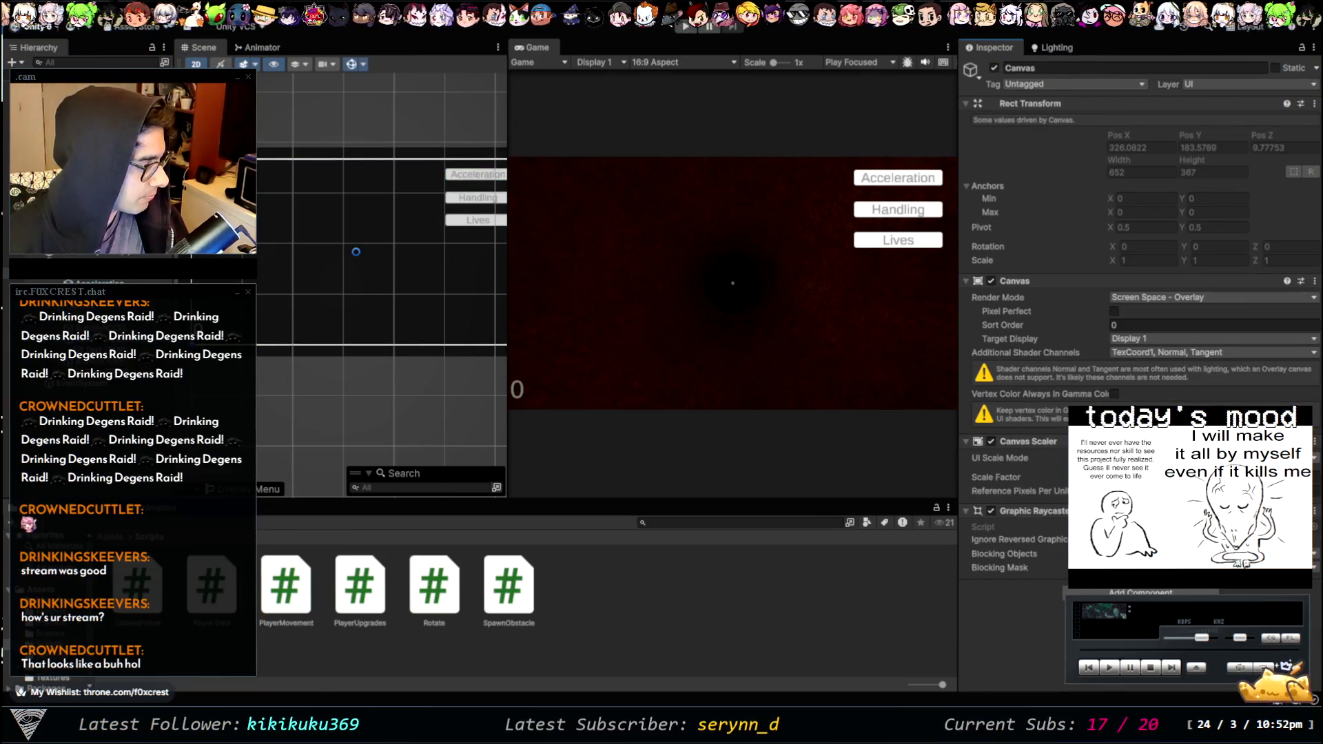
click(1171, 480)
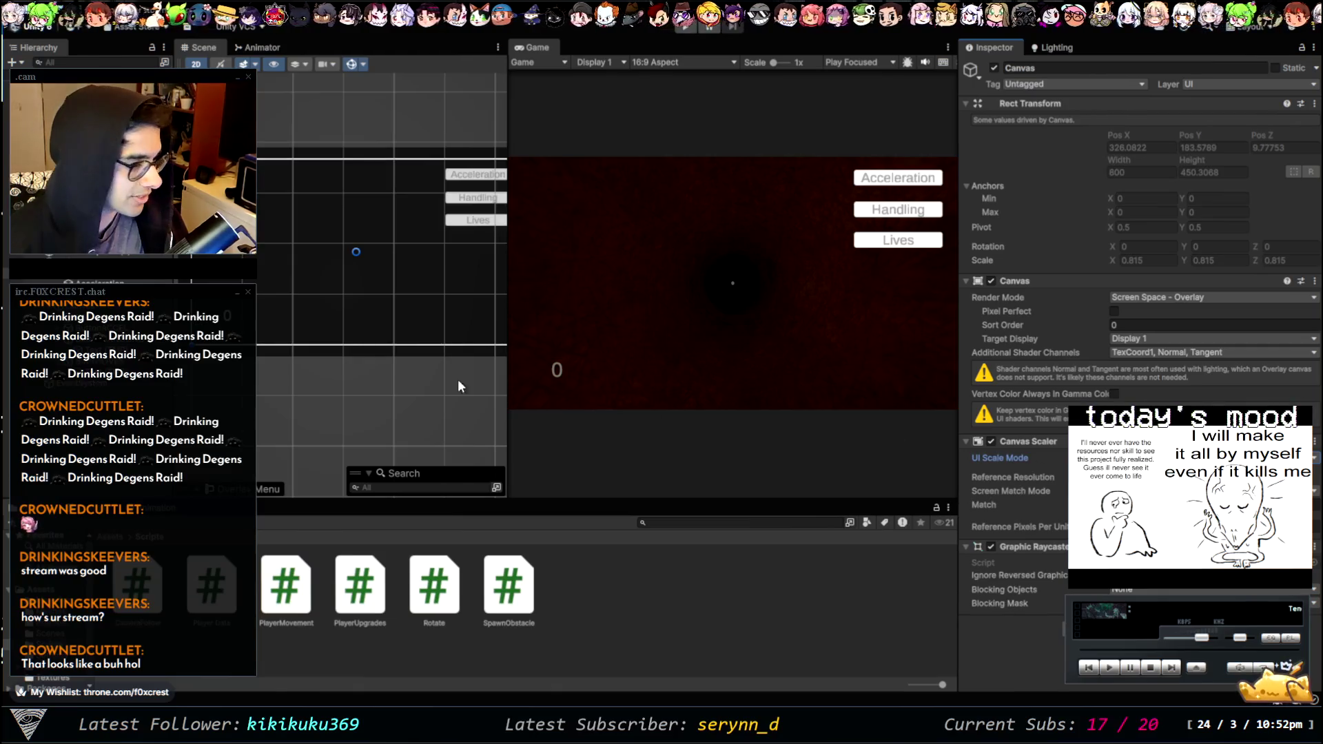
- Move the counter text to Pos X -260, Pos Y -179, widen the Scene view, and start a playtest
click(275, 320)
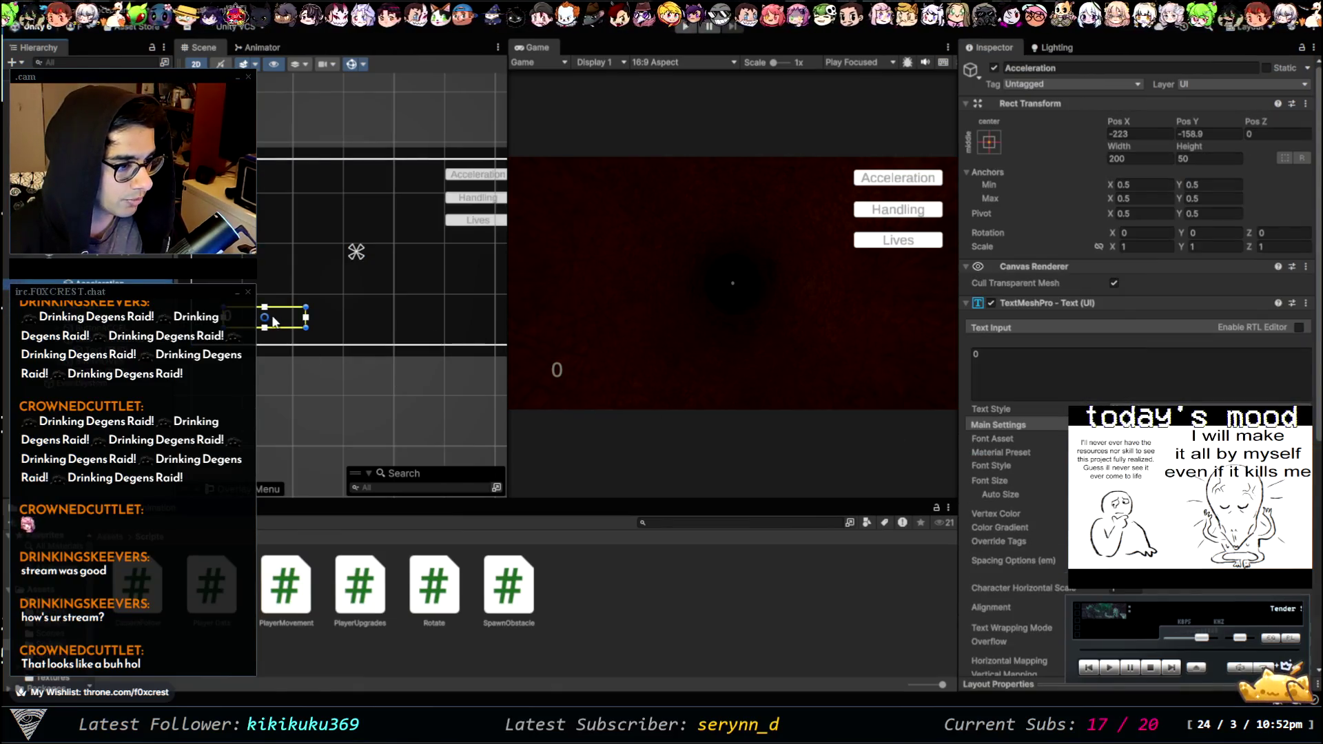
key(w)
drag(272, 315, 257, 324)
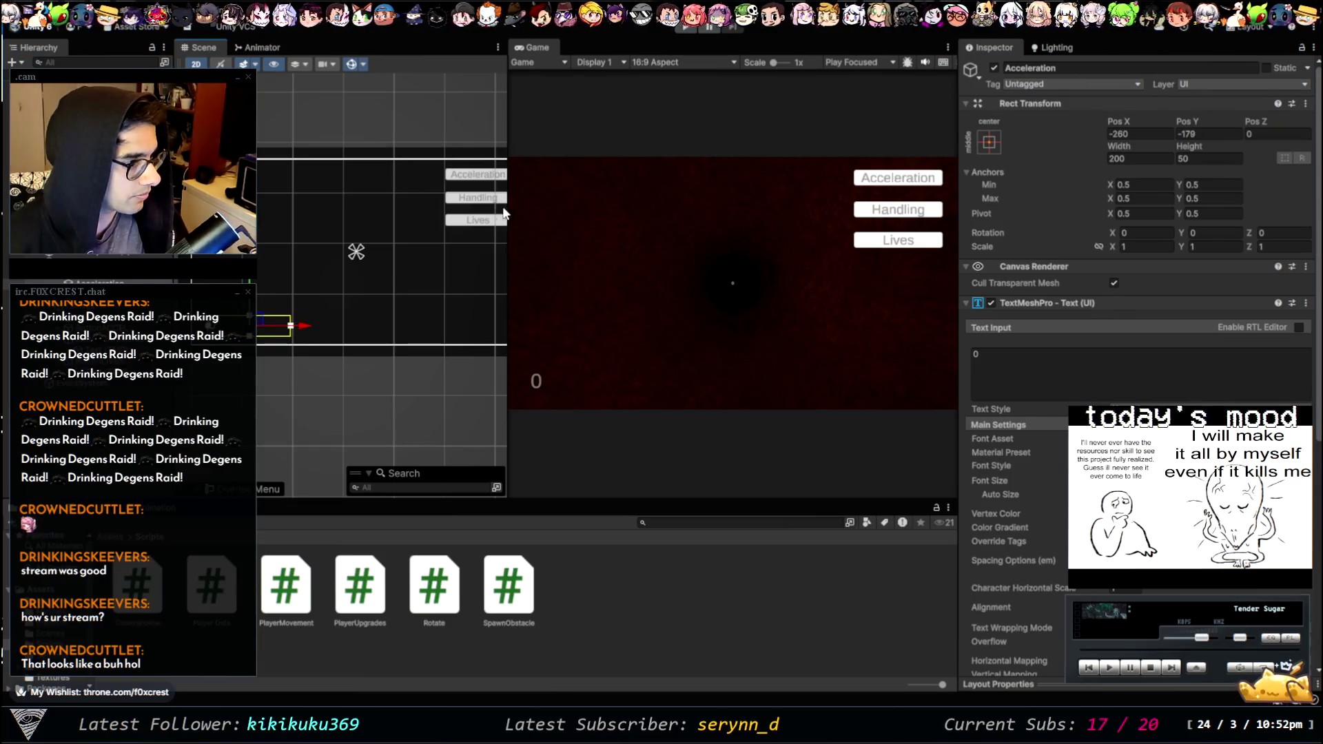
mouse_move(506, 206)
mouse_down()
mouse_move(268, 207)
mouse_move(650, 237)
mouse_move(393, 259)
mouse_move(567, 307)
mouse_move(523, 300)
mouse_up()
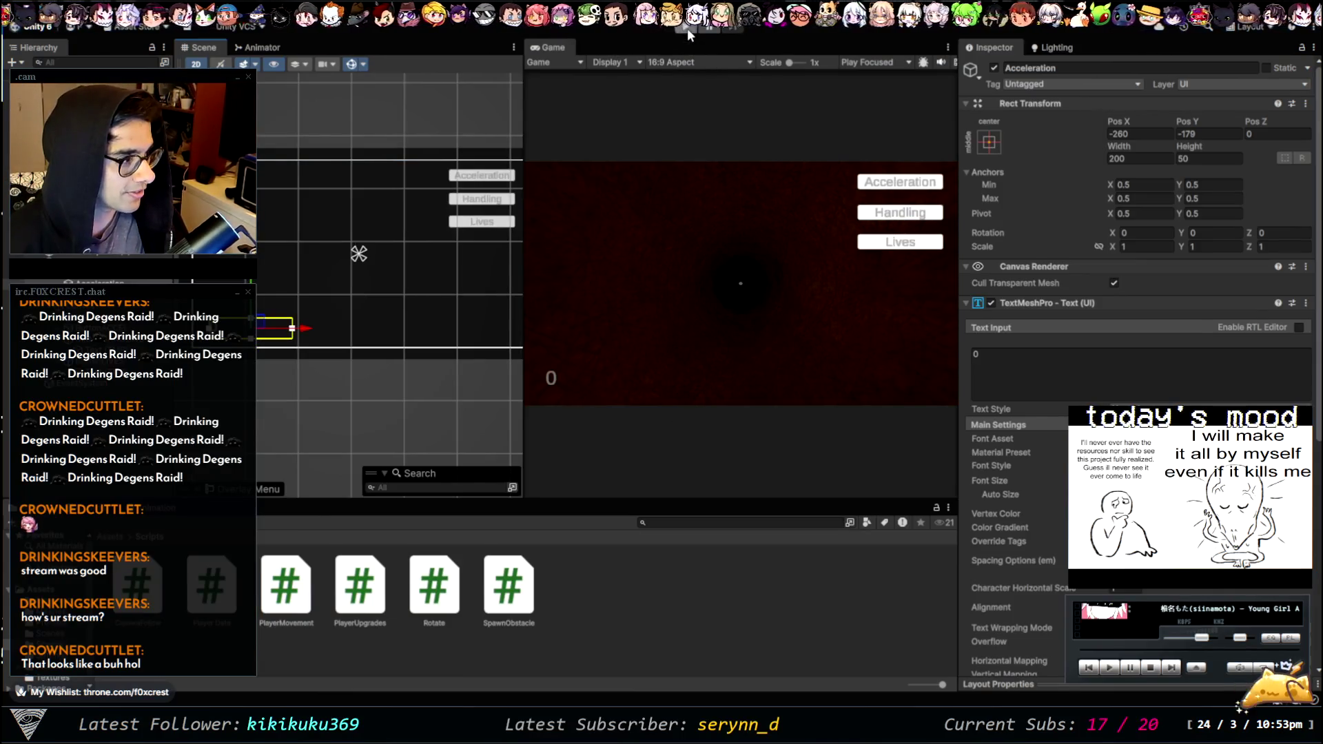
click(688, 28)
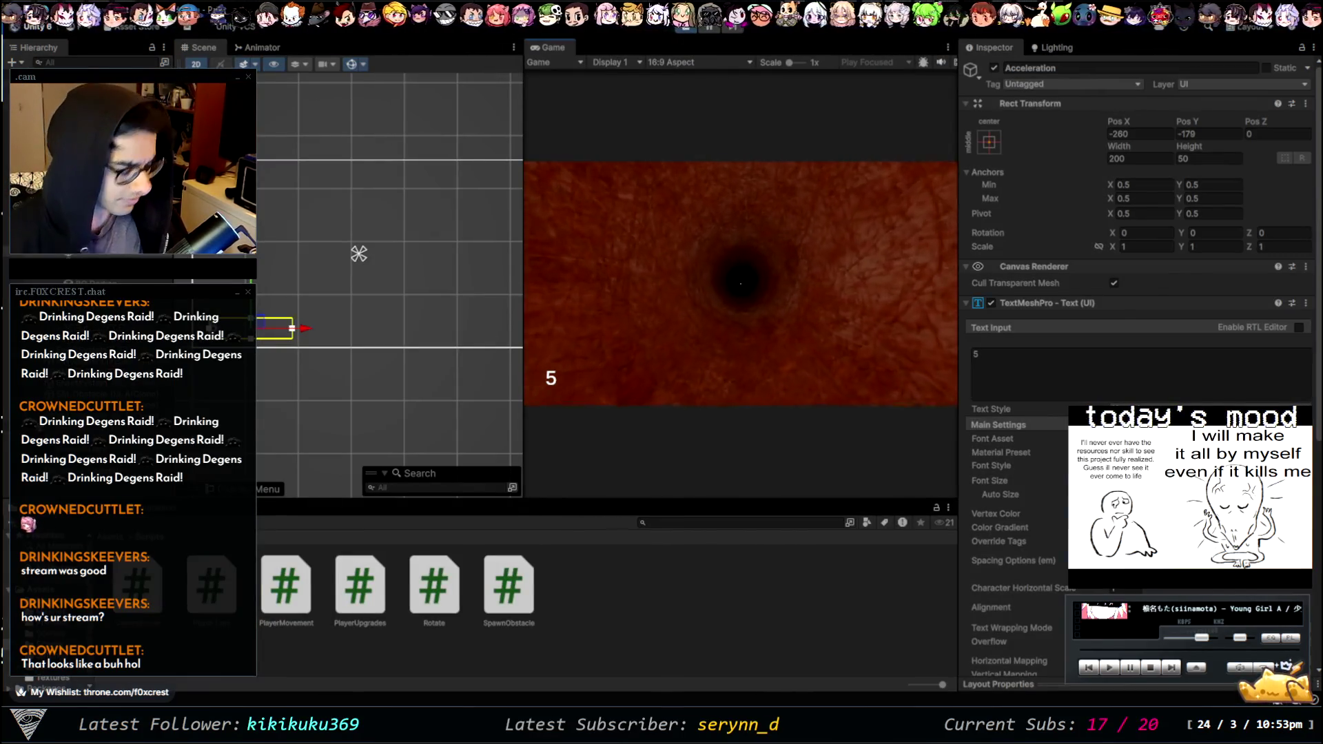
- Resume the run from the upgrade menu, let the playtest end, then widen the Scene view slightly
click(883, 184)
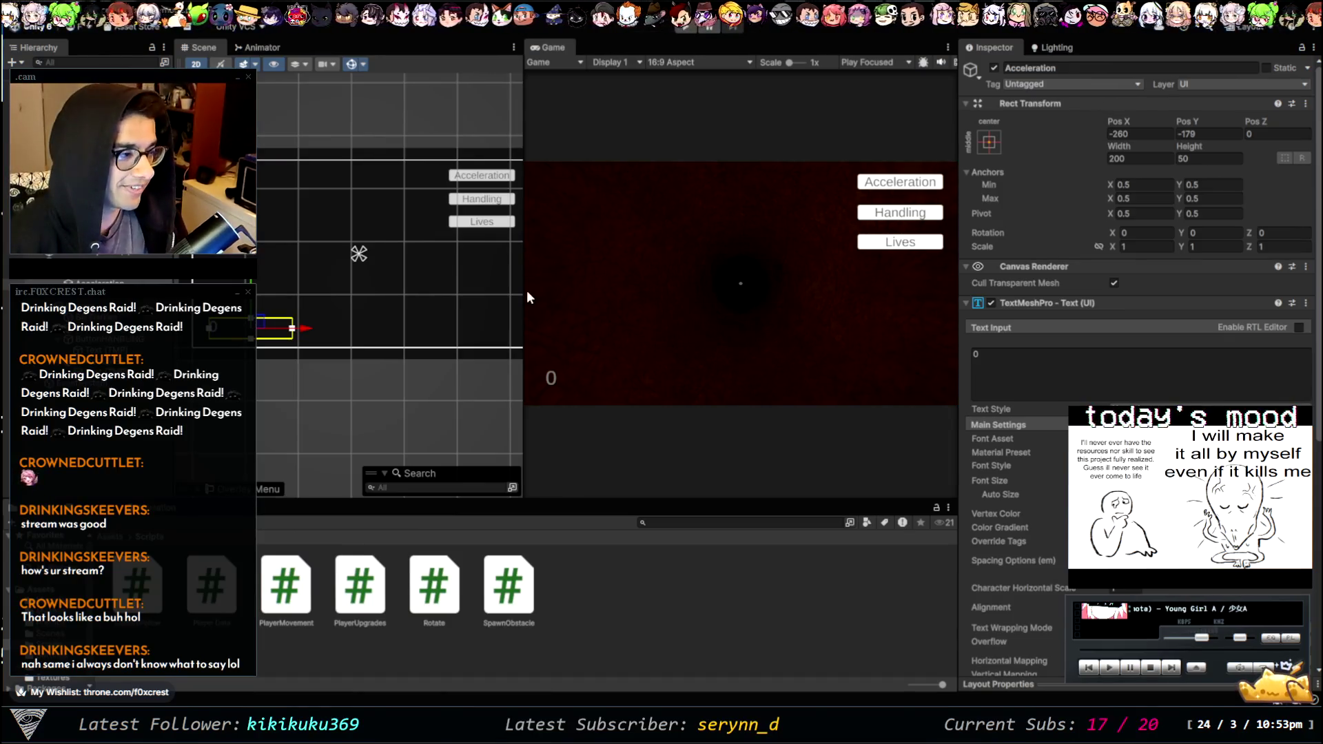
mouse_move(525, 297)
mouse_down()
mouse_move(585, 297)
mouse_move(551, 294)
mouse_up()
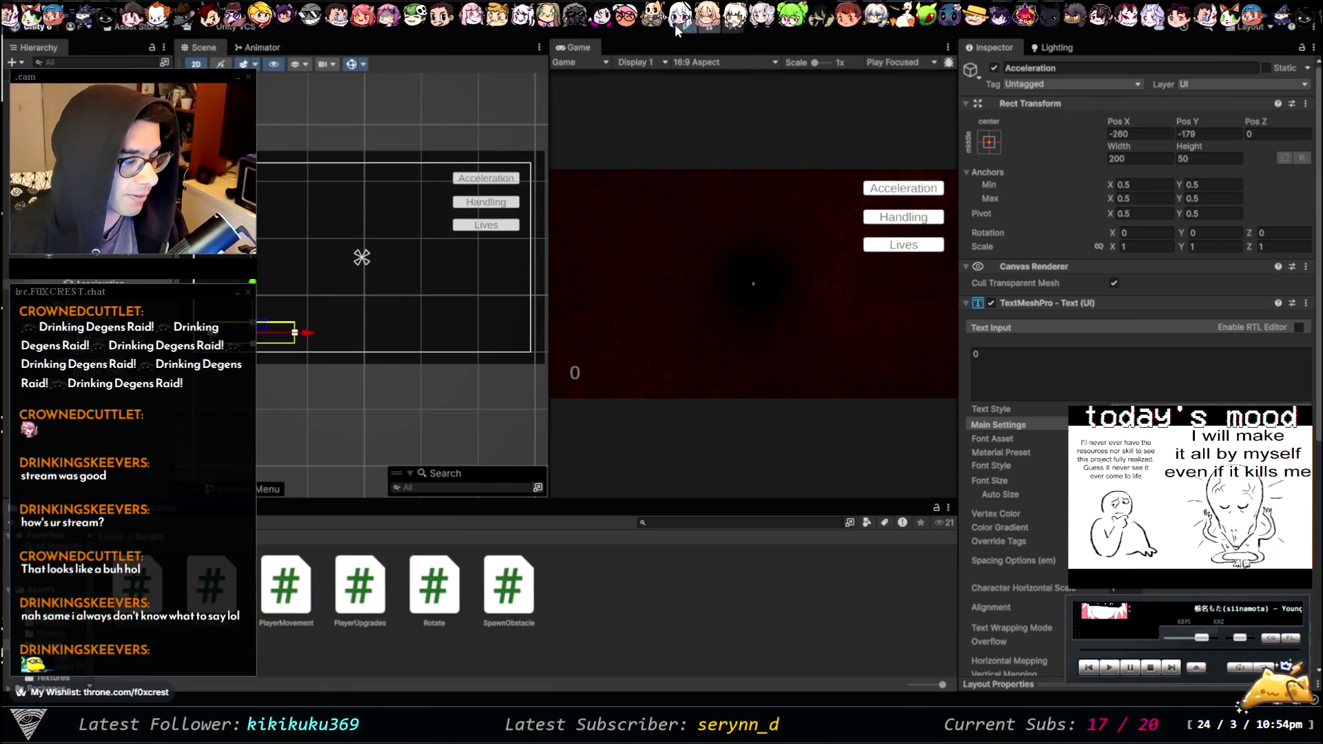
- Run another playtest, then switch to Visual Studio Code and view the PlayerUpgrades.cs script
click(676, 25)
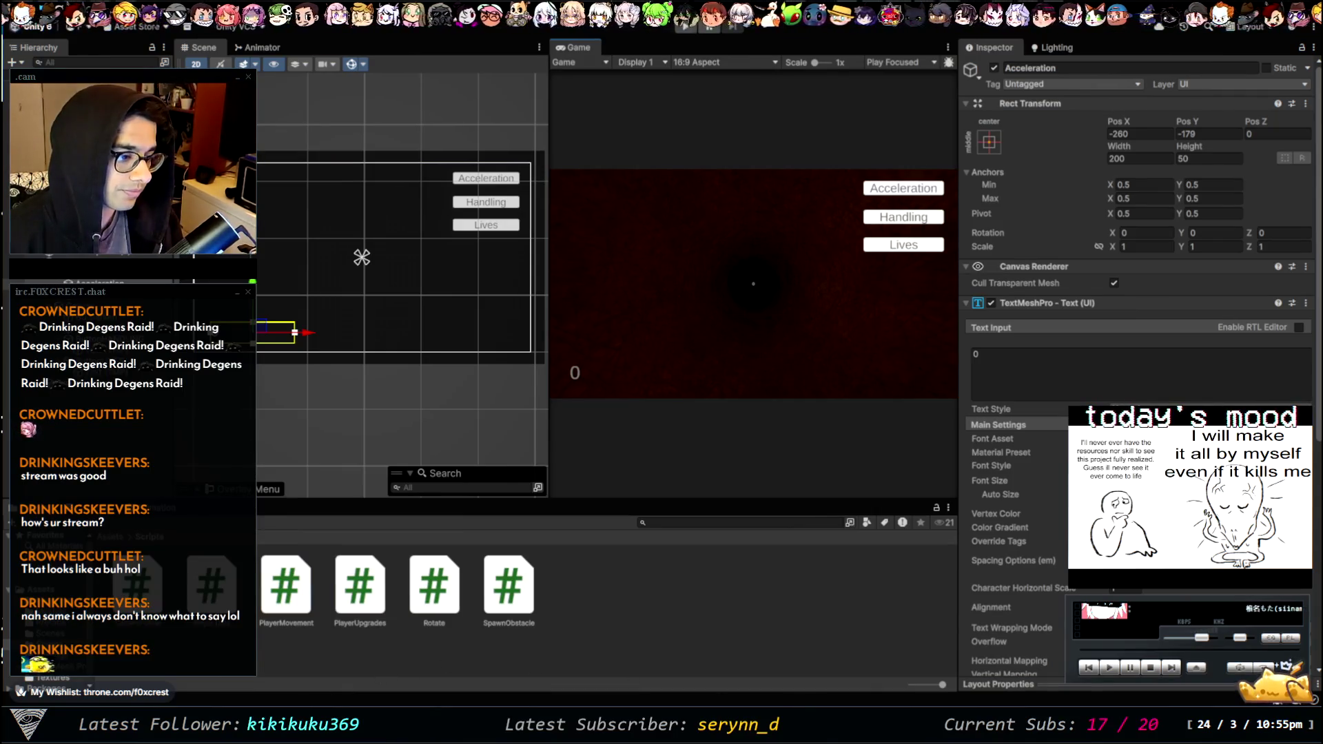
key(alt+Tab)
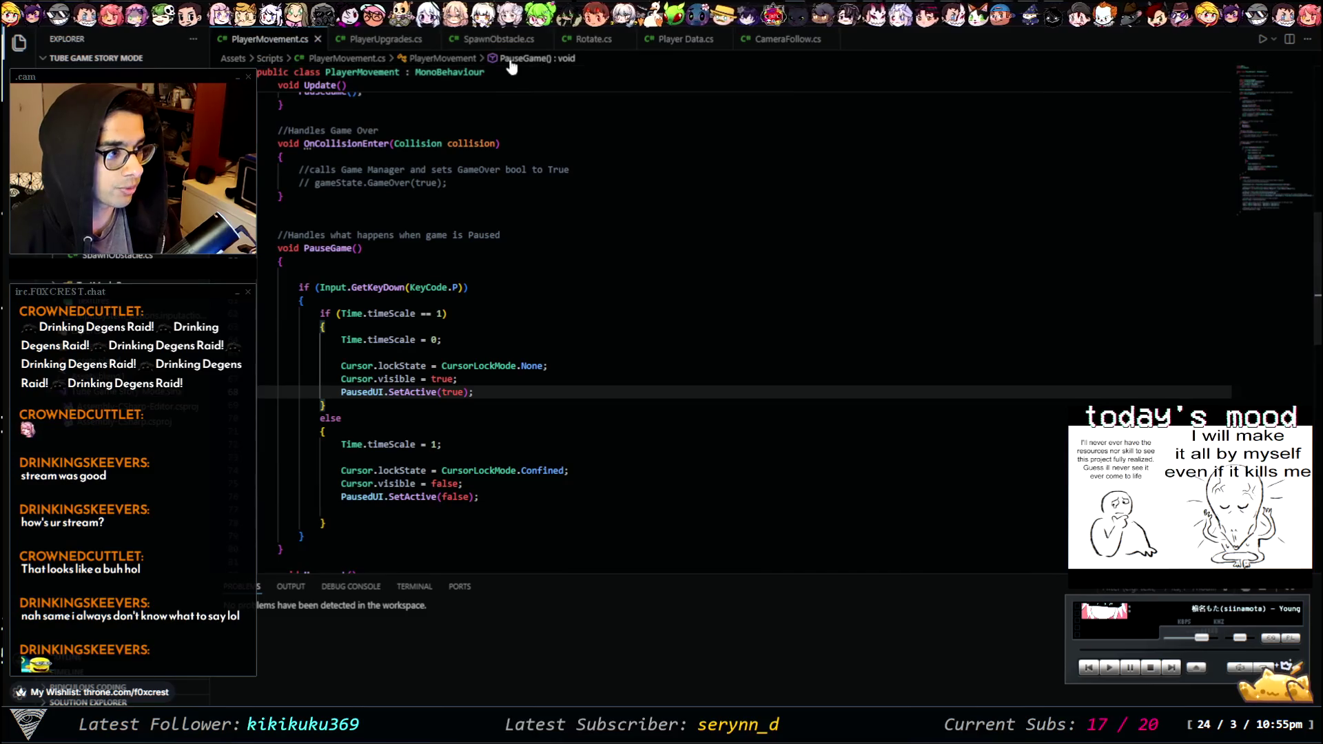
click(384, 39)
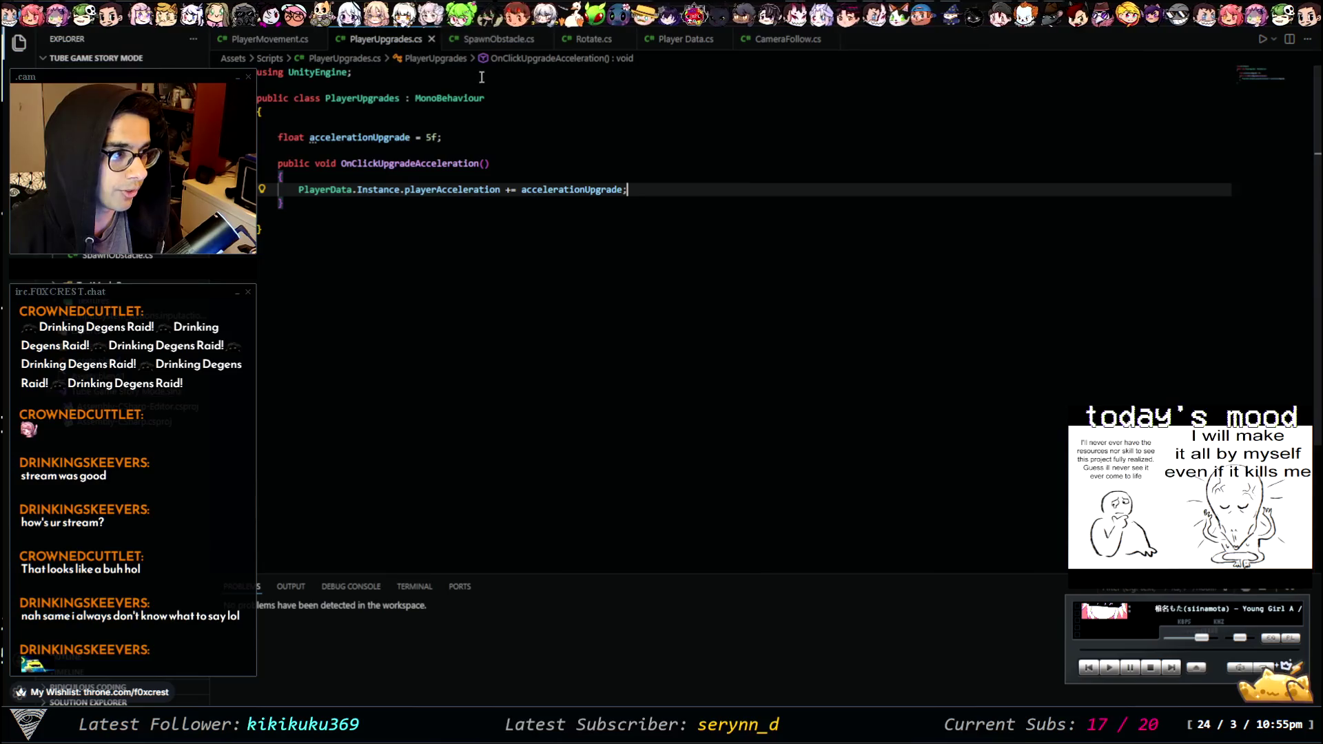
- In PlayerData.cs, change the starting playerLives value from 0 to 1 and save
click(682, 40)
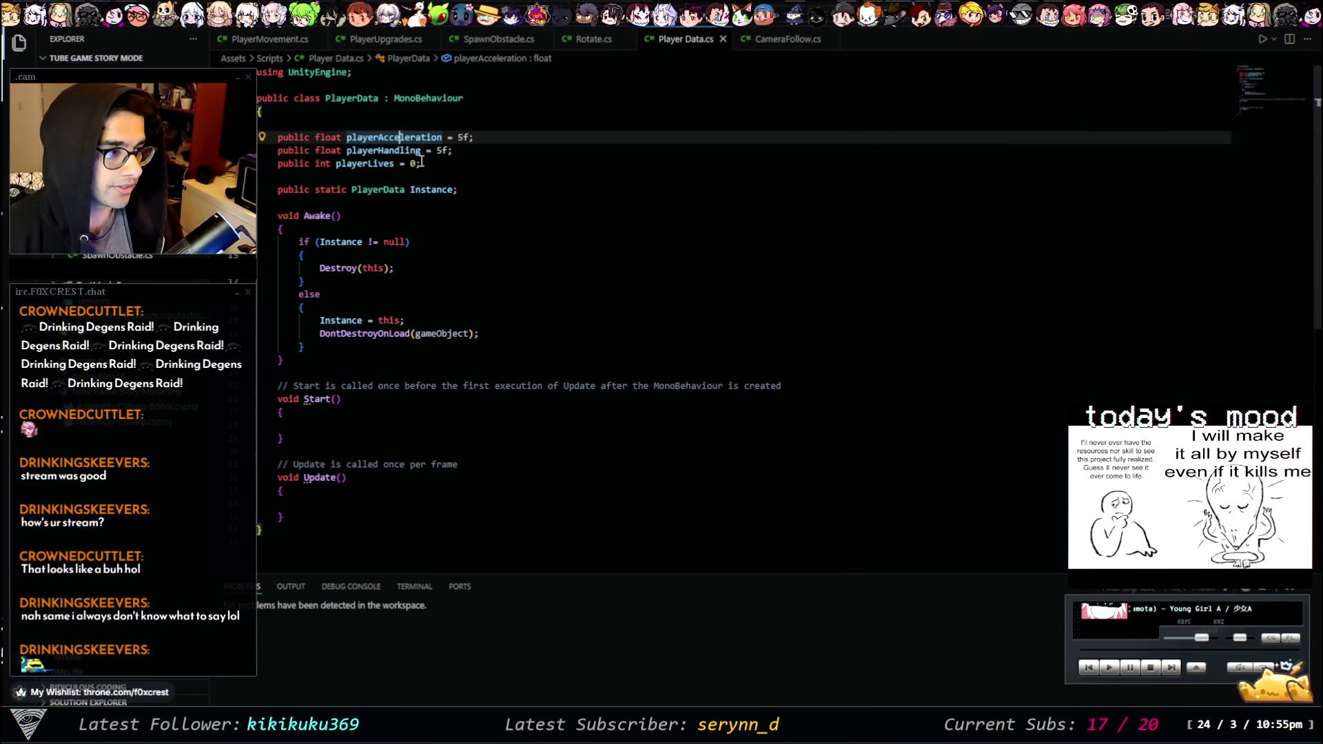
click(424, 163)
key(Left)
key(BackSpace)
text(1)
key(End)
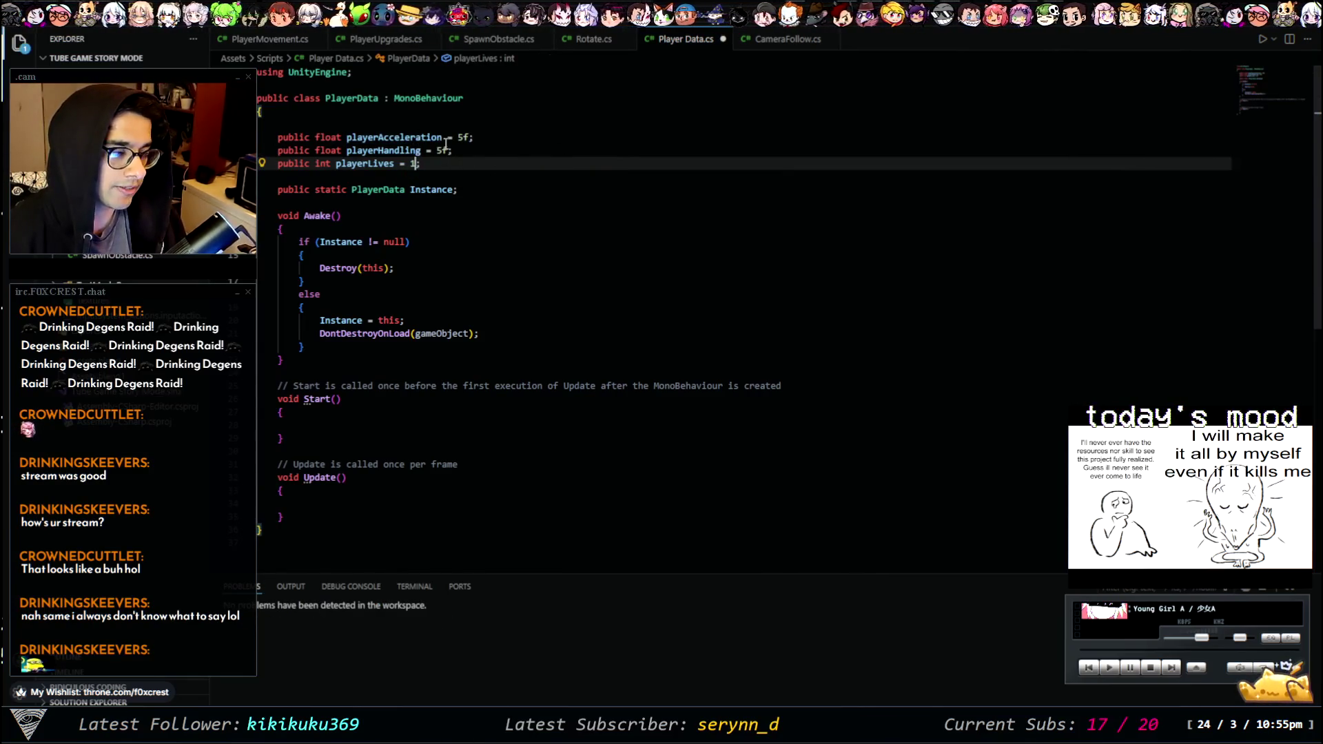
key(ctrl+s)
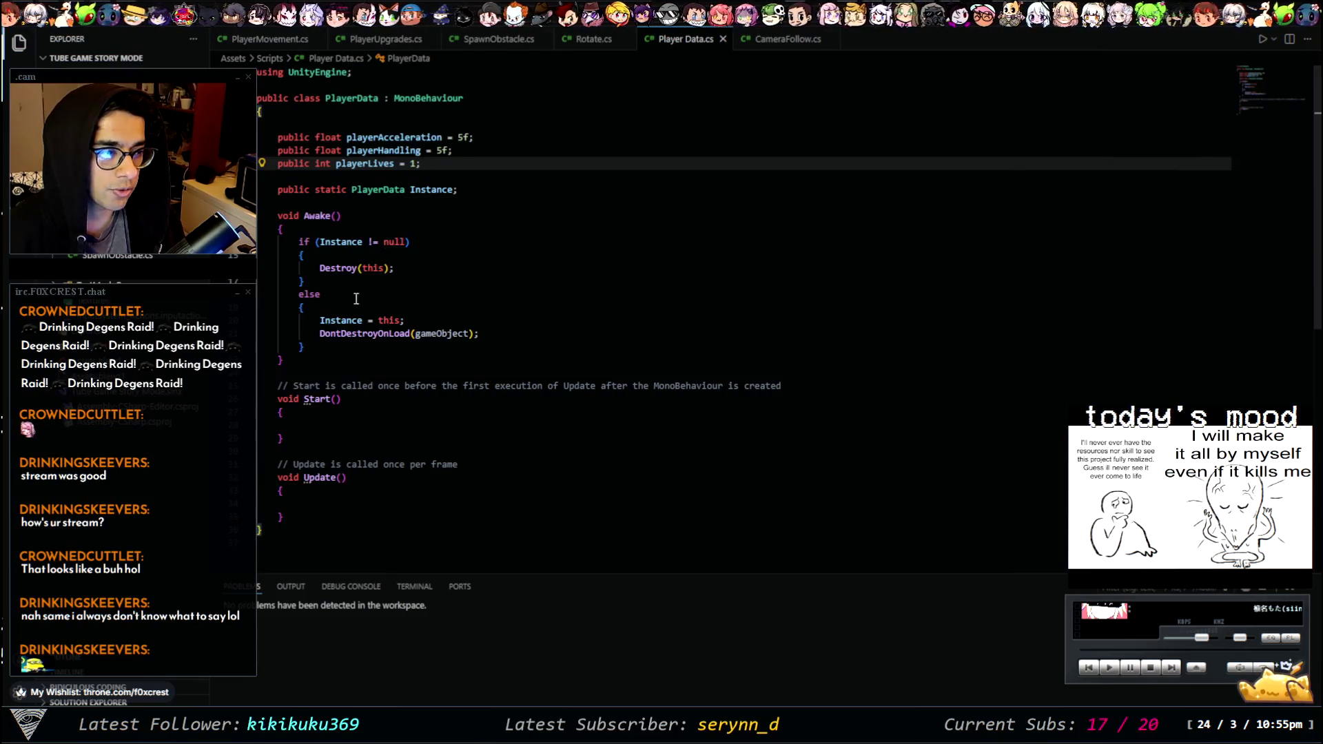
- Replace the Start and Update methods with an empty public void PlayerLives() method
mouse_move(308, 513)
mouse_down()
mouse_move(269, 431)
mouse_move(272, 390)
mouse_up()
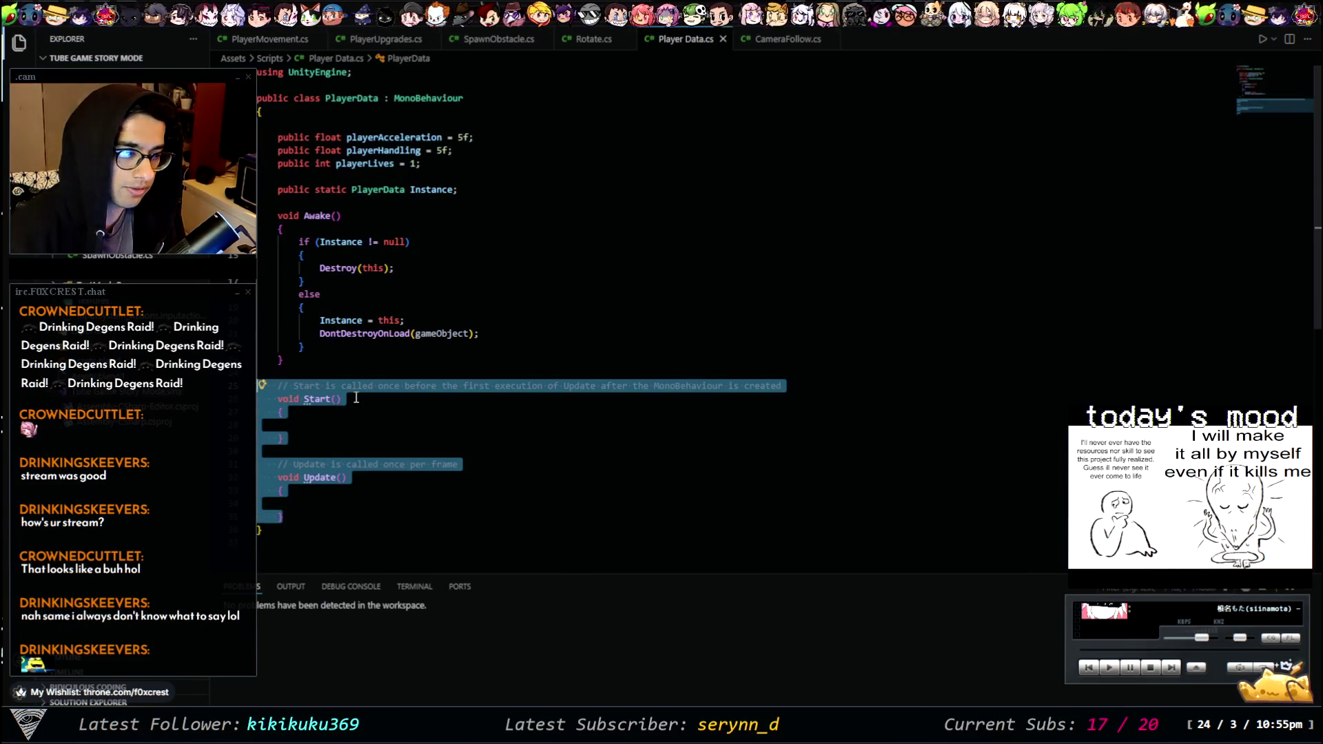
key(BackSpace)
key(Return)
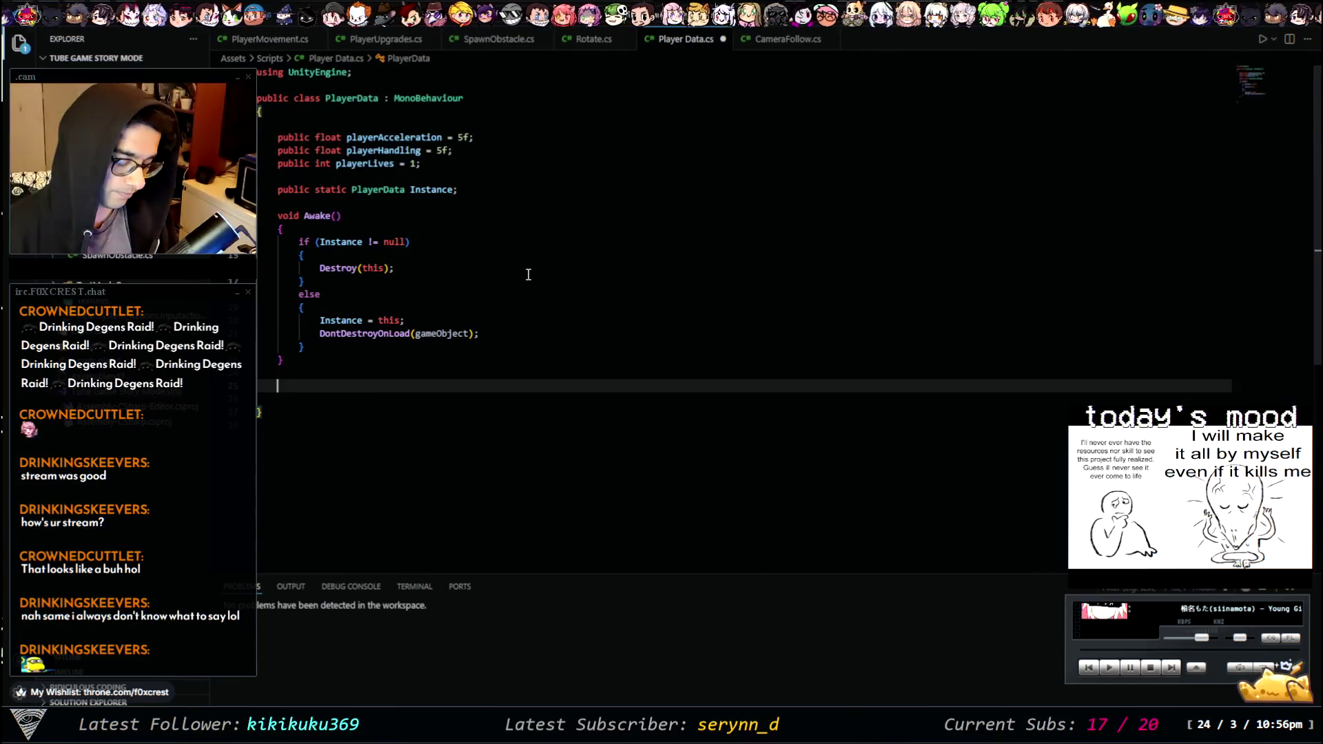
text(public void)
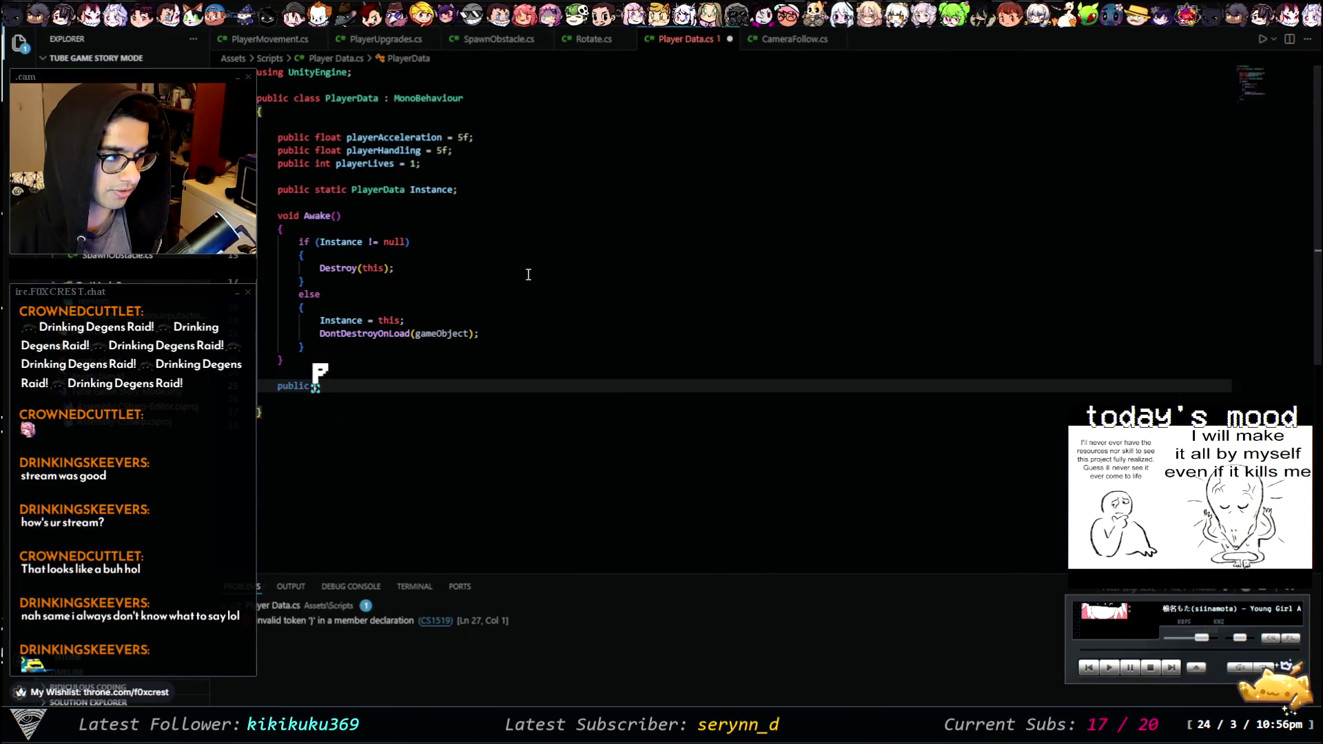
text( lives)
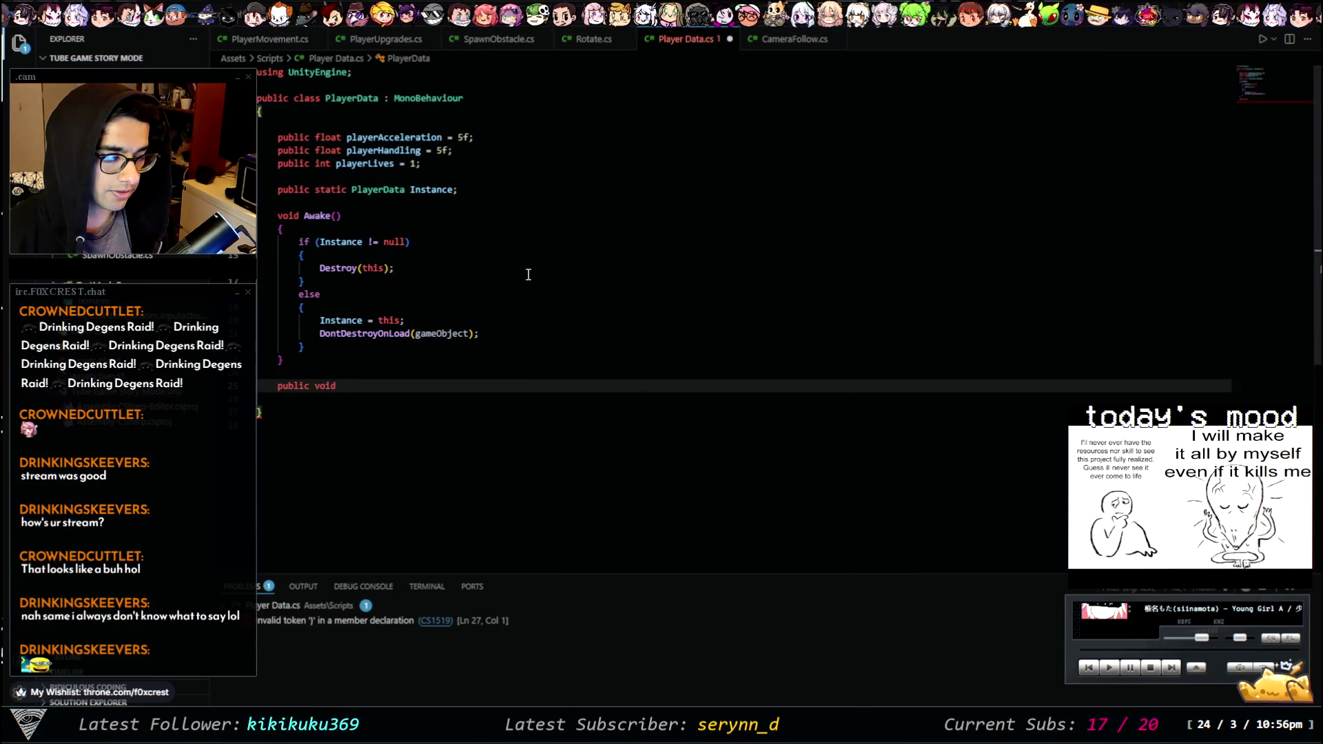
key(BackSpace)
key(BackSpace)
key(BackSpace)
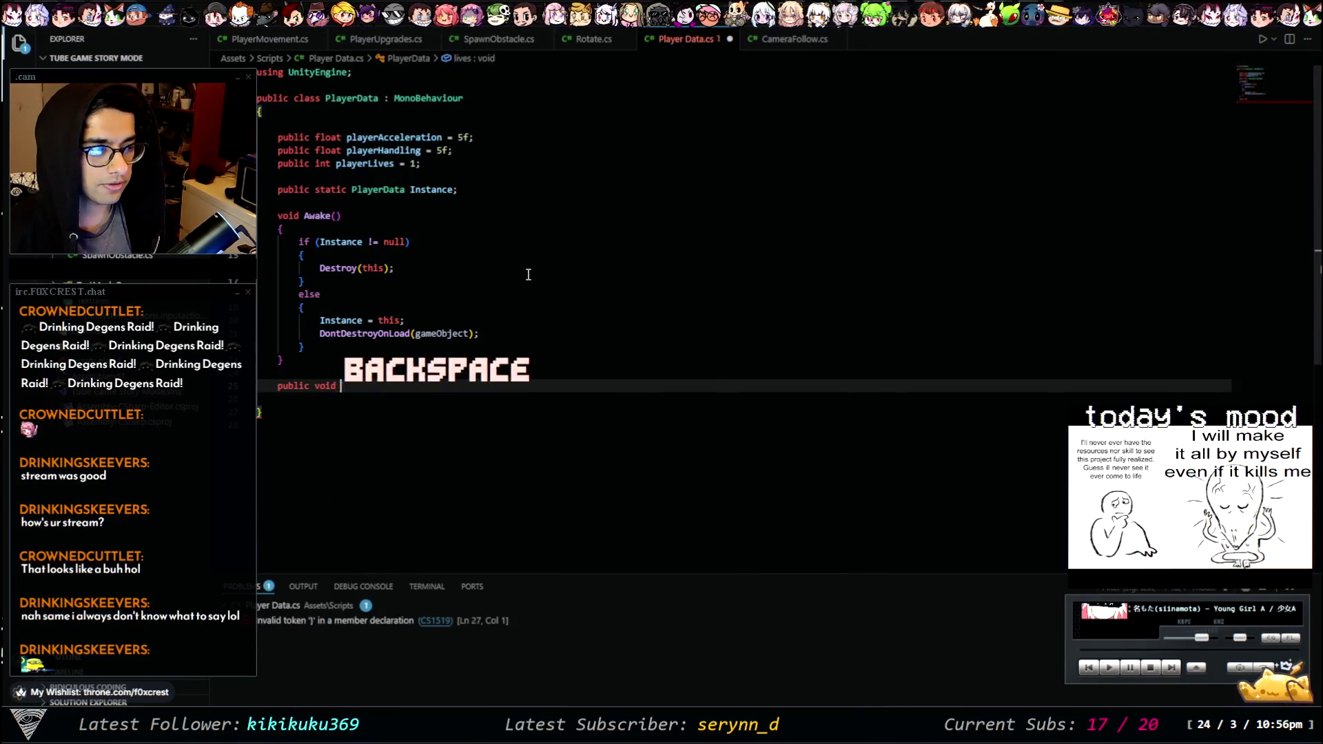
text(Player)
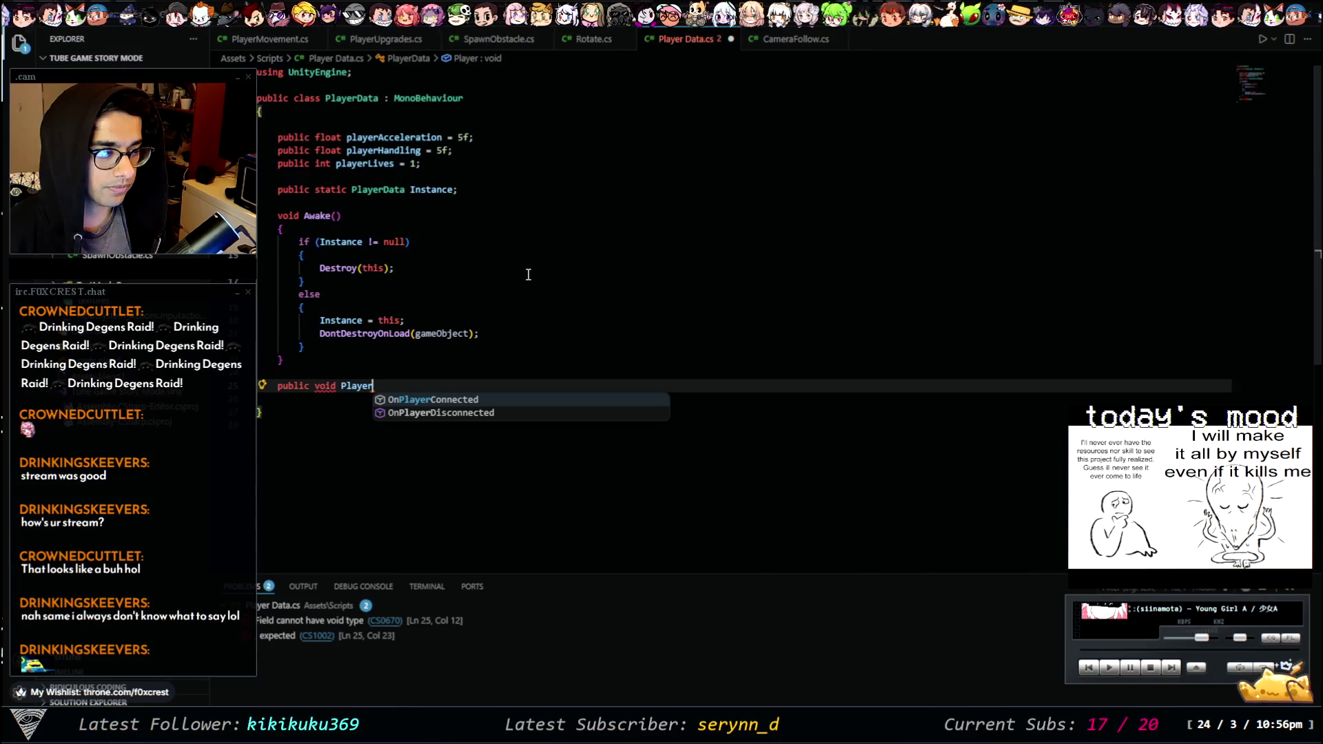
text(Lives())
key(BackSpace)
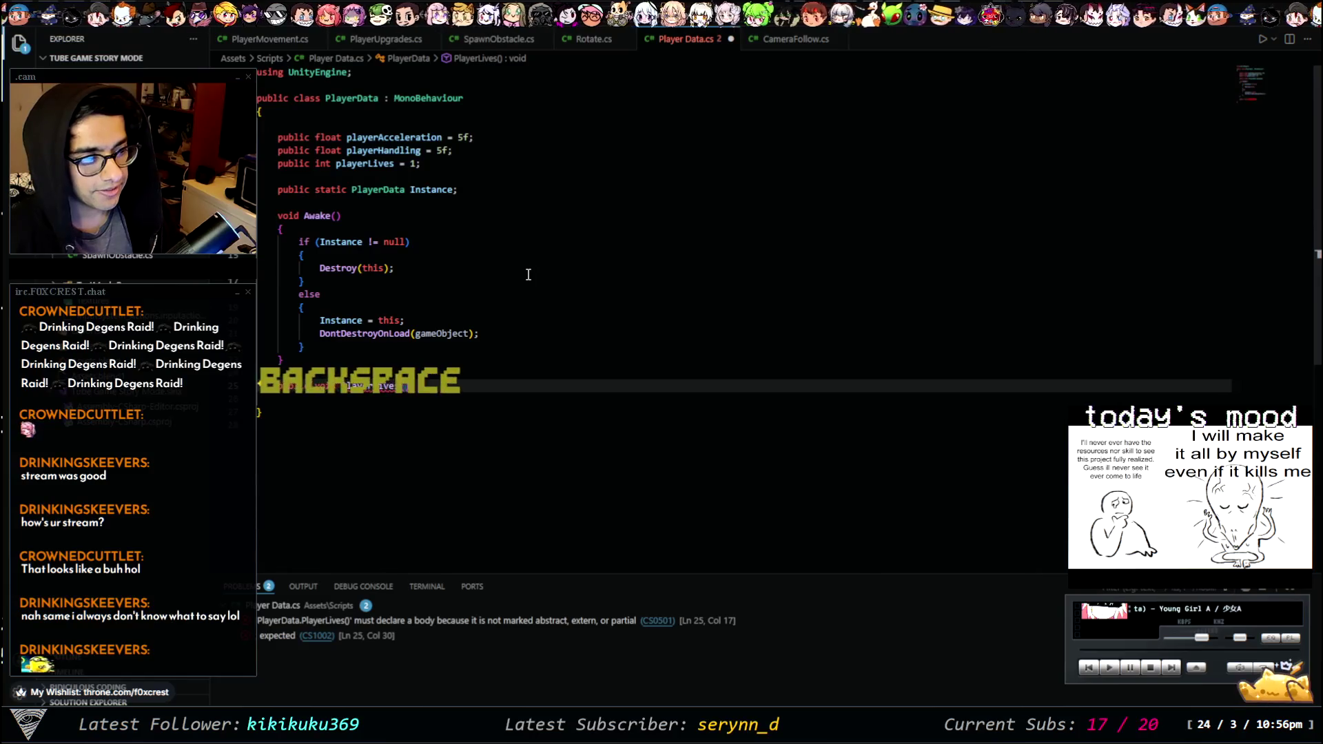
text({)
key(Return)
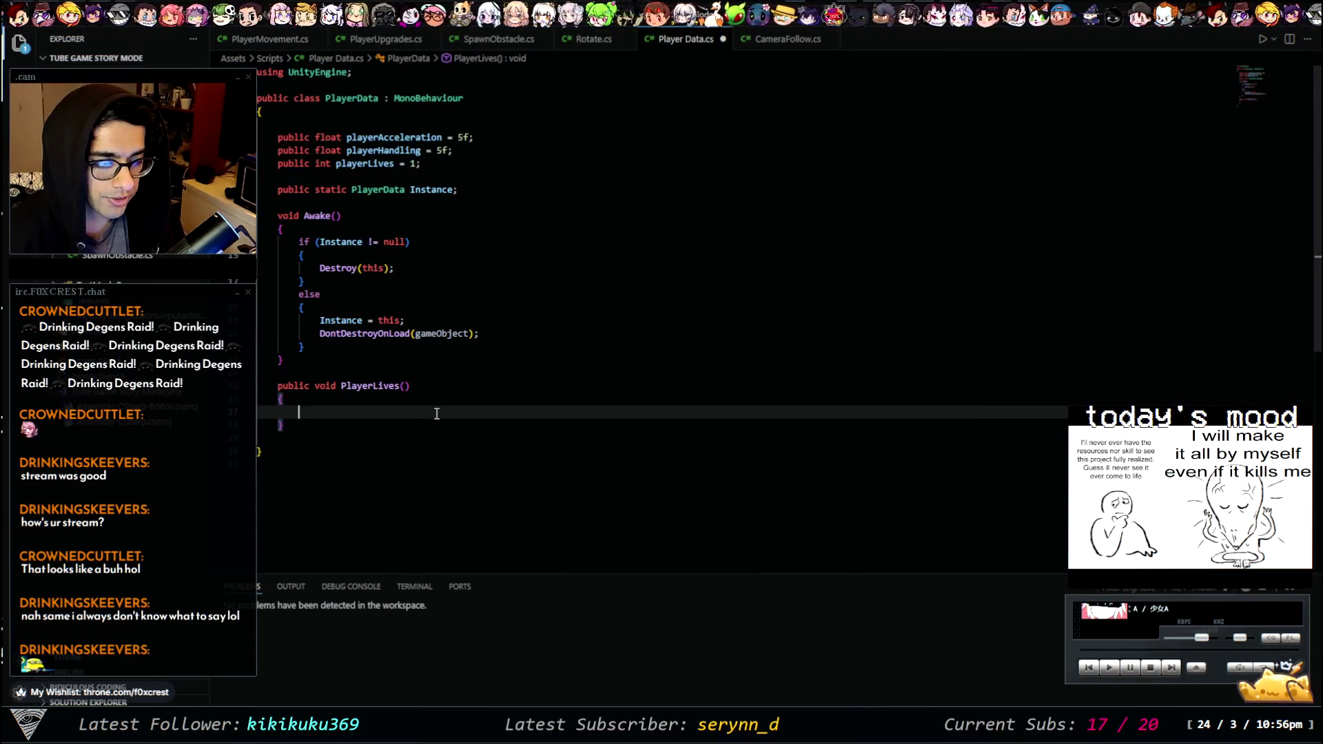
- Add an empty if (playerLives < 1) block inside PlayerLives
text(i)
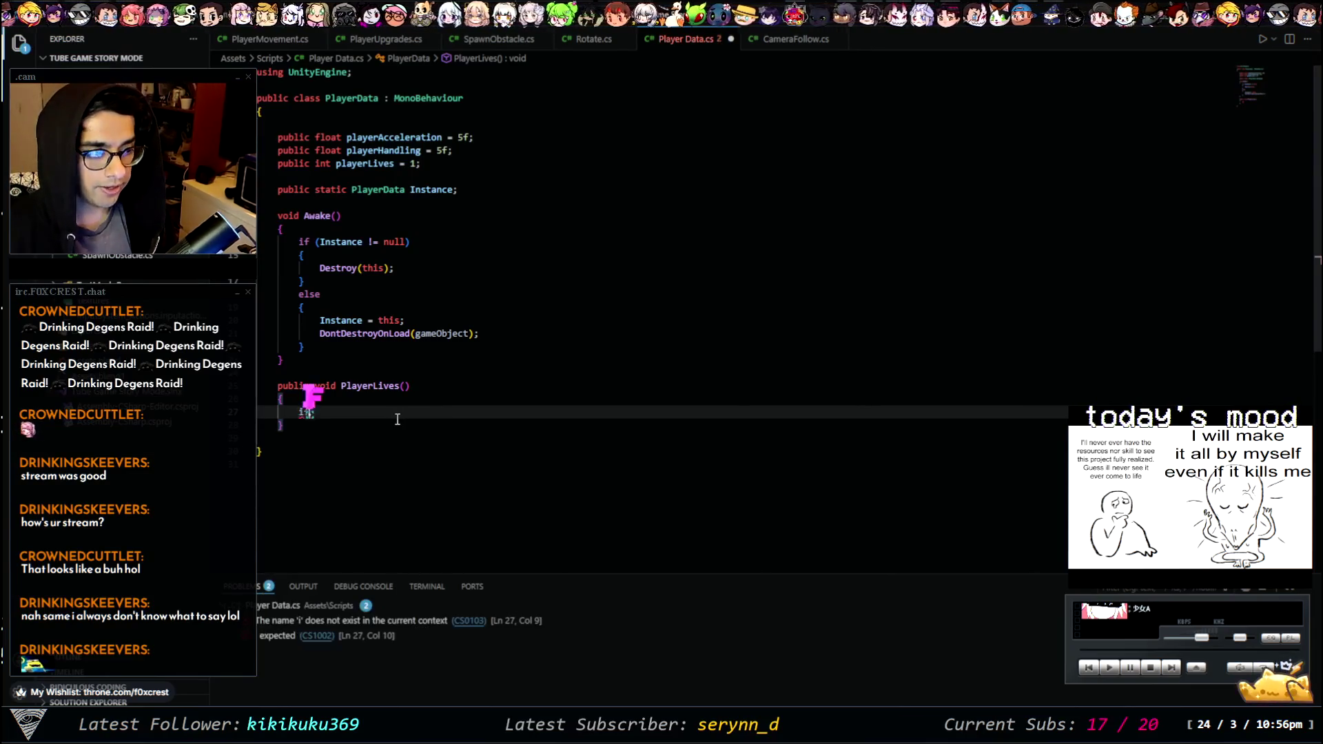
text(f playerLives;)
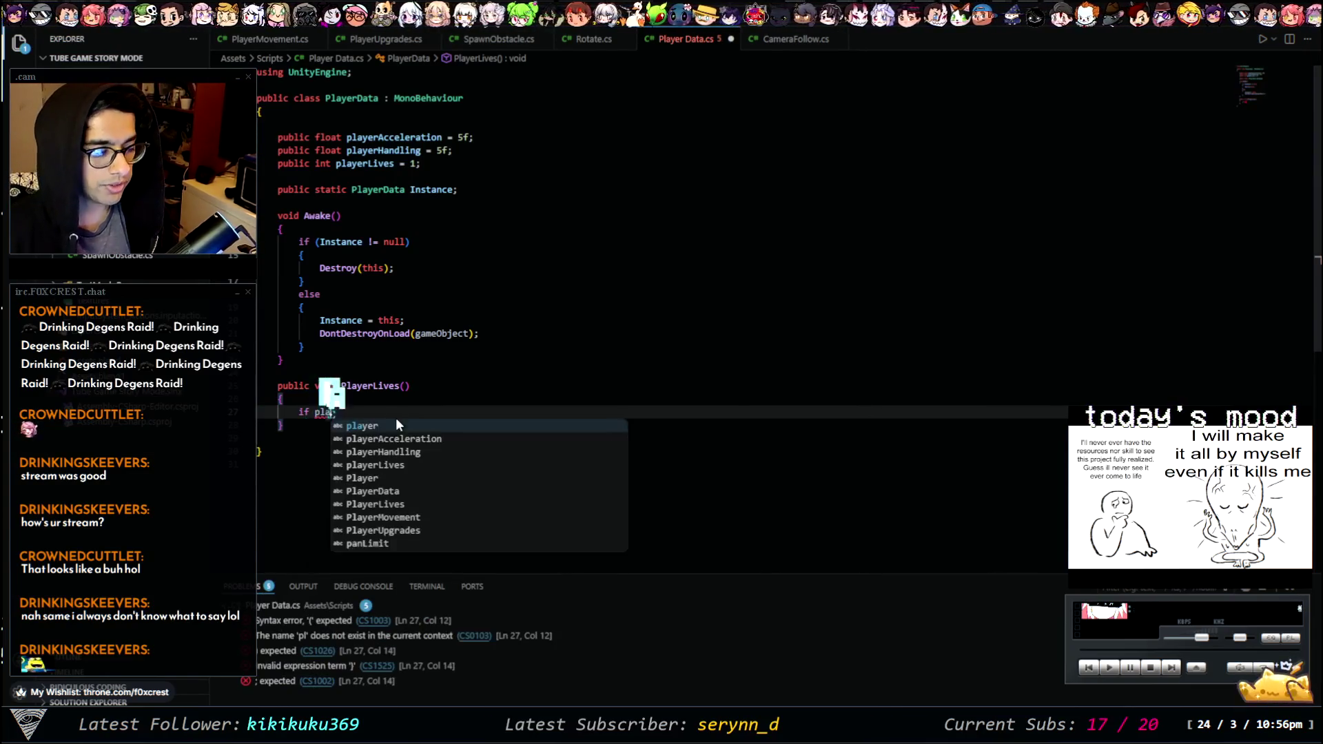
key(BackSpace)
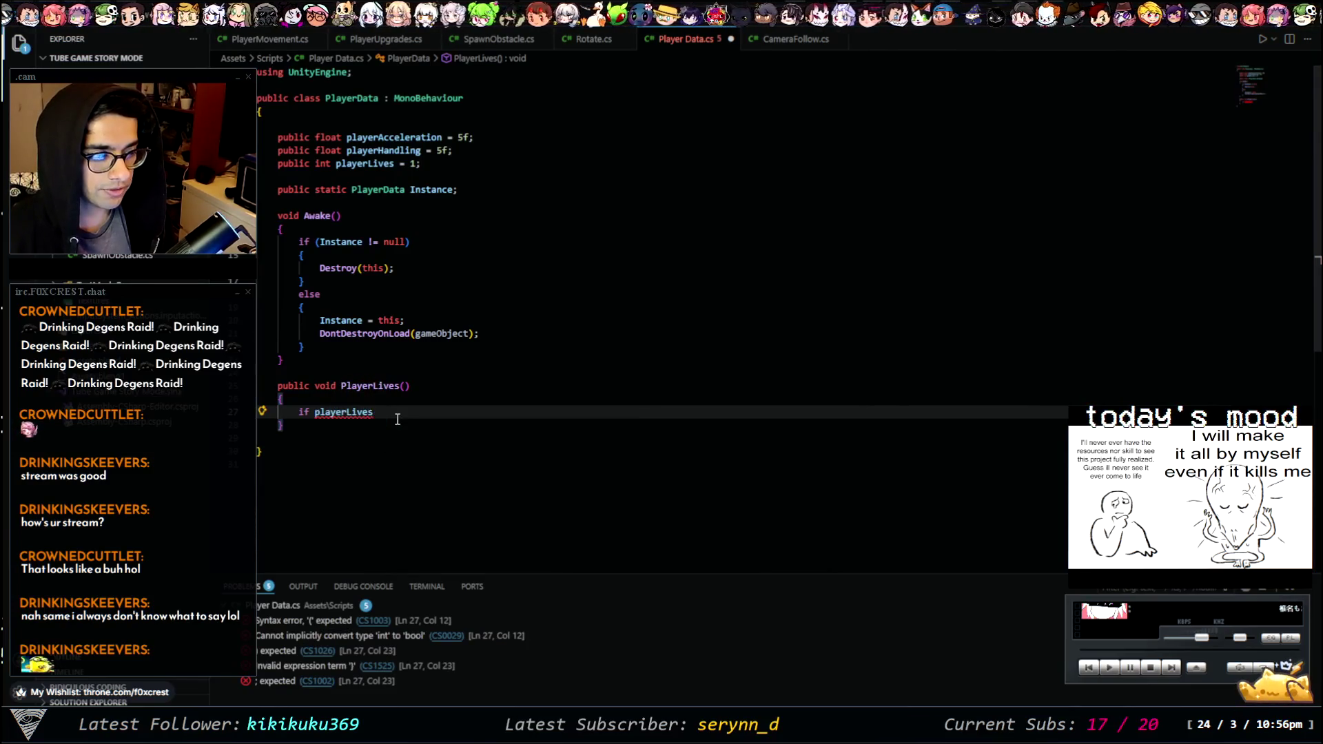
key(ctrl+backslash)
key(BackSpace)
key(BackSpace)
key(BackSpace)
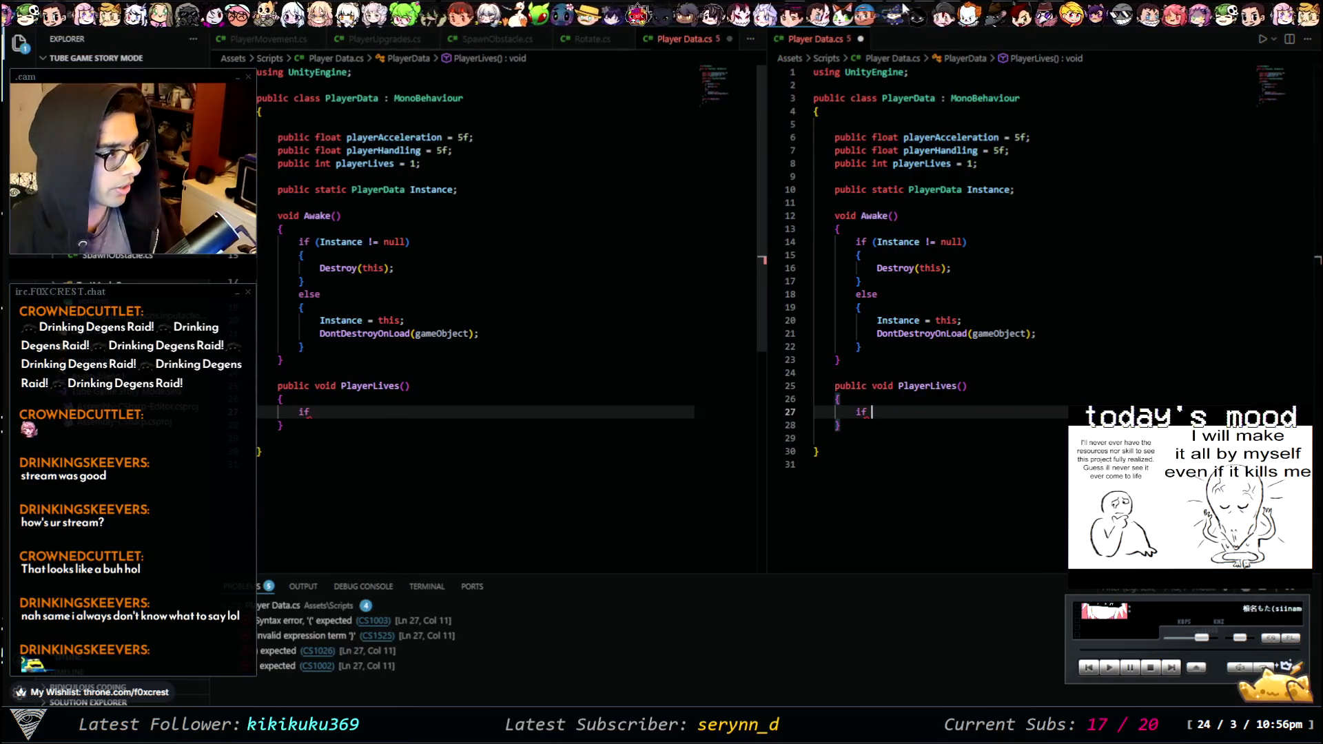
click(861, 39)
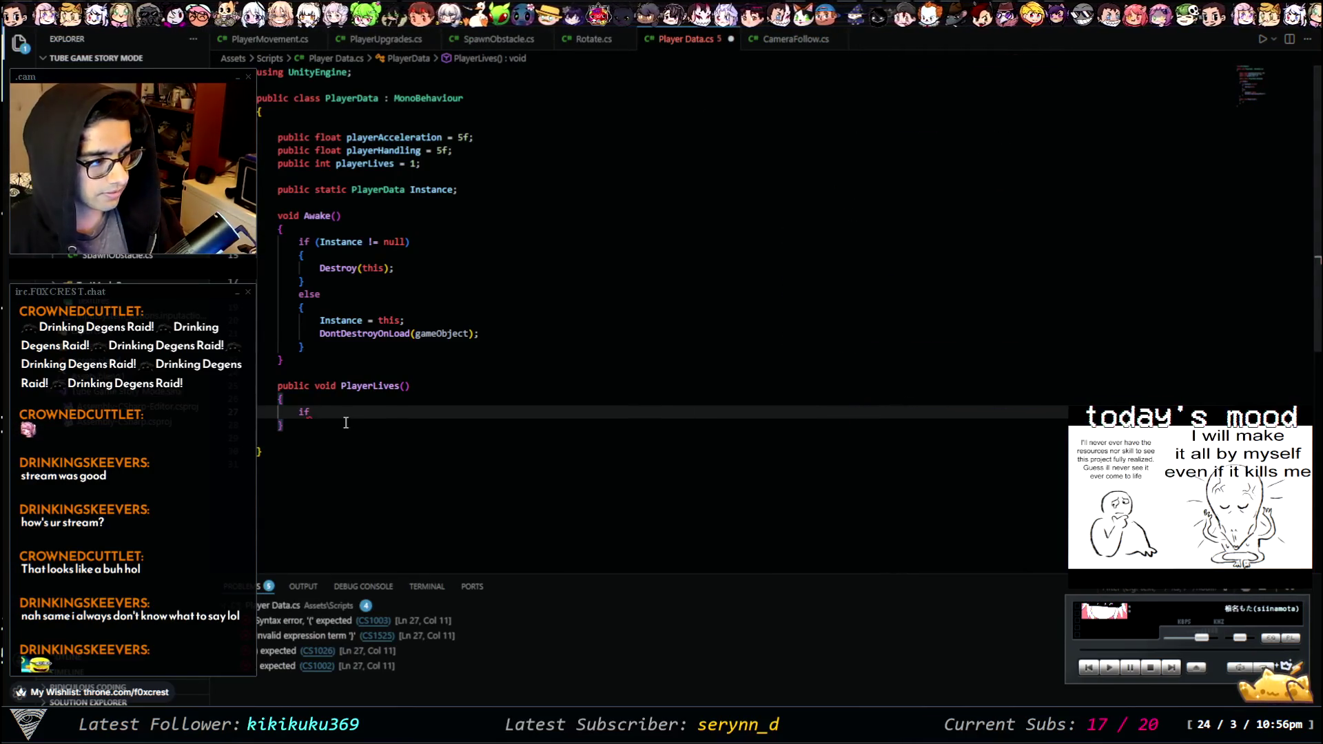
key(BackSpace)
text((player)
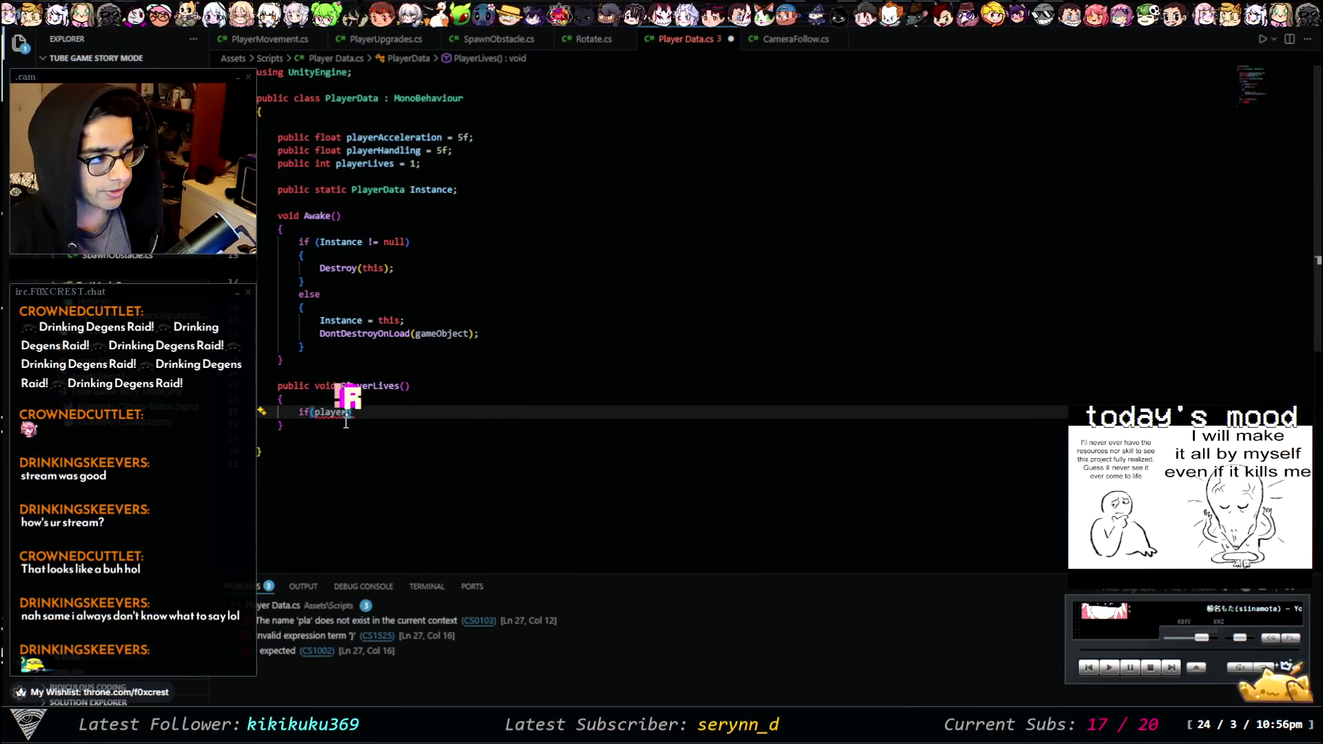
key(Down)
key(Down)
key(Return)
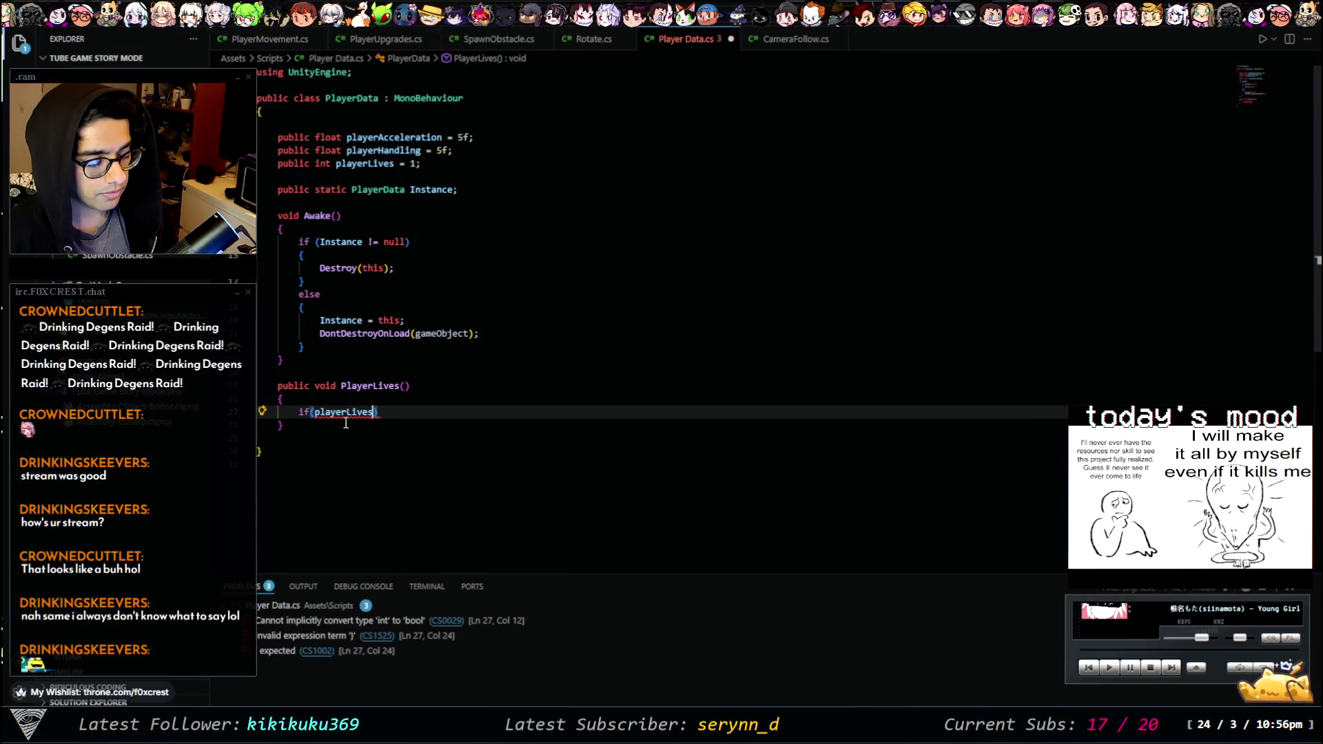
text(< 1)
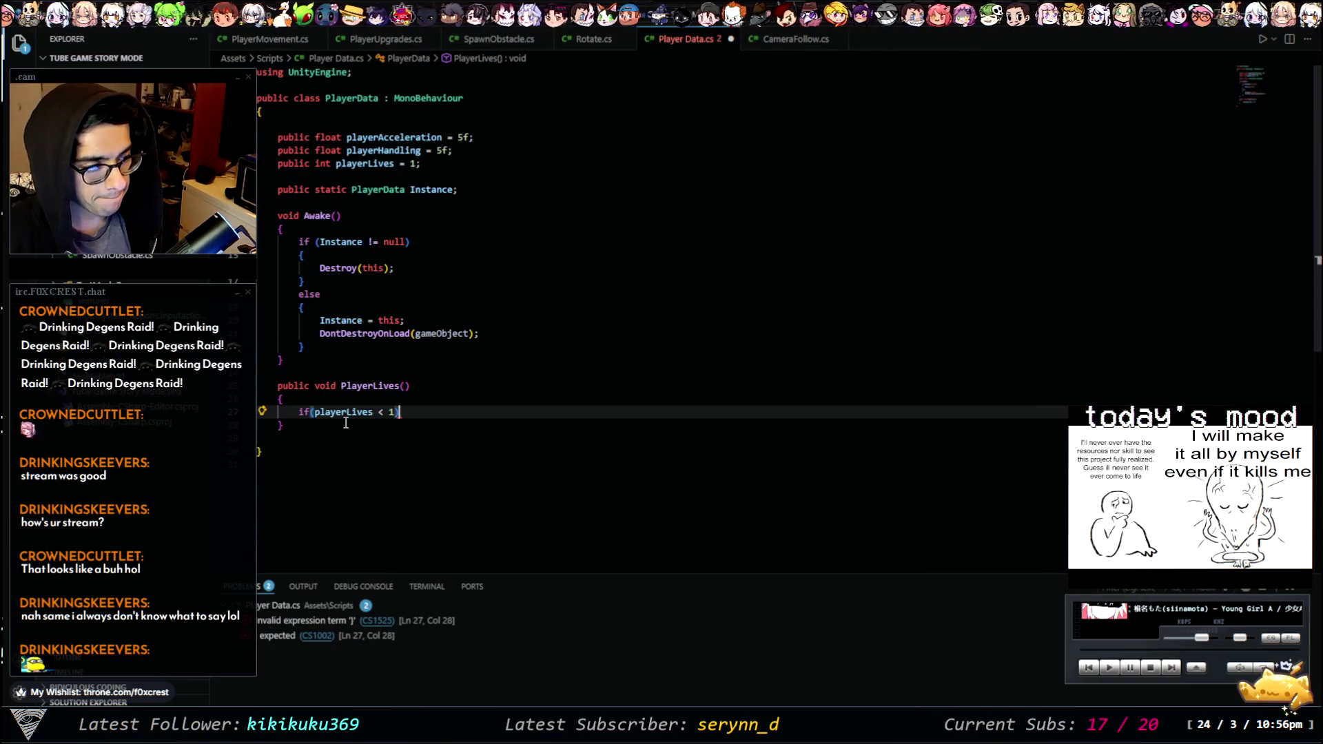
key(Return)
text({)
key(Return)
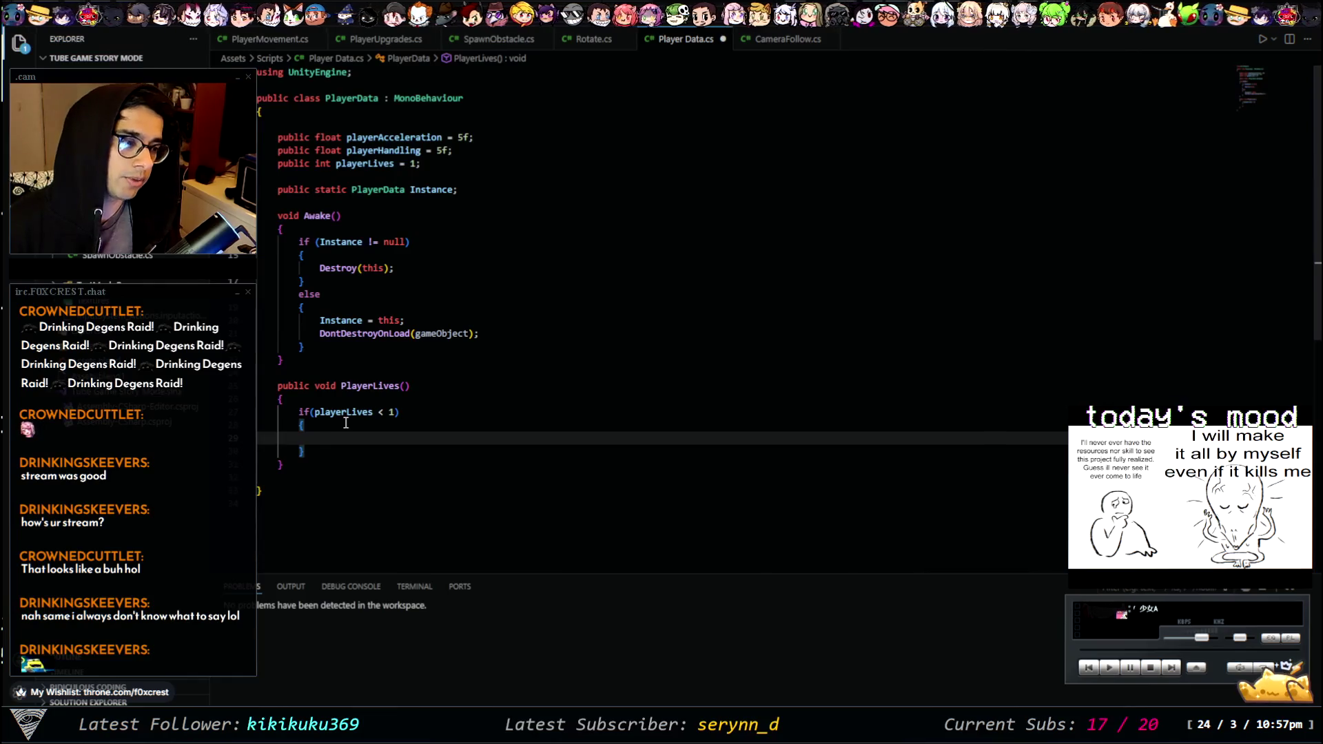
- Log "Game Over" with Debug.Log inside the playerLives < 1 check and save the script
text(Debug.)
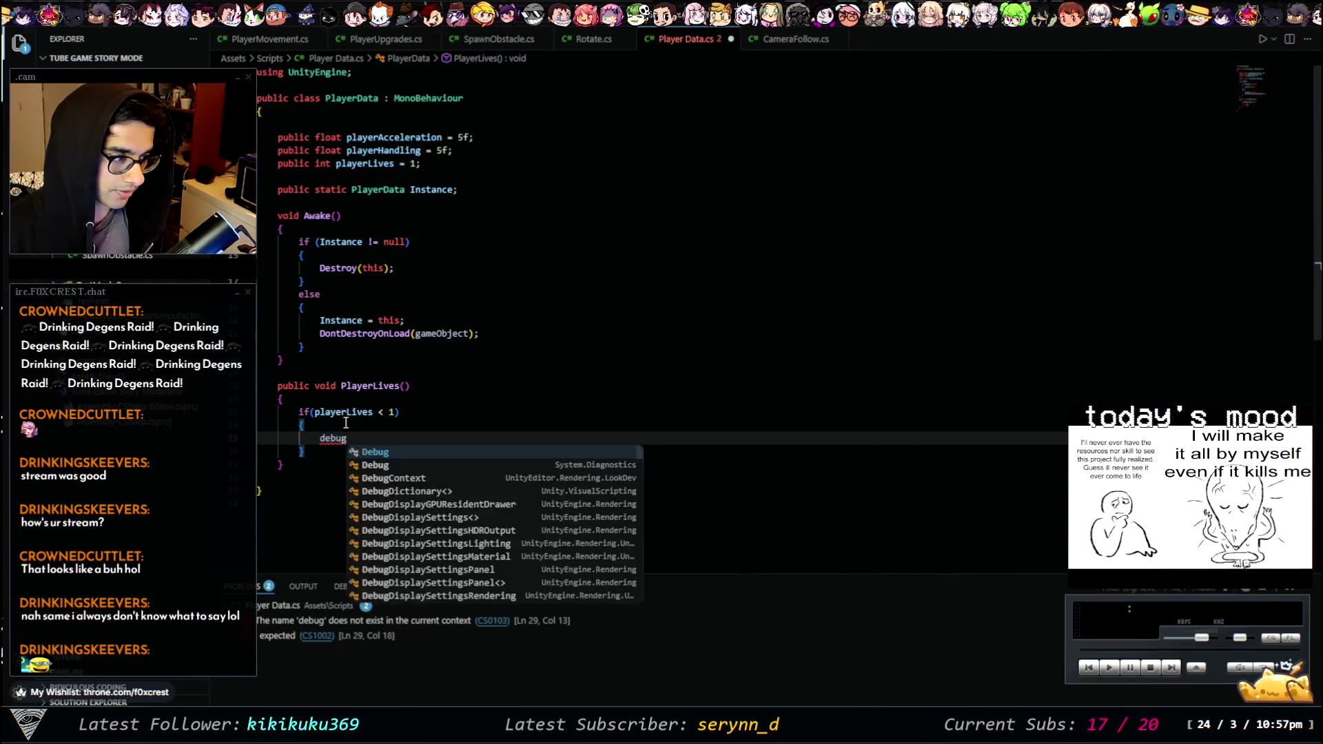
text(Log)
key(Escape)
text(()
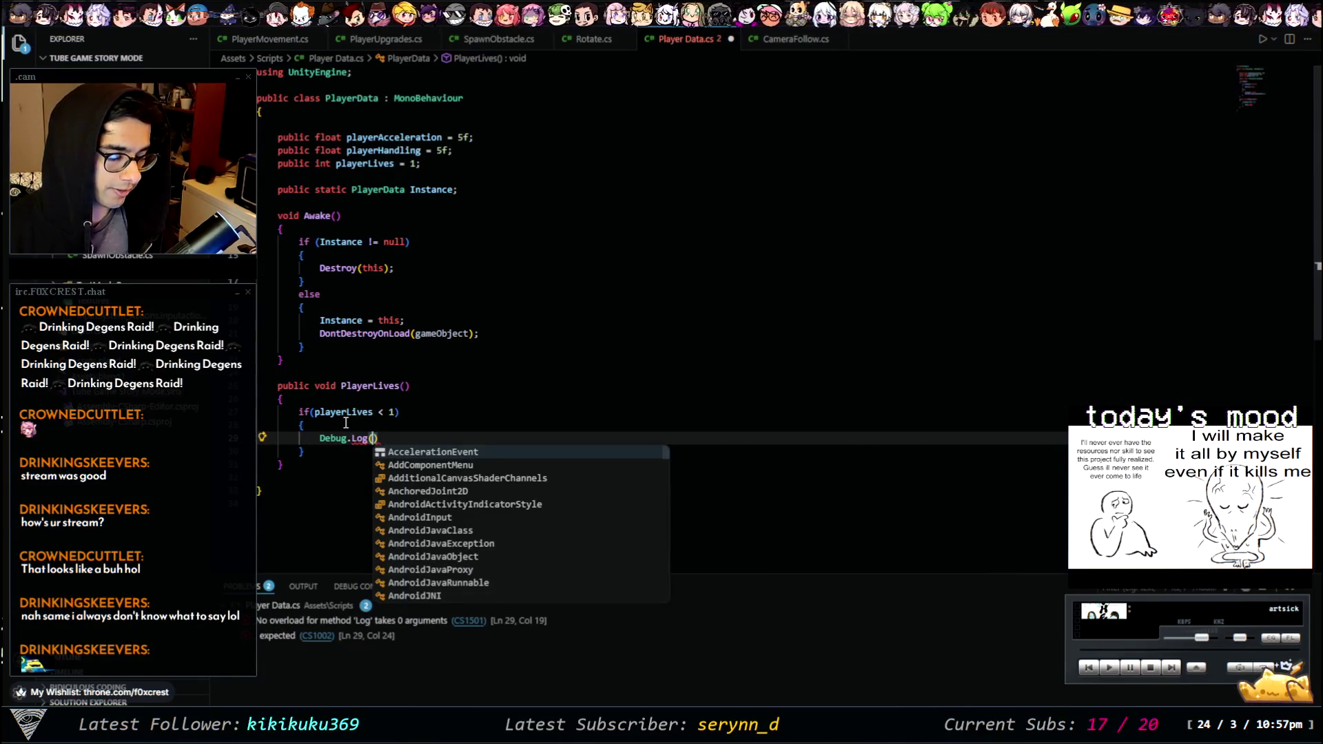
text("Game )
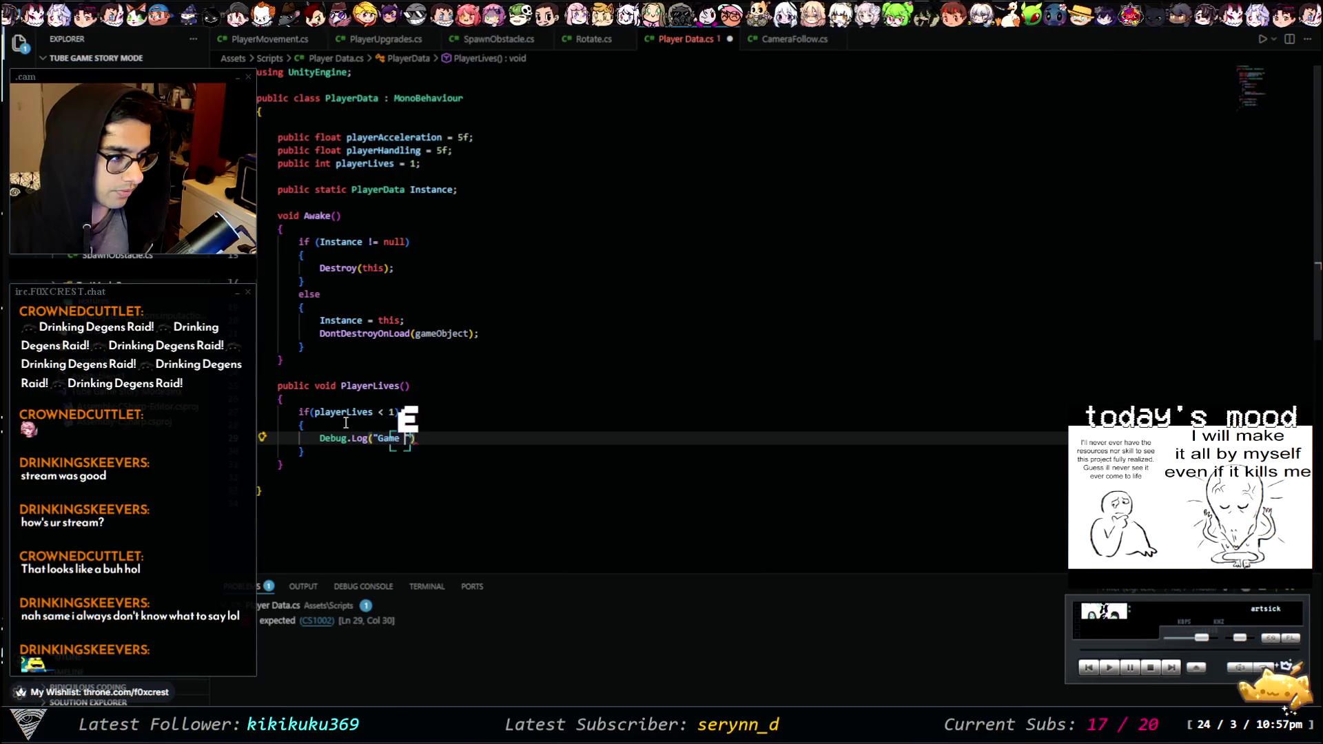
text(o)
key(BackSpace)
text(Over");)
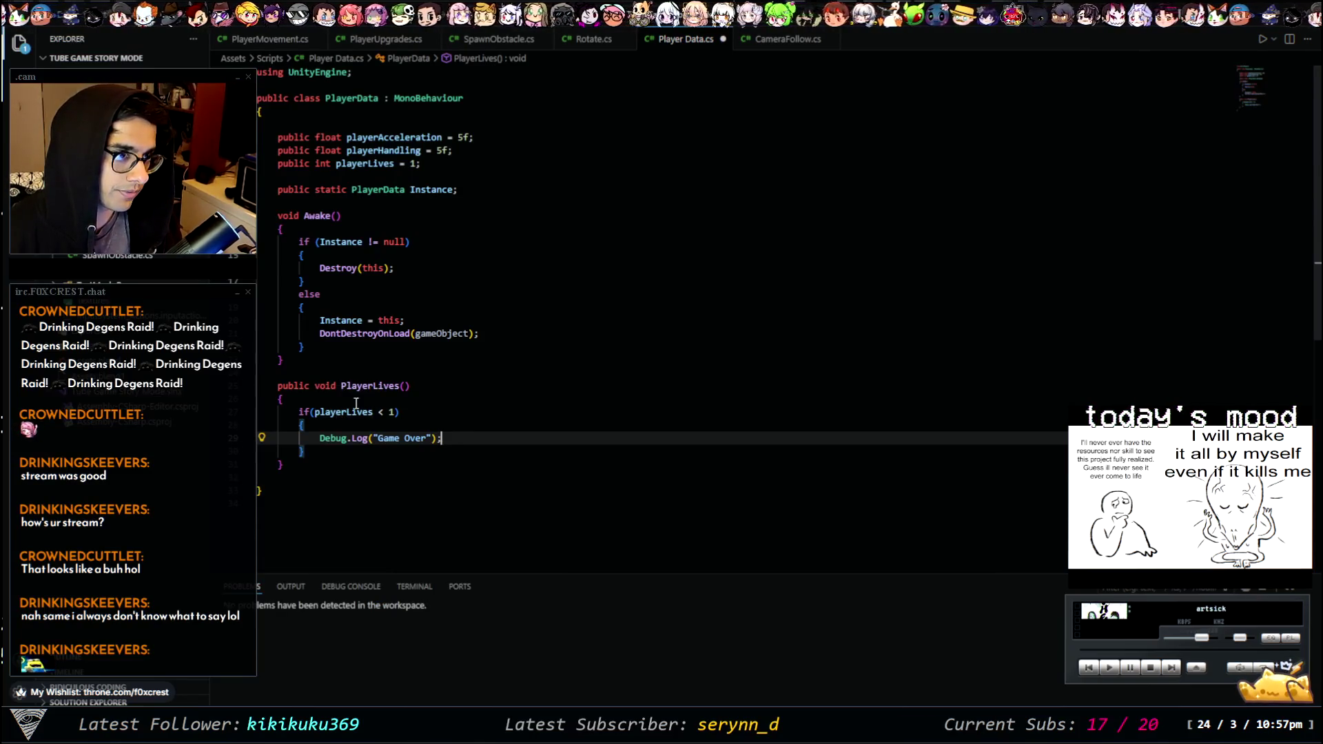
click(484, 425)
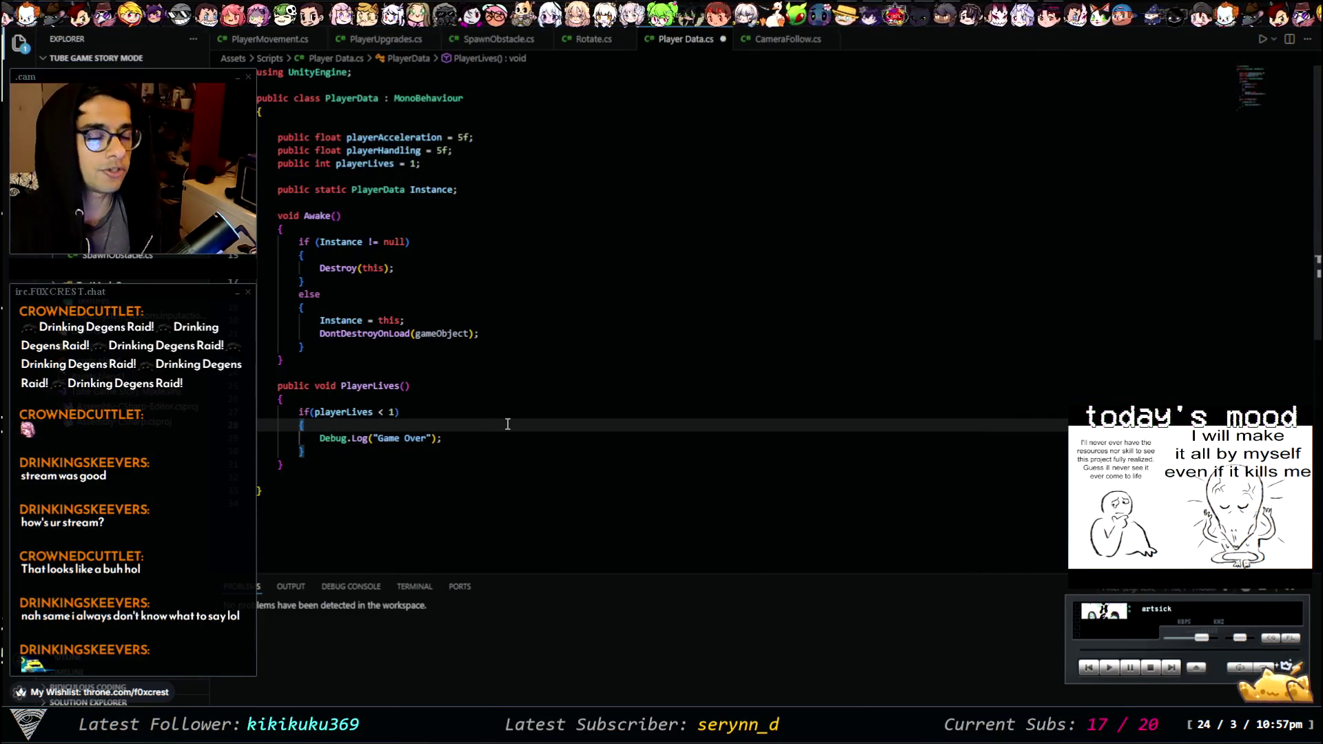
key(Return)
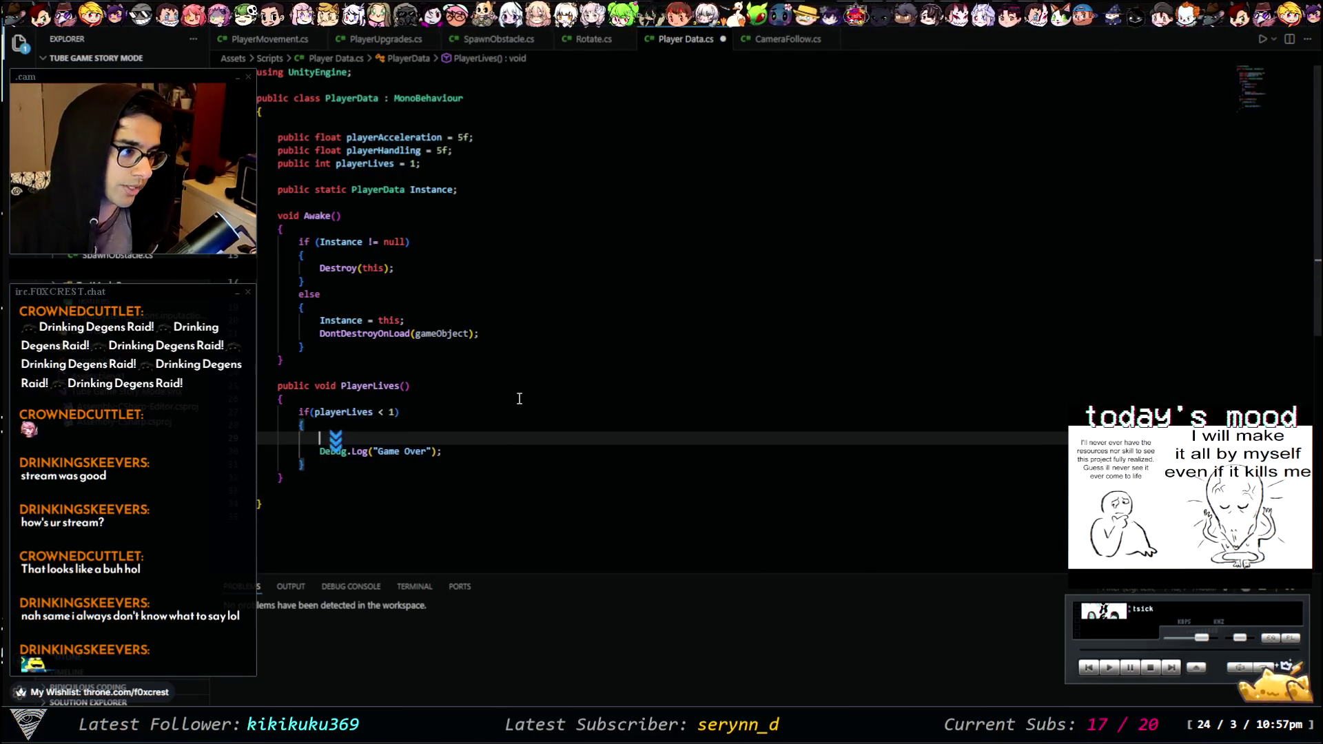
key(BackSpace)
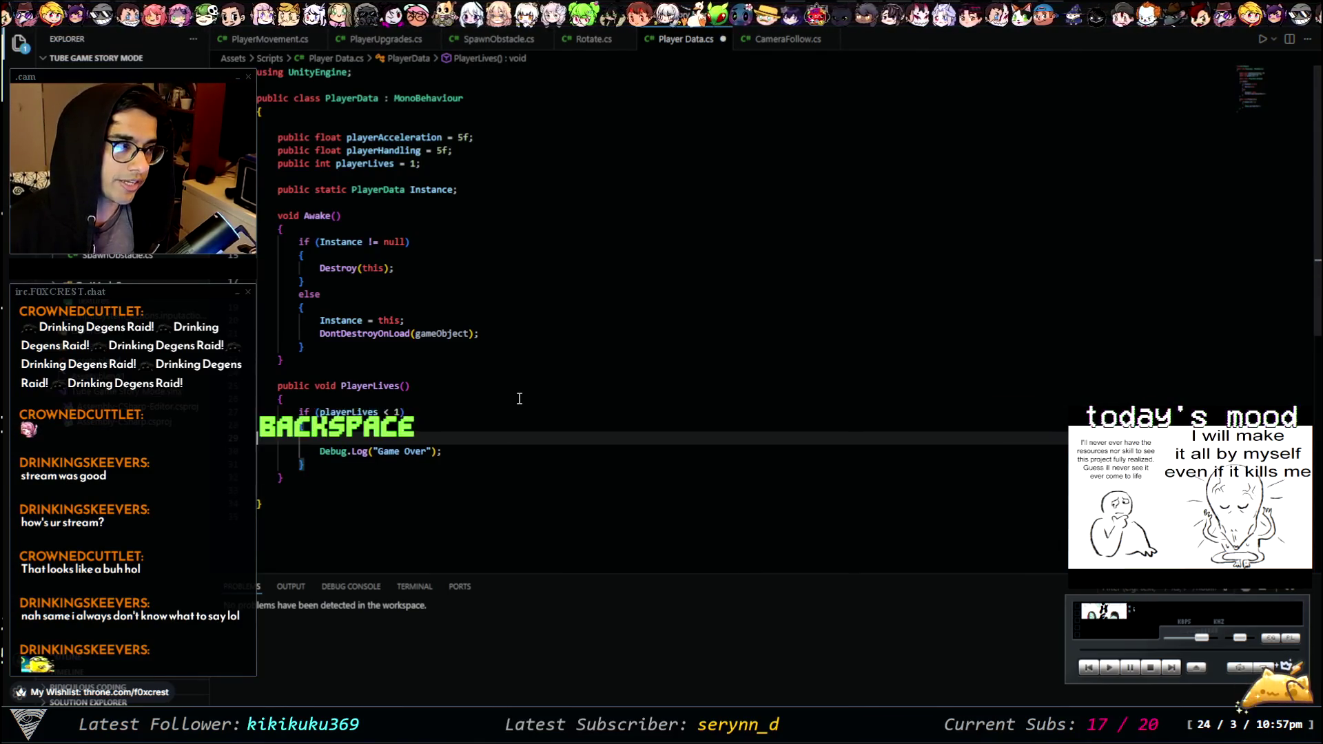
key(ctrl+s)
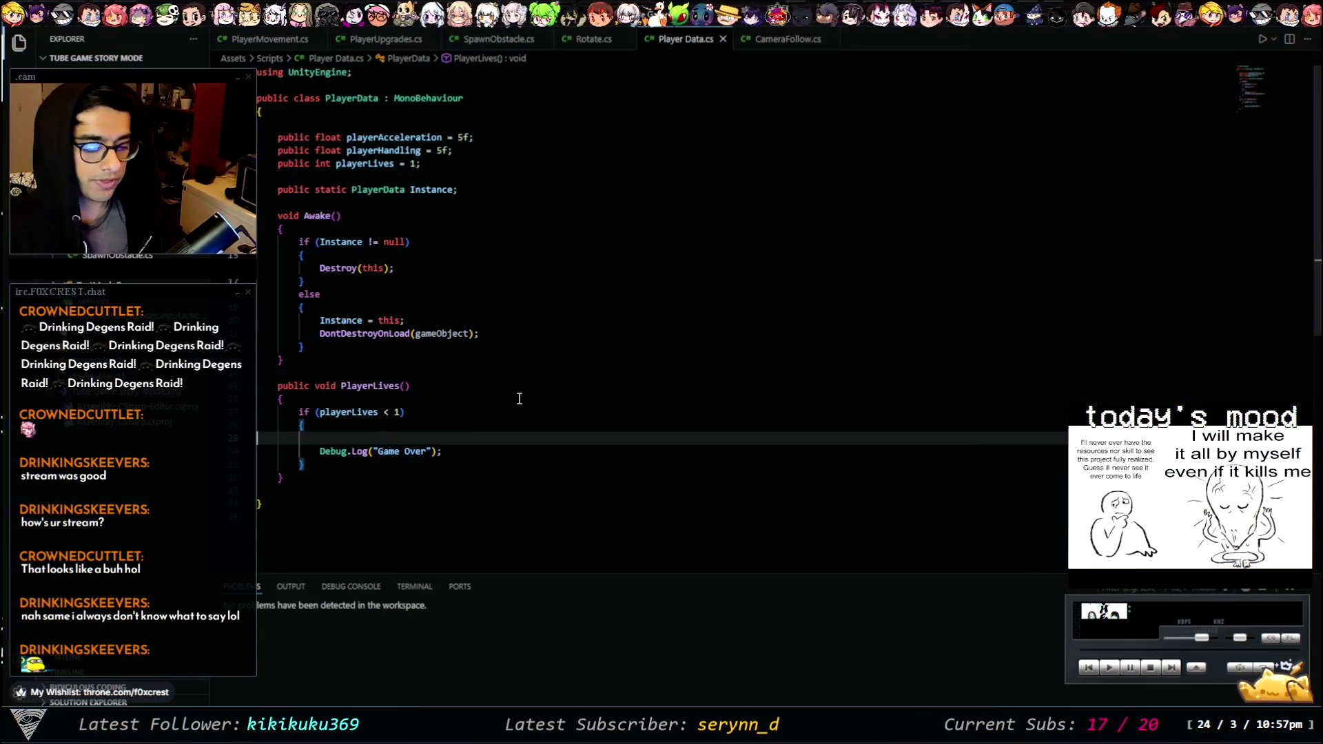
- Add 'using UnityEngine.SceneManagement;' below the UnityEngine import, then switch to the browser
click(365, 78)
key(Return)
text(using Unity)
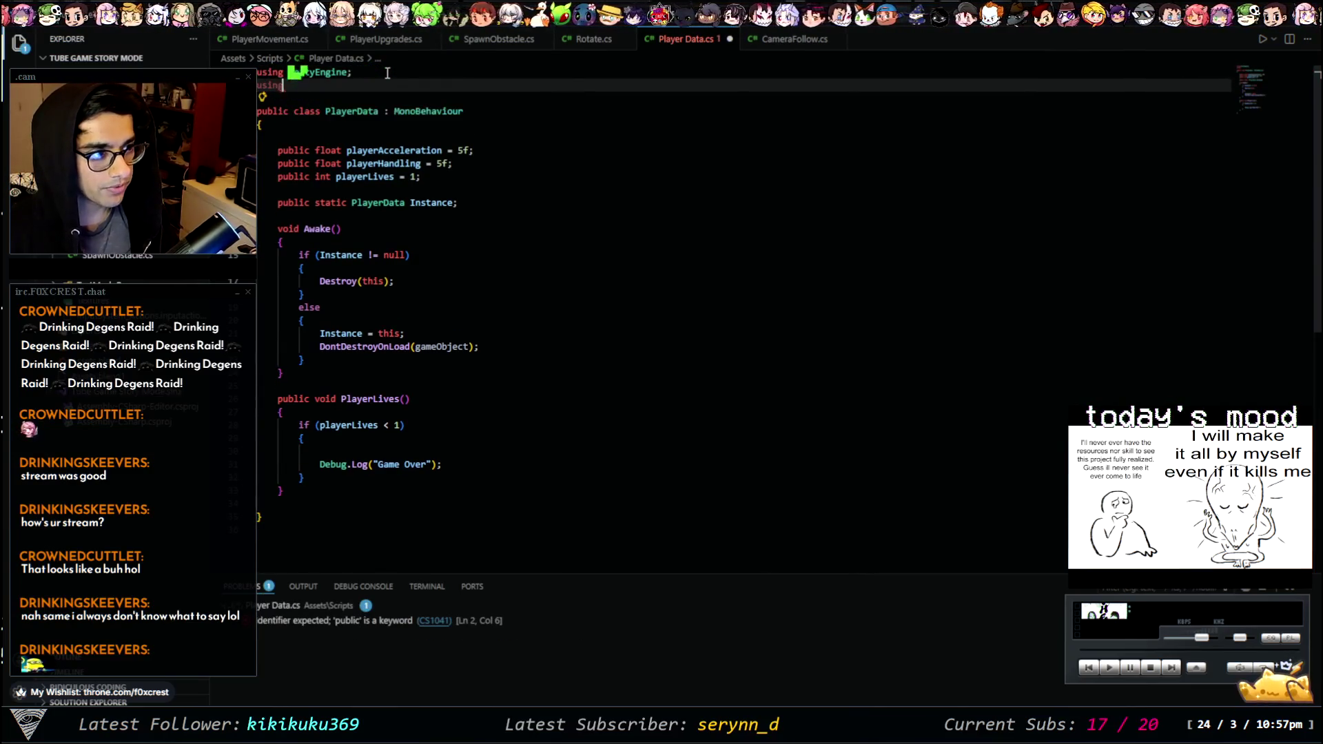
text(Engine.)
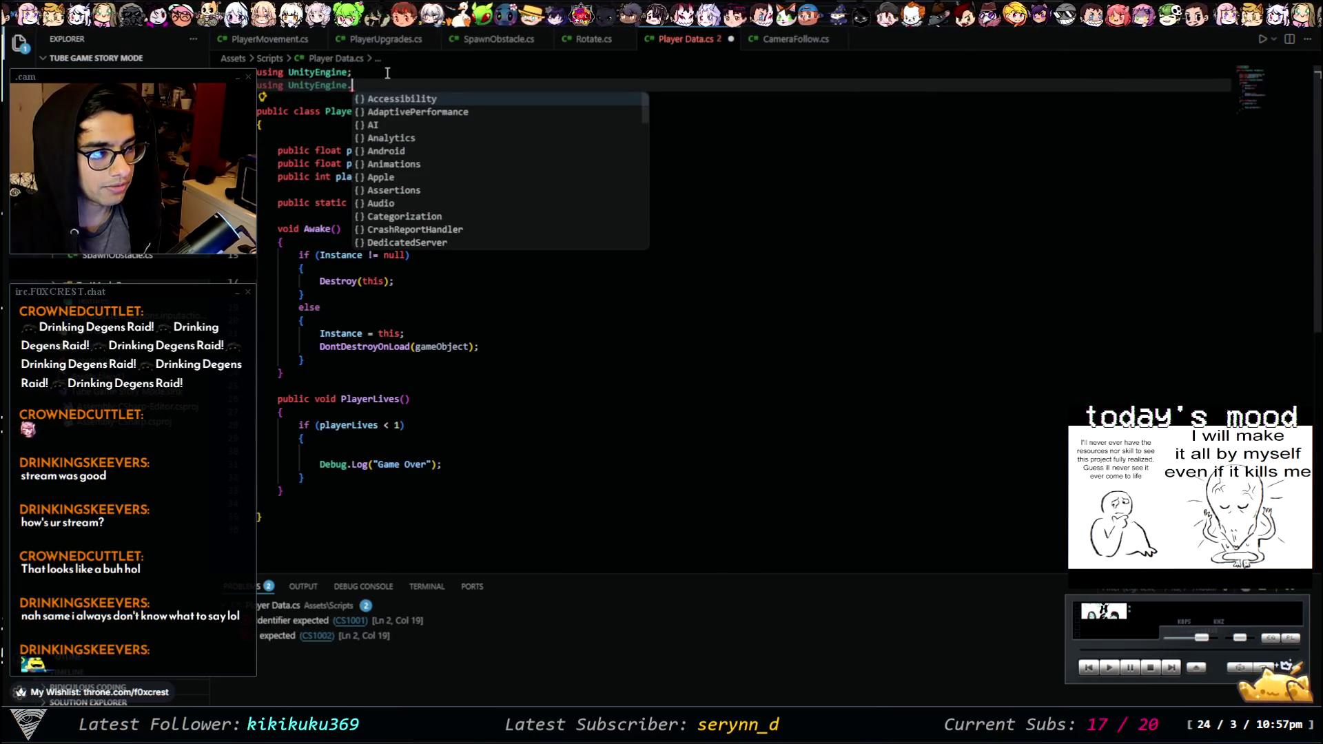
text(Sce)
key(Tab)
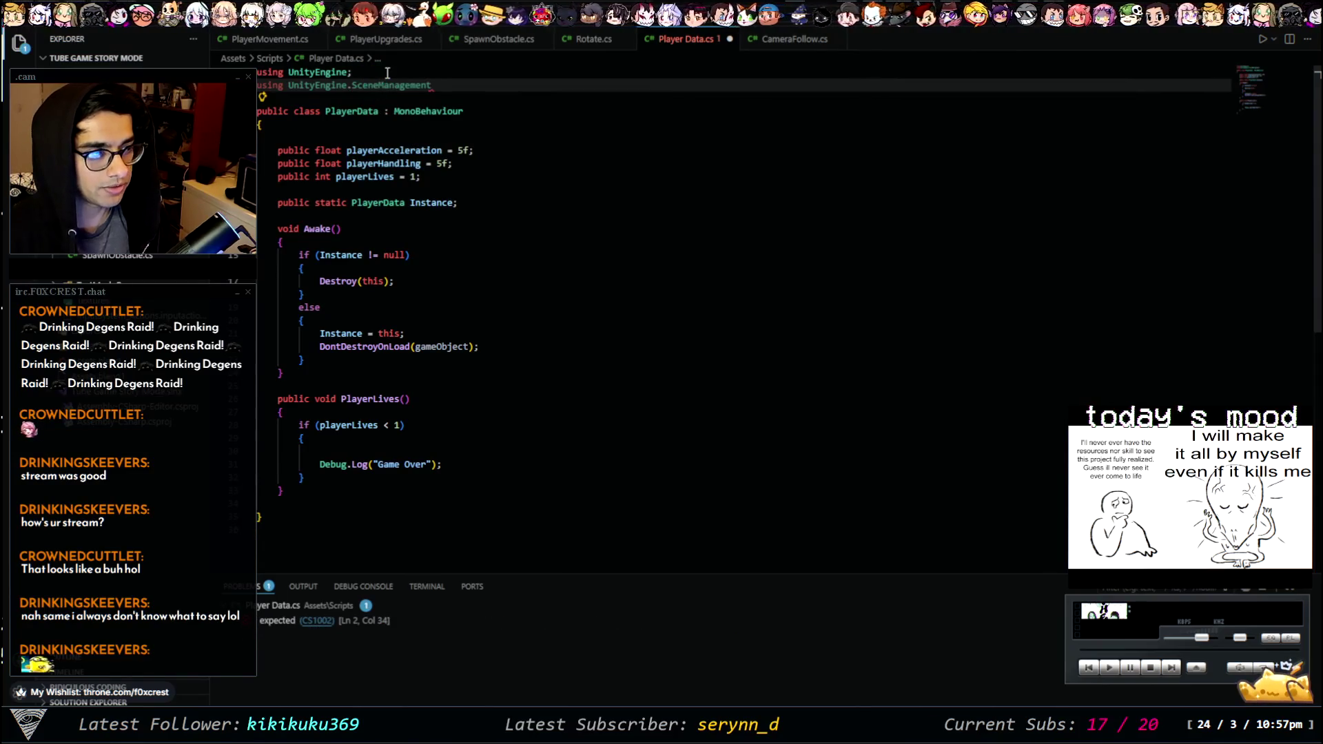
text(;)
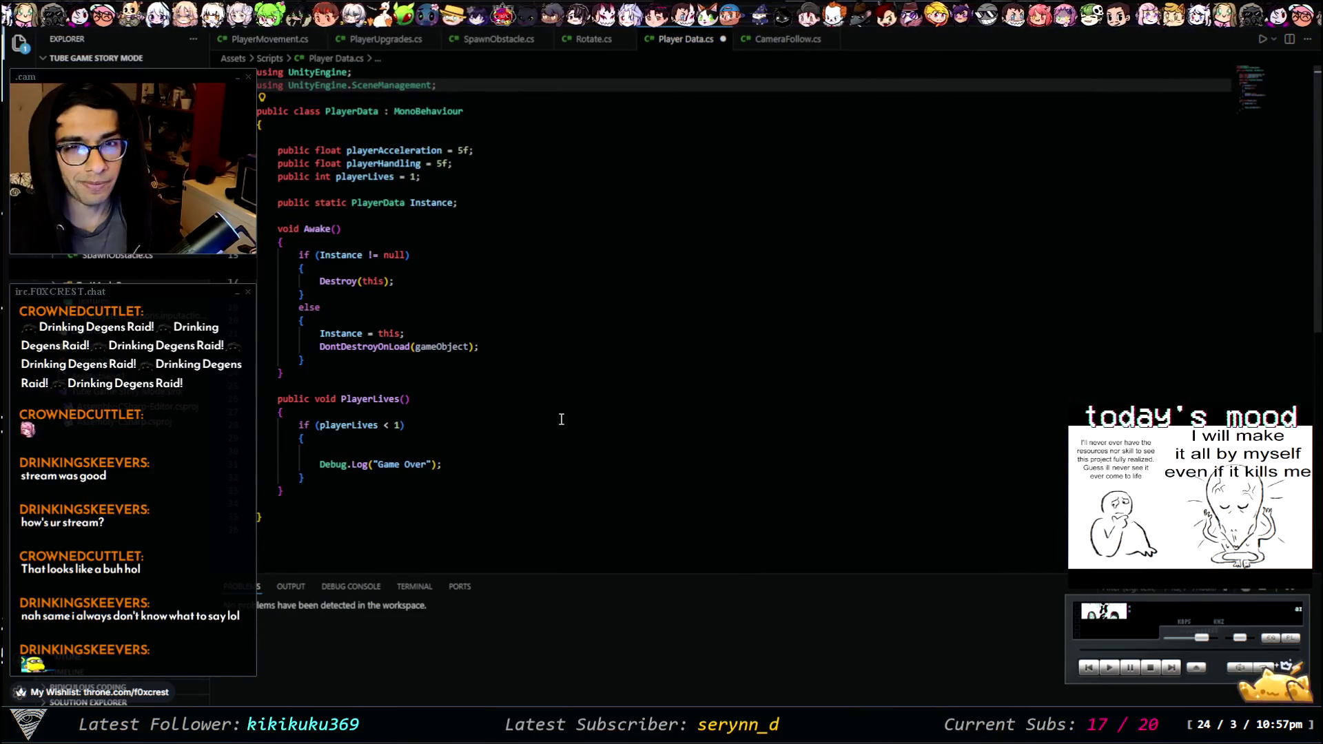
click(458, 449)
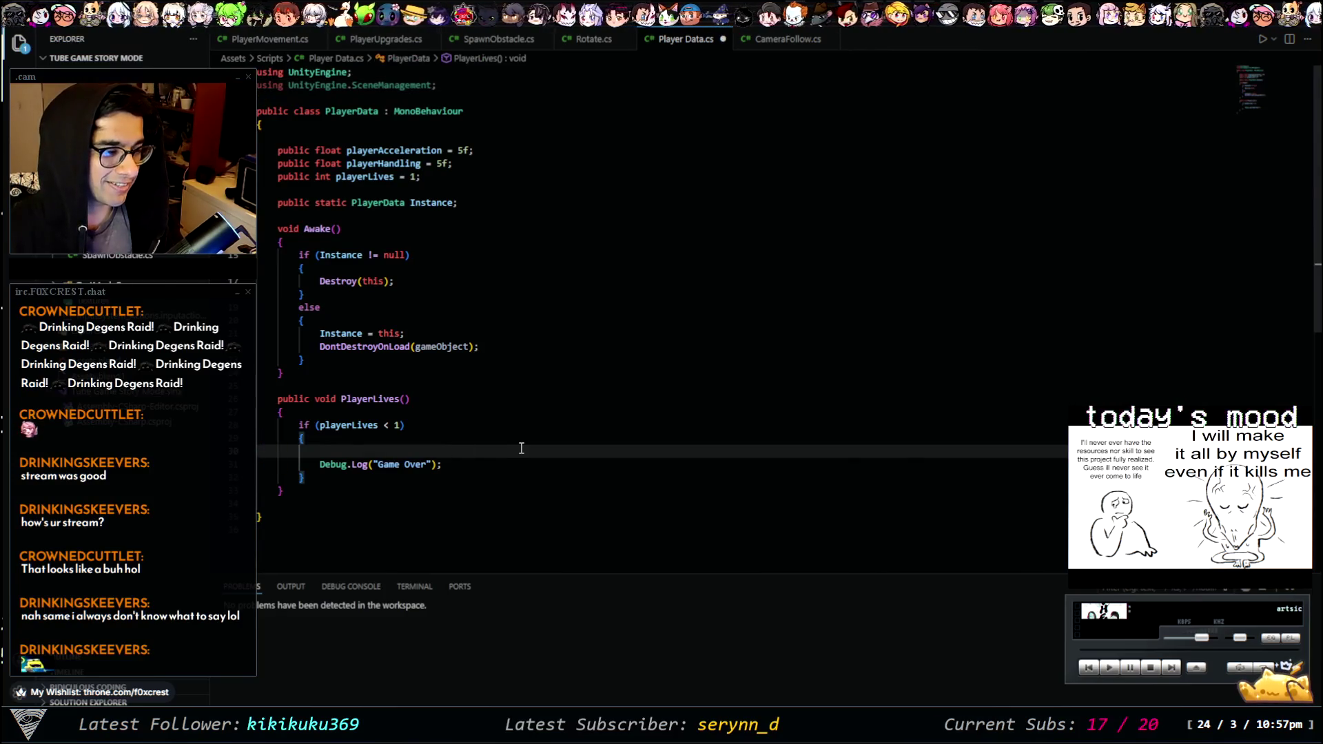
text(pl)
key(BackSpace)
key(BackSpace)
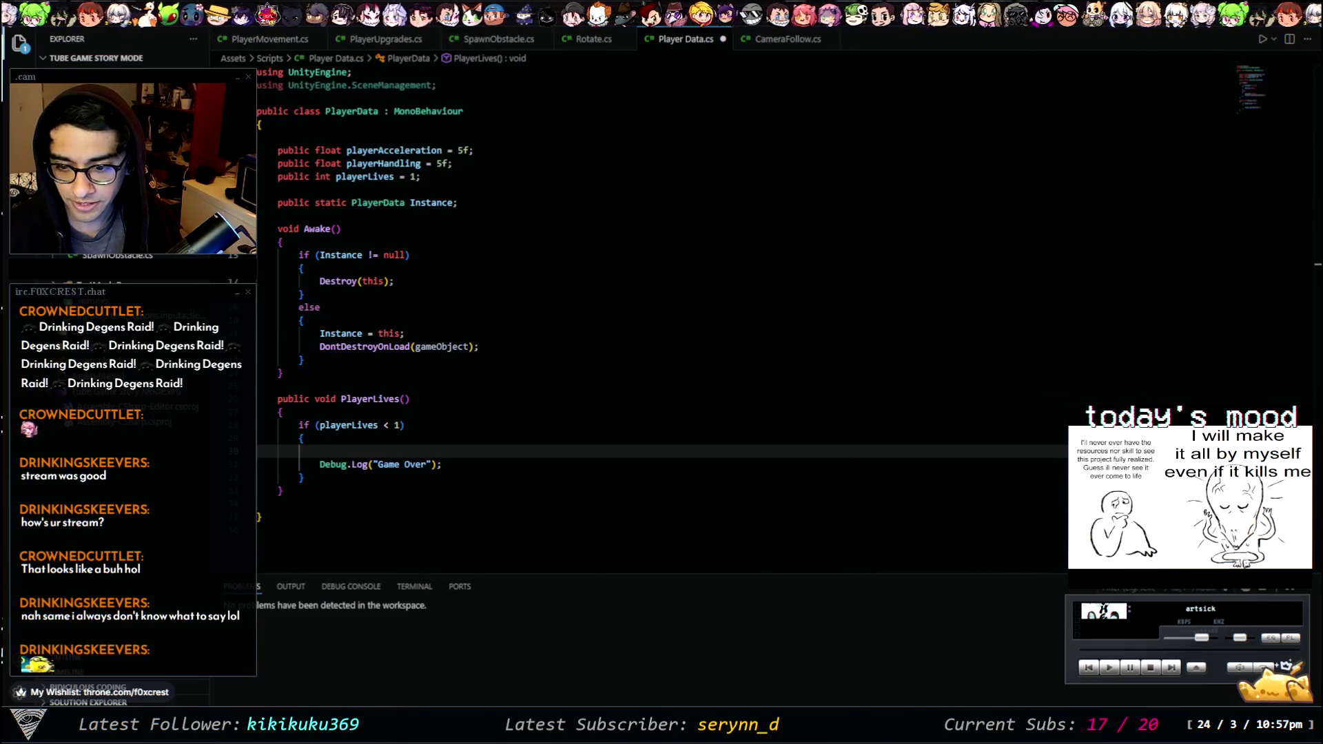
key(alt+Tab)
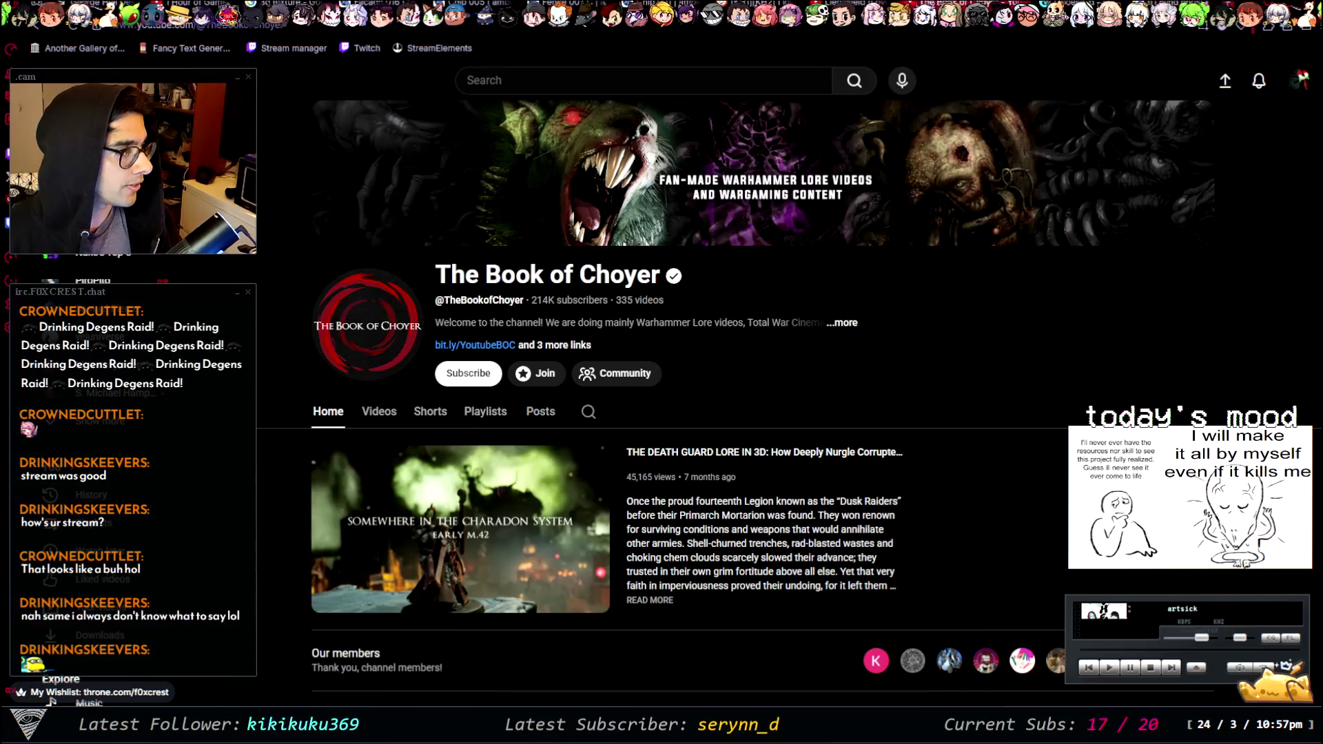
- Search the web for 'scene management unity' in a new tab
key(ctrl+t)
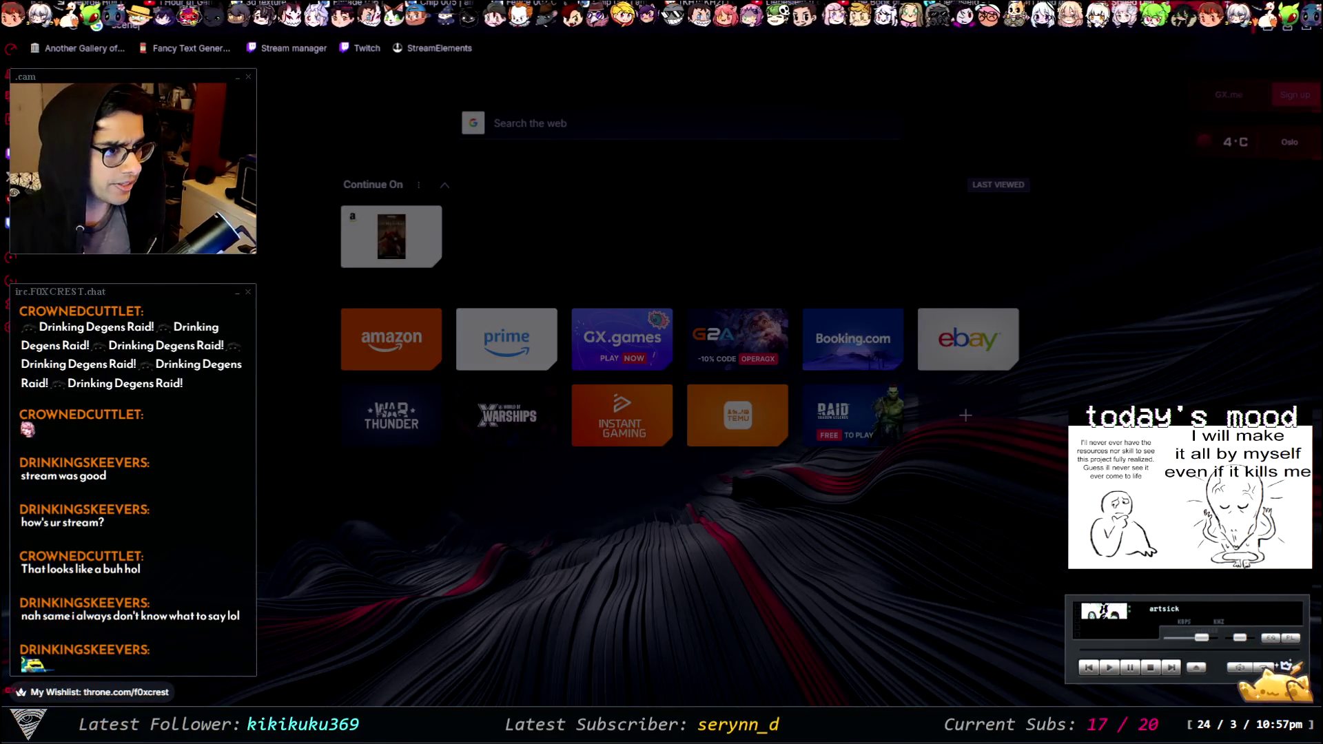
key(Return)
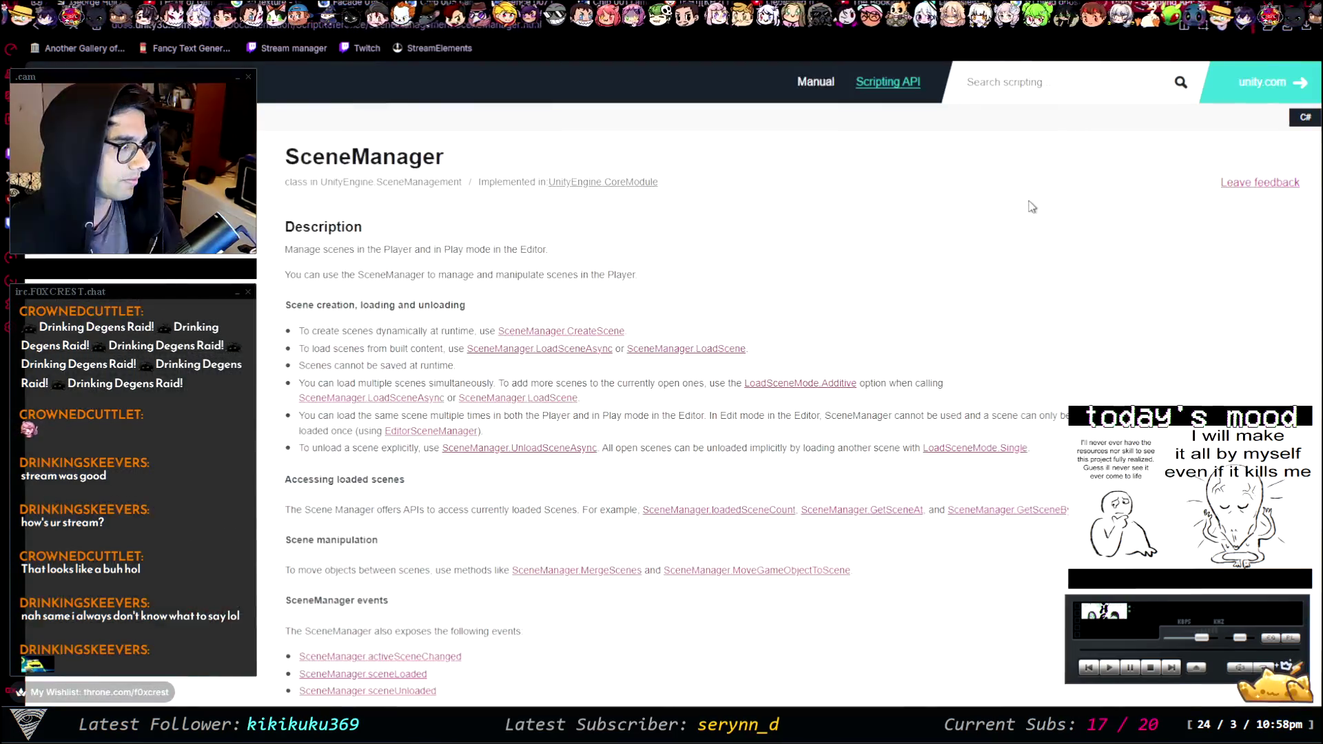
scroll(952, 296, down, 3)
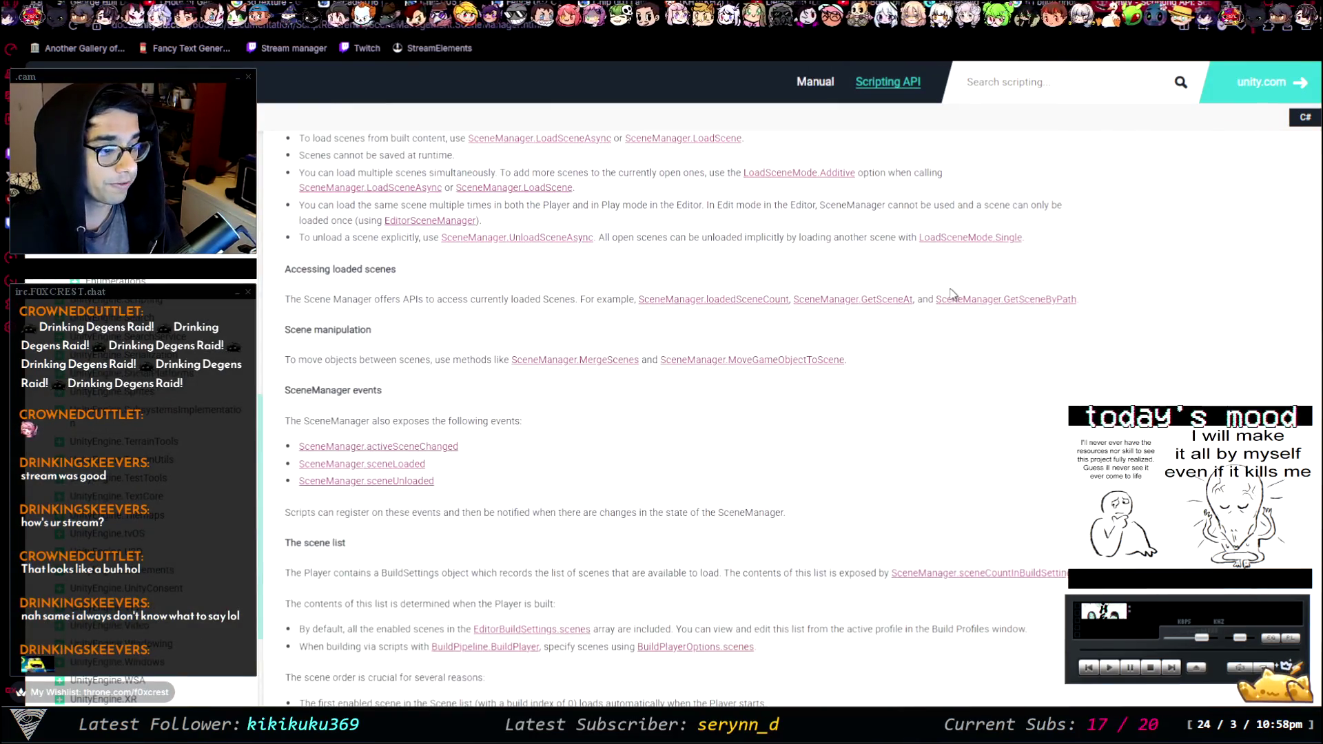
- Read the SceneManager page in reader view at a larger zoom, then open the LoadScene reference
click(1186, 26)
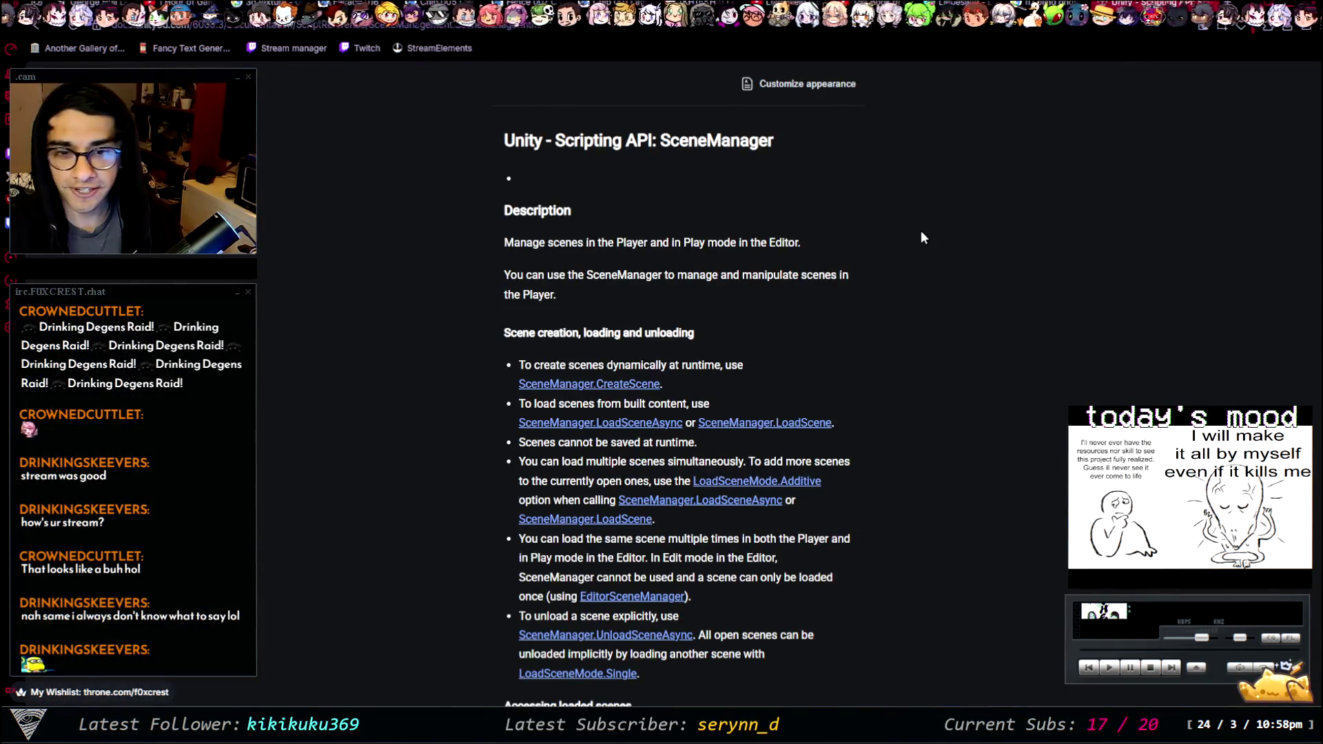
scroll(920, 230, down, 2)
key(ctrl+plus)
key(ctrl+plus)
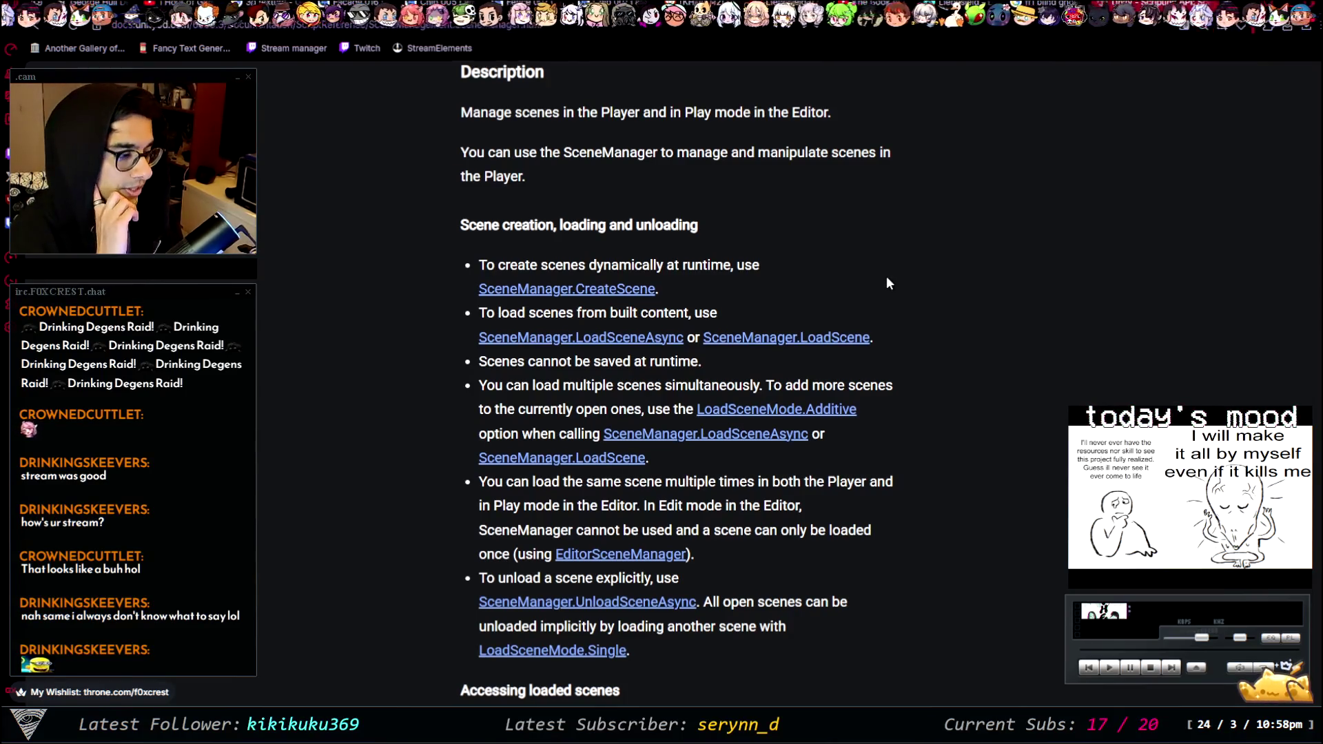
scroll(886, 276, down, 1)
scroll(887, 279, down, 3)
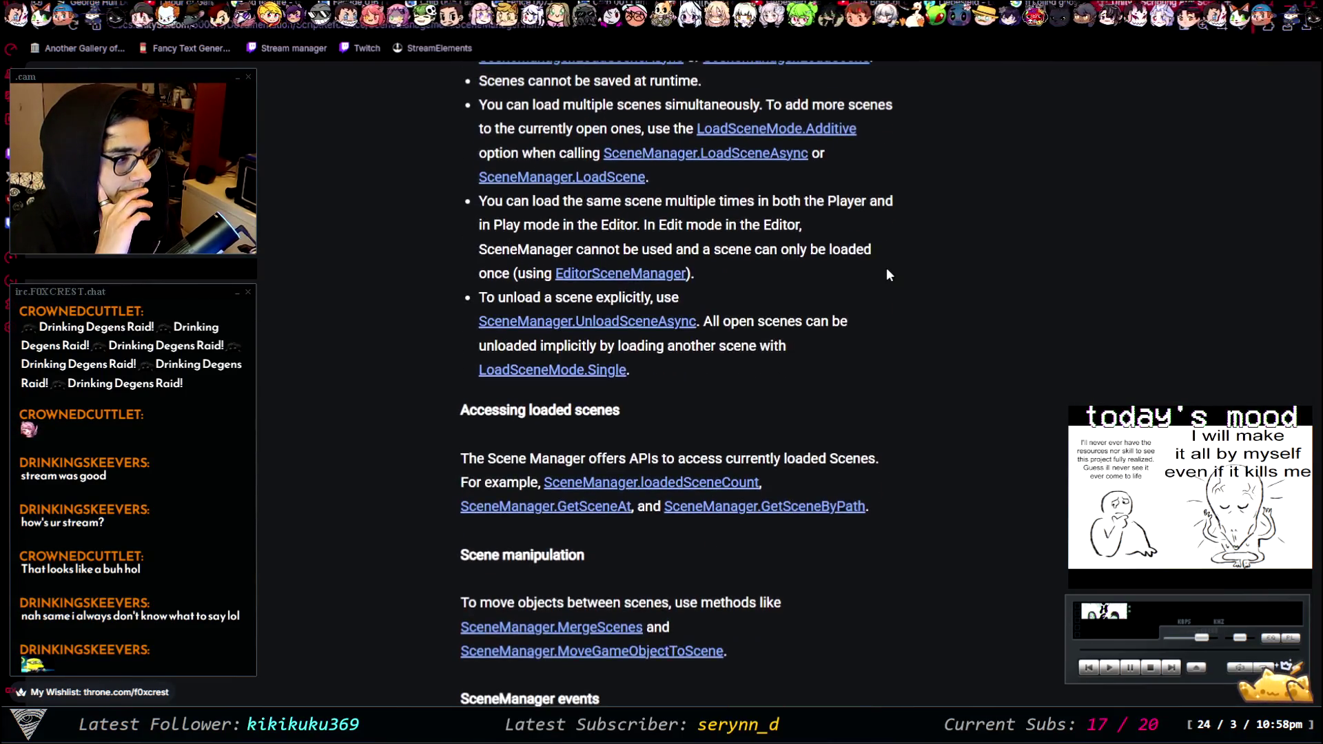
scroll(886, 274, up, 3)
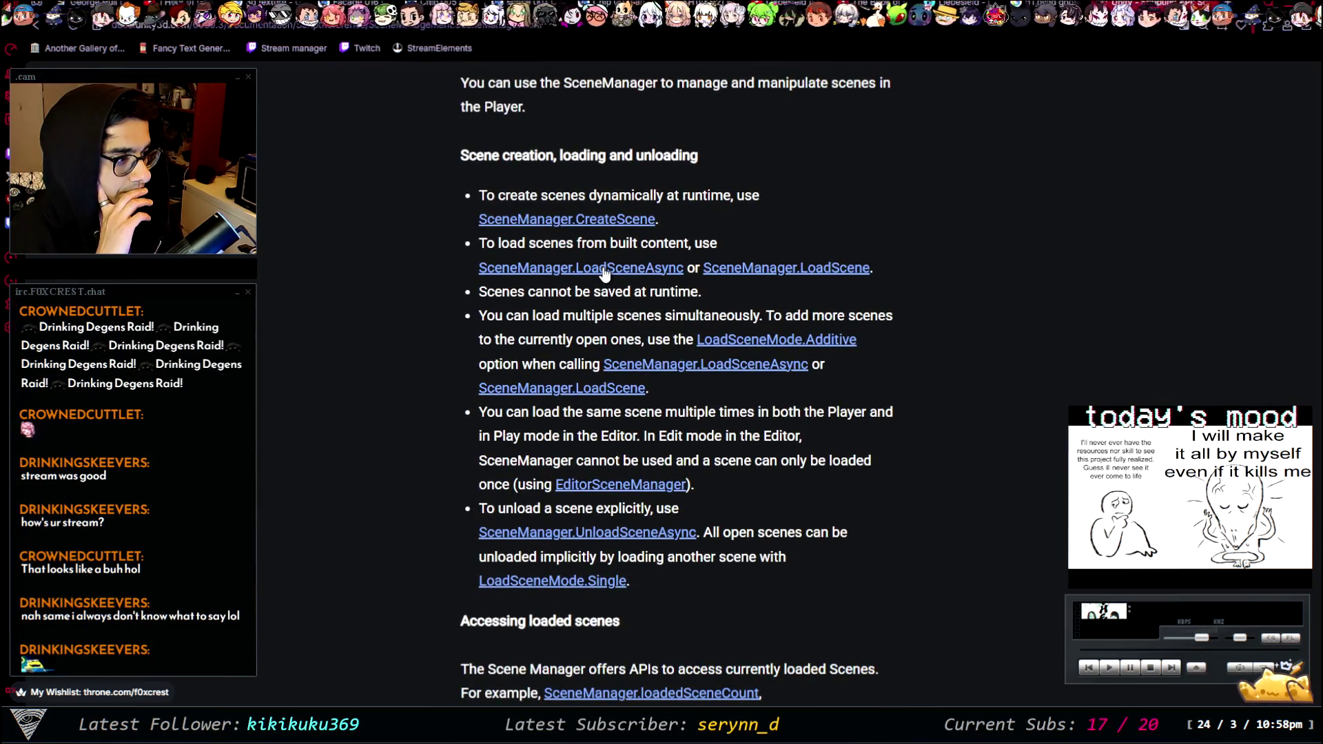
click(792, 270)
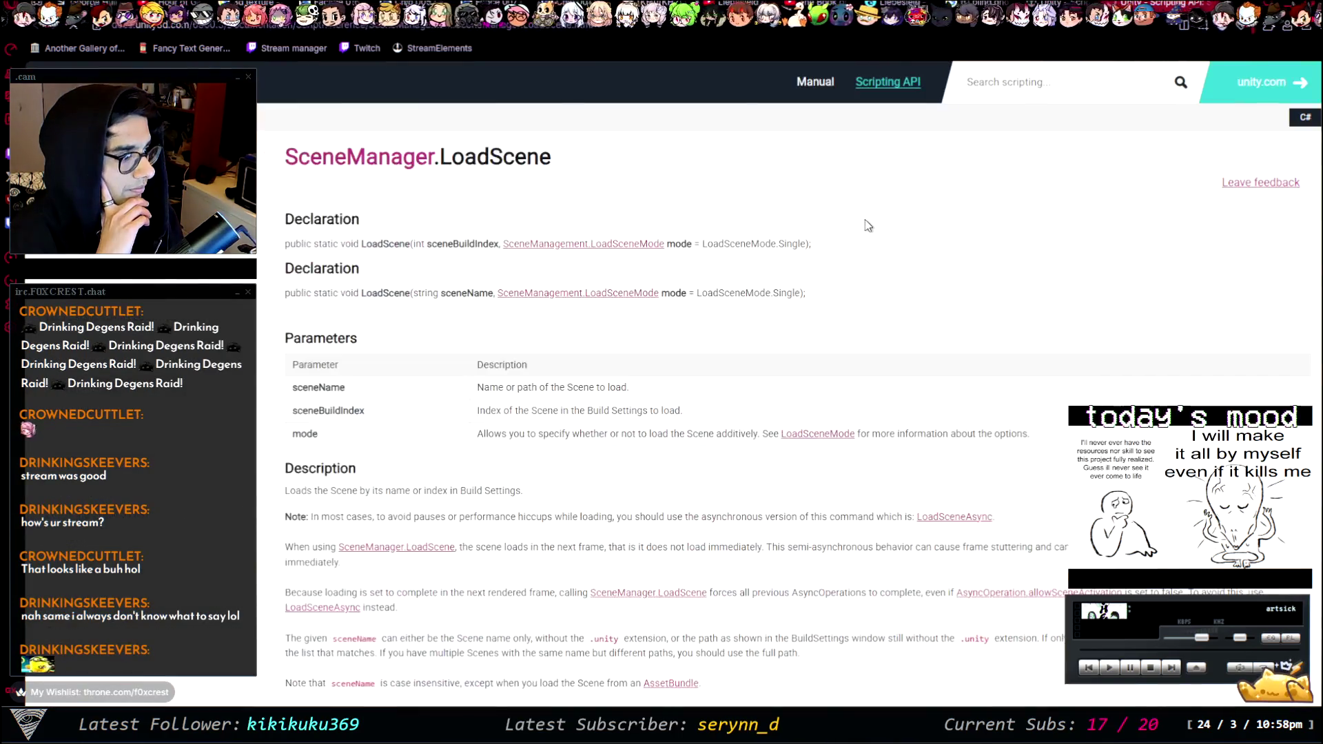
- Scroll through the SceneManager.LoadScene examples
scroll(866, 226, down, 9)
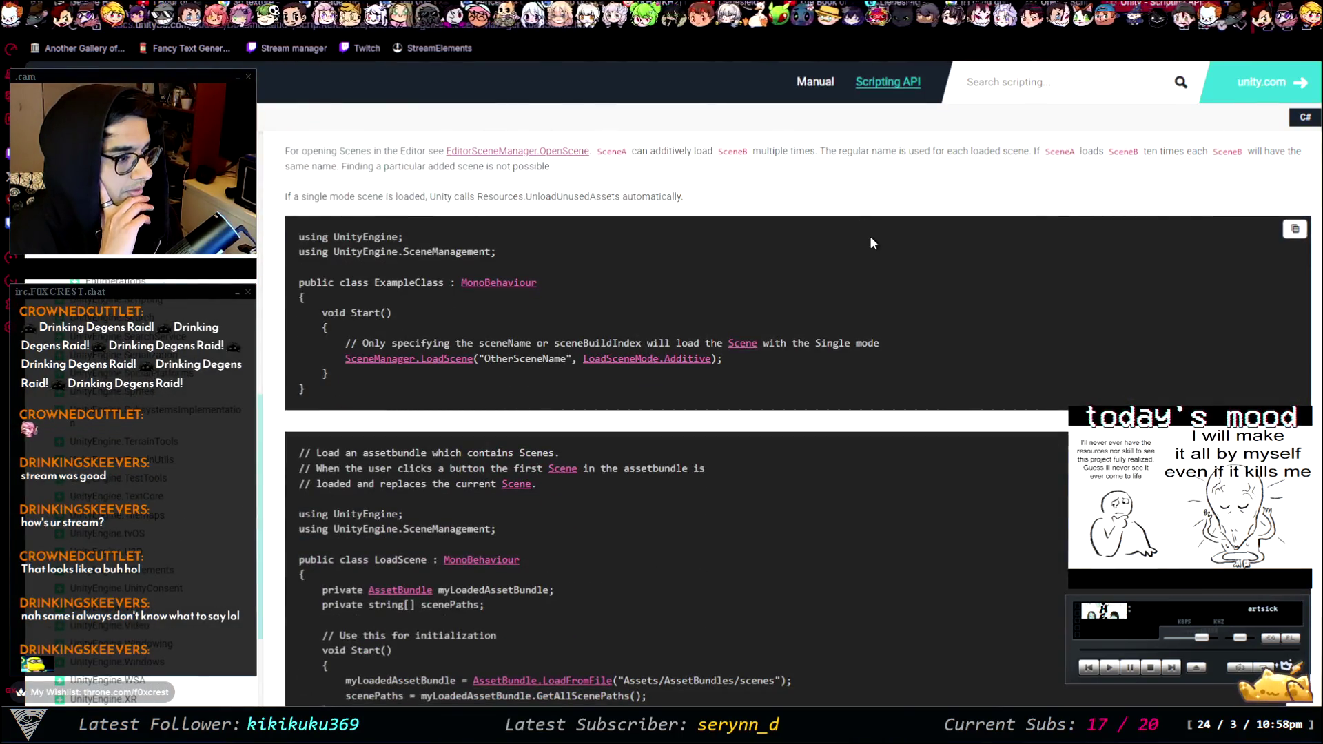
scroll(870, 234, down, 6)
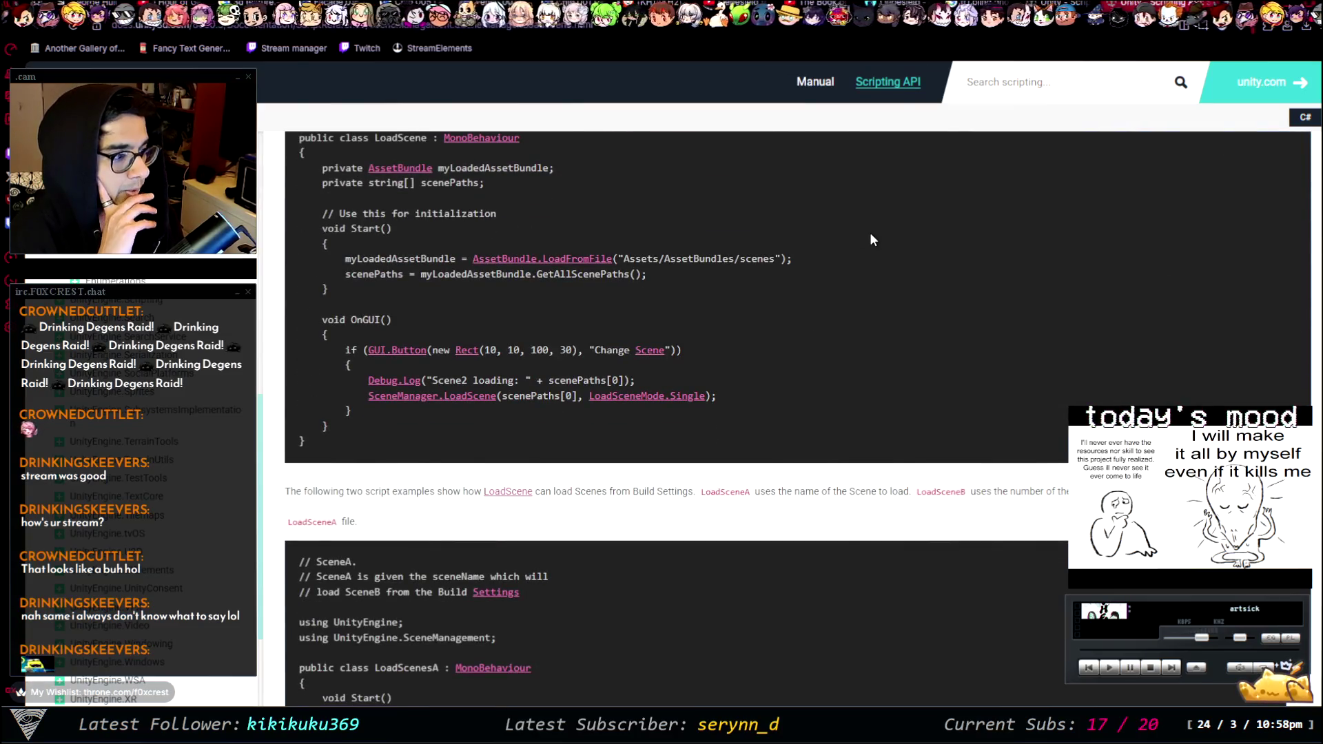
scroll(871, 233, down, 2)
scroll(871, 236, down, 2)
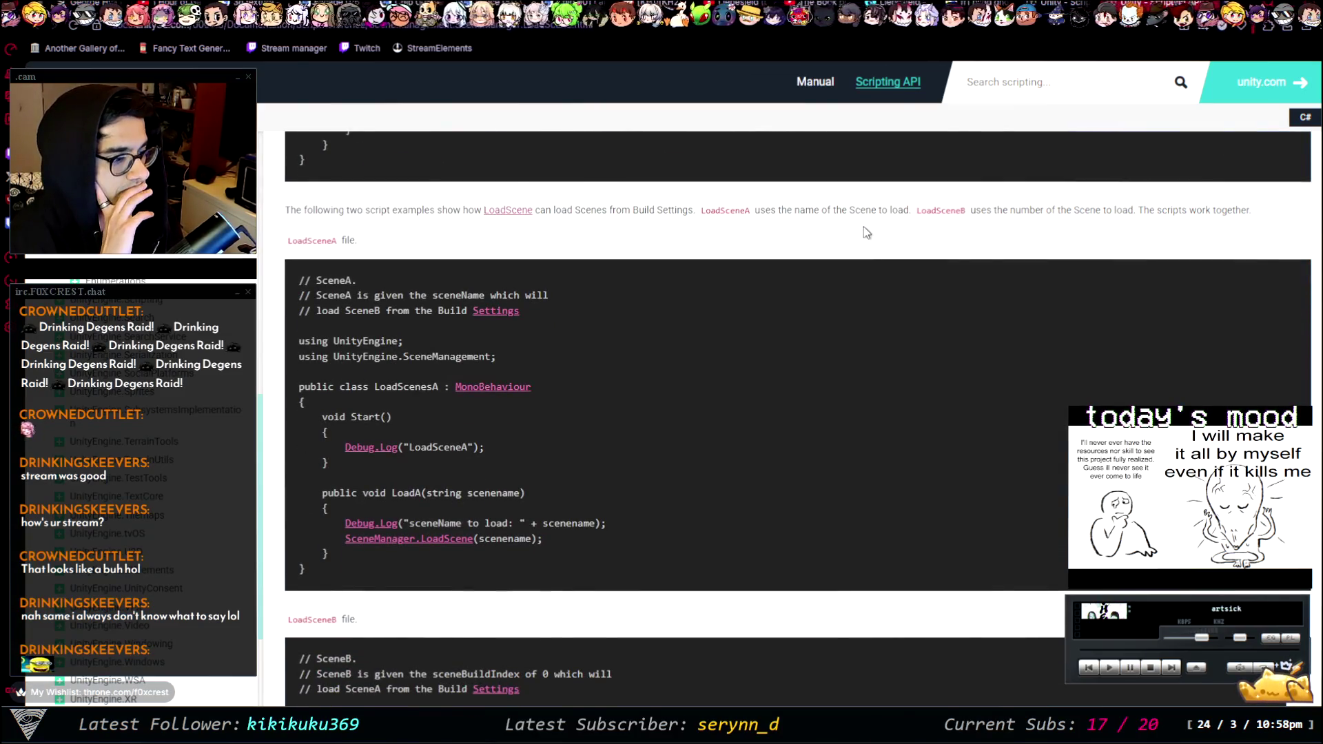
scroll(870, 213, down, 7)
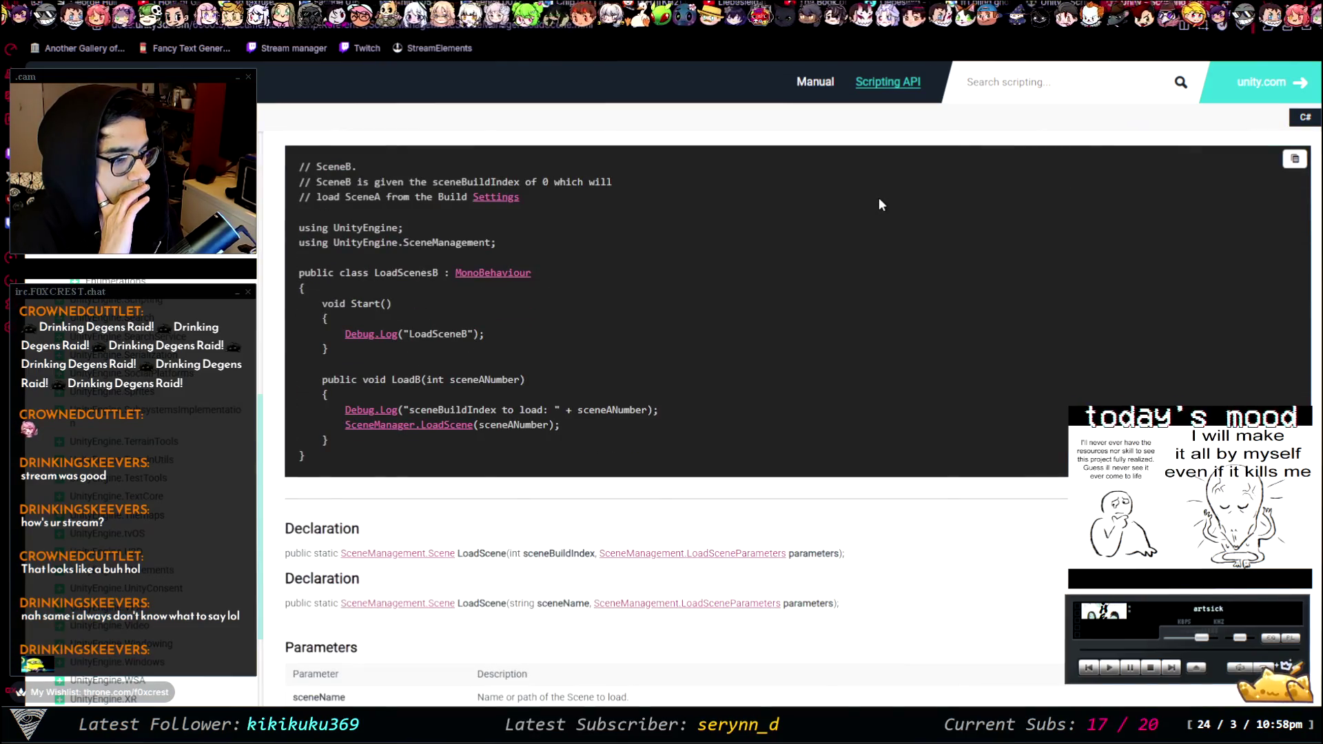
- Return to the SceneManager class page and open GetActiveScene from its Static Methods list
click(1068, 15)
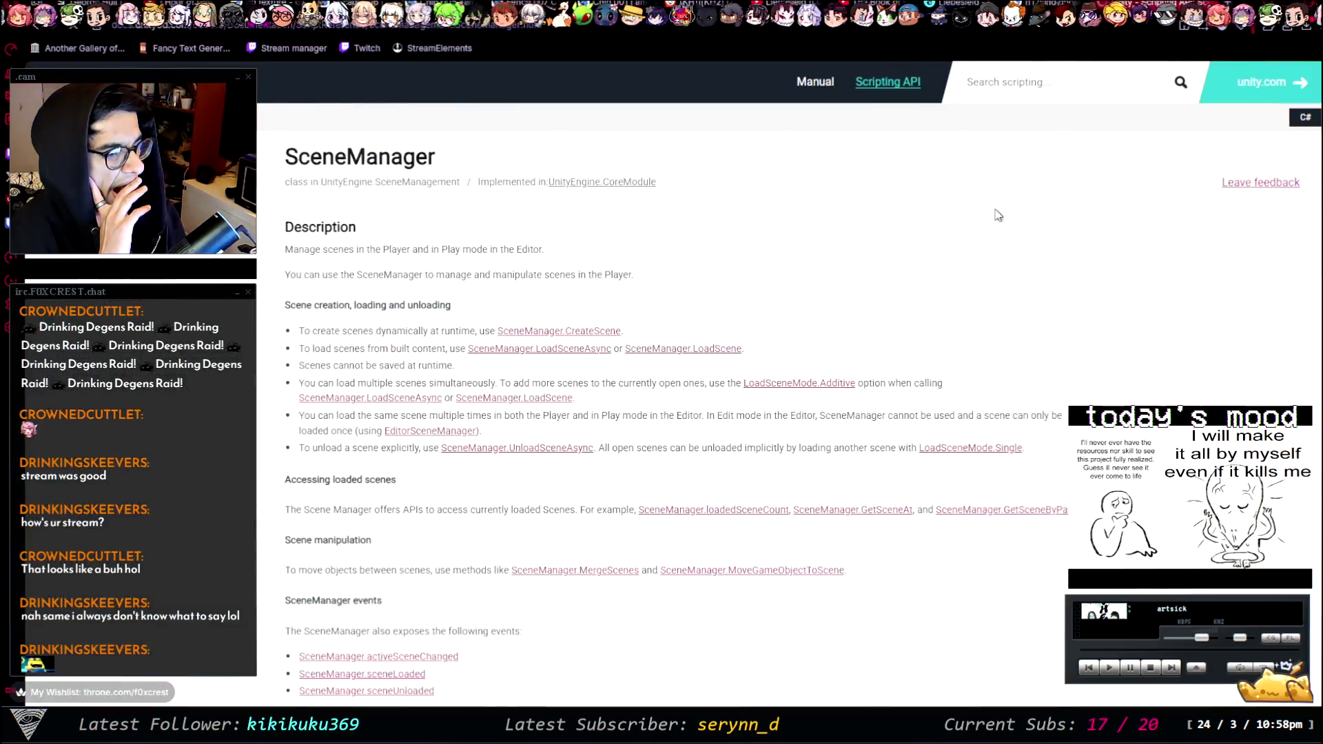
scroll(873, 286, down, 15)
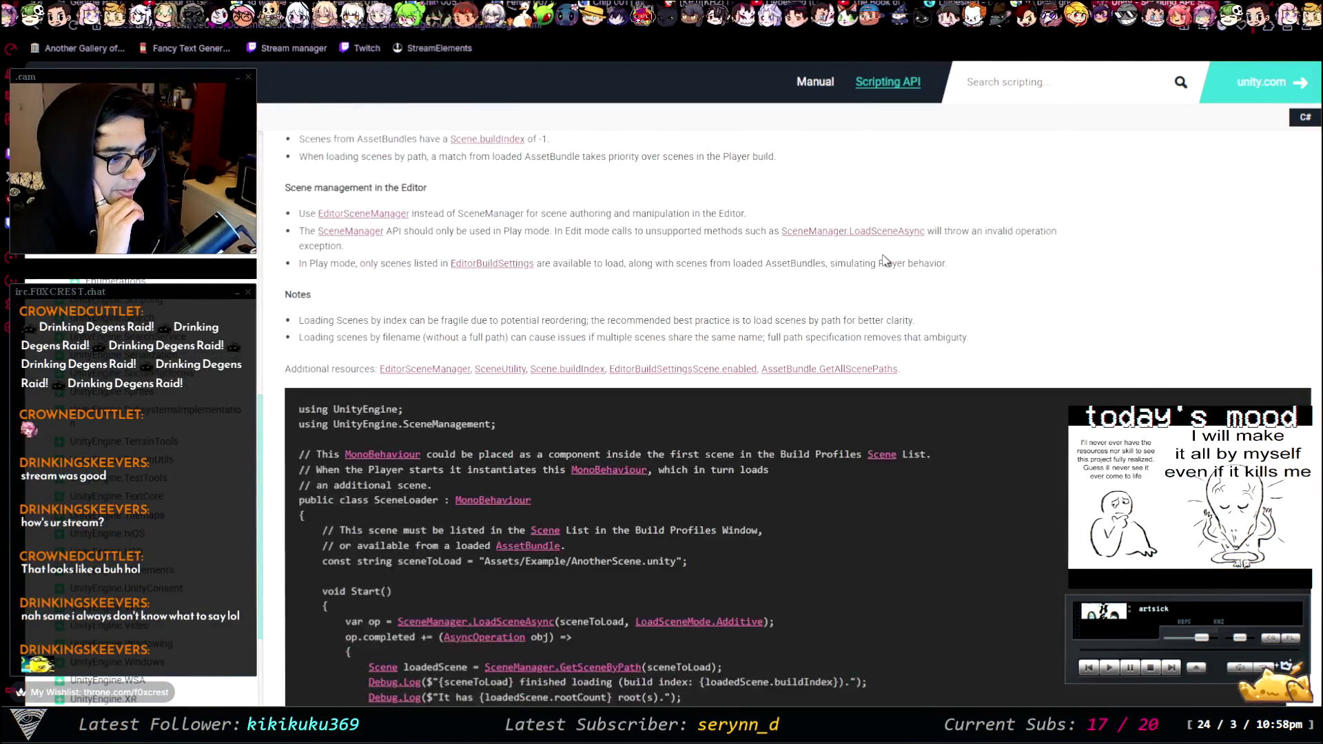
scroll(881, 252, up, 10)
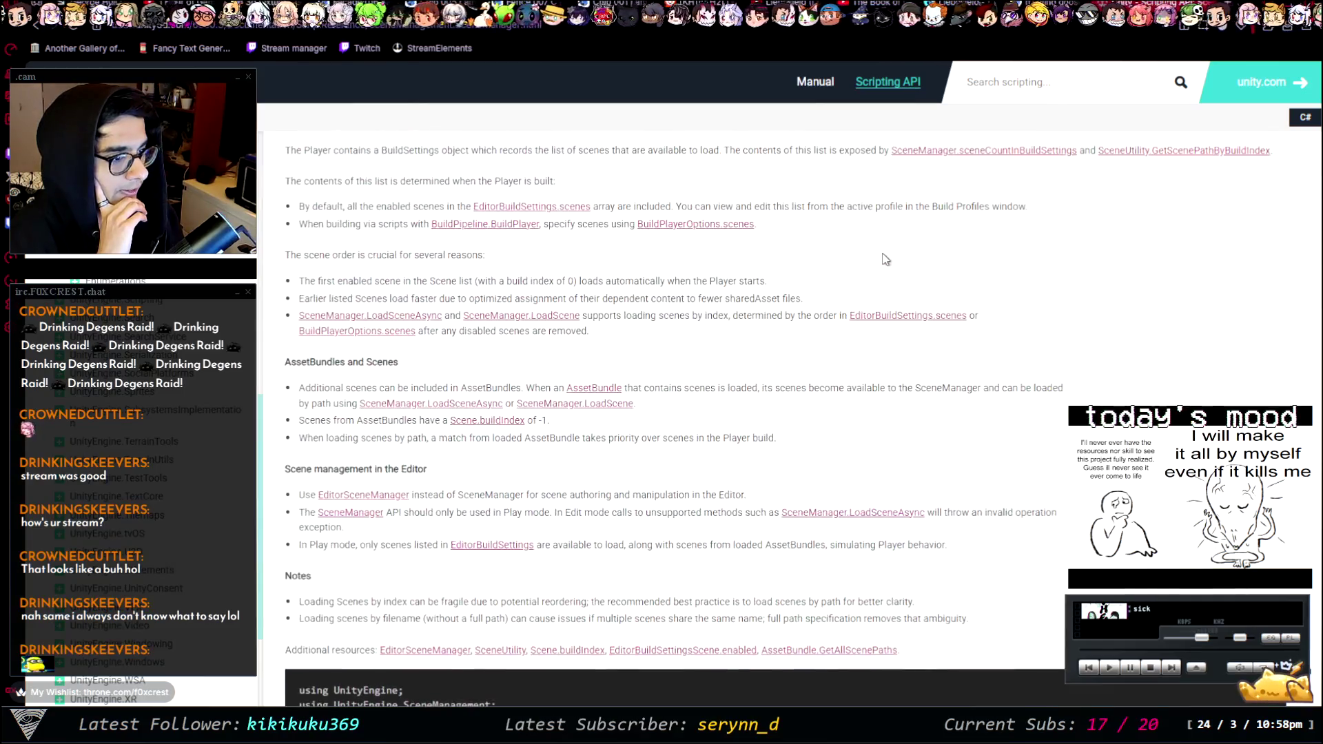
scroll(882, 253, down, 8)
scroll(884, 259, down, 7)
scroll(884, 258, down, 8)
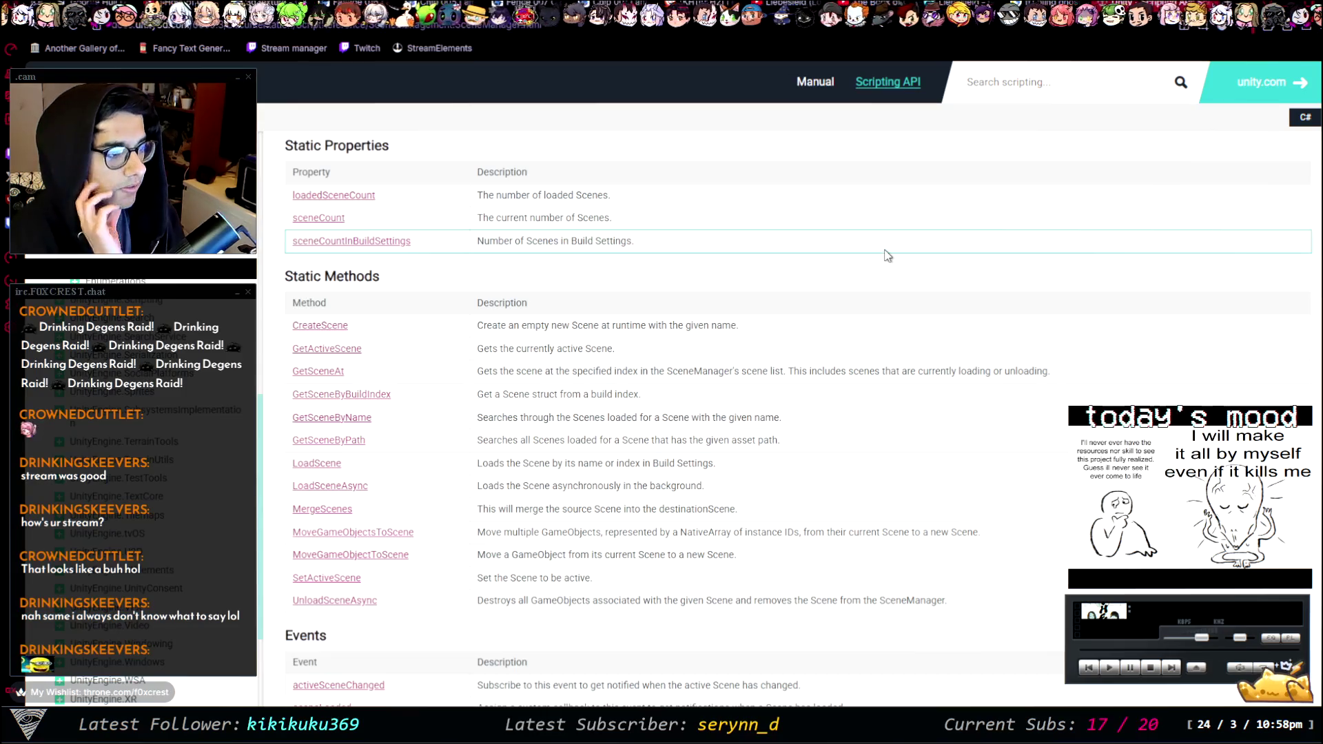
click(357, 354)
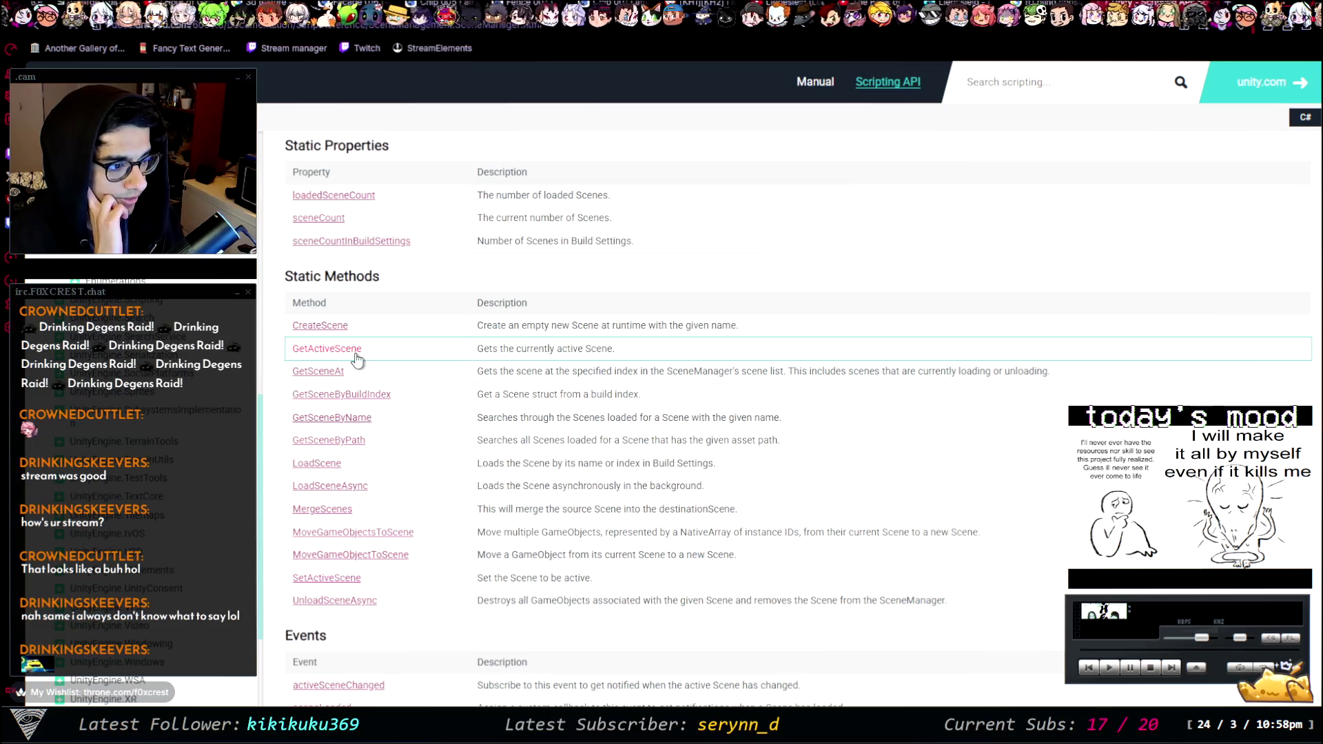
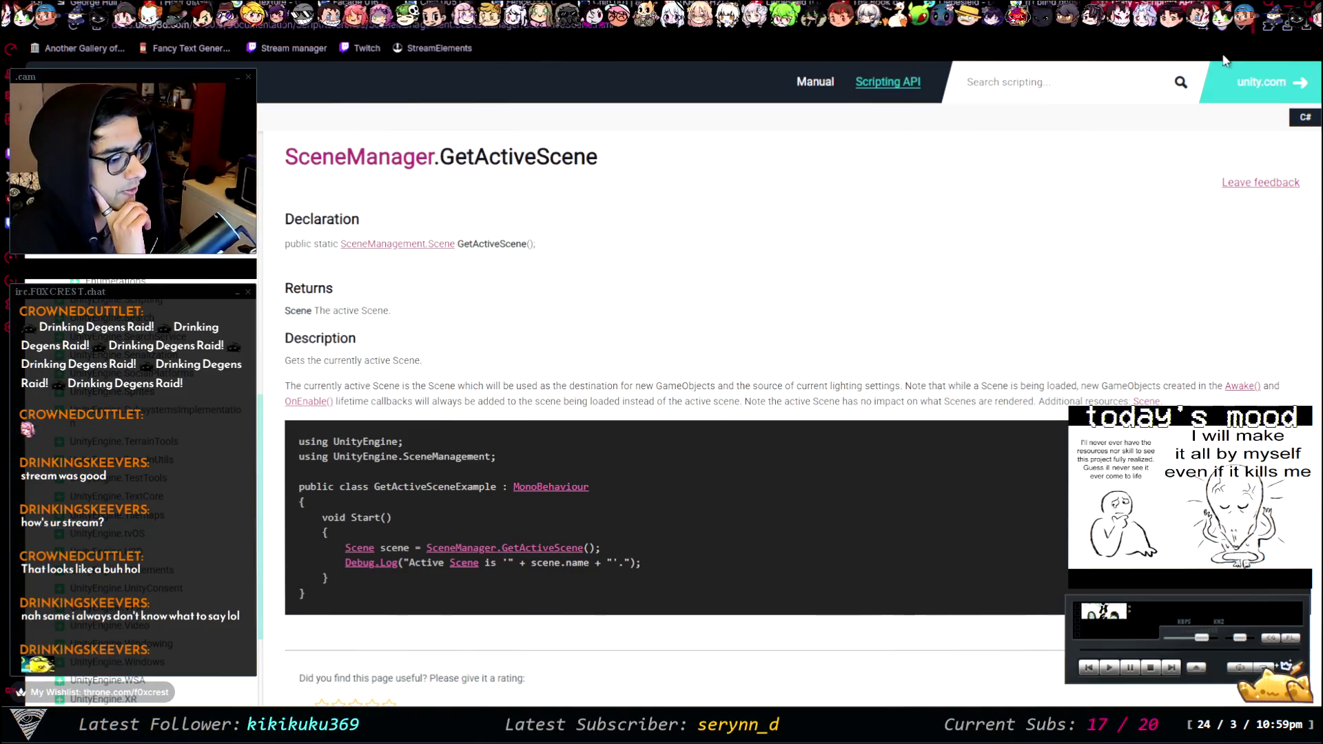
- Drop the semicolon on the Scene field and try initialiser completions, checking the GetActiveScene docs
key(alt+Tab)
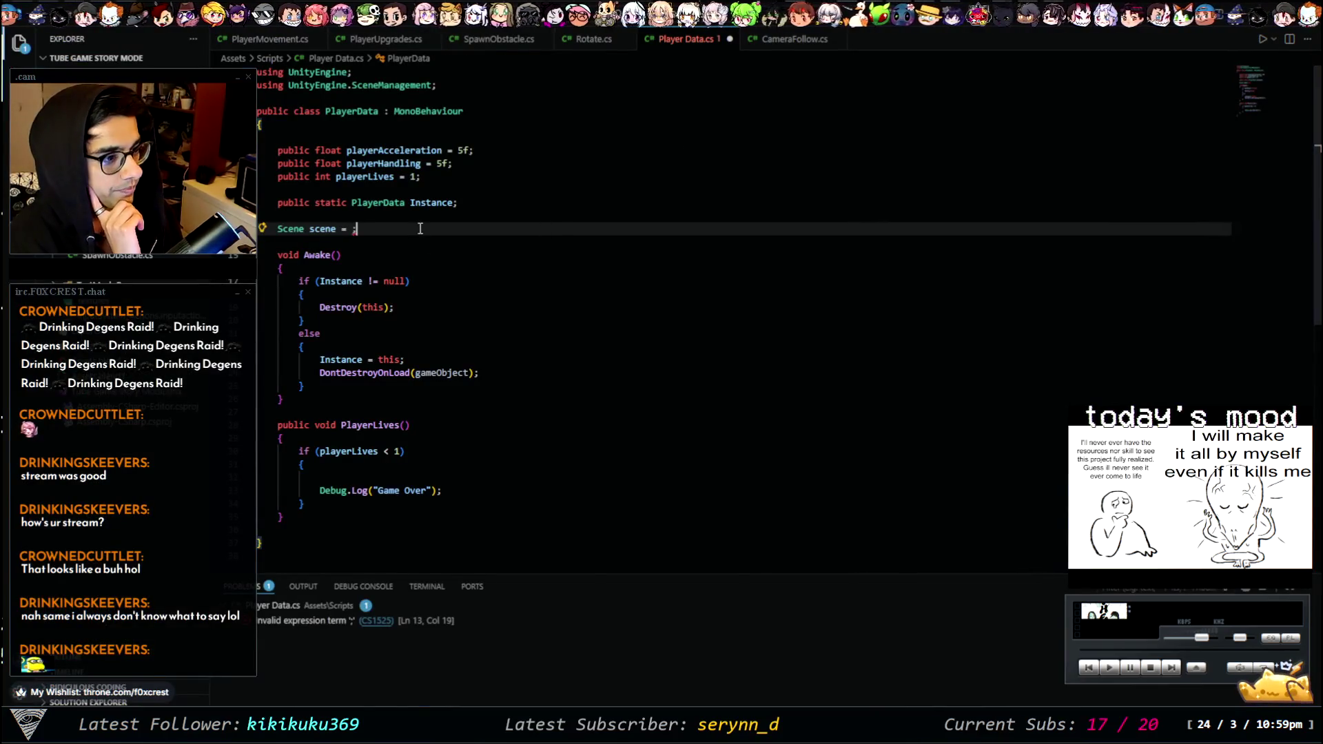
key(BackSpace)
text(scene)
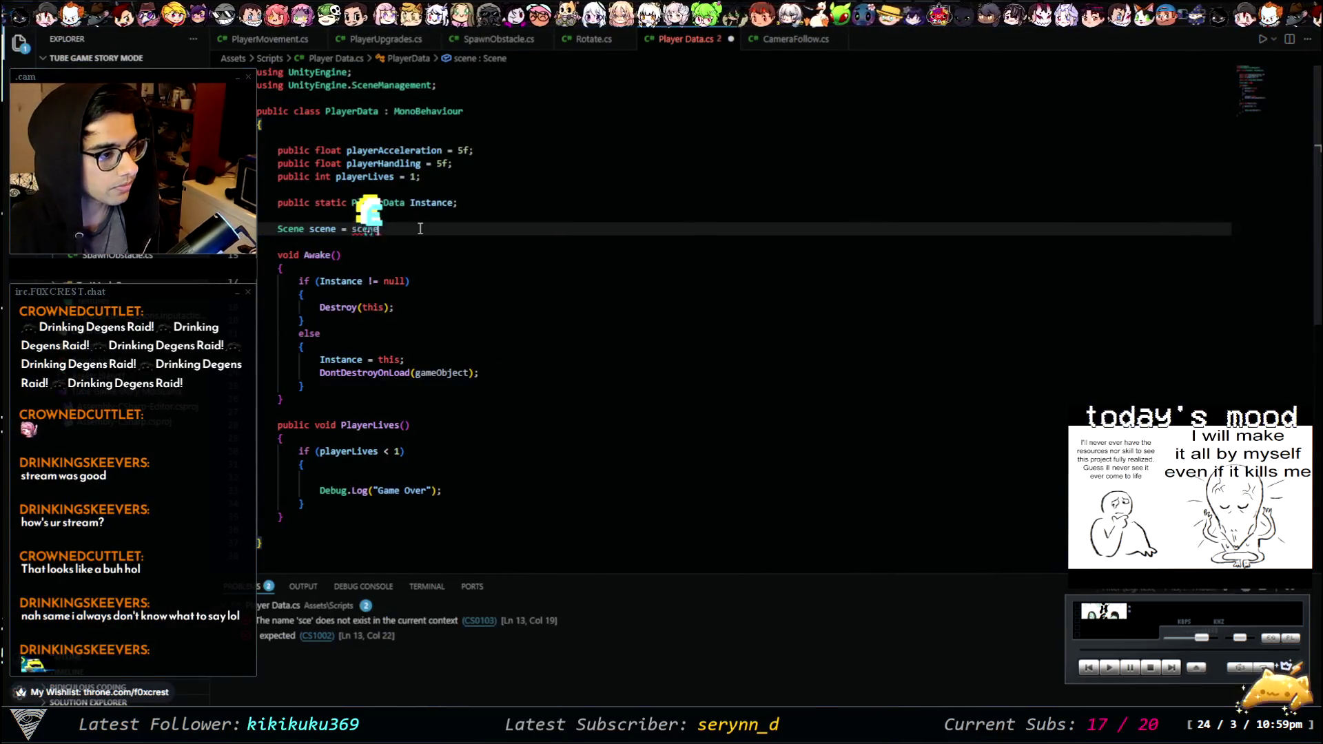
key(Tab)
text(.)
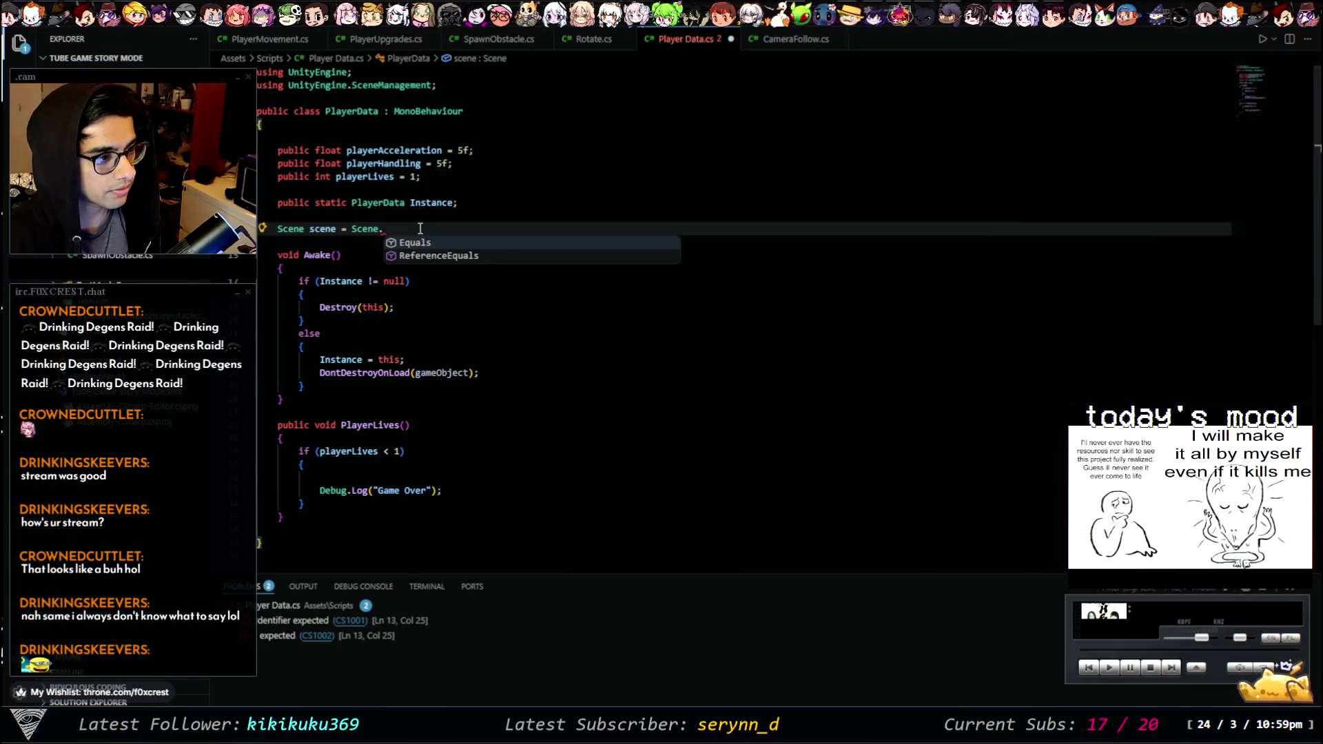
key(BackSpace)
key(BackSpace)
key(BackSpace)
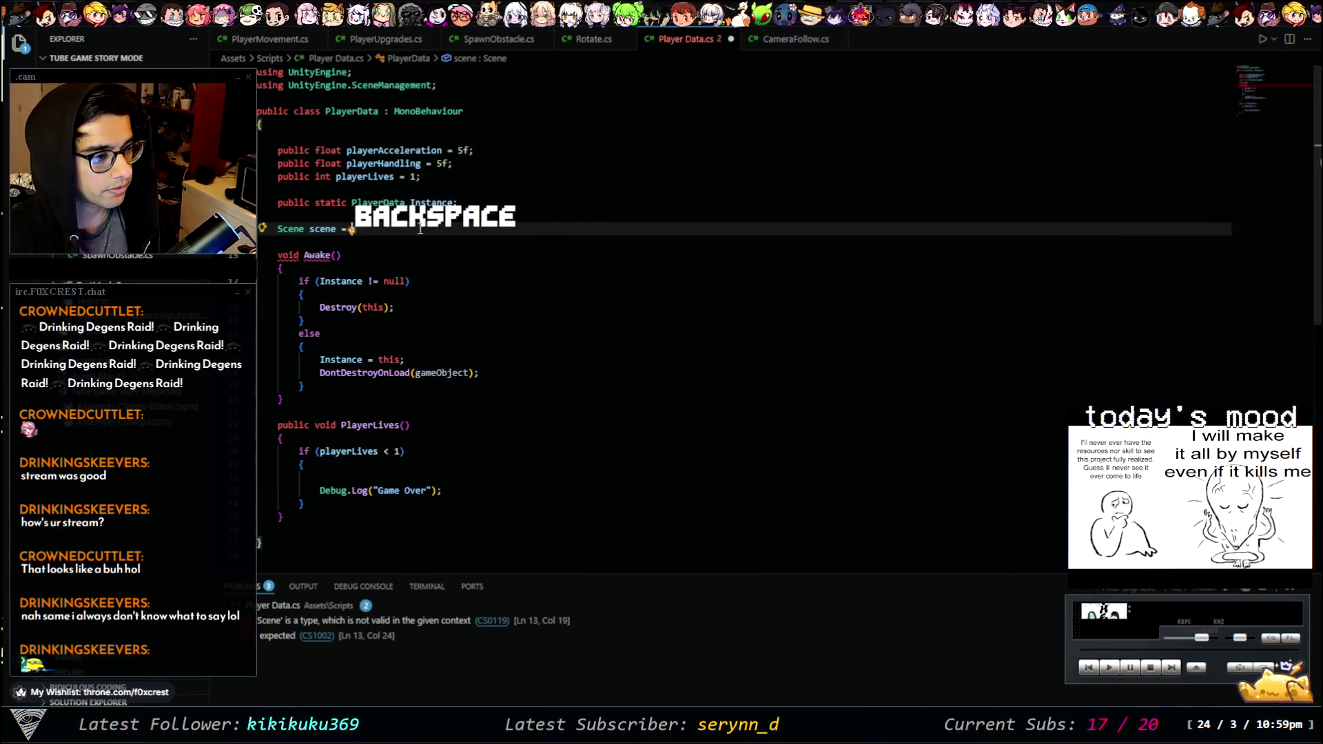
text(scene.ma)
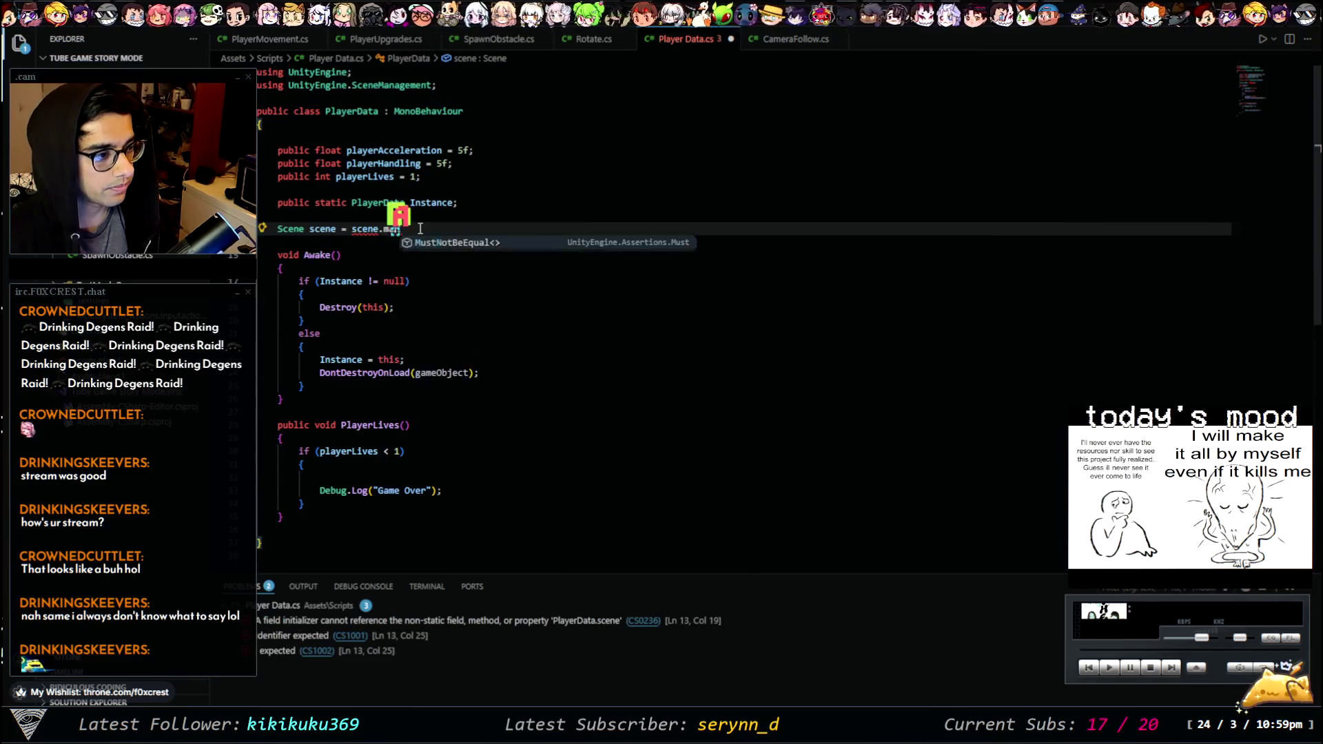
text(nager)
key(BackSpace)
key(BackSpace)
key(BackSpace)
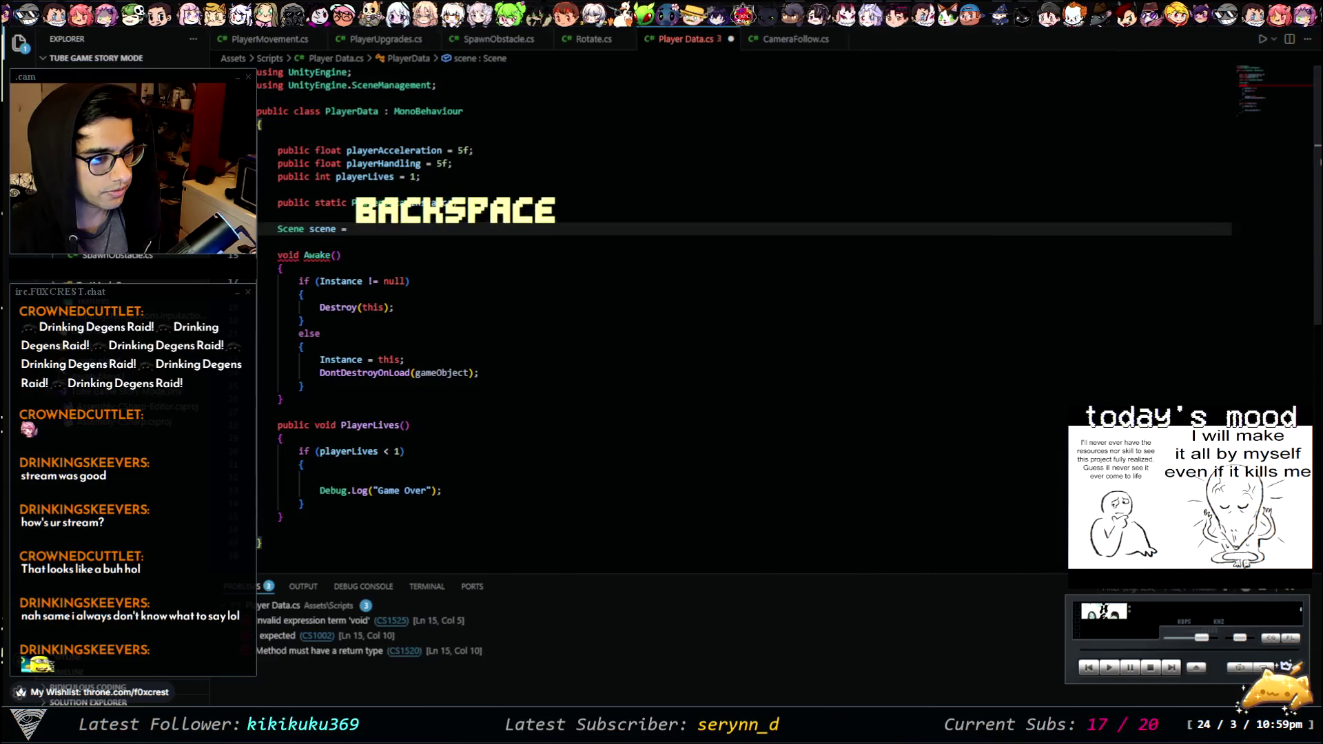
key(alt+Tab)
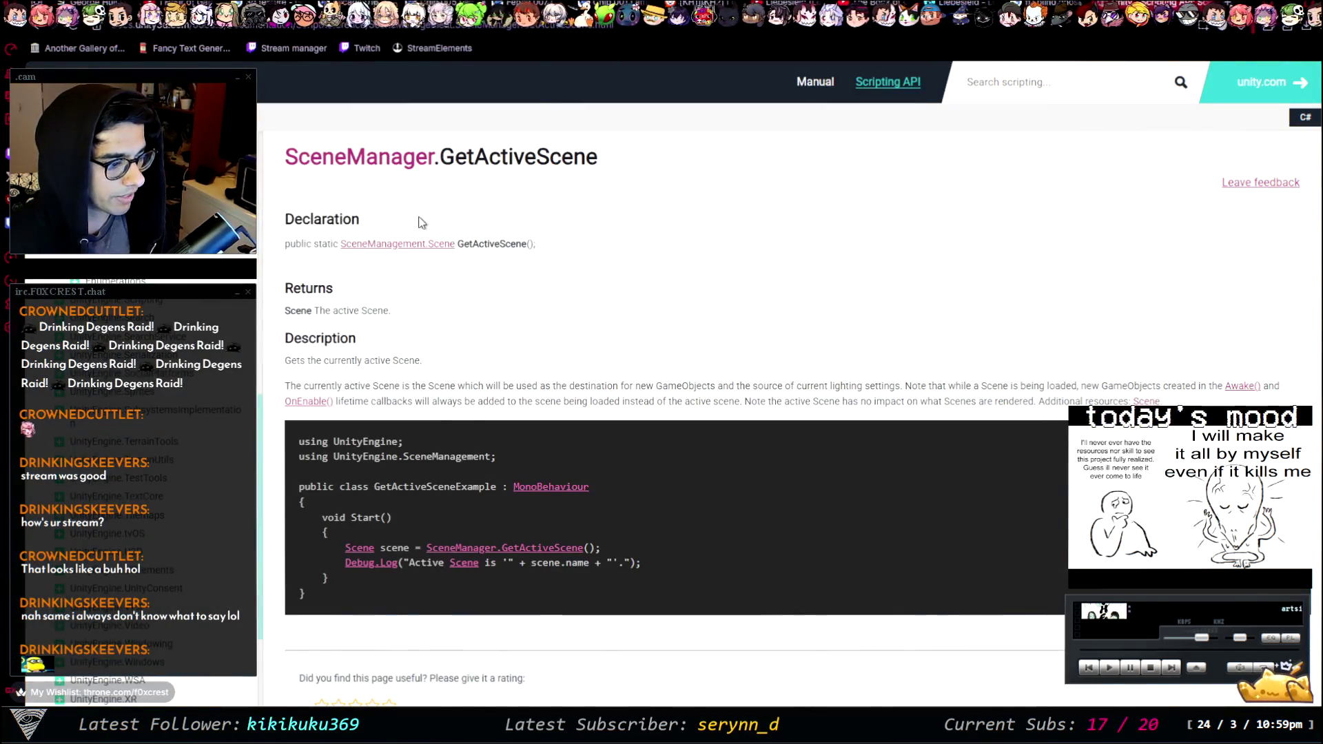
key(alt+Tab)
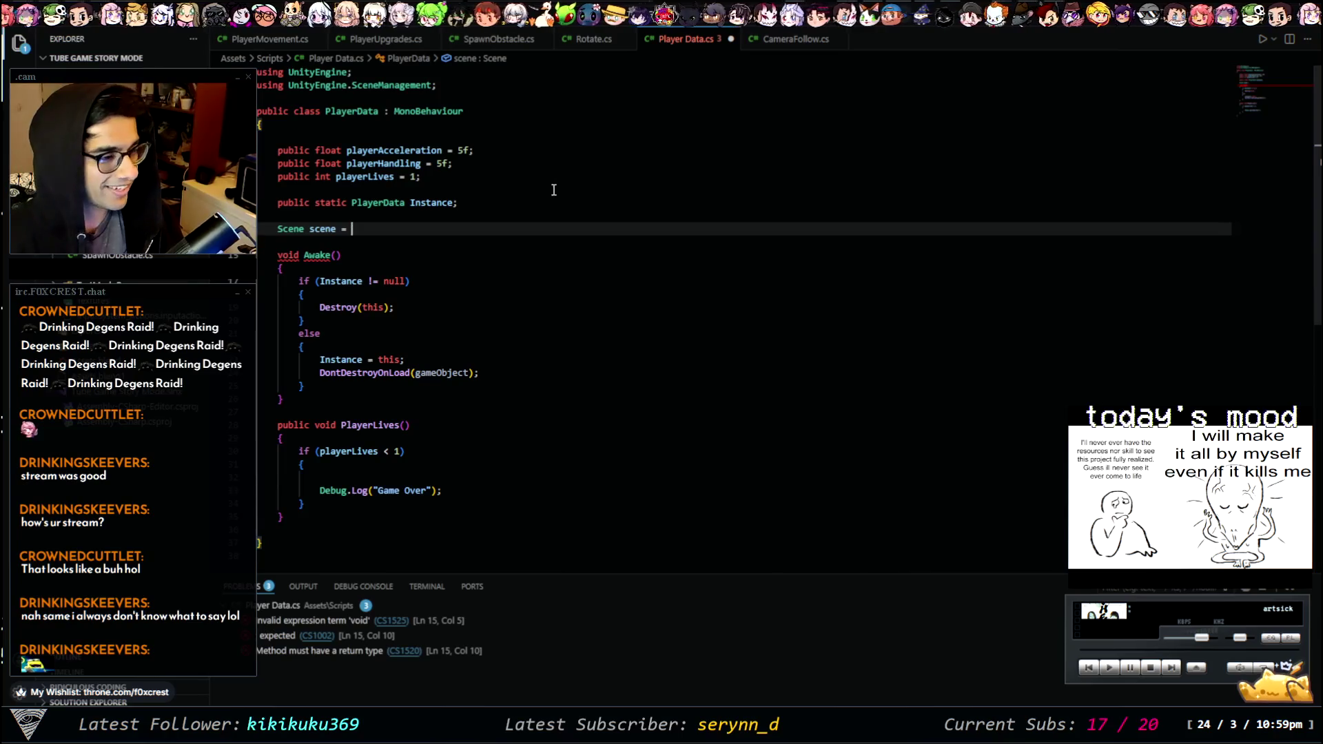
- Complete the field as Scene scene = SceneManager.GetActiveScene();
text(sceneMa)
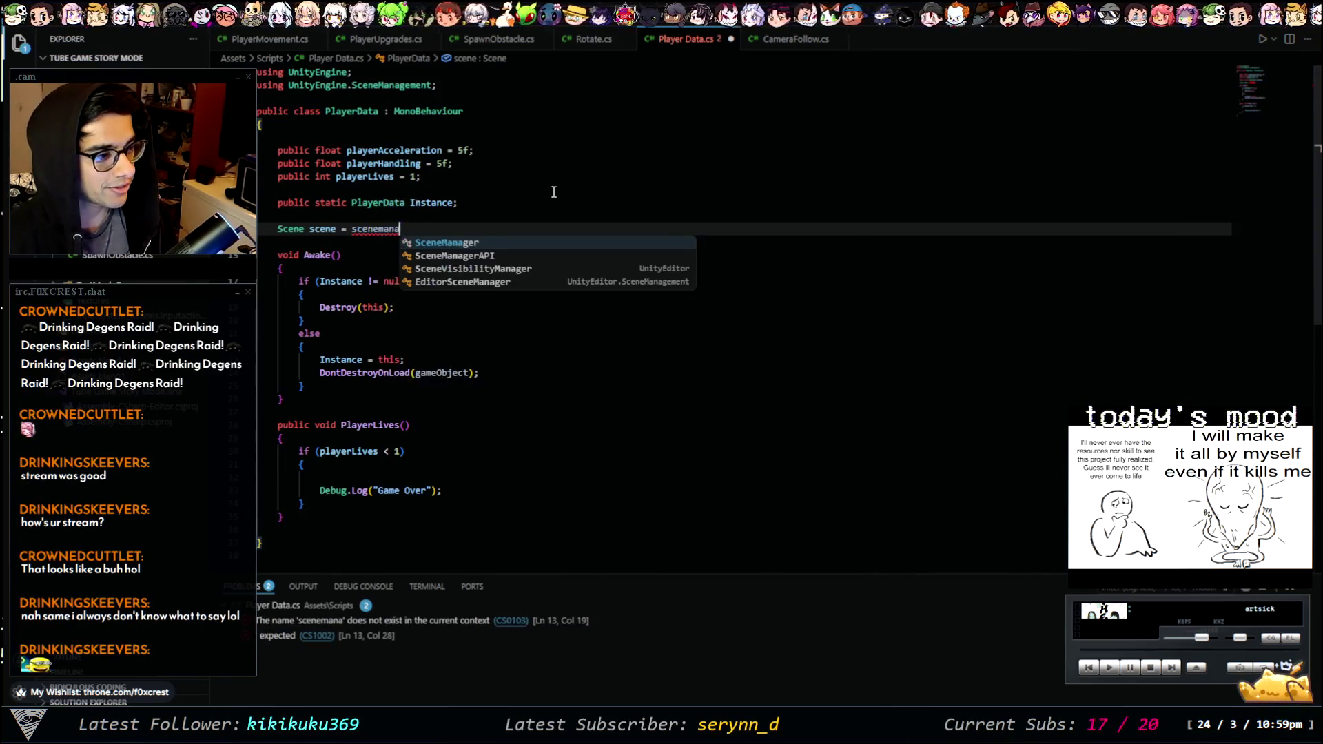
key(Tab)
text(.G)
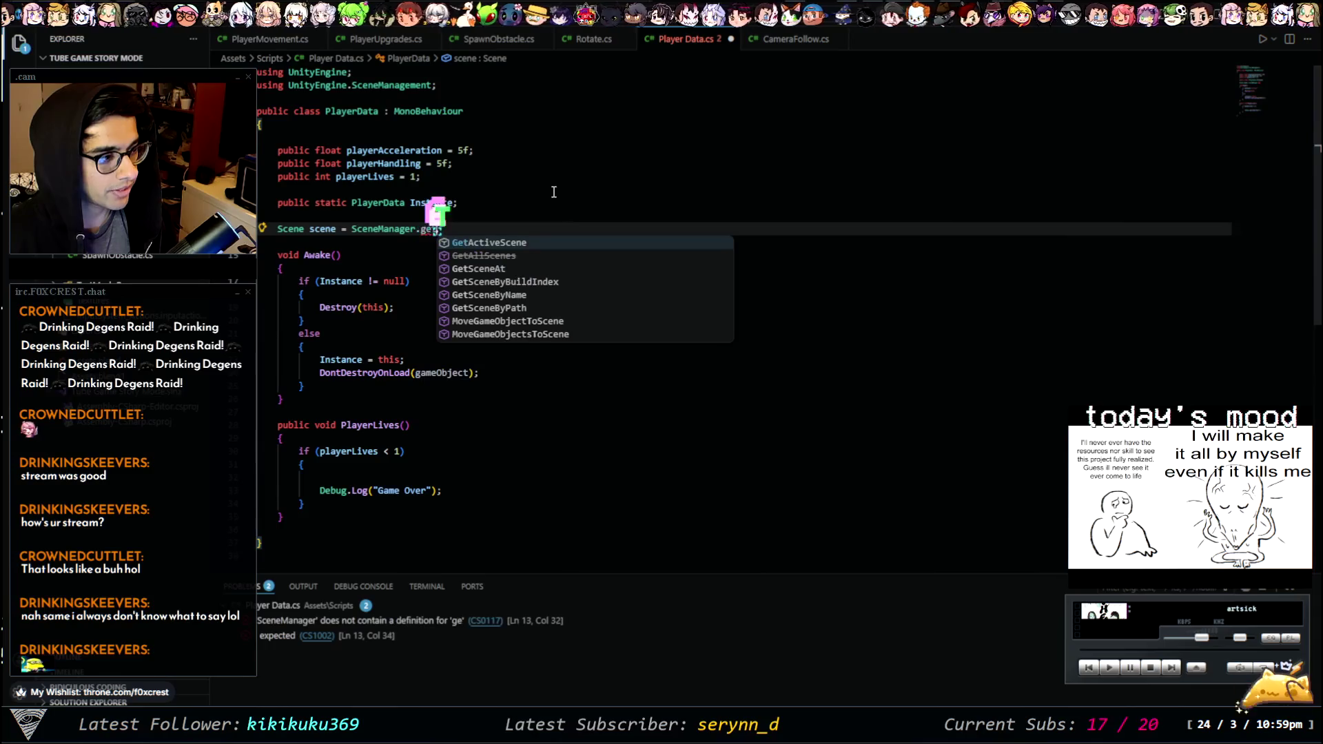
key(Tab)
text(();)
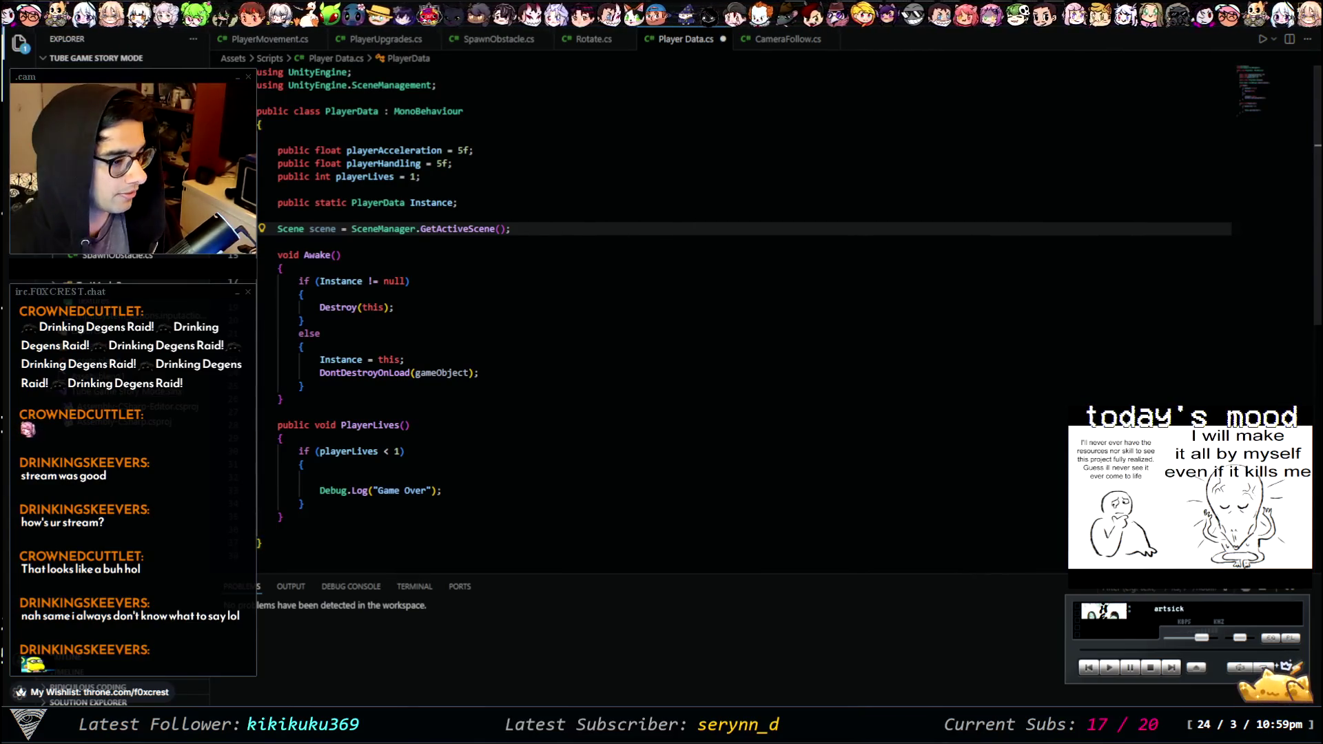
key(alt+Tab)
- Go back to the SceneManager class page and browse its static methods
scroll(688, 319, down, 2)
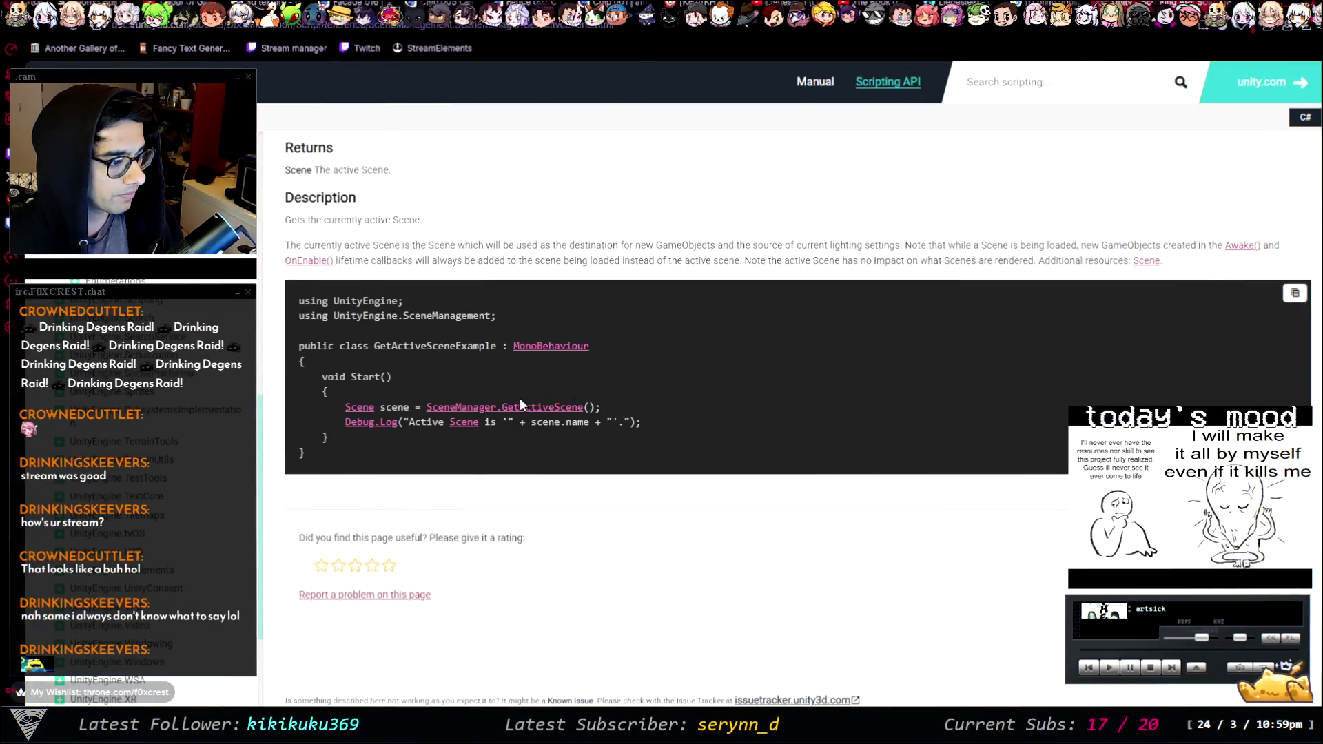
scroll(520, 398, down, 1)
scroll(511, 383, up, 3)
key(alt+Left)
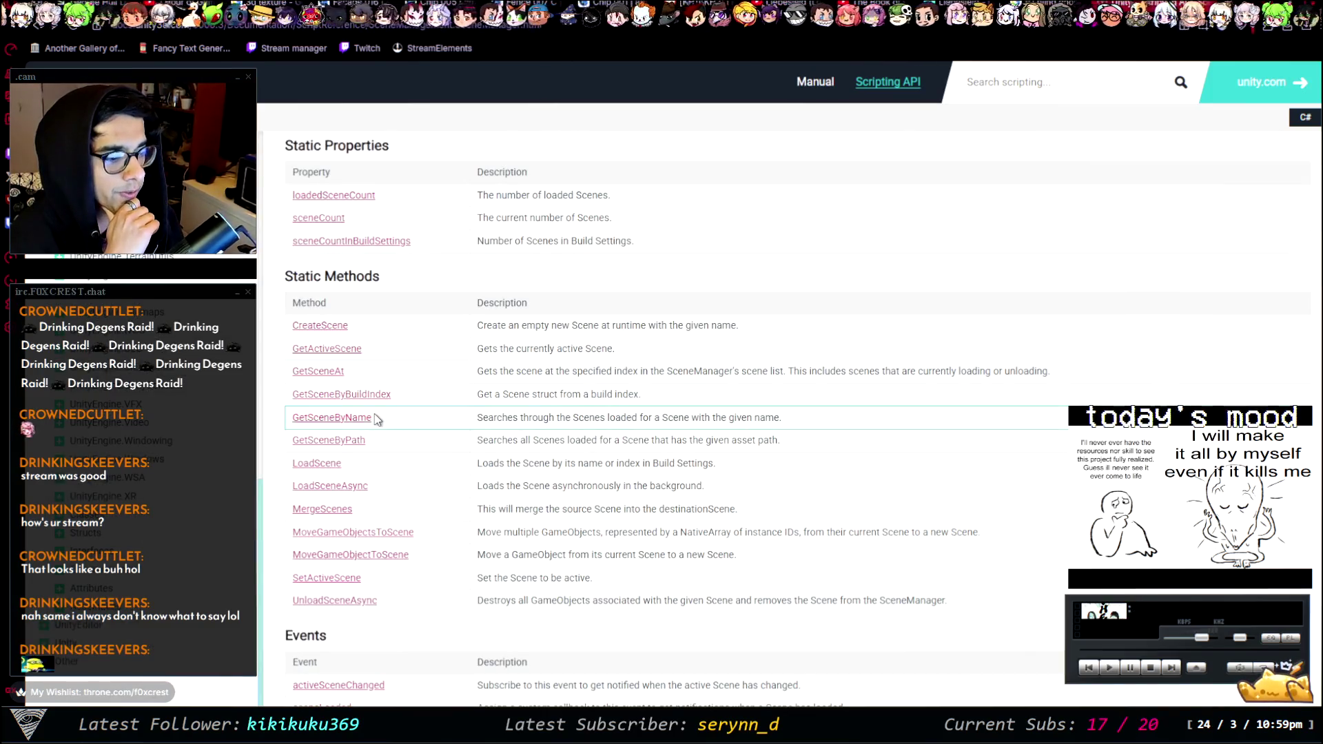
scroll(427, 431, down, 2)
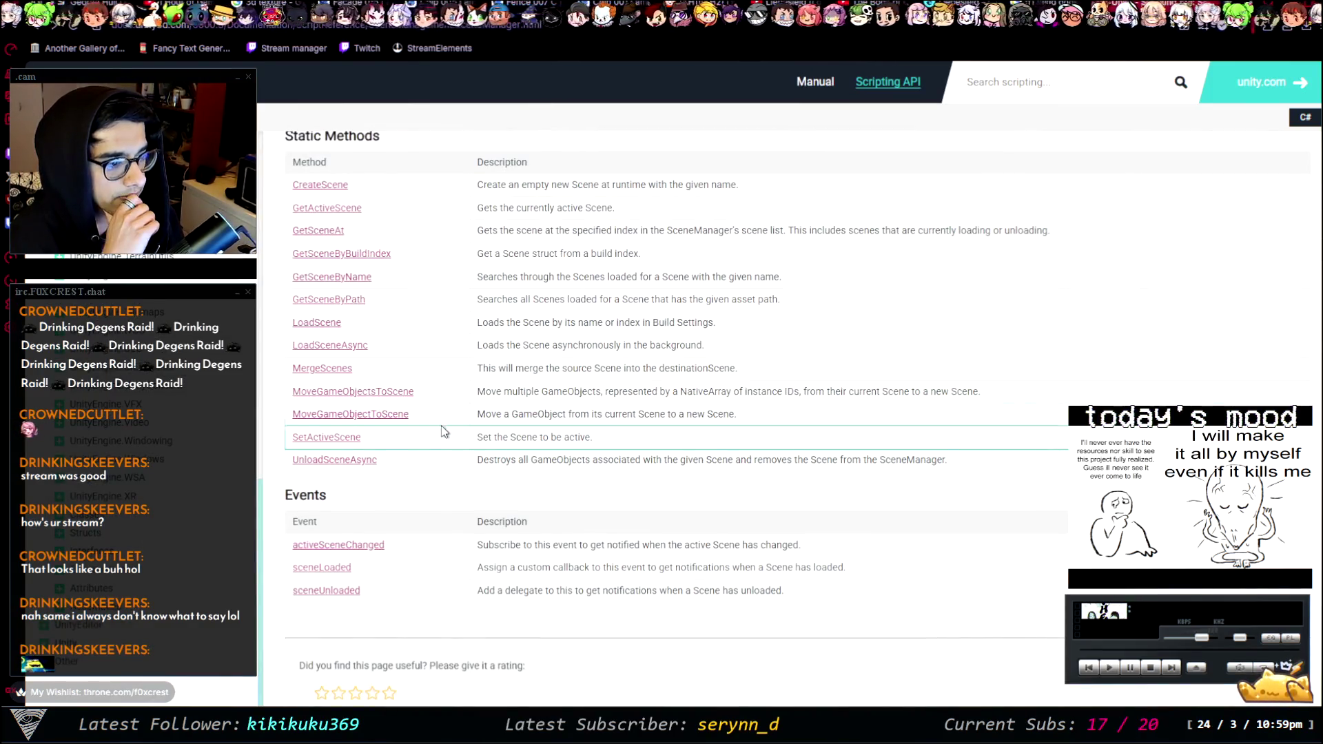
scroll(443, 427, up, 1)
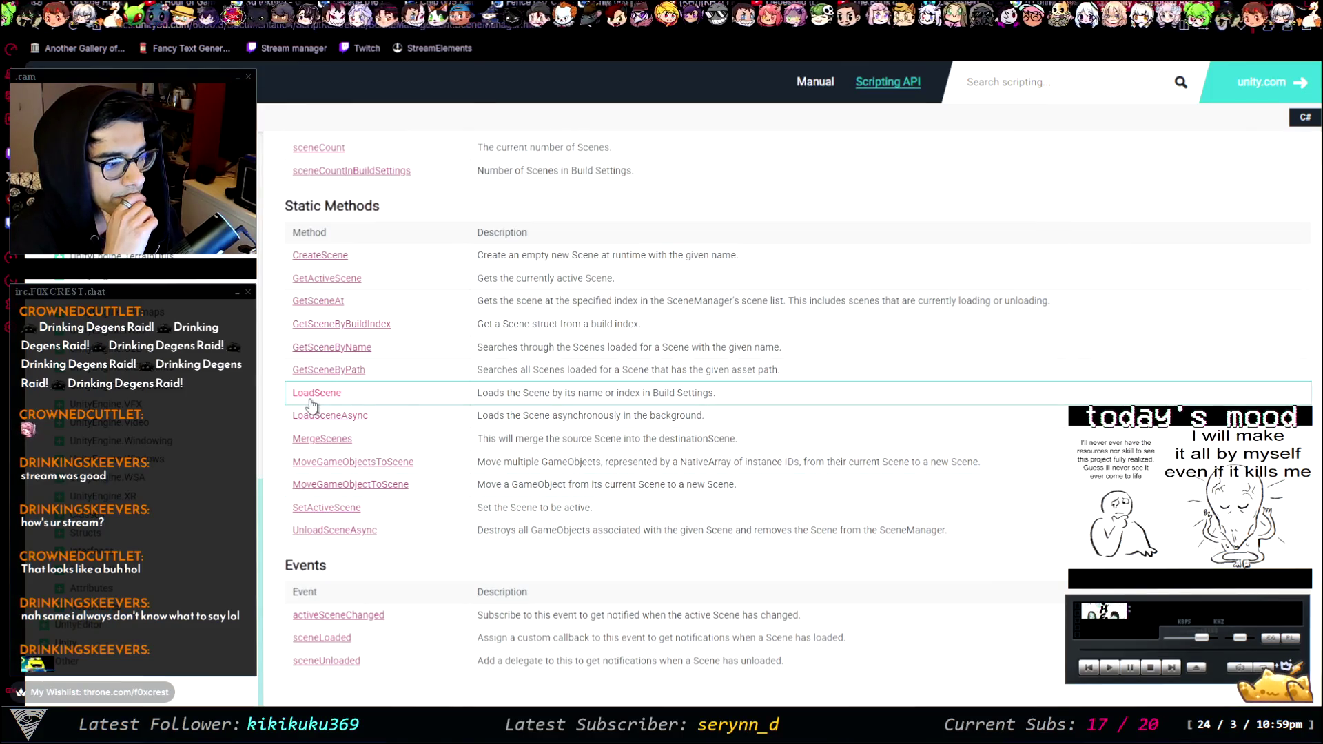
scroll(317, 405, up, 4)
scroll(419, 387, up, 1)
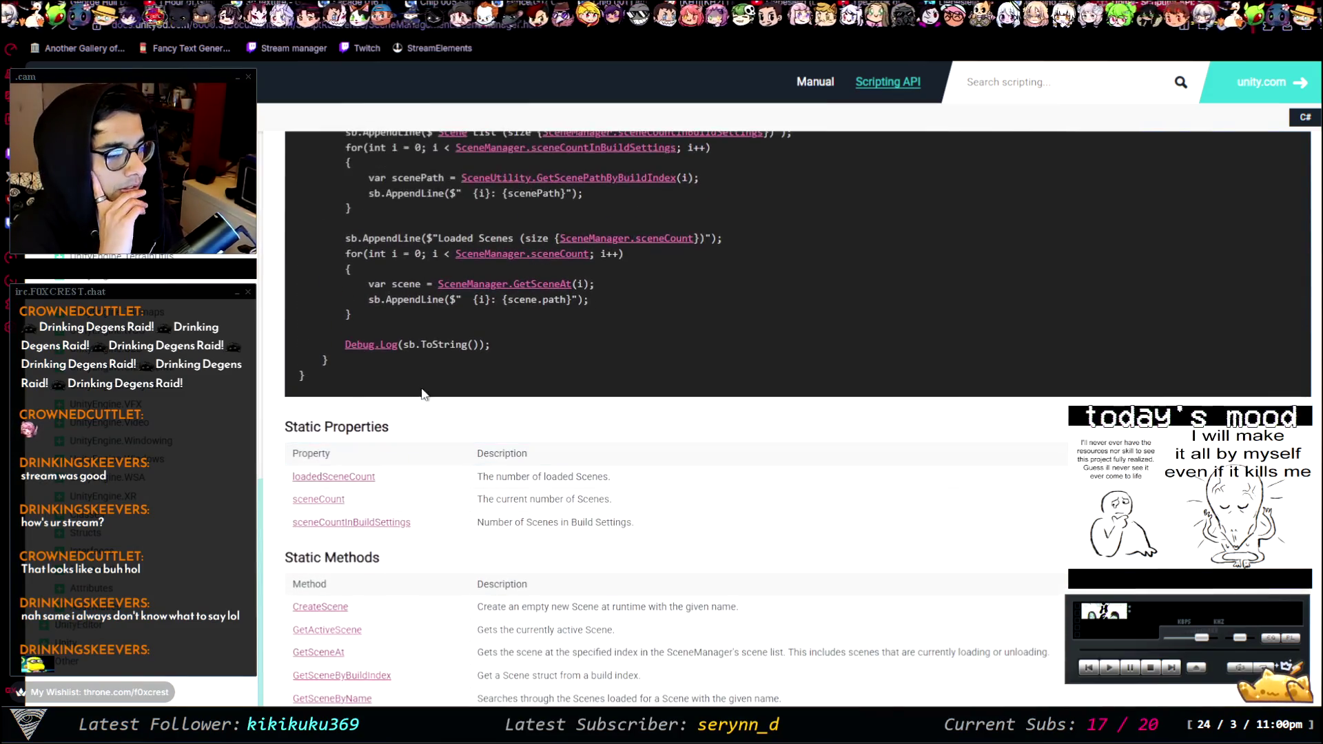
scroll(421, 390, up, 1)
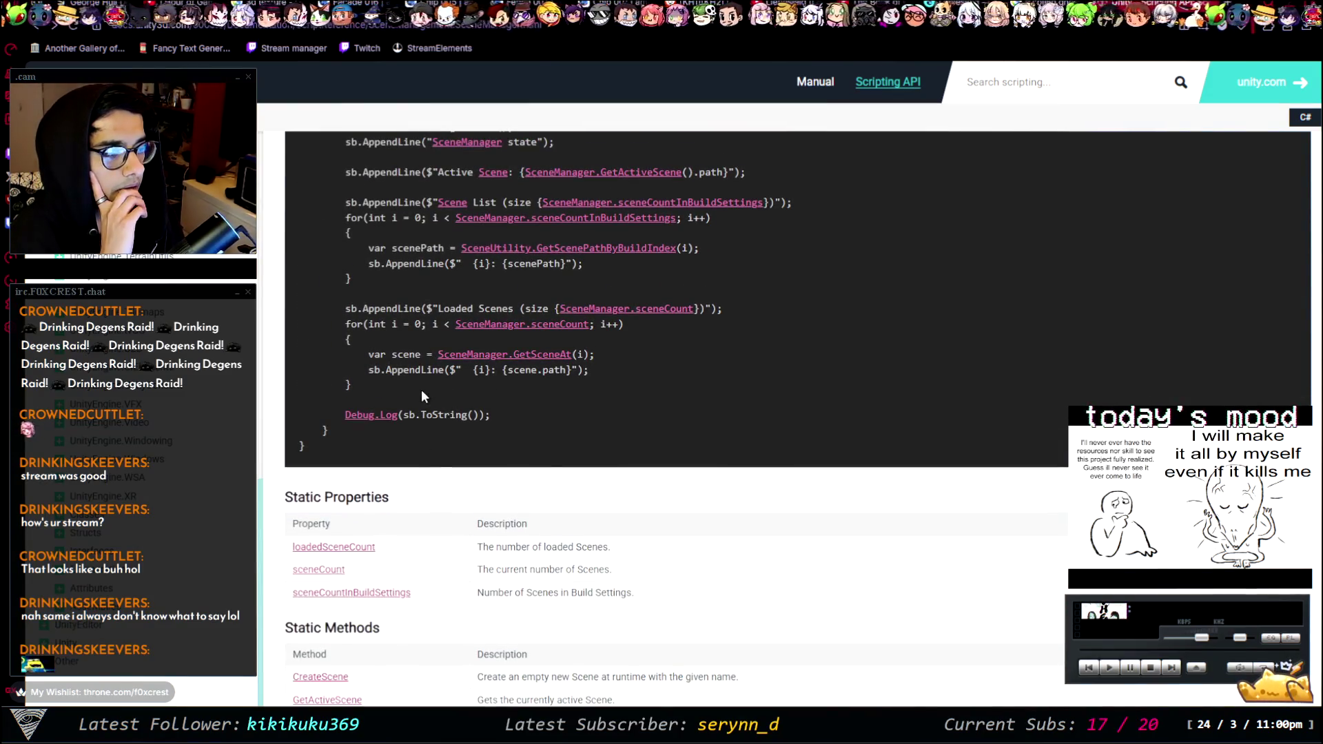
scroll(423, 387, up, 1)
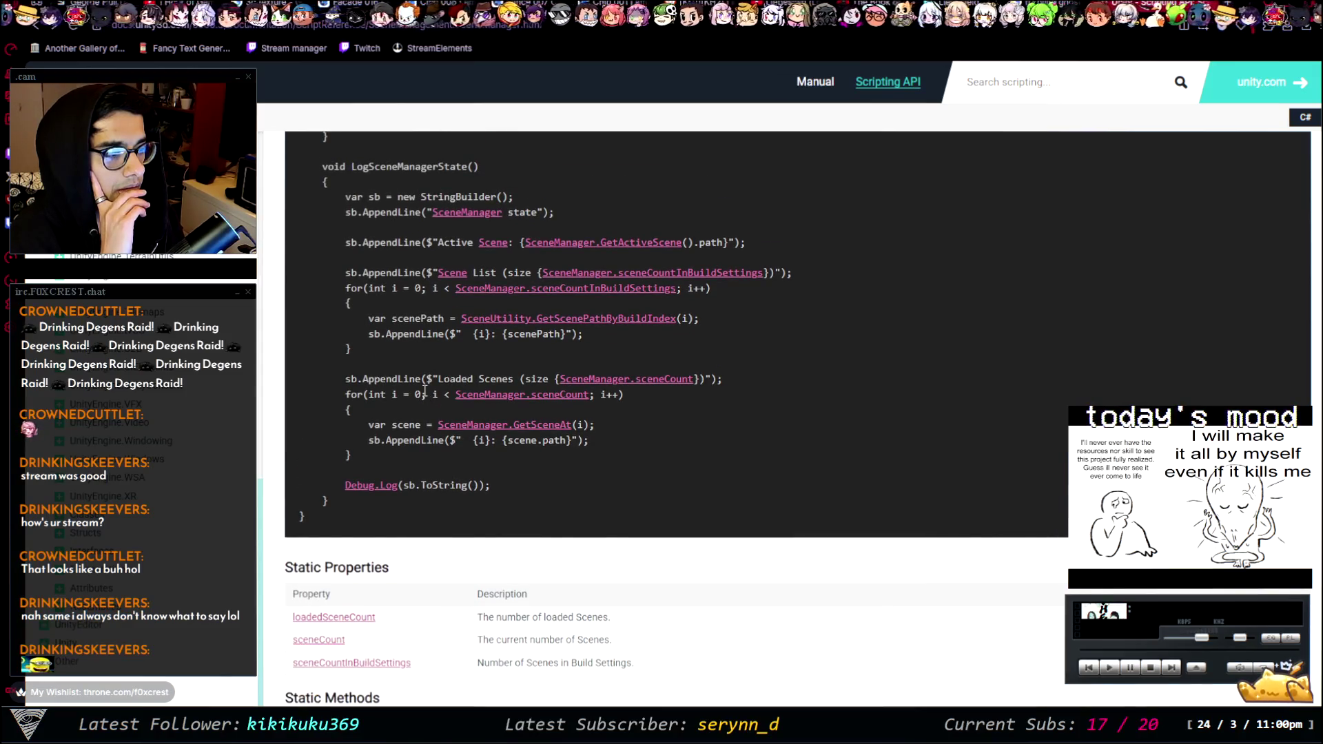
scroll(424, 391, up, 13)
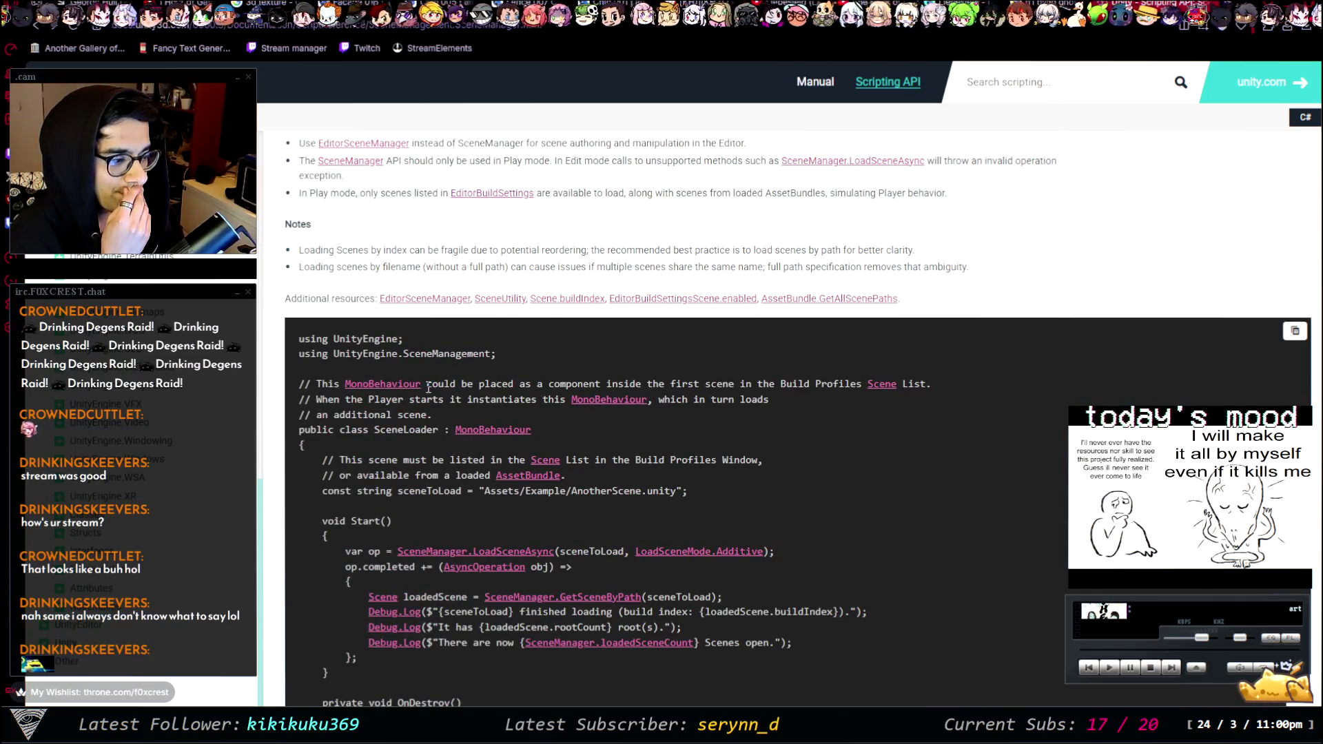
scroll(427, 387, up, 5)
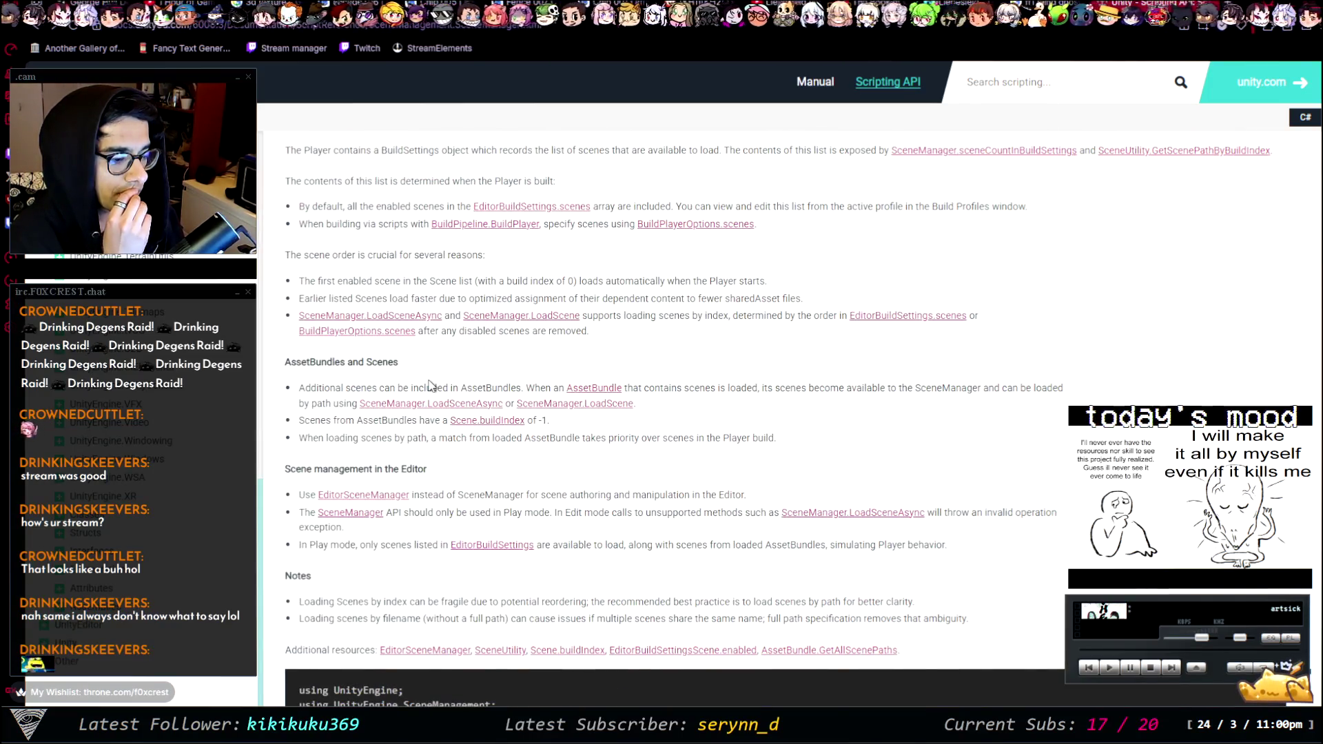
scroll(428, 384, down, 20)
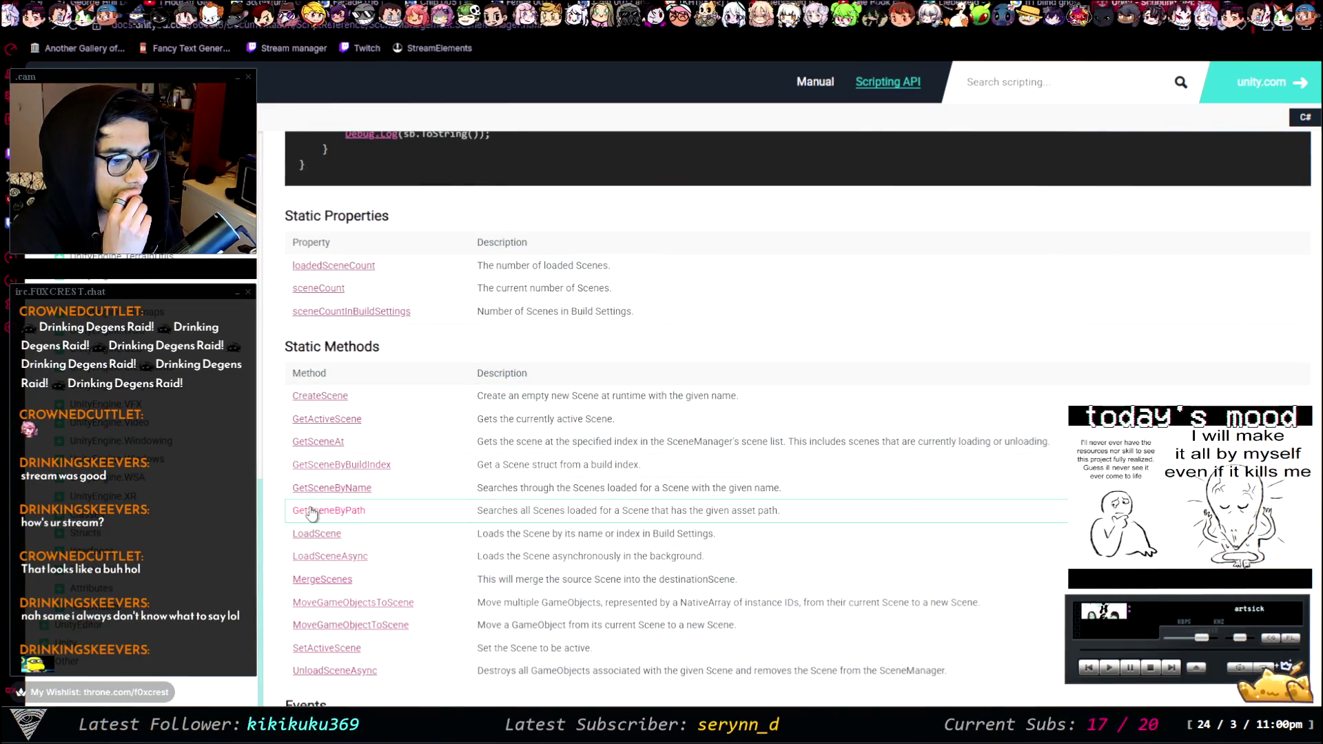
- Read the SceneManager.LoadScene page and its code examples
click(318, 534)
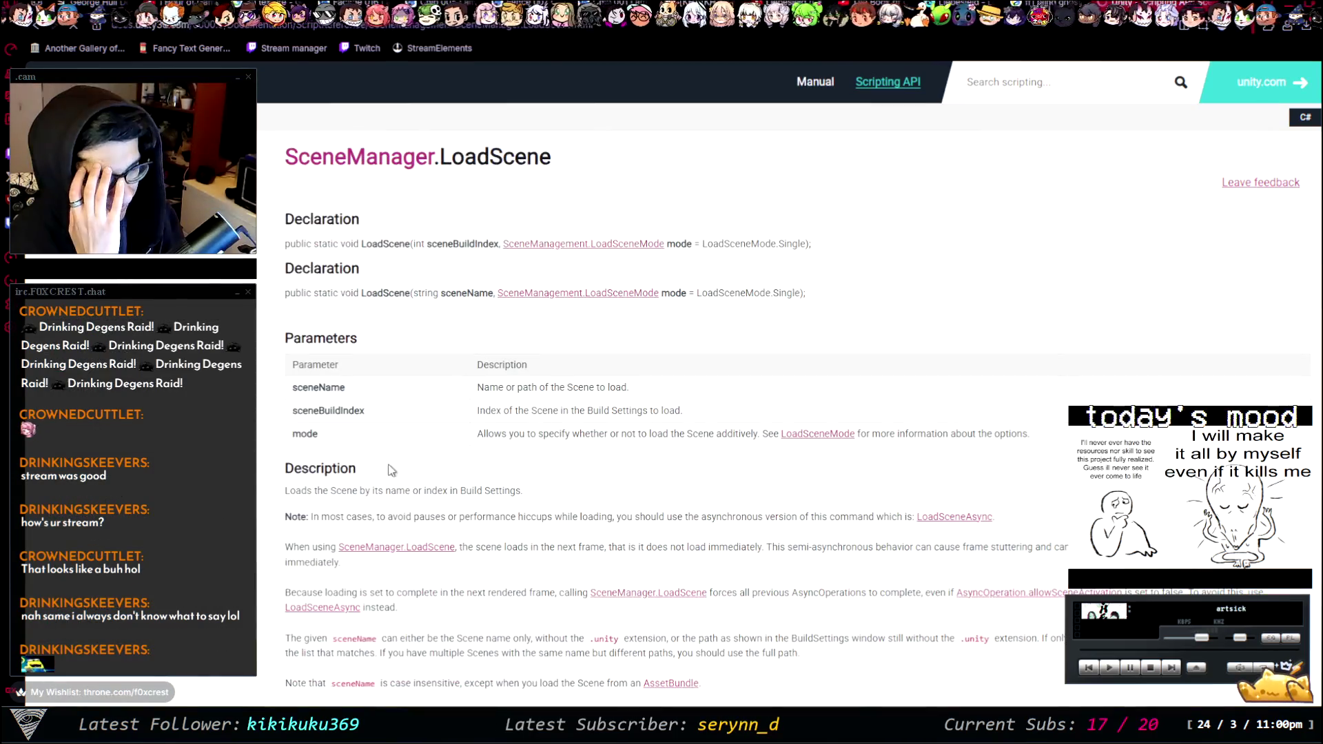
scroll(481, 349, down, 6)
scroll(481, 335, down, 4)
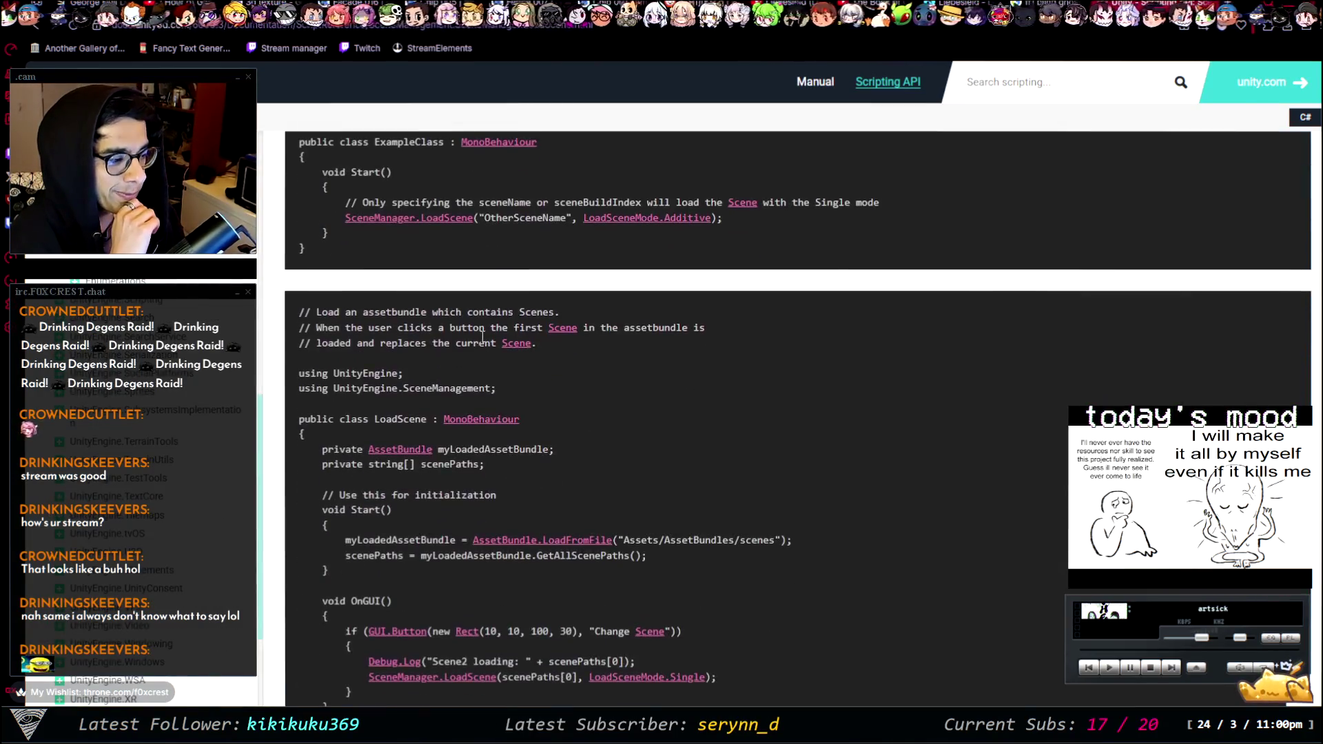
scroll(481, 334, up, 1)
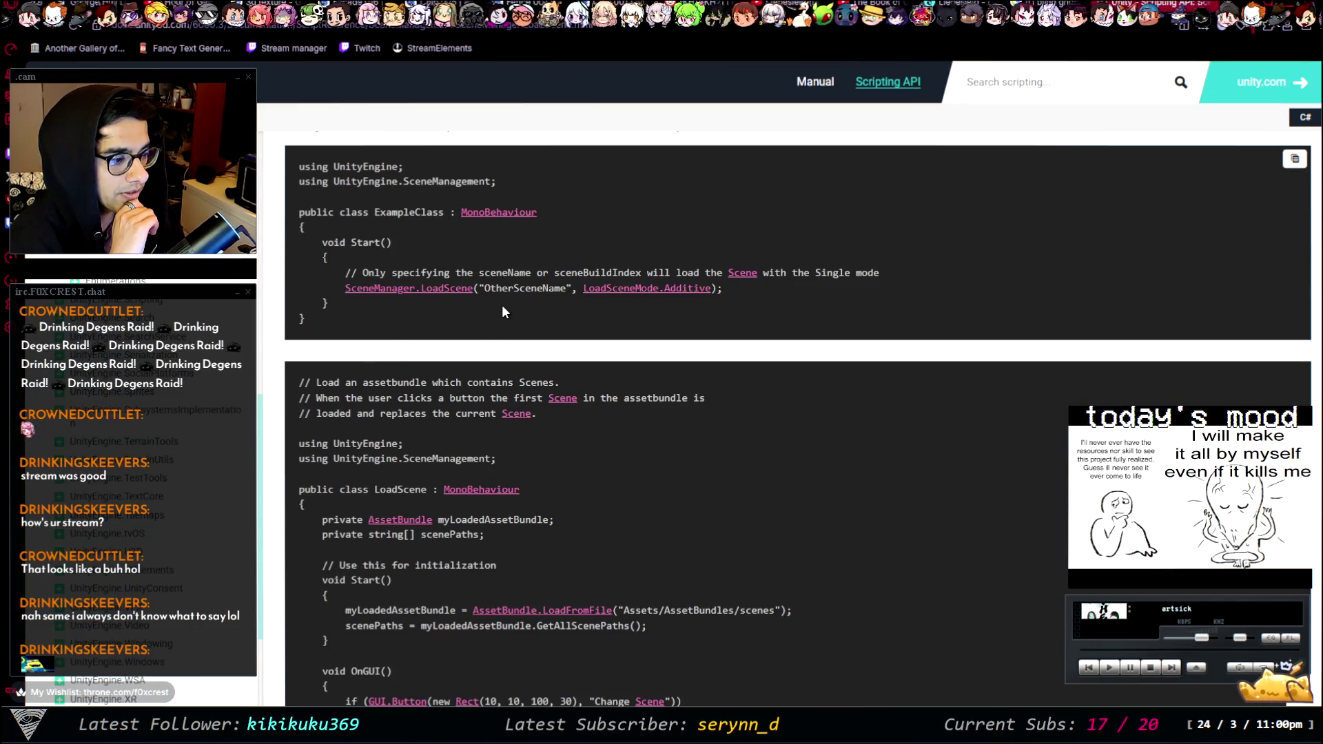
scroll(502, 304, down, 2)
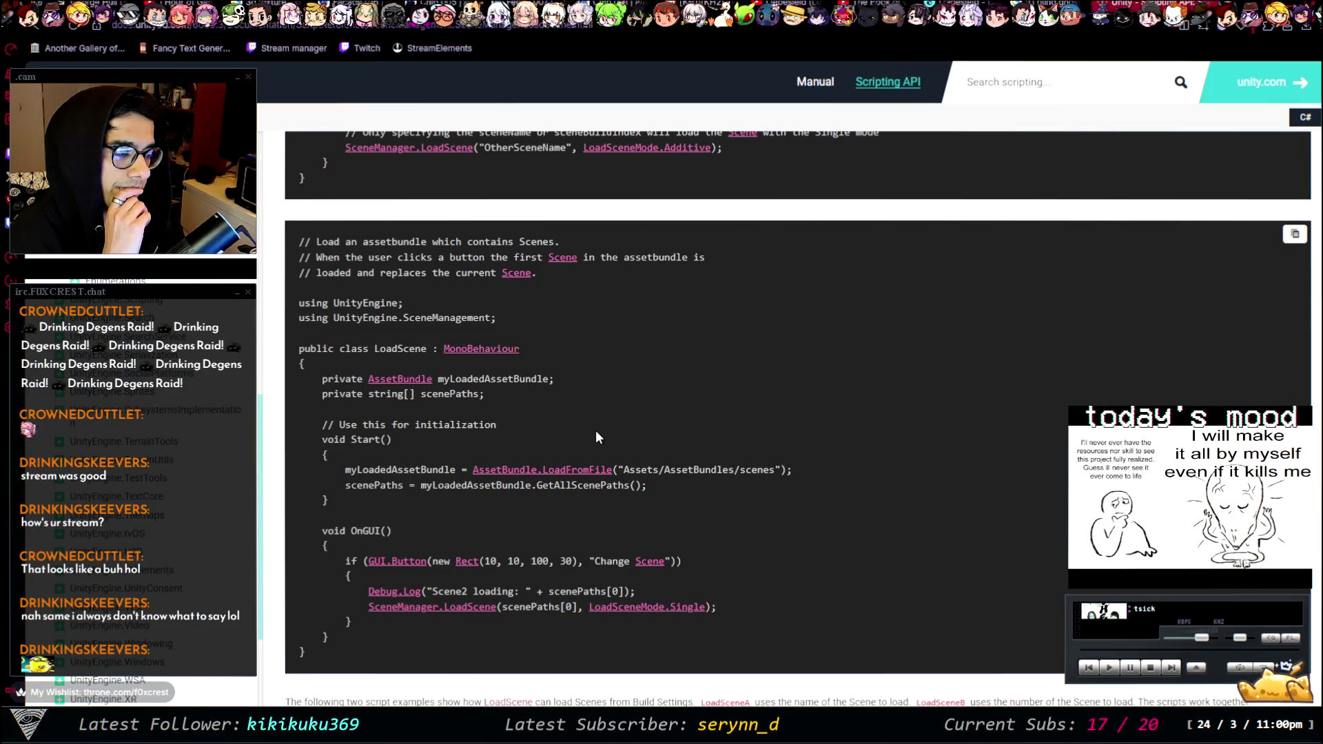
key(alt+Tab)
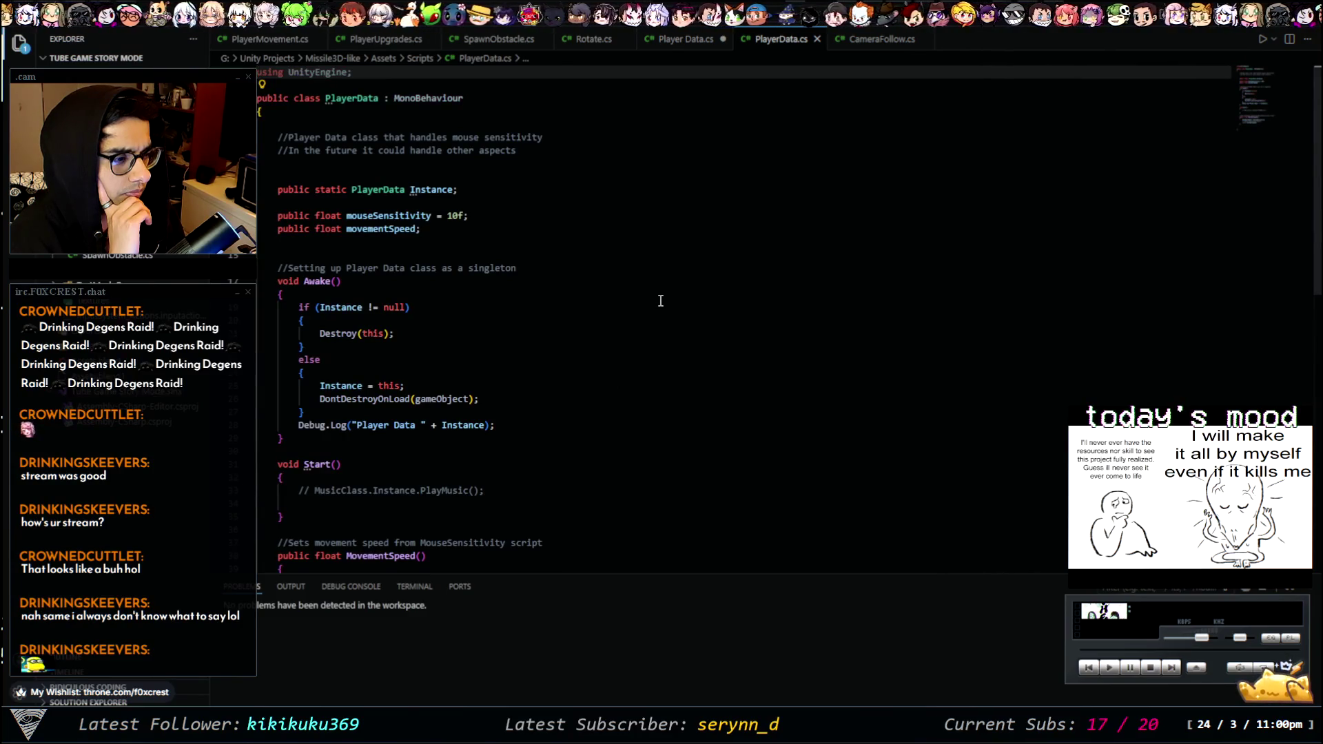
- Close the other project's PlayerData.cs and view ButtonBehavior's LoadScene(GetActiveScene().name) restart line
scroll(660, 301, down, 5)
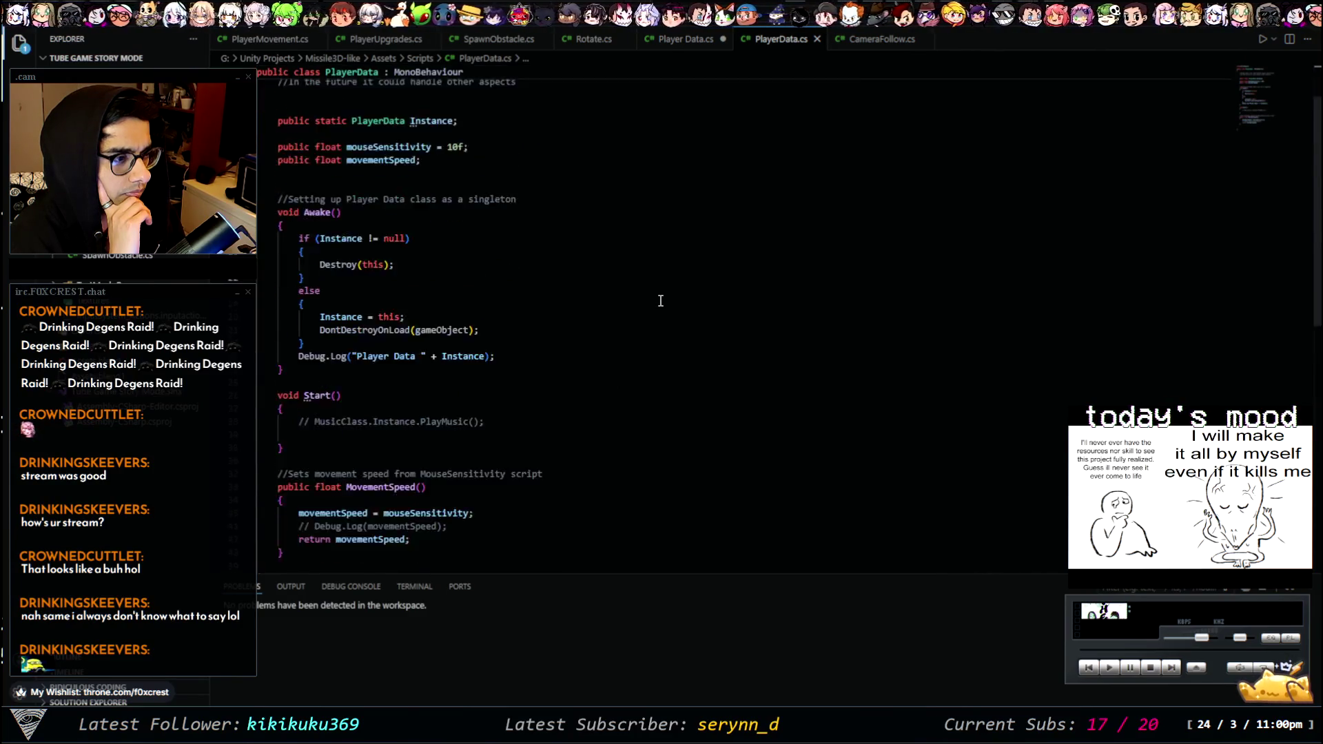
click(816, 40)
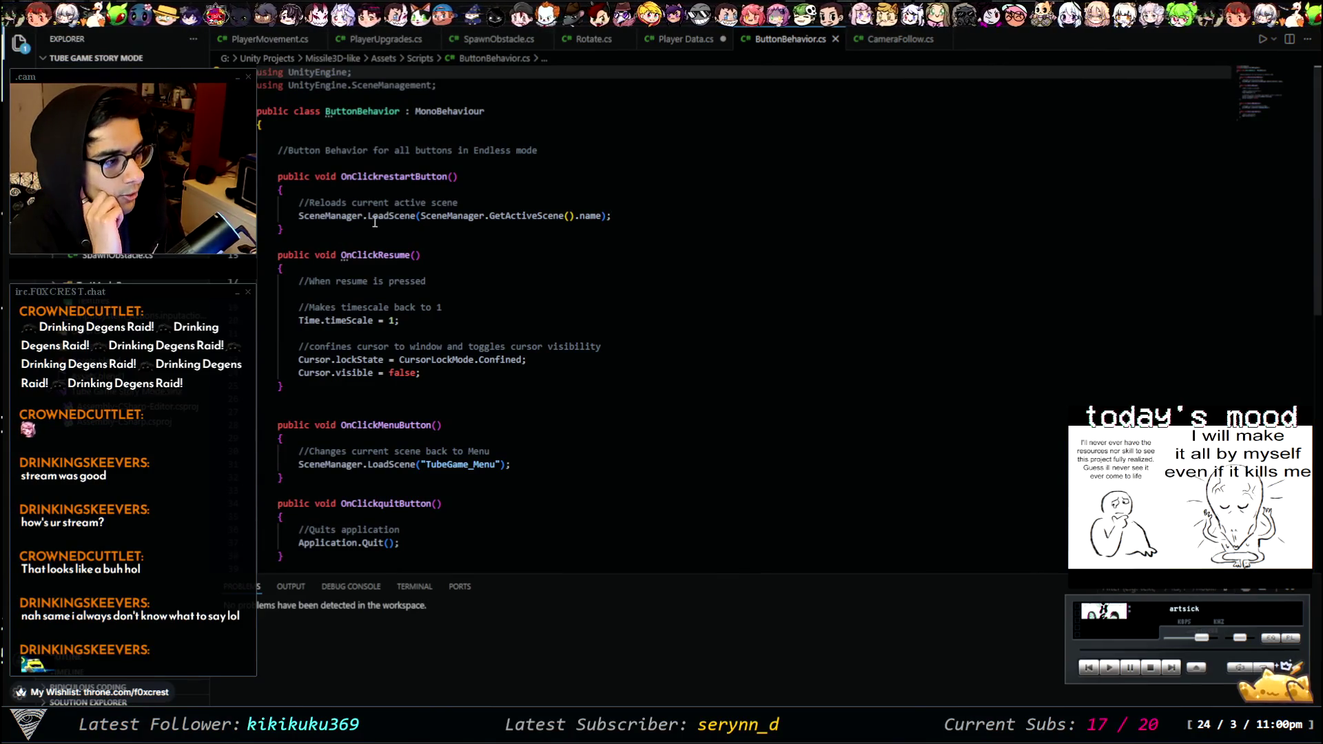
click(421, 215)
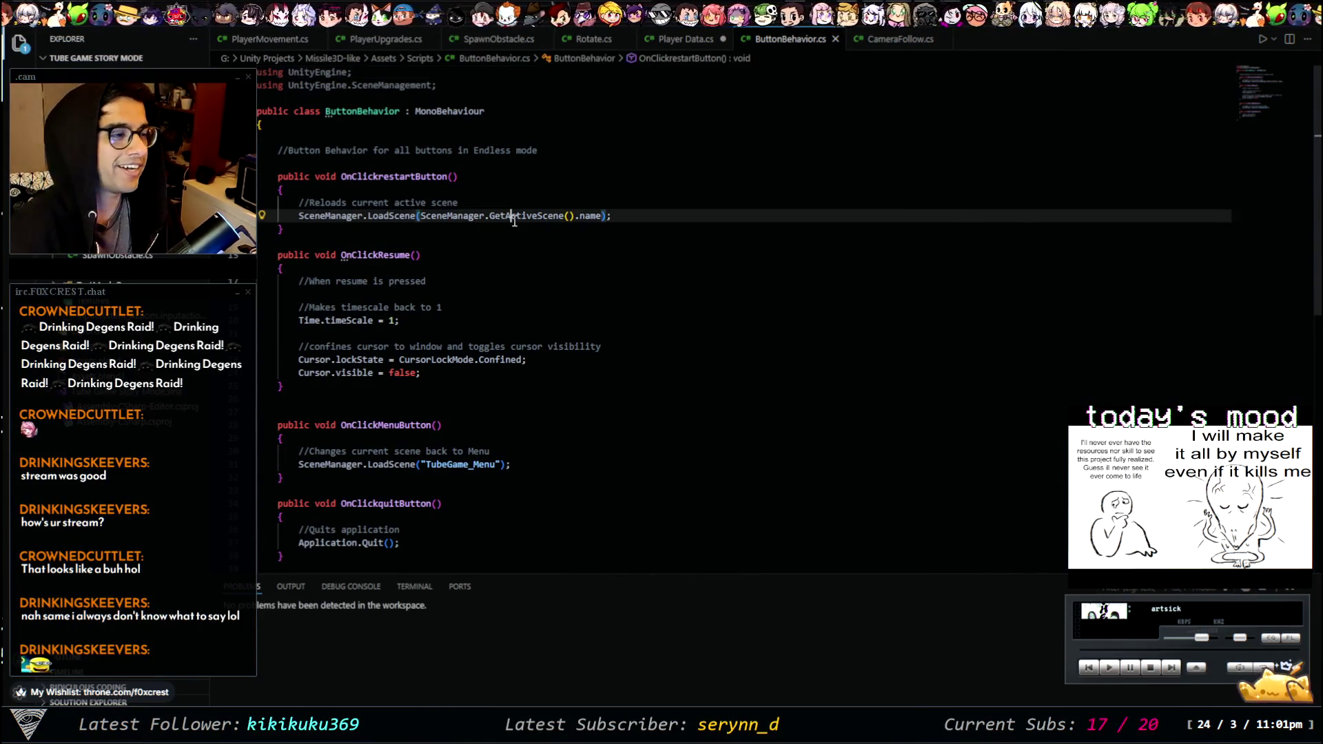
key(ctrl+Tab)
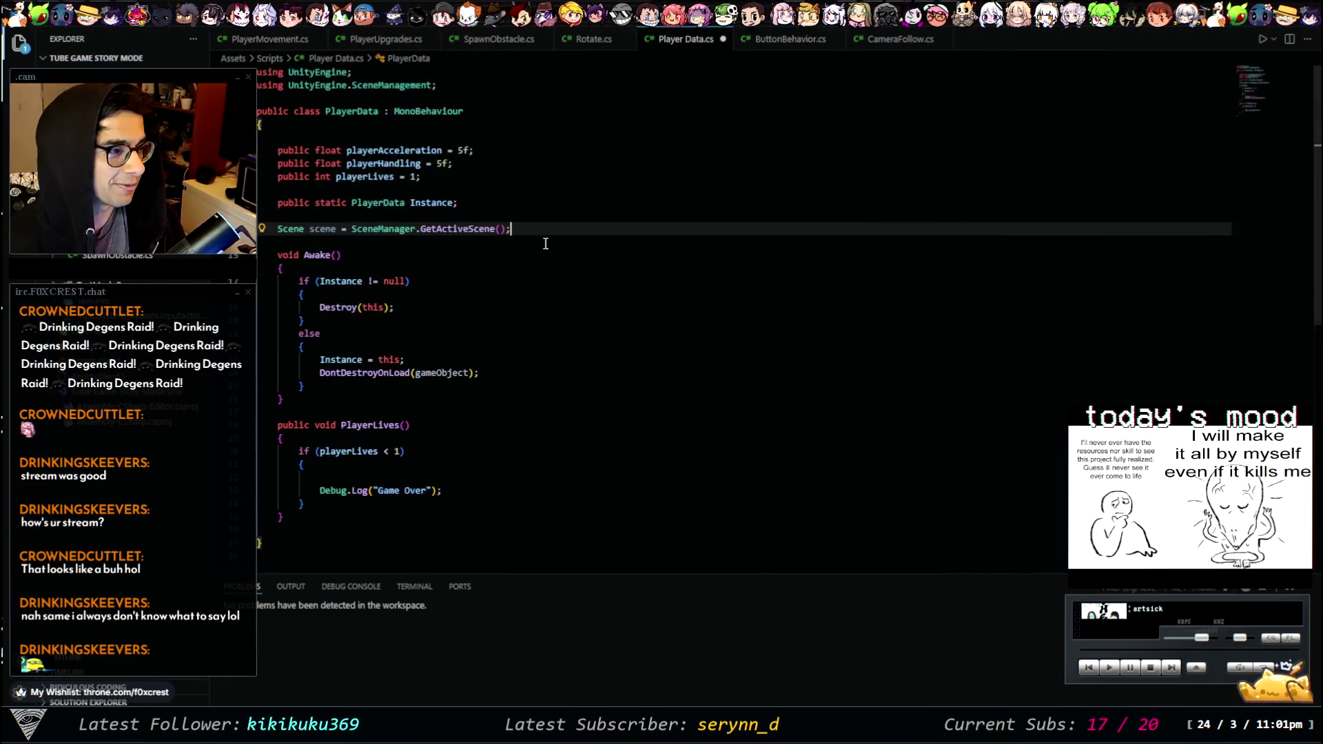
- Paste SceneManager.LoadScene(SceneManager.GetActiveScene().name); into the lives check above Debug.Log, fixing indentation
click(386, 477)
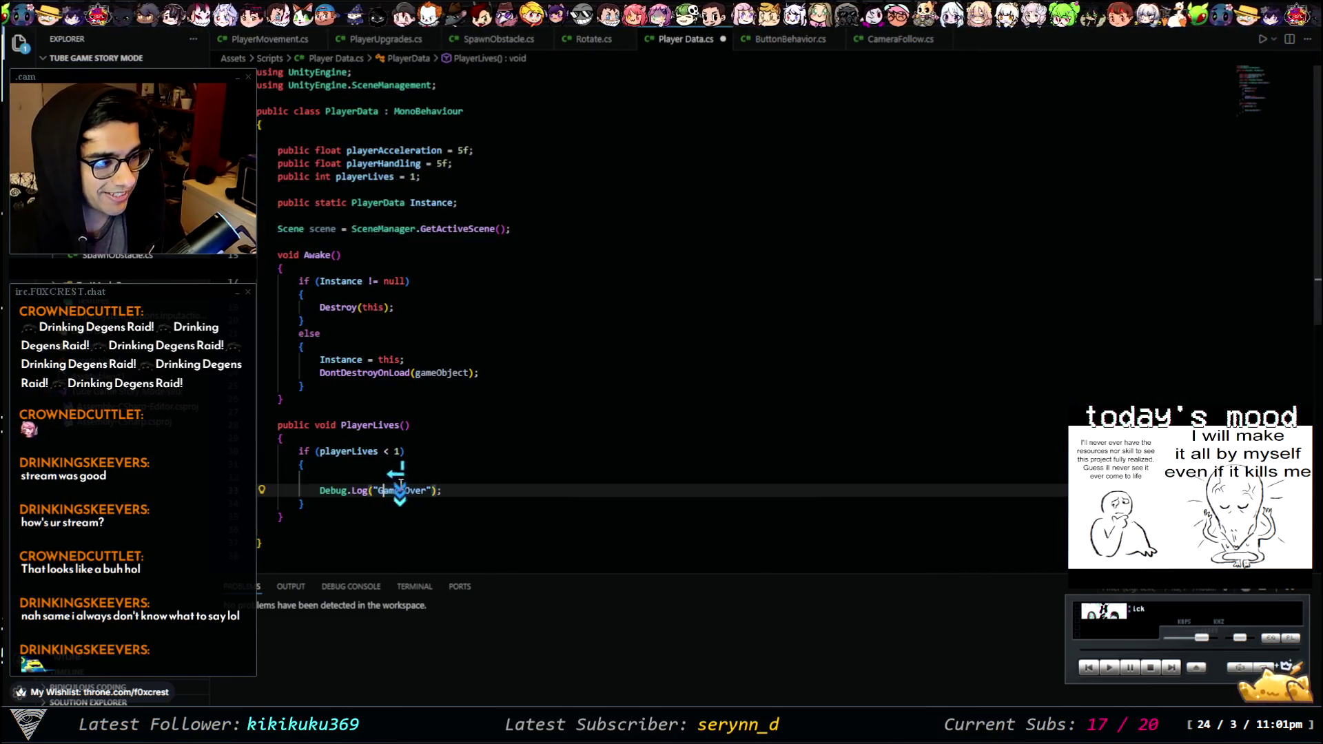
text(SceneManager.LoadScene(SceneManager.GetActiveScene().name);)
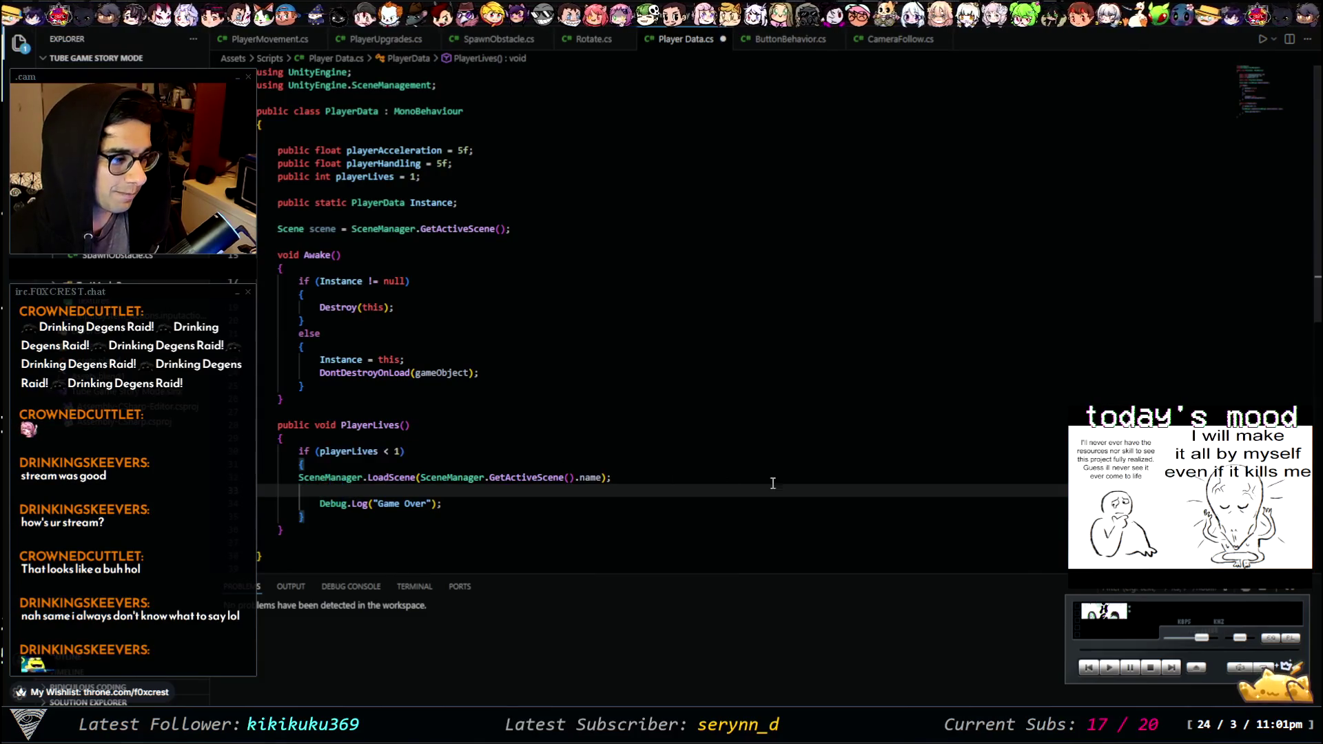
click(452, 478)
key(space)
key(space)
key(space)
key(BackSpace)
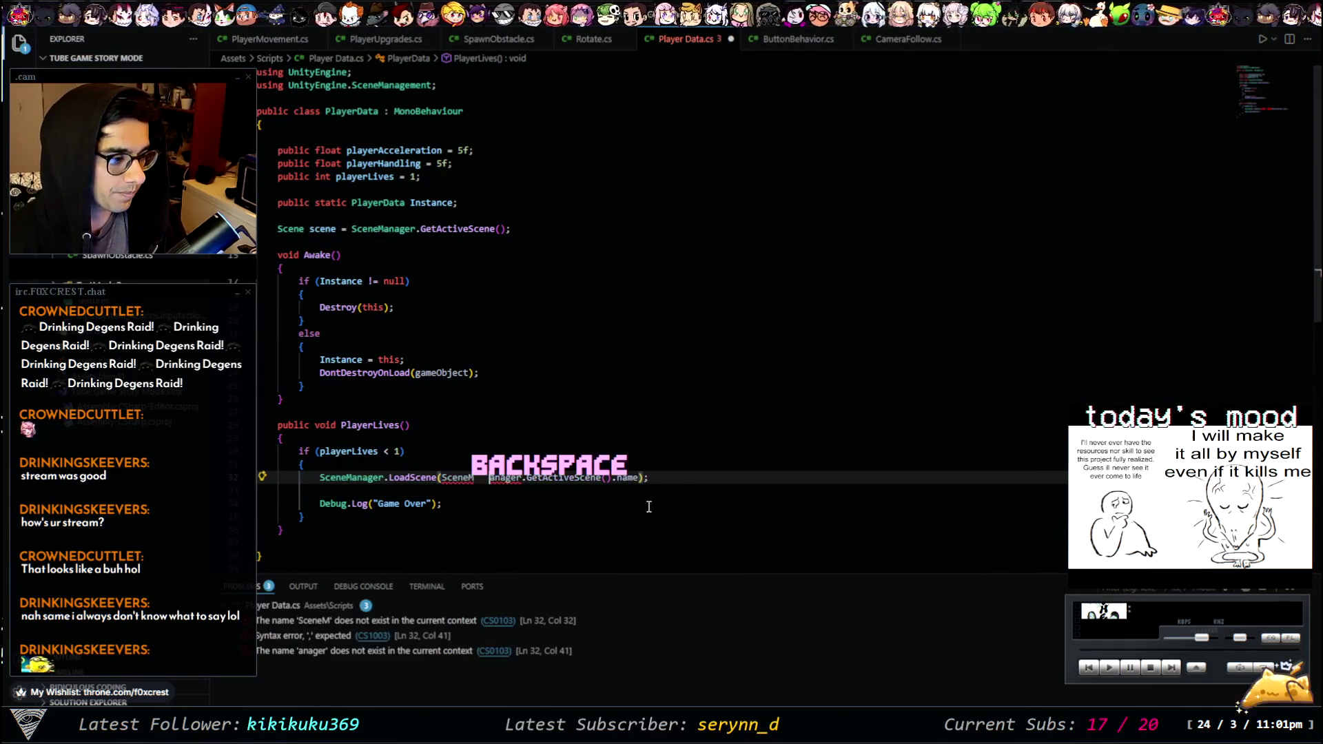
key(space)
key(BackSpace)
key(BackSpace)
key(BackSpace)
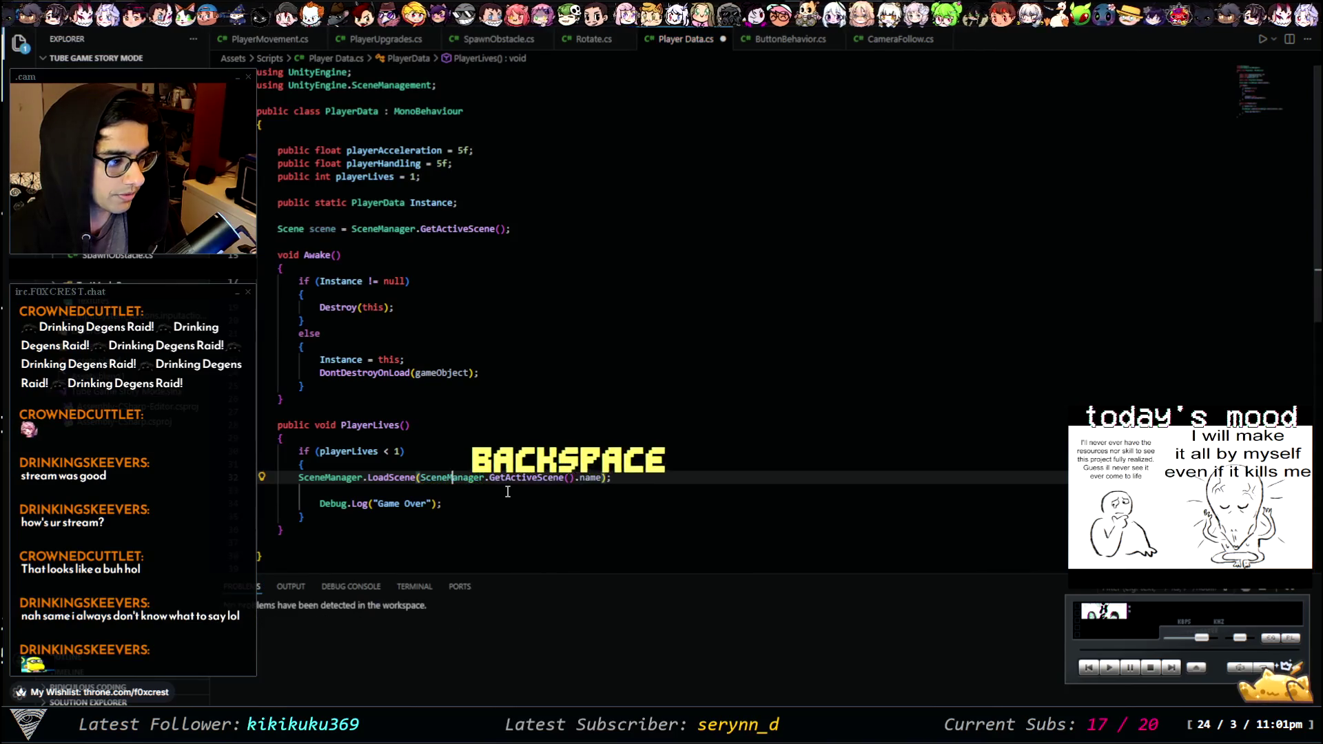
click(468, 491)
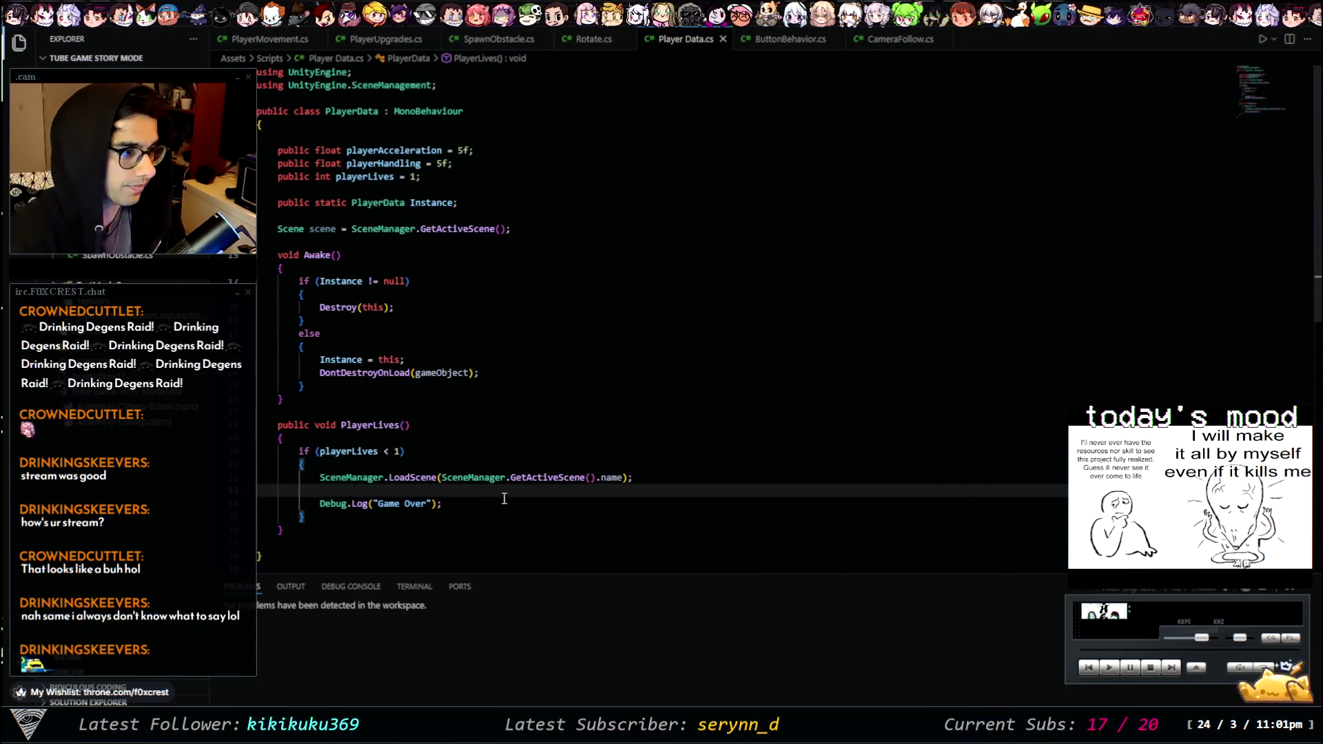
key(BackSpace)
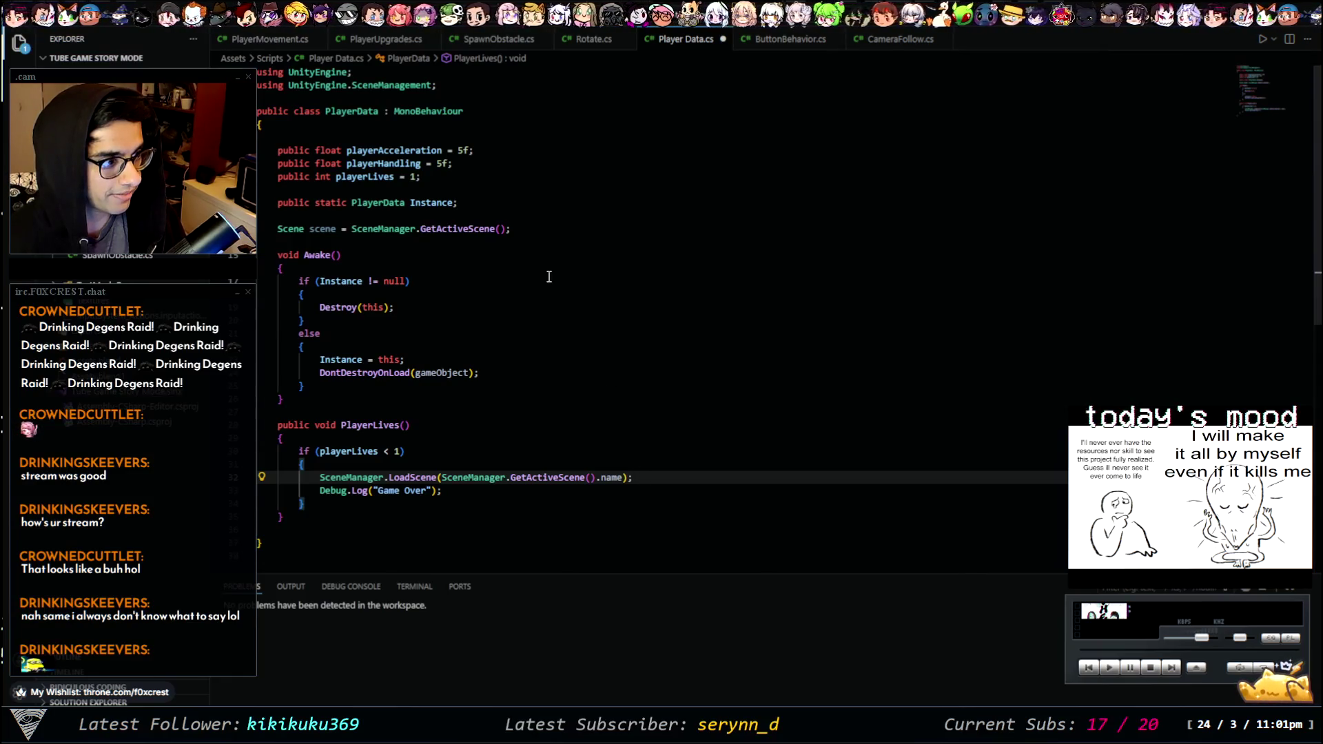
click(514, 229)
click(319, 477)
key(space)
key(BackSpace)
key(Return)
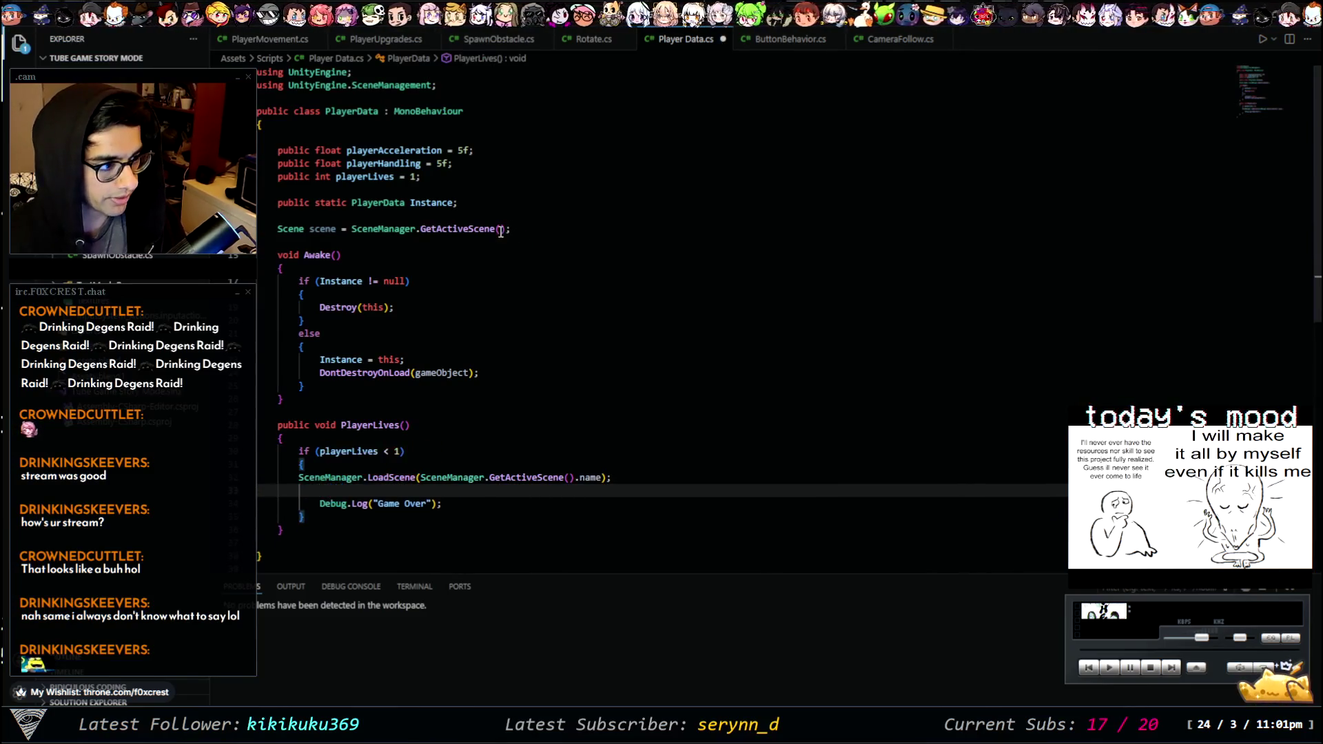
- Delete the unused Scene scene field, remove the blank line, and save PlayerData.cs
triple_click(507, 228)
key(BackSpace)
key(ctrl+s)
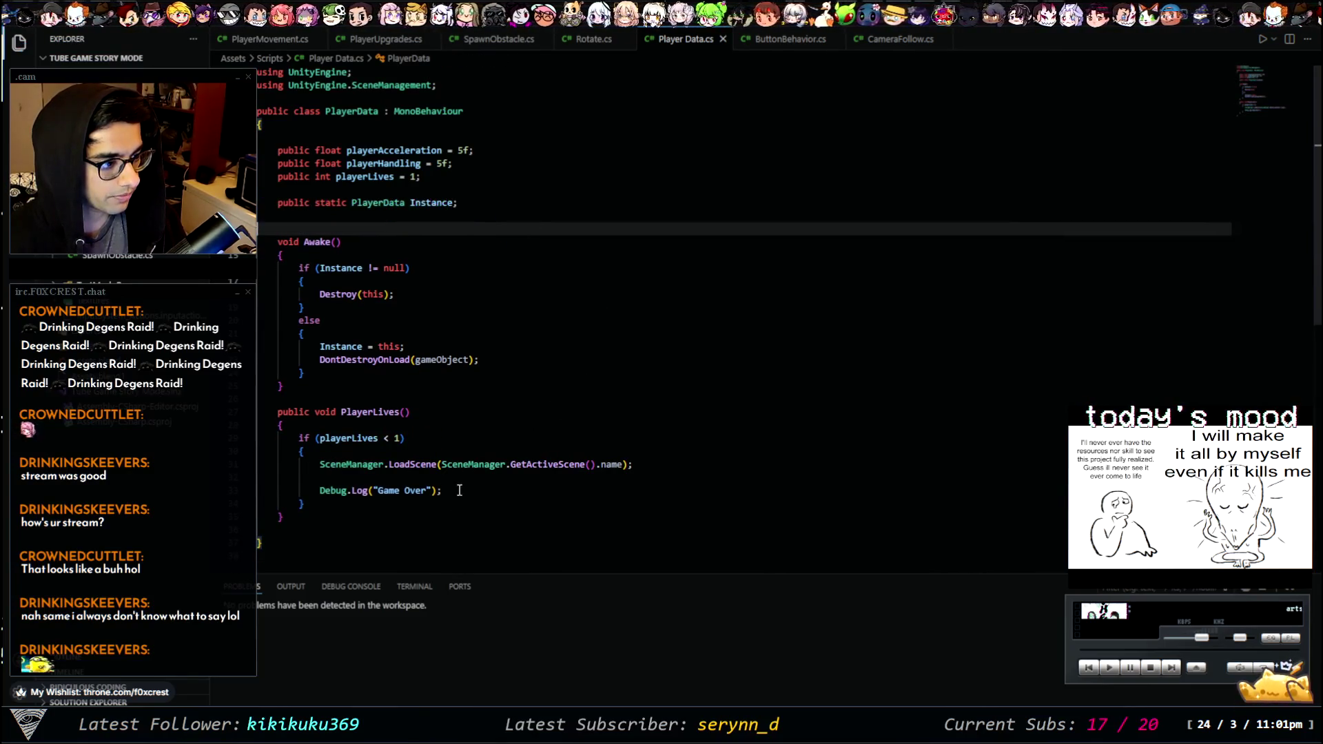
click(272, 476)
key(BackSpace)
key(ctrl+s)
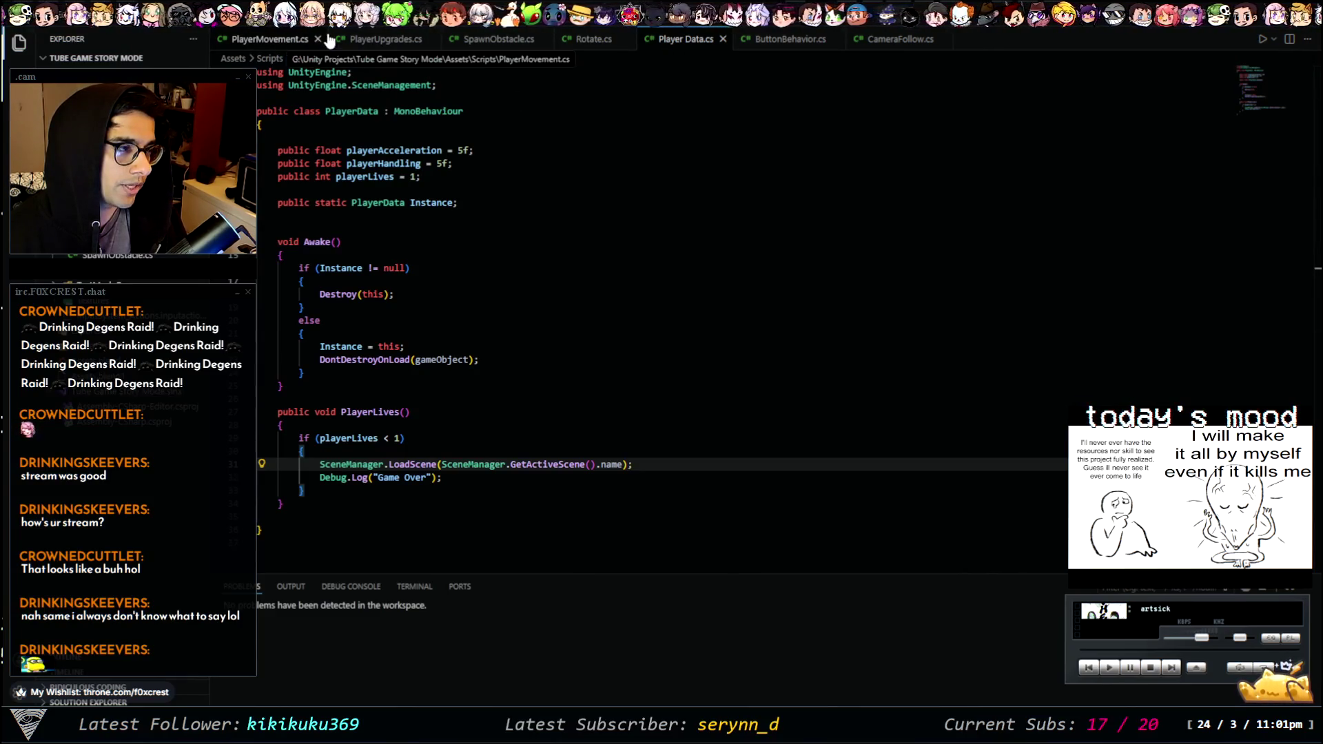
click(279, 43)
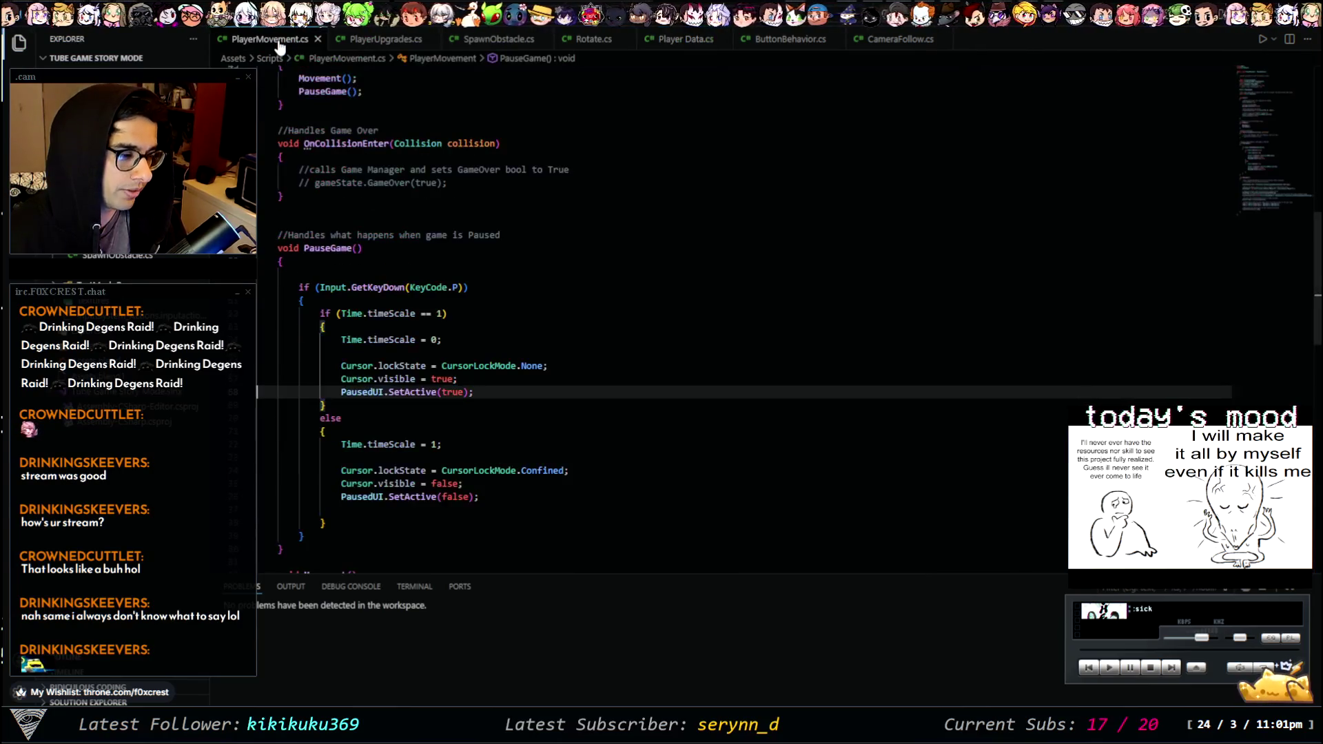
- Replace the commented game-over lines in OnCollisionEnter with PlayerData.Instance.
scroll(510, 293, down, 12)
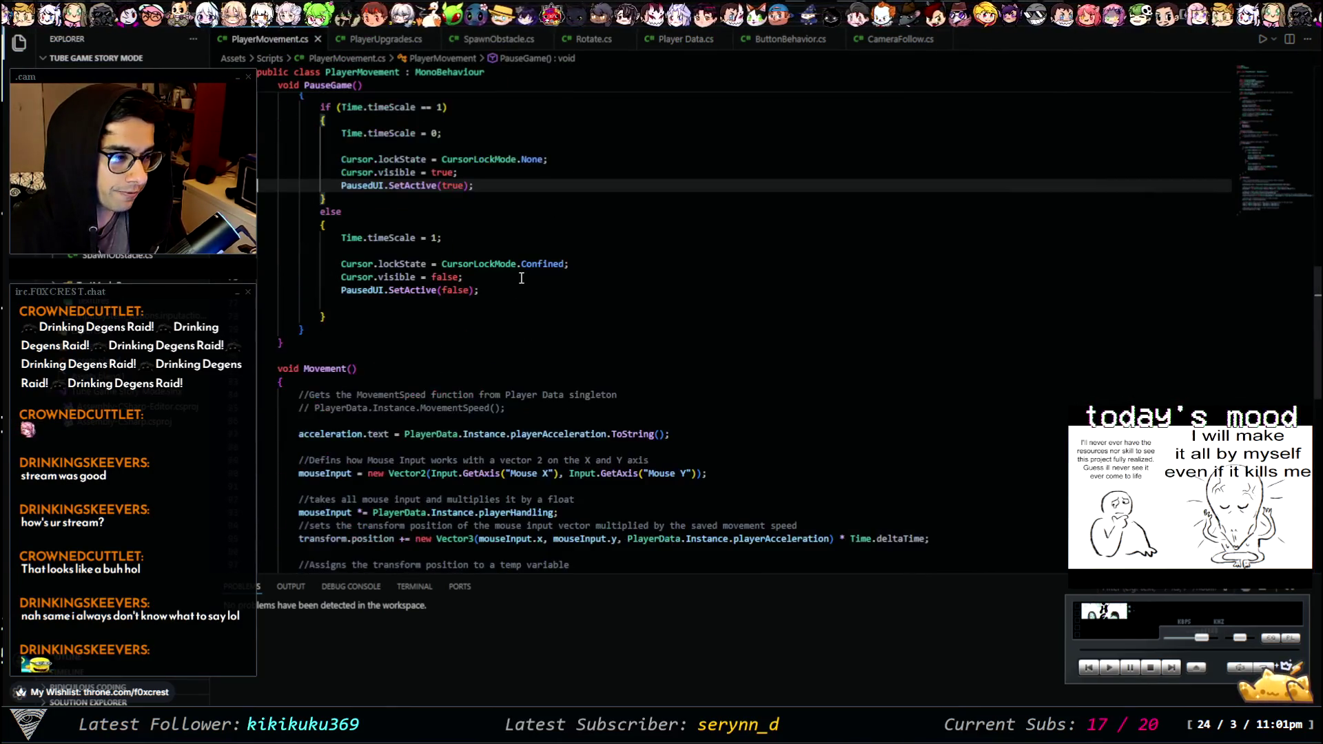
scroll(522, 276, up, 10)
scroll(522, 276, up, 5)
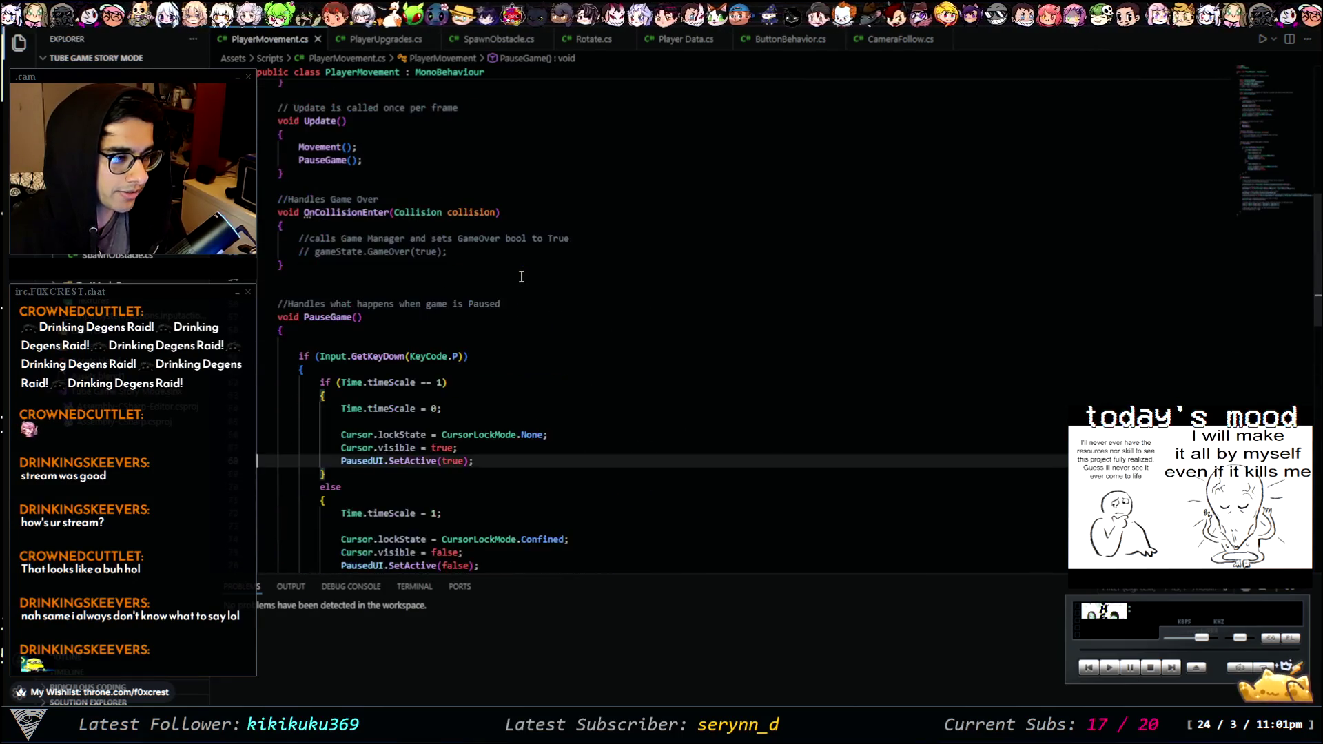
scroll(518, 286, up, 5)
scroll(517, 286, down, 15)
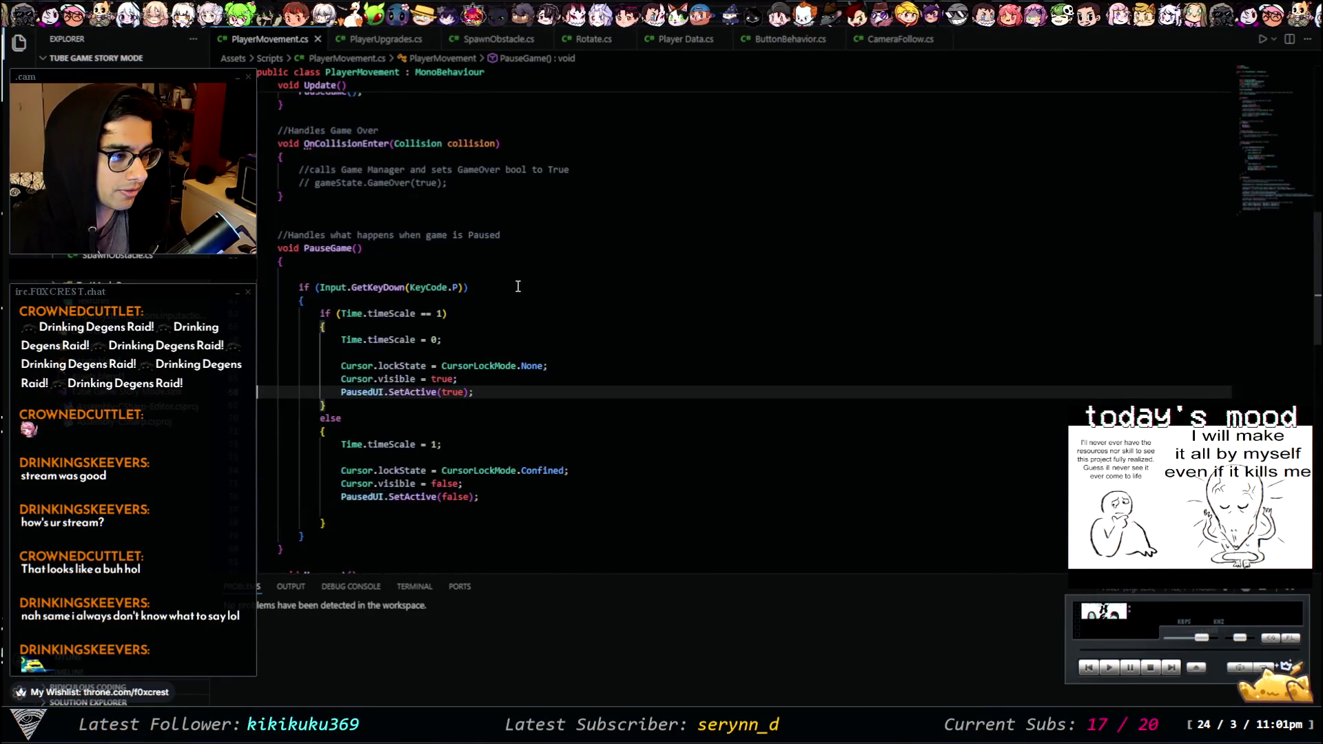
scroll(523, 274, up, 15)
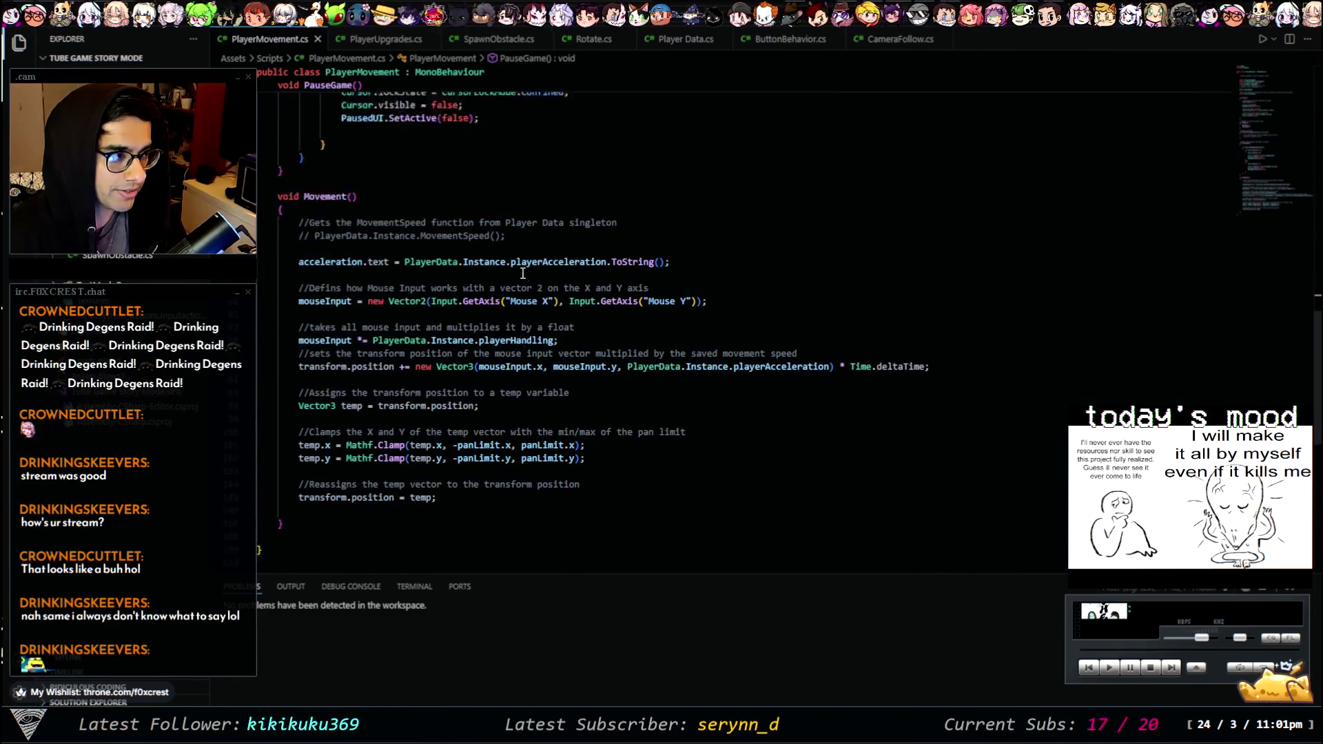
scroll(462, 260, up, 1)
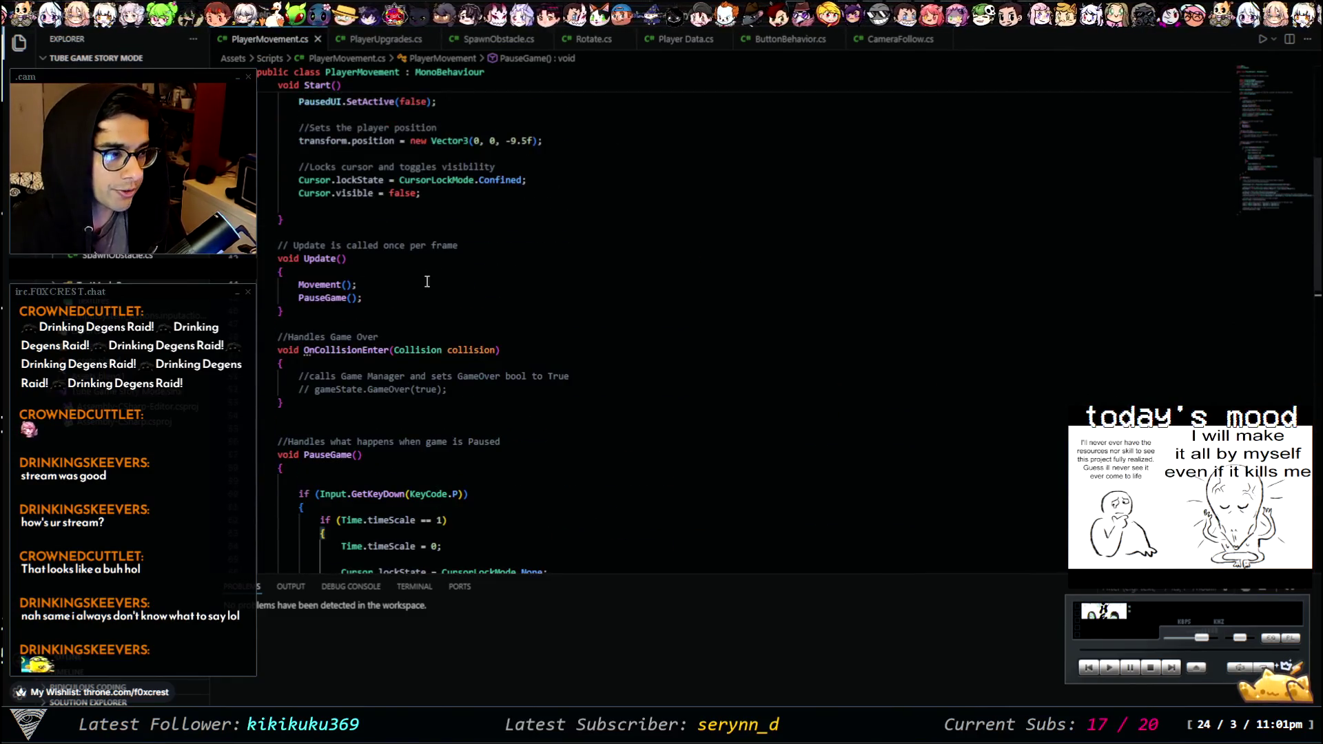
click(476, 391)
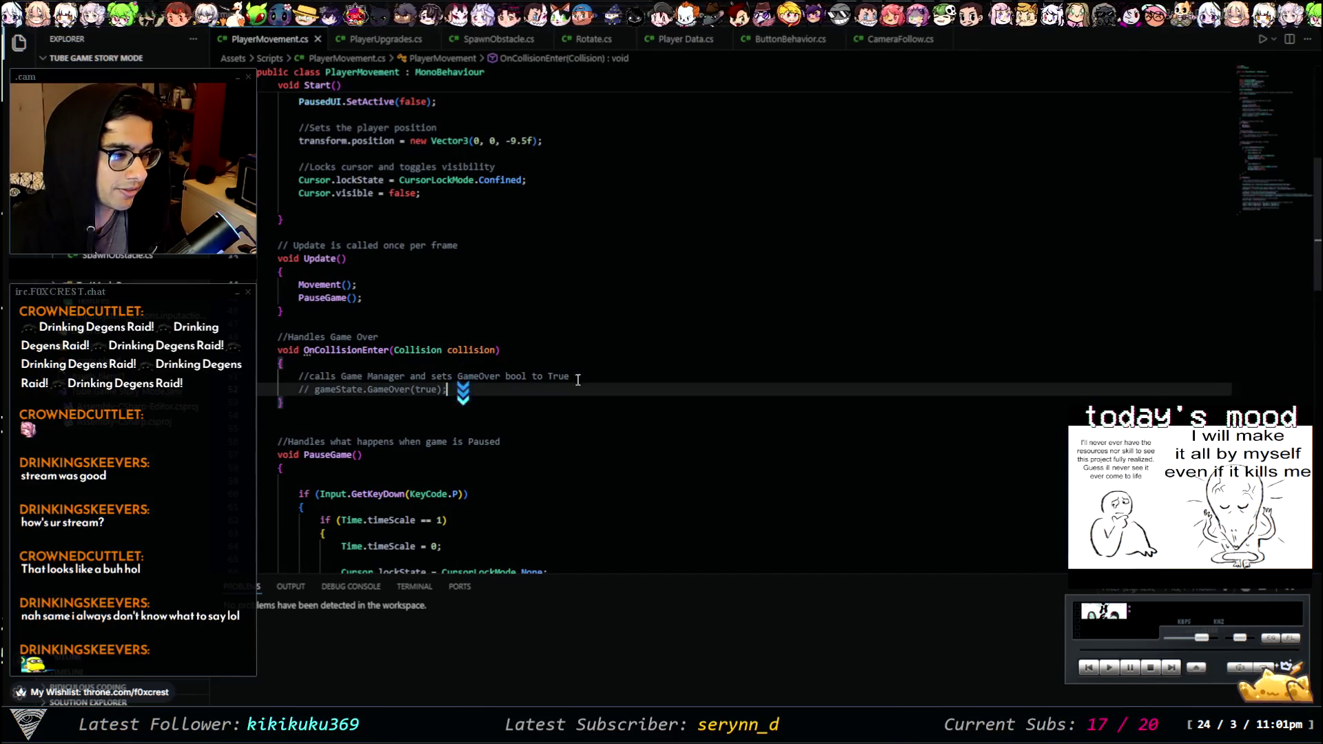
mouse_move(448, 389)
mouse_down()
mouse_move(457, 379)
mouse_move(314, 363)
mouse_up()
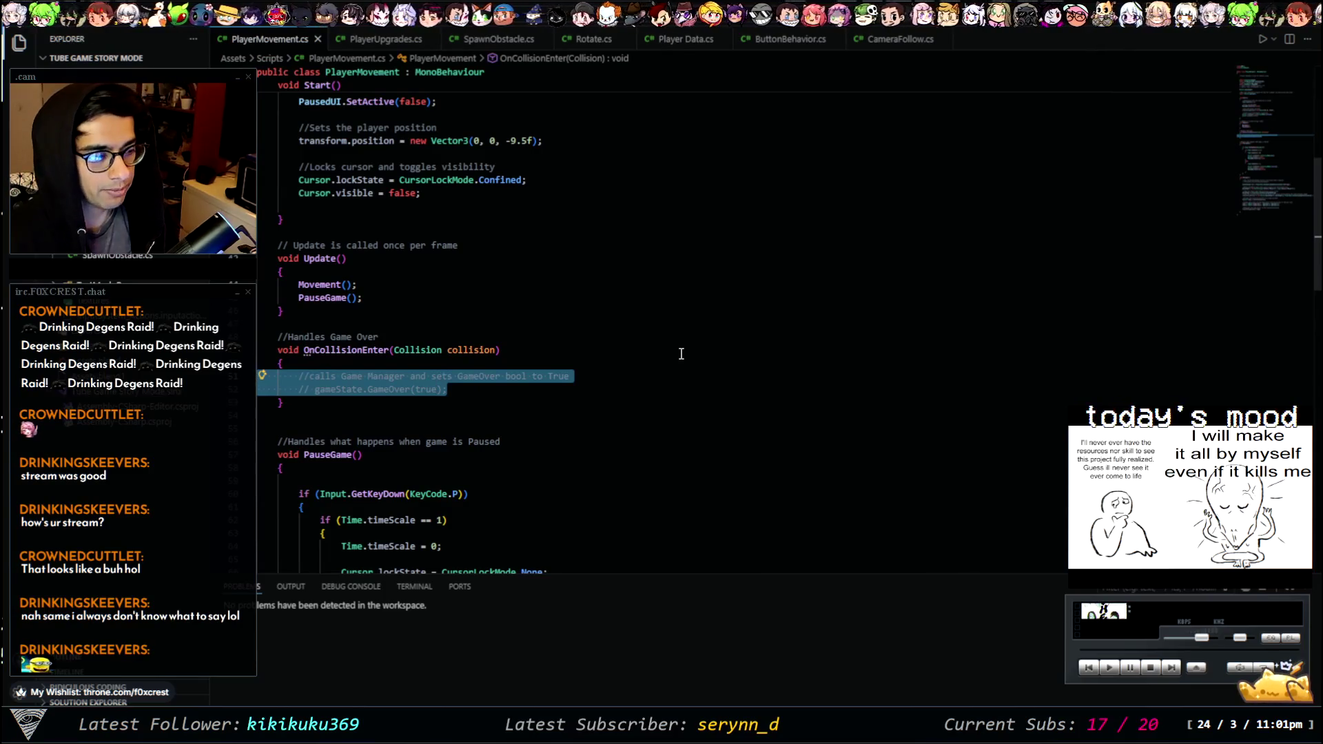
key(BackSpace)
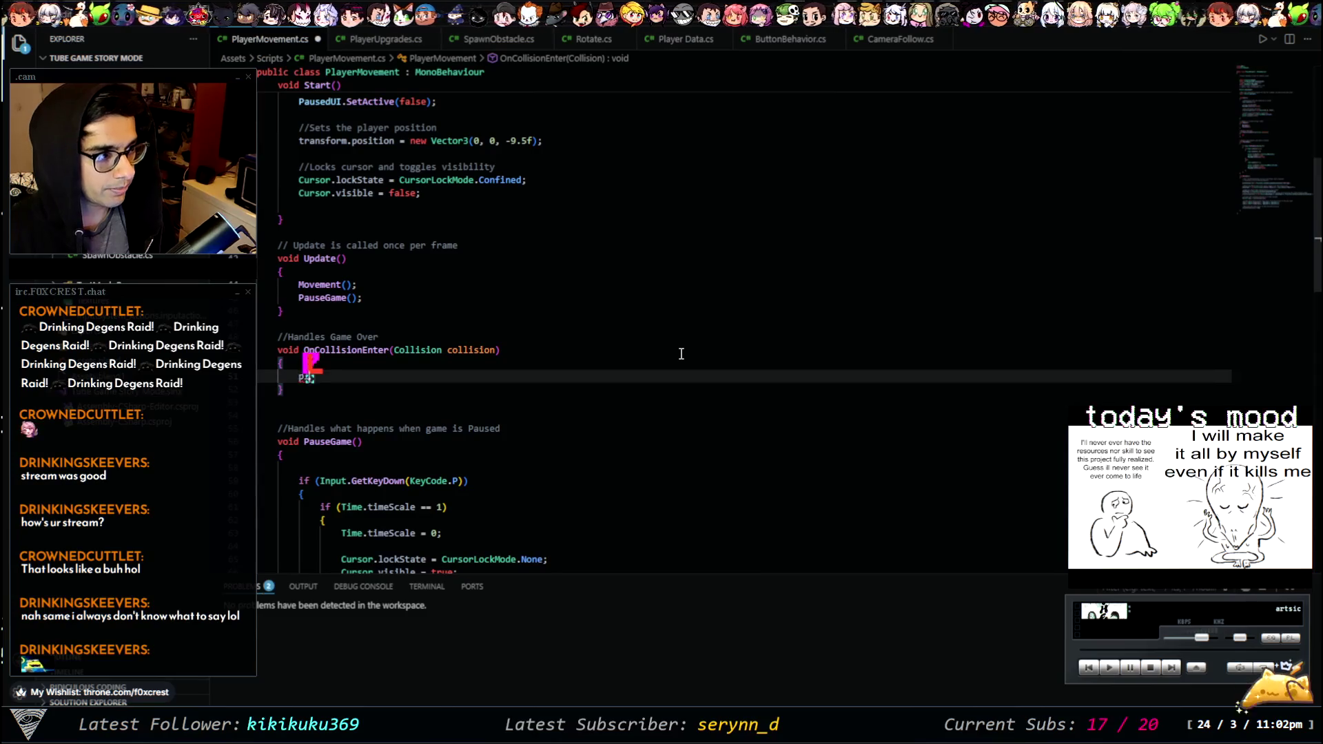
text(playD)
key(Tab)
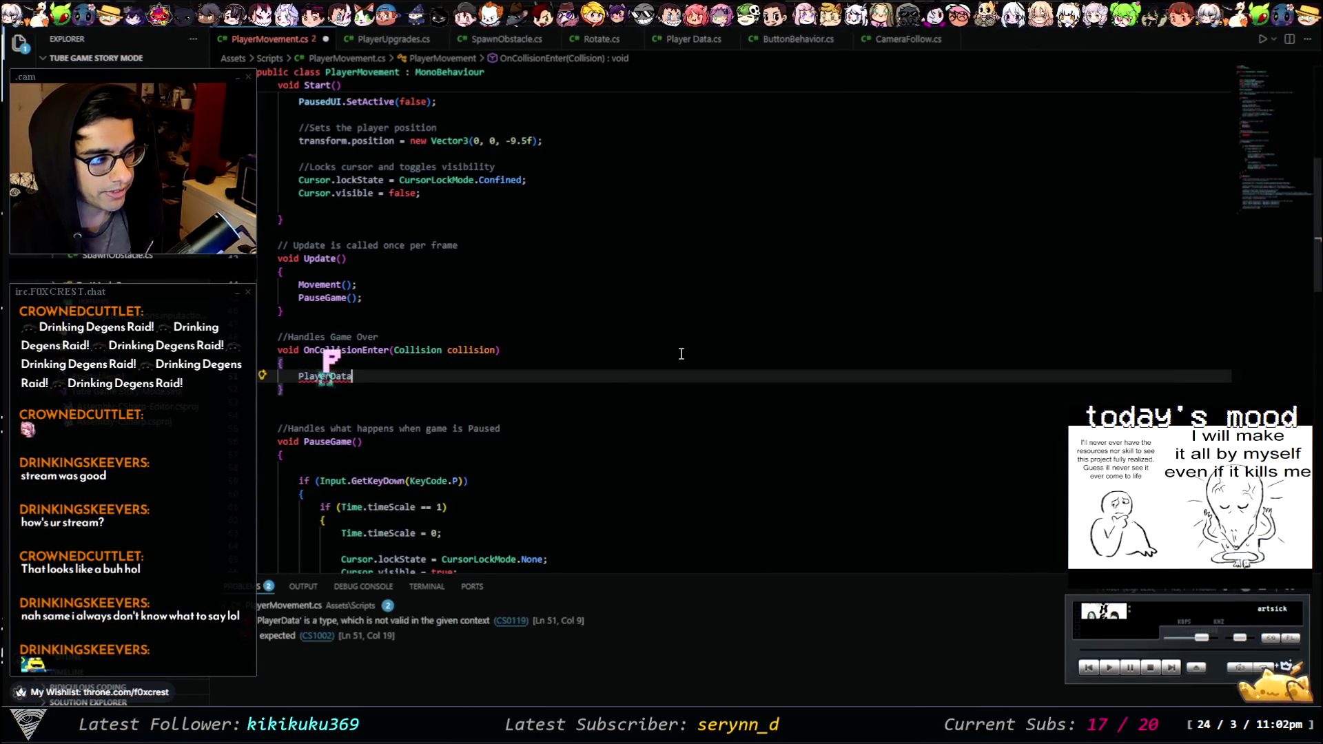
text(.In)
key(Tab)
text(.)
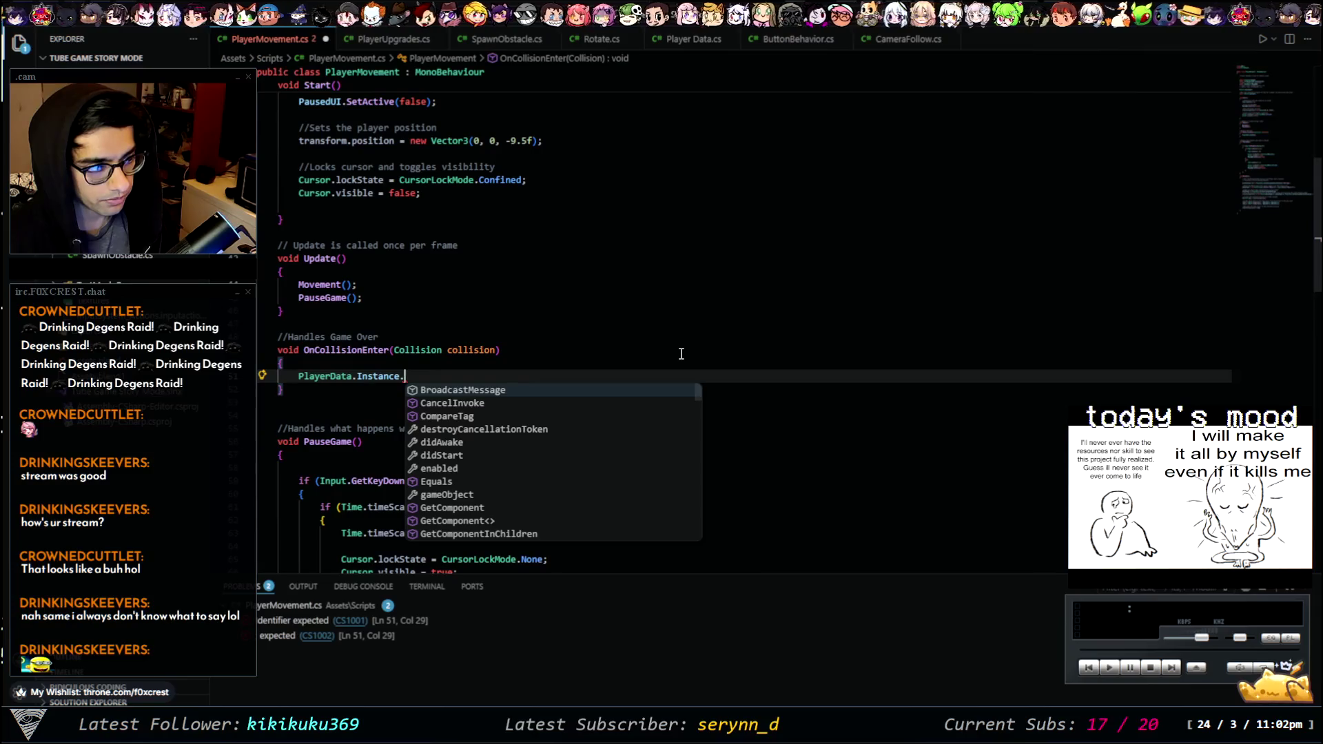
- Show Player Data.cs split to the right and complete the call as PlayerData.Instance.PlayerLives();
click(689, 41)
mouse_move(708, 46)
mouse_down()
mouse_move(1280, 202)
mouse_move(1040, 235)
mouse_up()
click(438, 378)
text(play)
key(Down)
key(Down)
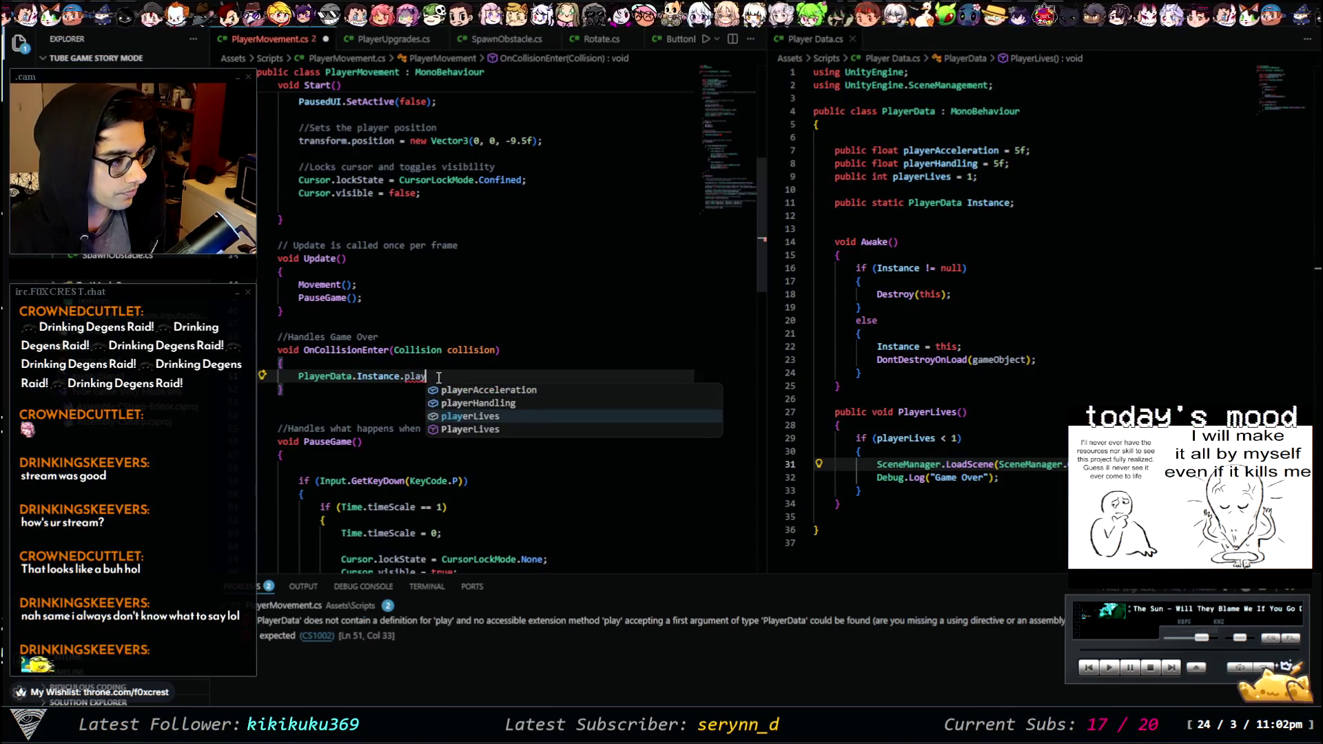
key(Down)
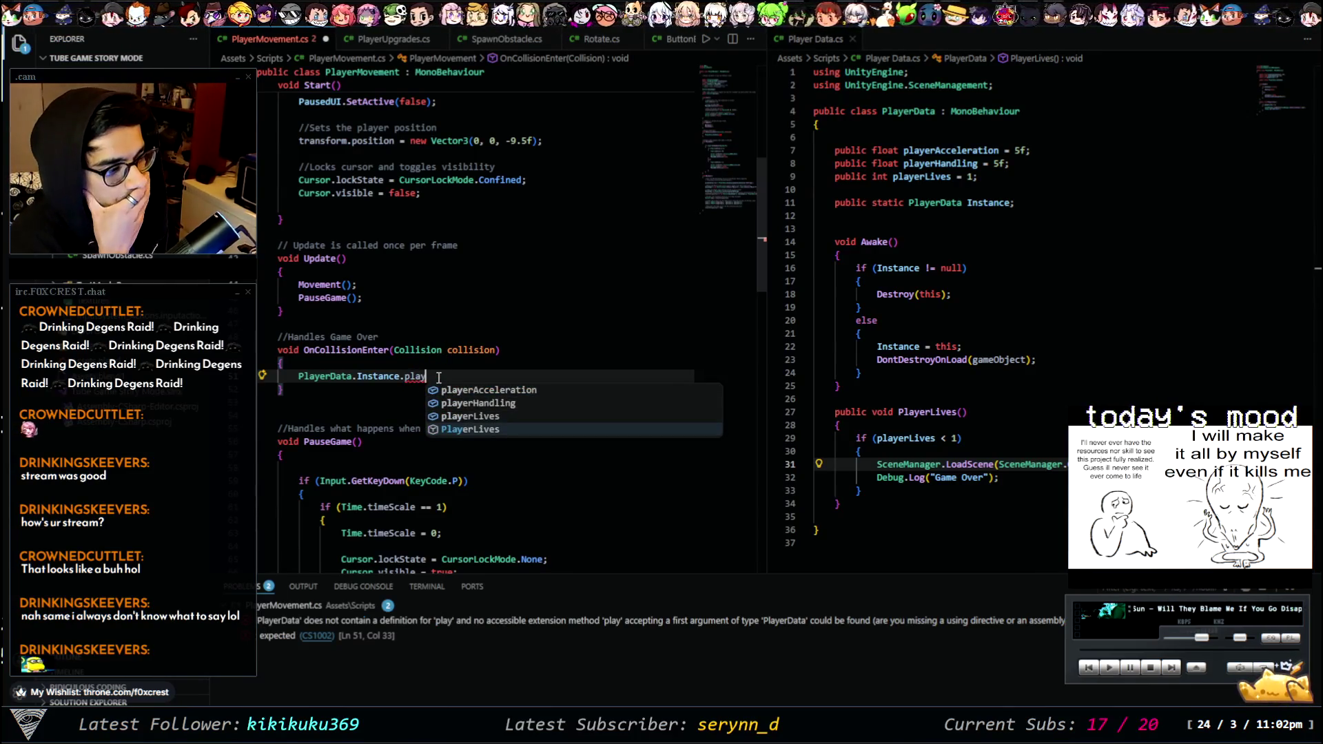
key(Tab)
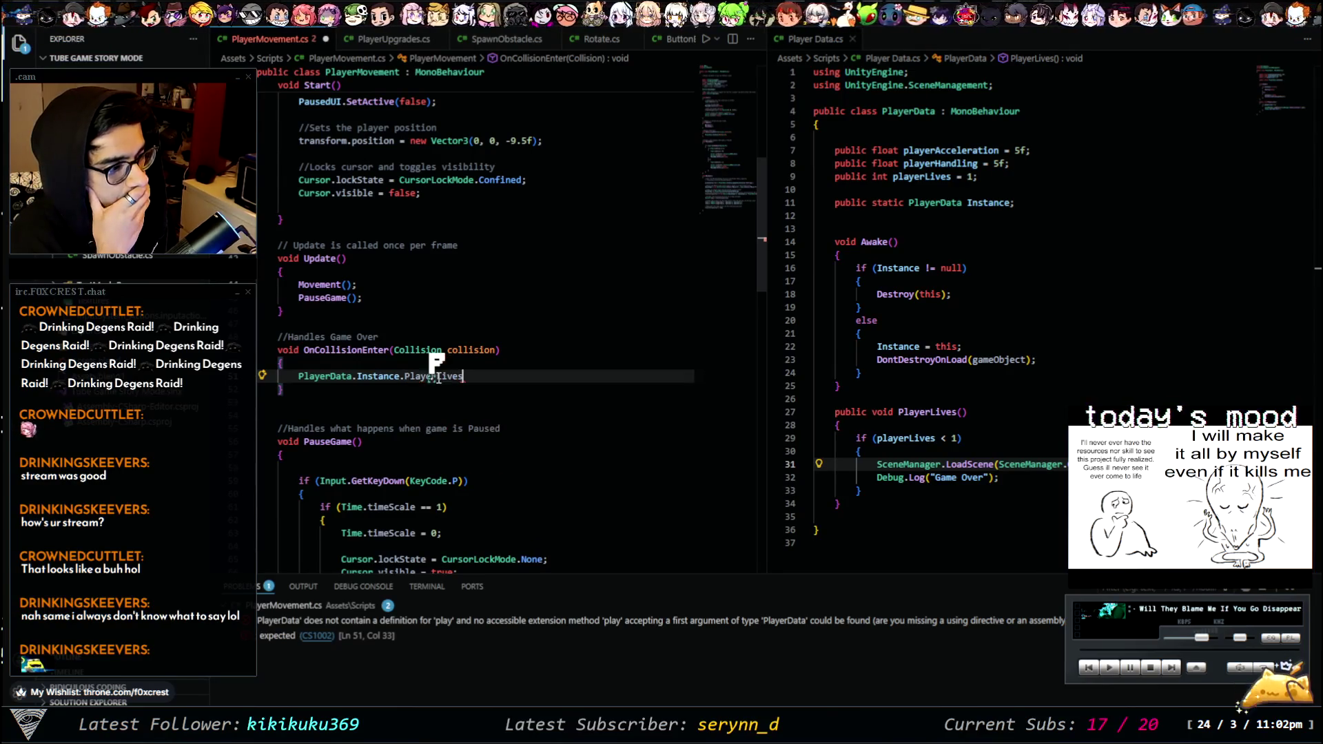
text(())
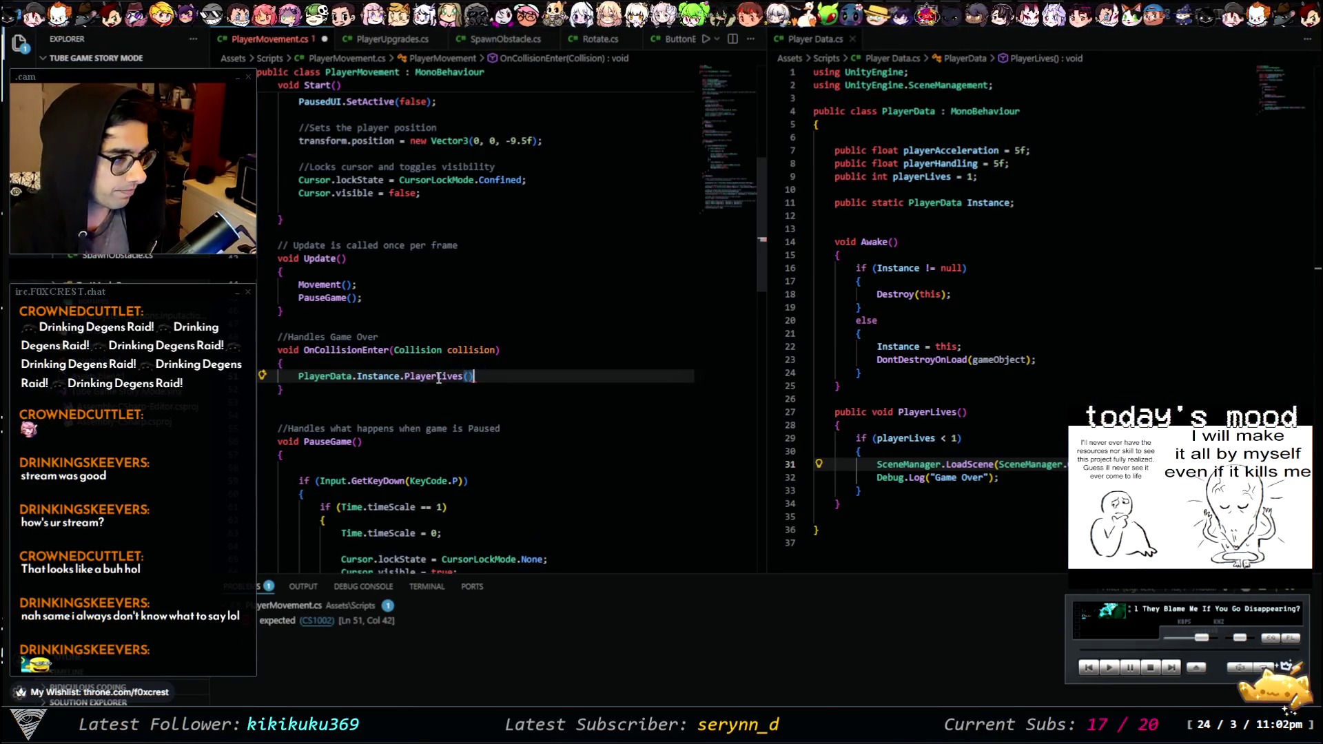
text(;)
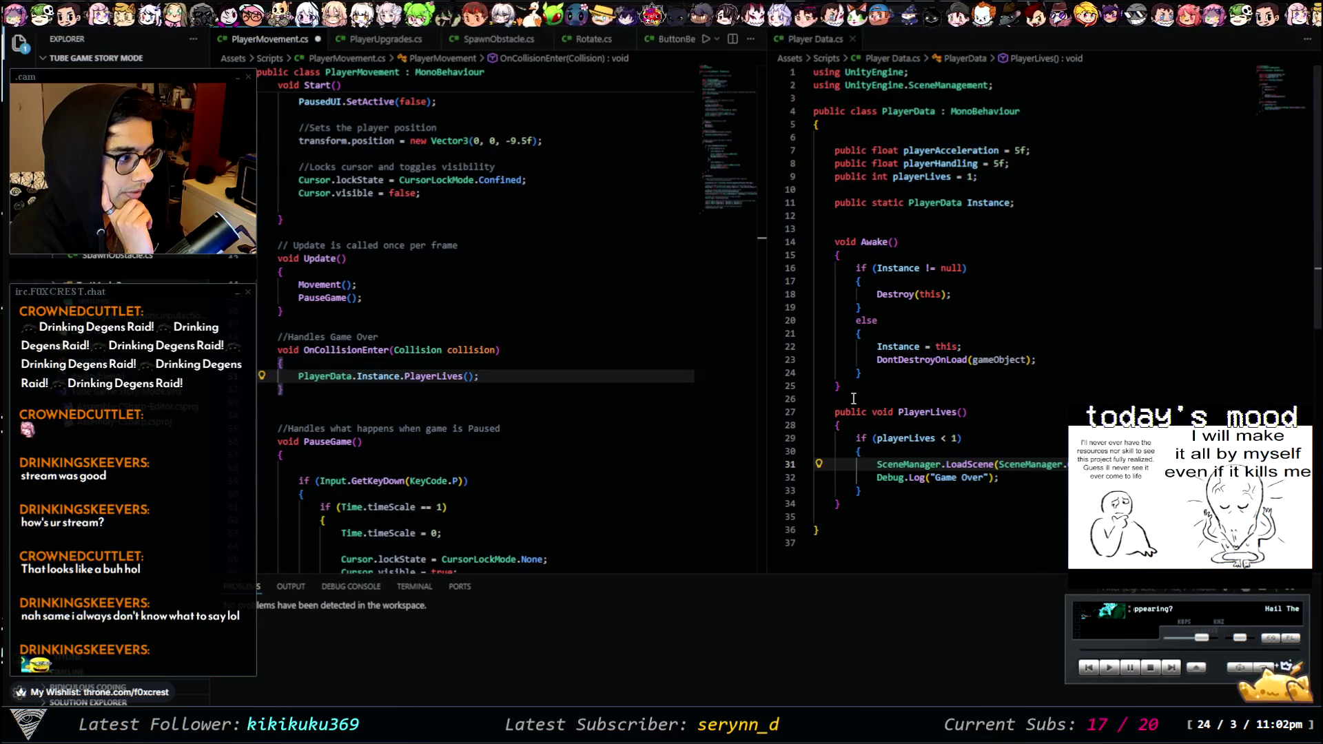
- Inspect PlayerData's Awake, then erase the PlayerLives() call from the collision line
click(852, 398)
click(868, 388)
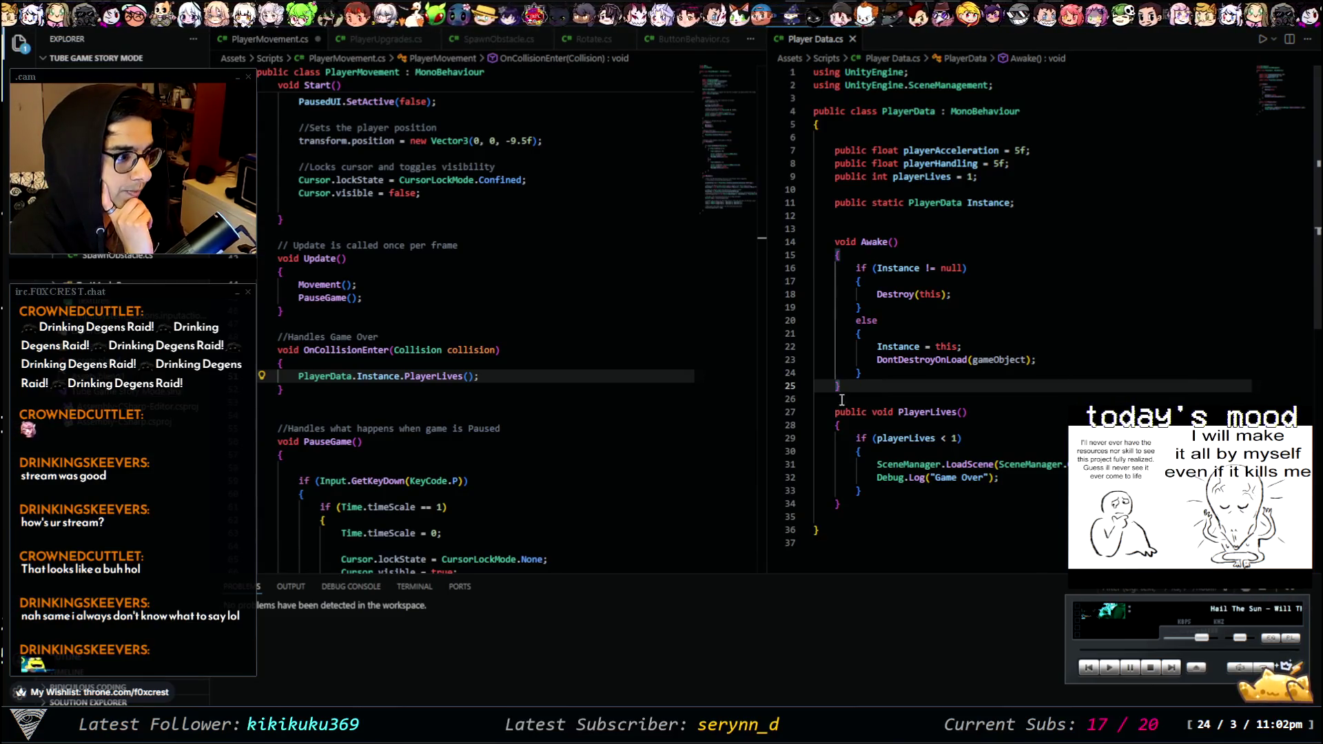
drag(483, 377, 425, 379)
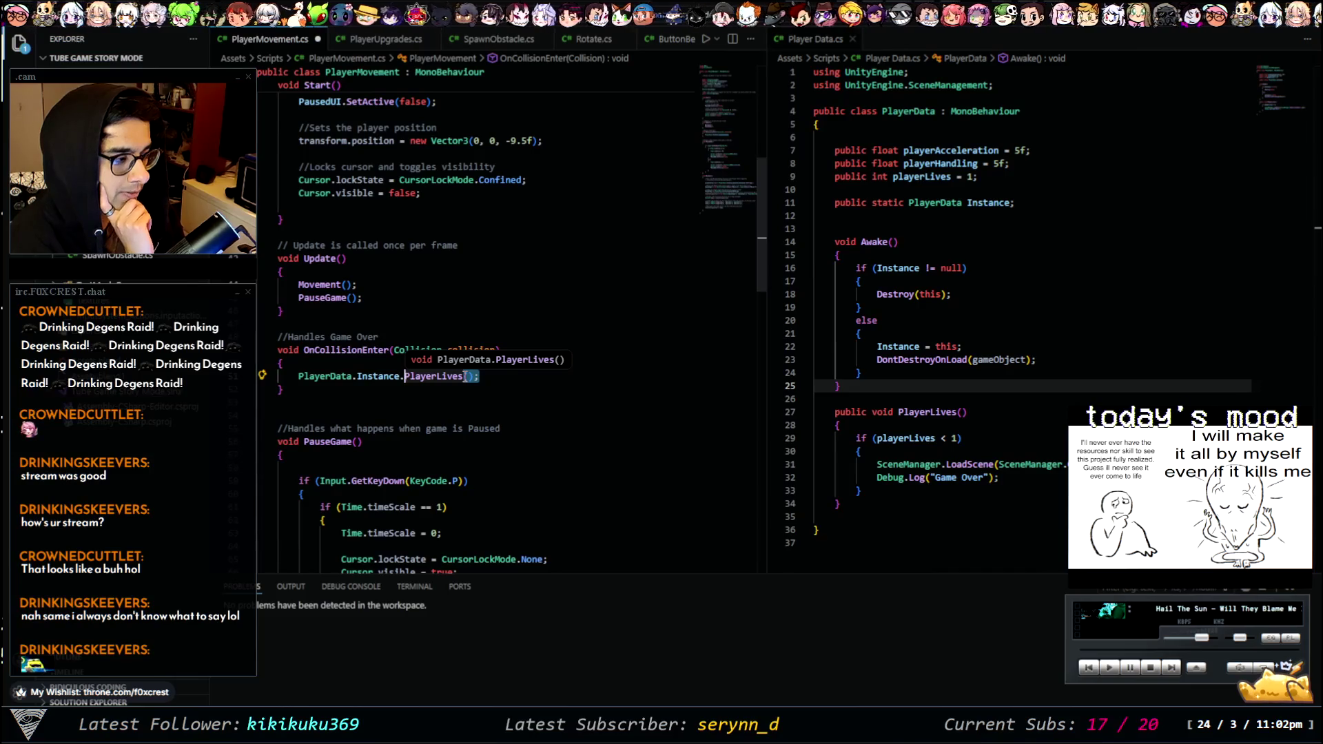
click(465, 375)
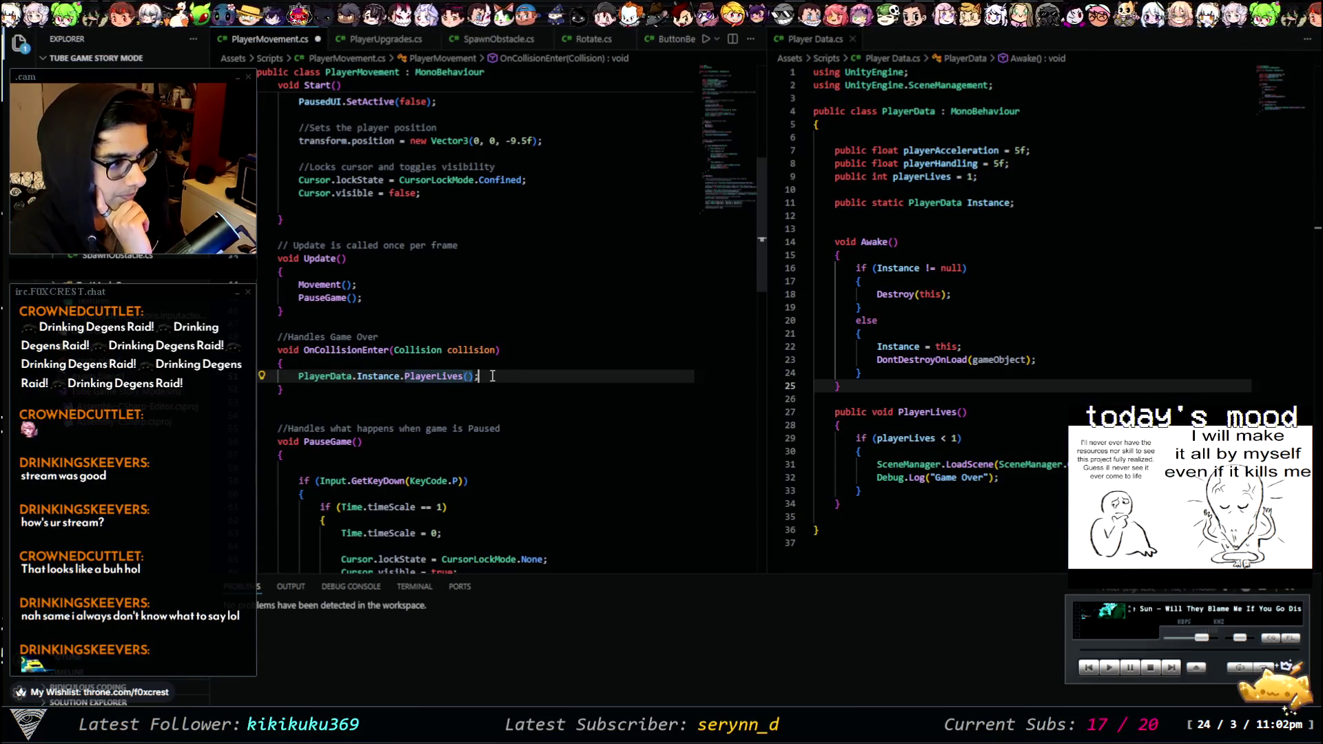
key(BackSpace)
key(BackSpace)
key(BackSpace)
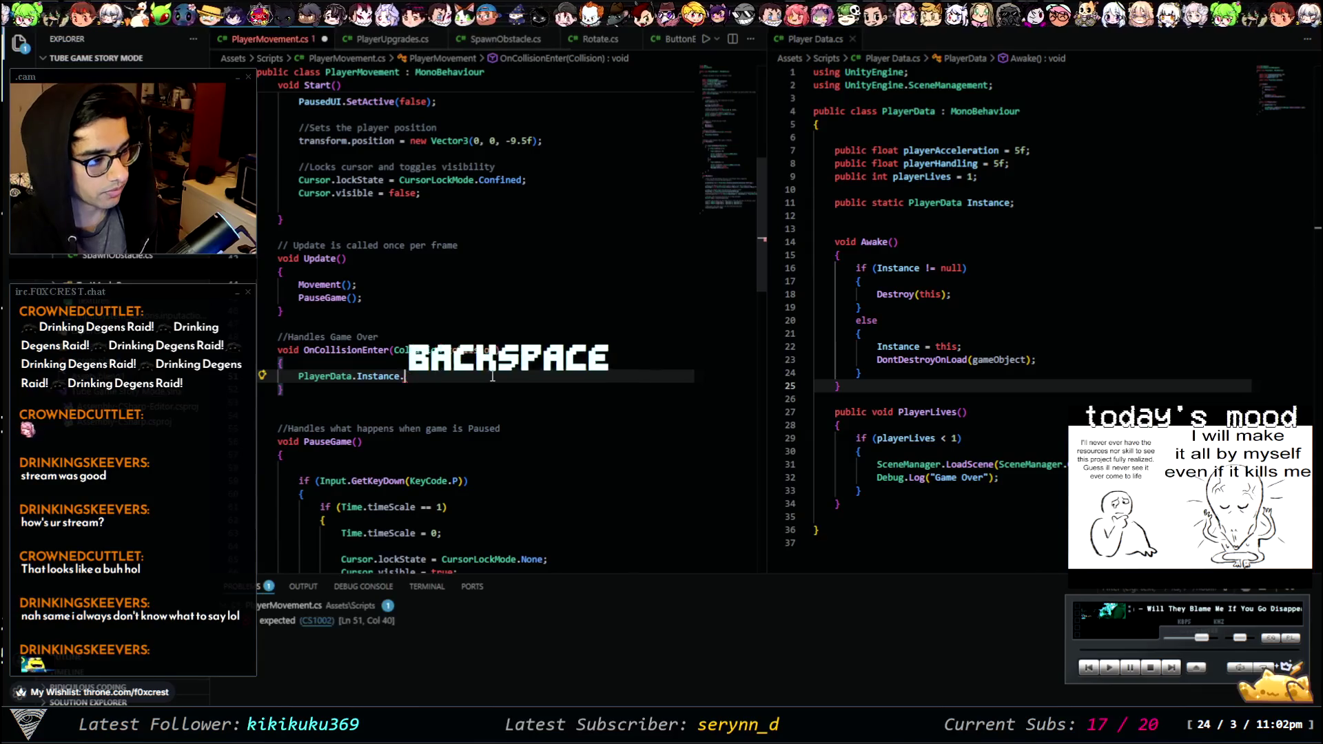
- Write the decrement line PlayerData.Instance.playerLives-- in OnCollisionEnter
text(playerLi)
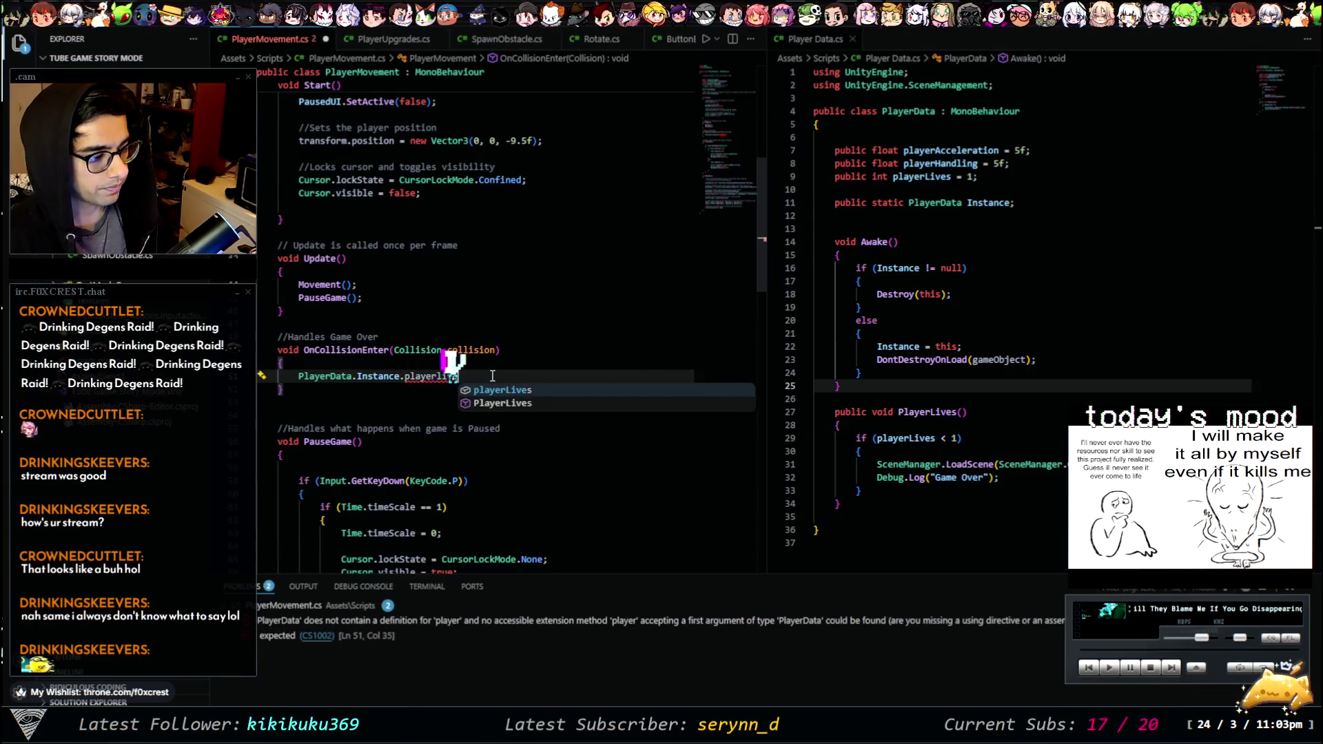
key(Tab)
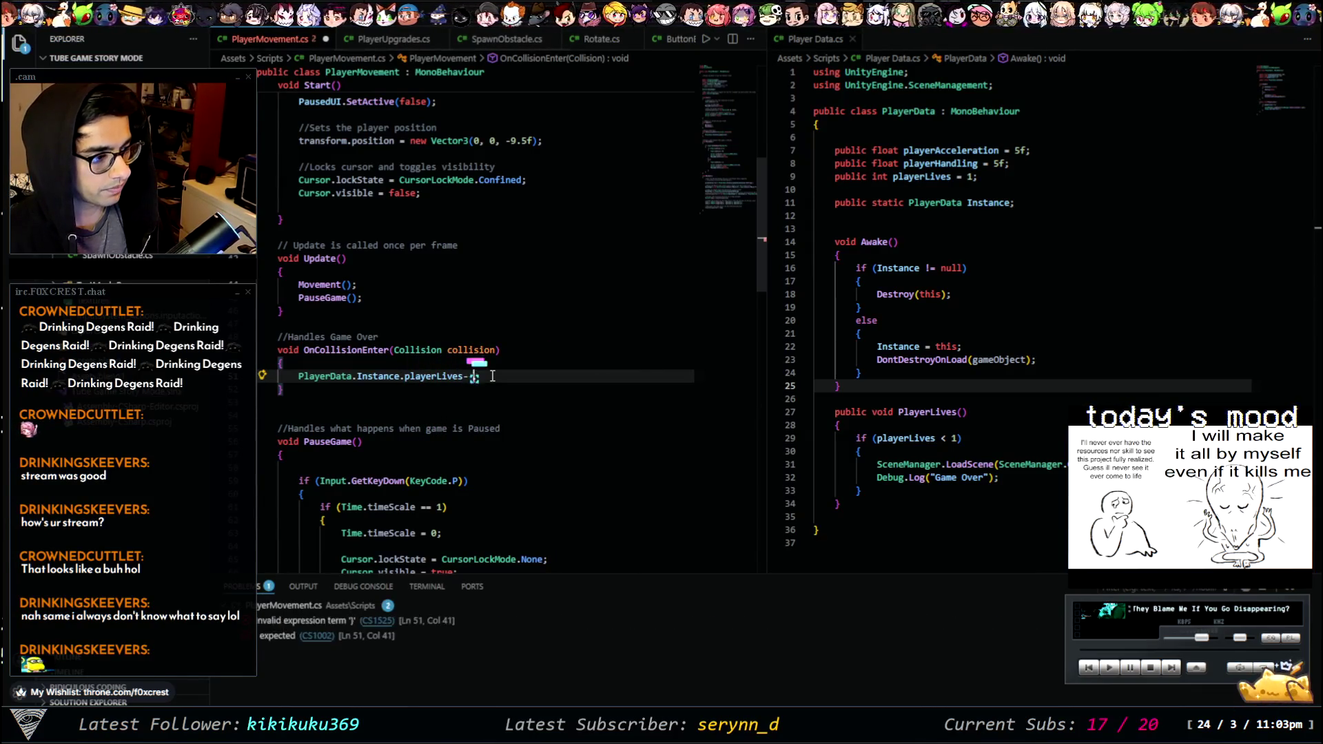
key(BackSpace)
text(-)
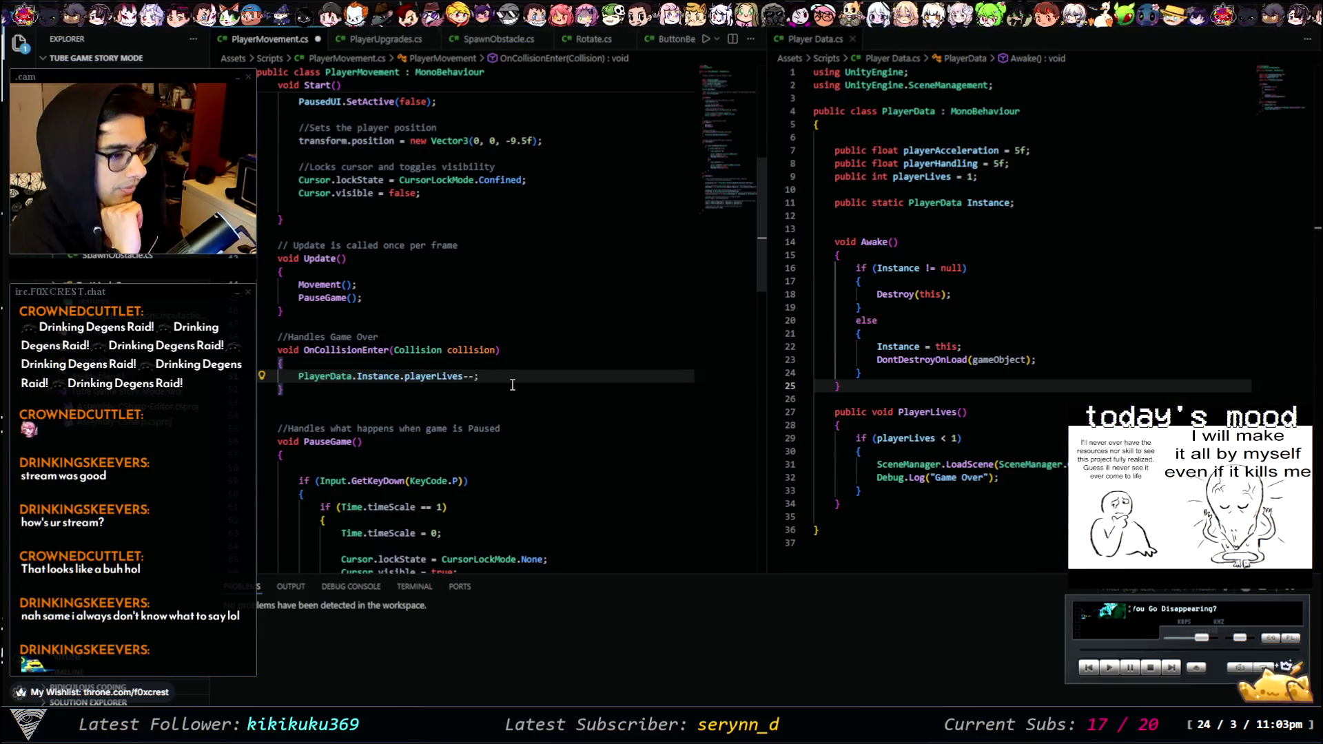
key(Return)
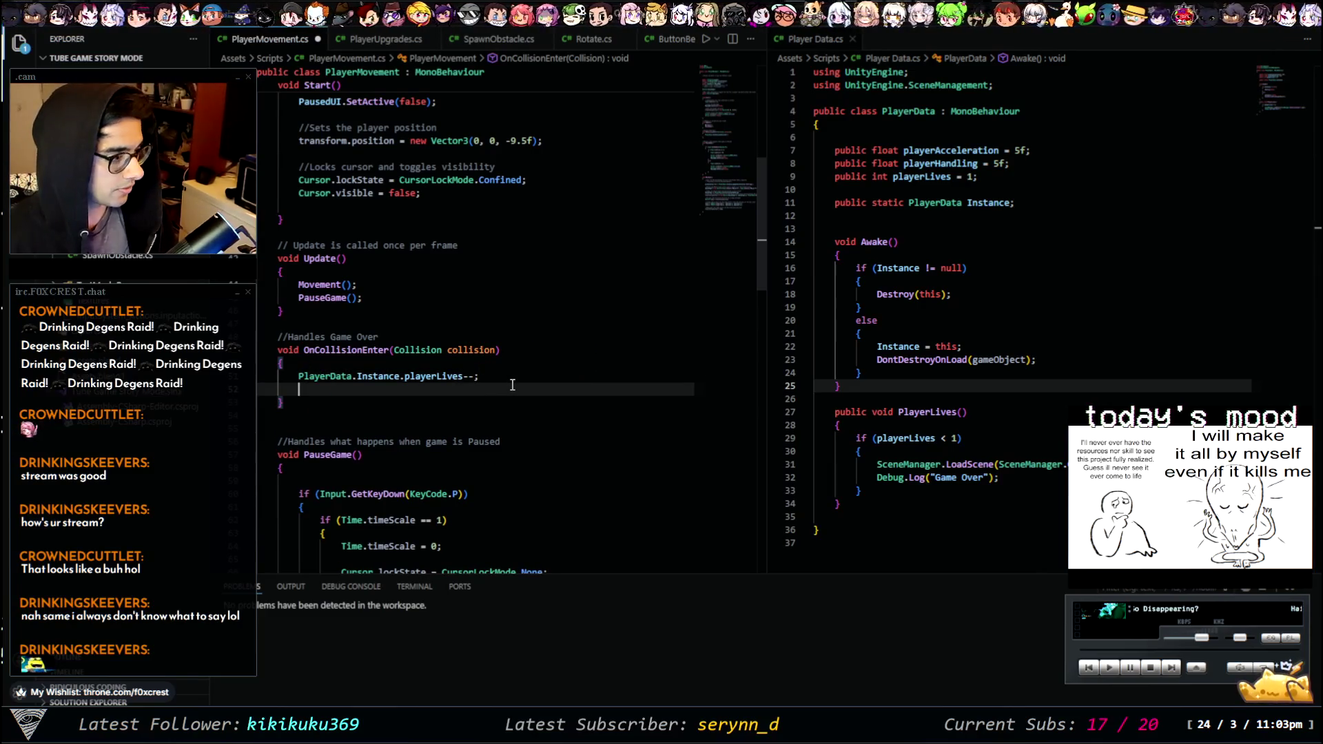
- Duplicate that line and change the copy to PlayerData.Instance.PlayerLives(), removing the empty line
click(494, 376)
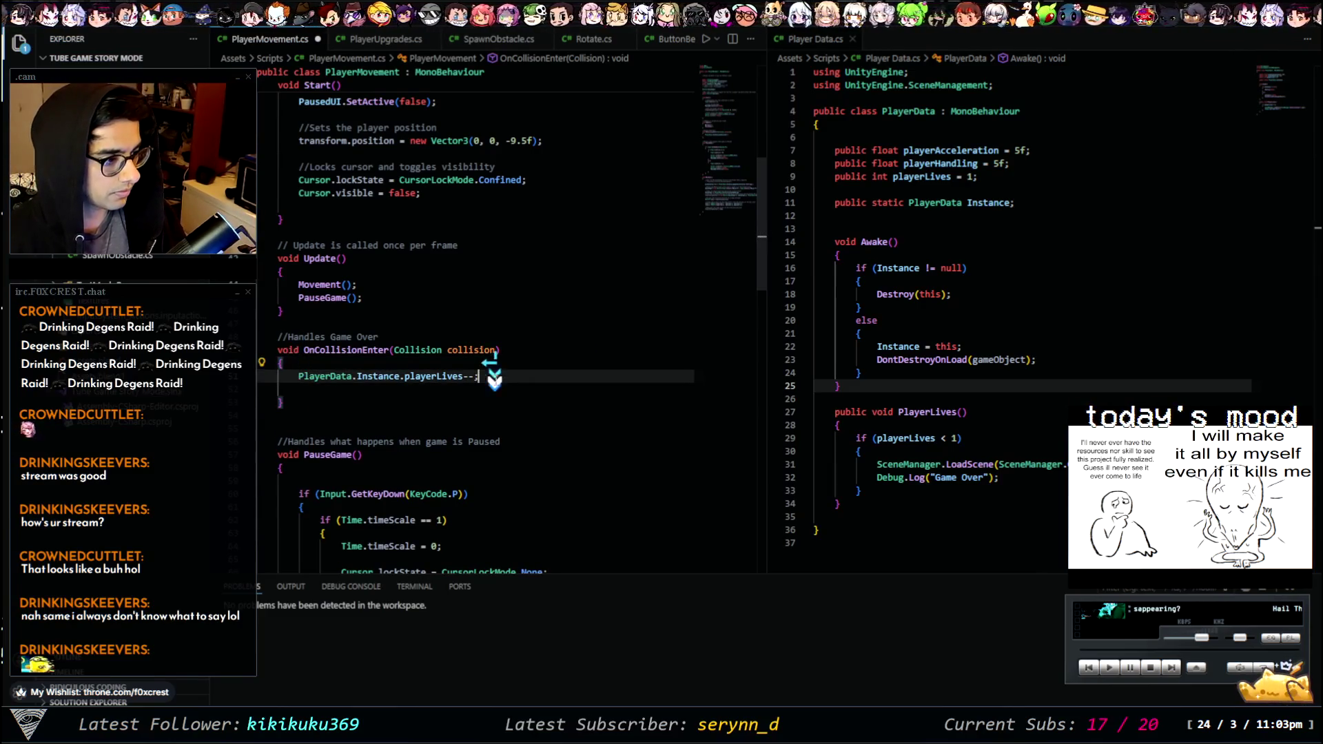
key(ctrl+c)
key(ctrl+v)
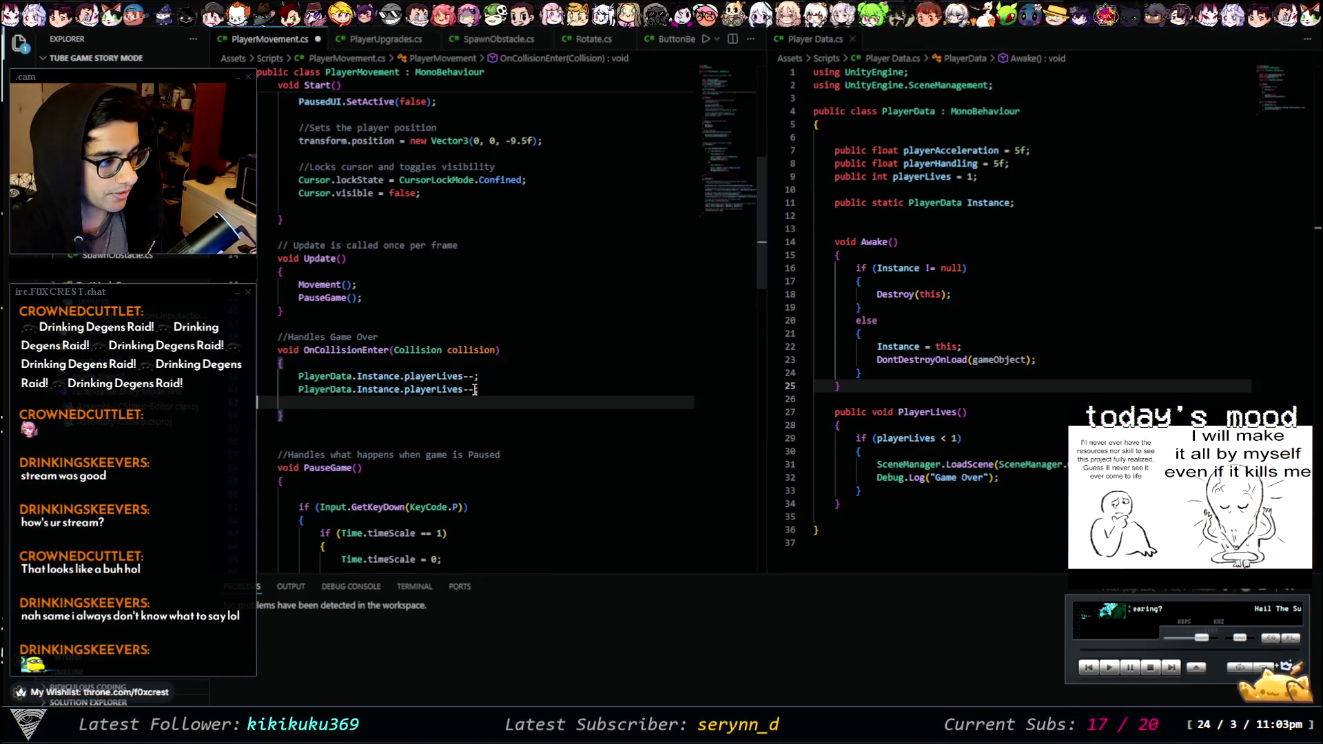
key(BackSpace)
key(BackSpace)
key(BackSpace)
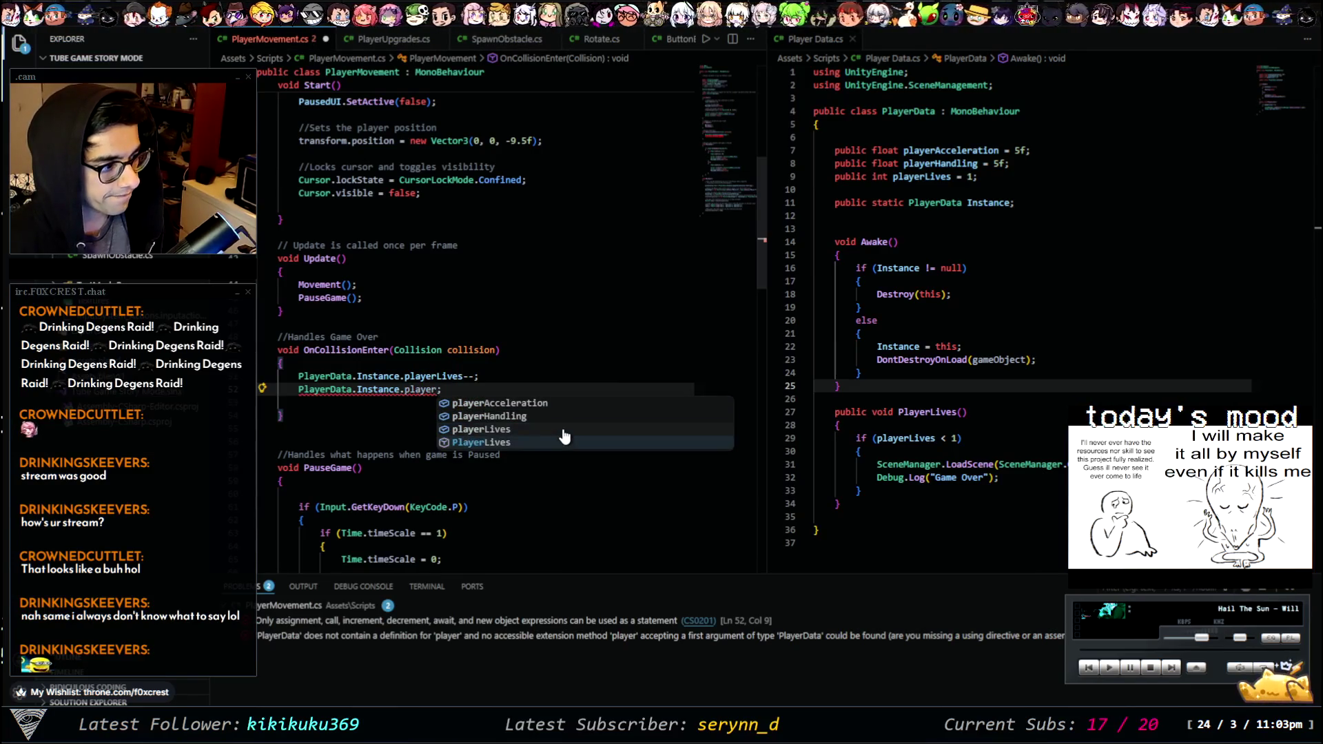
click(563, 441)
text(())
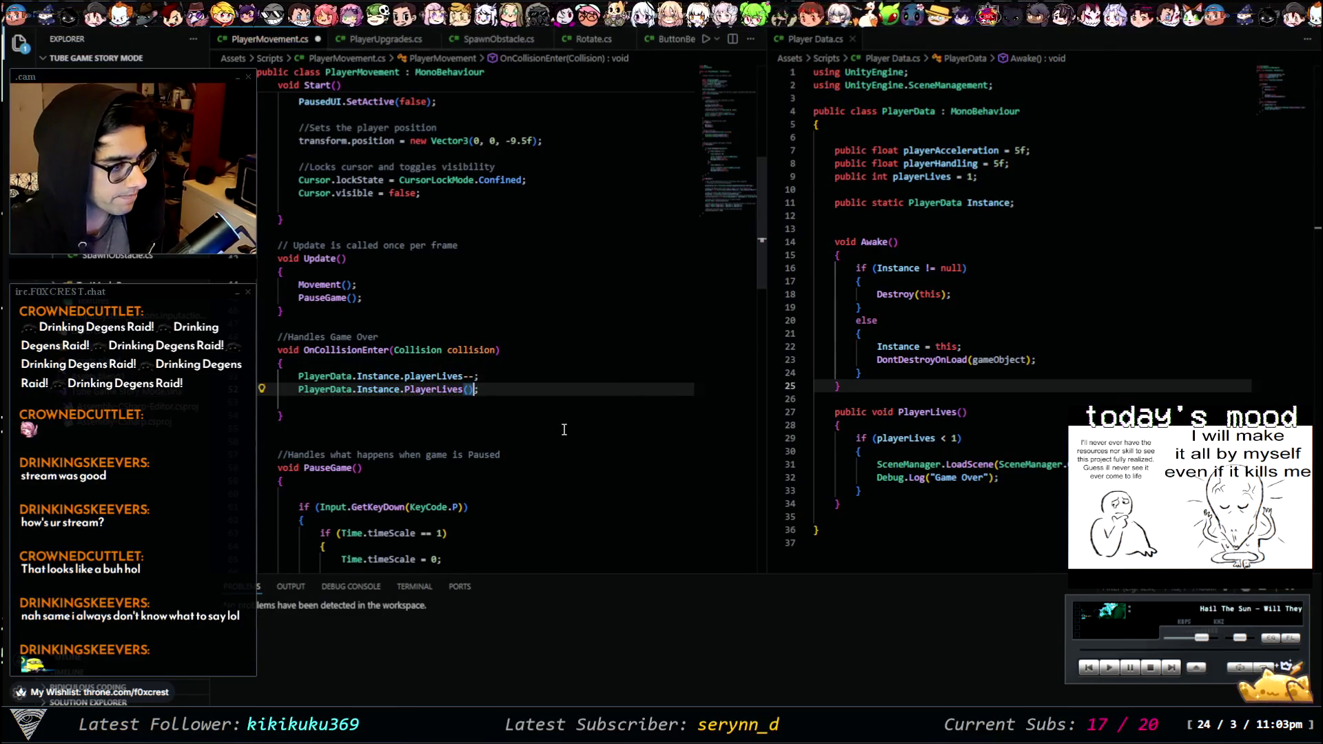
click(346, 400)
key(BackSpace)
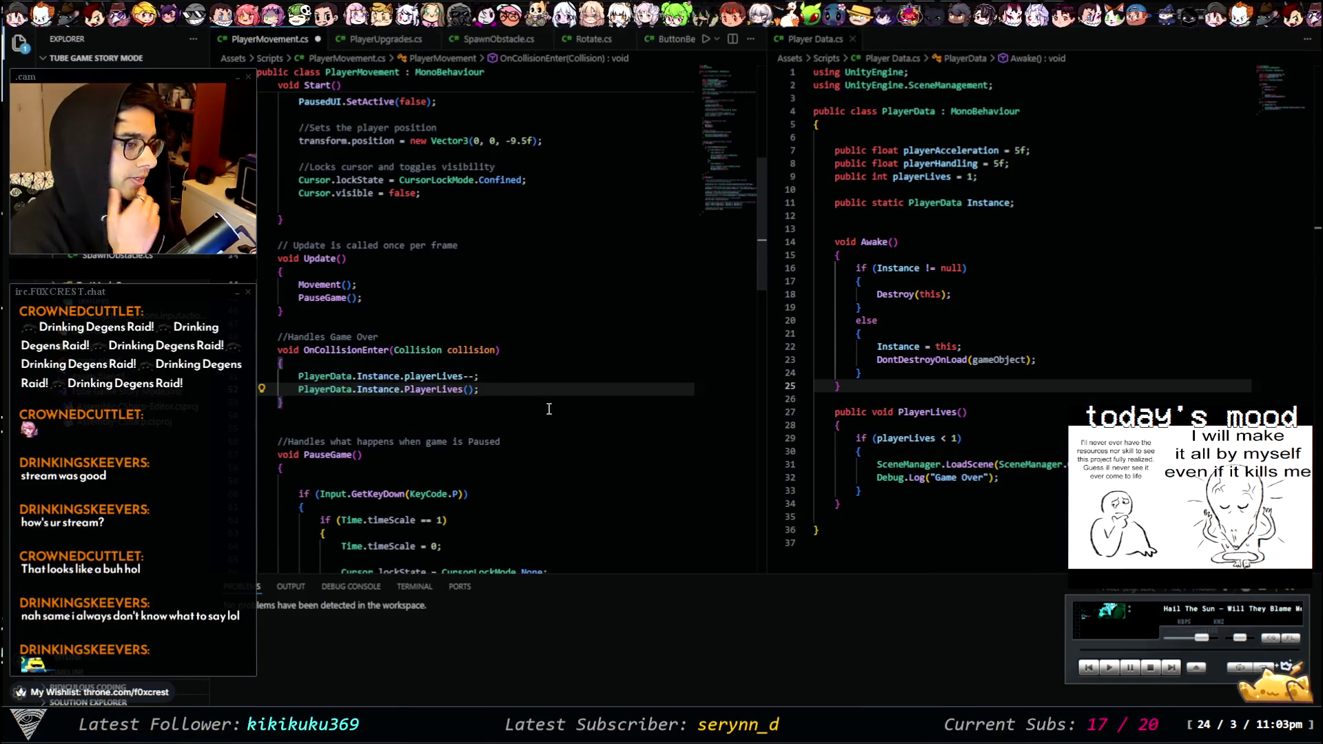
click(387, 40)
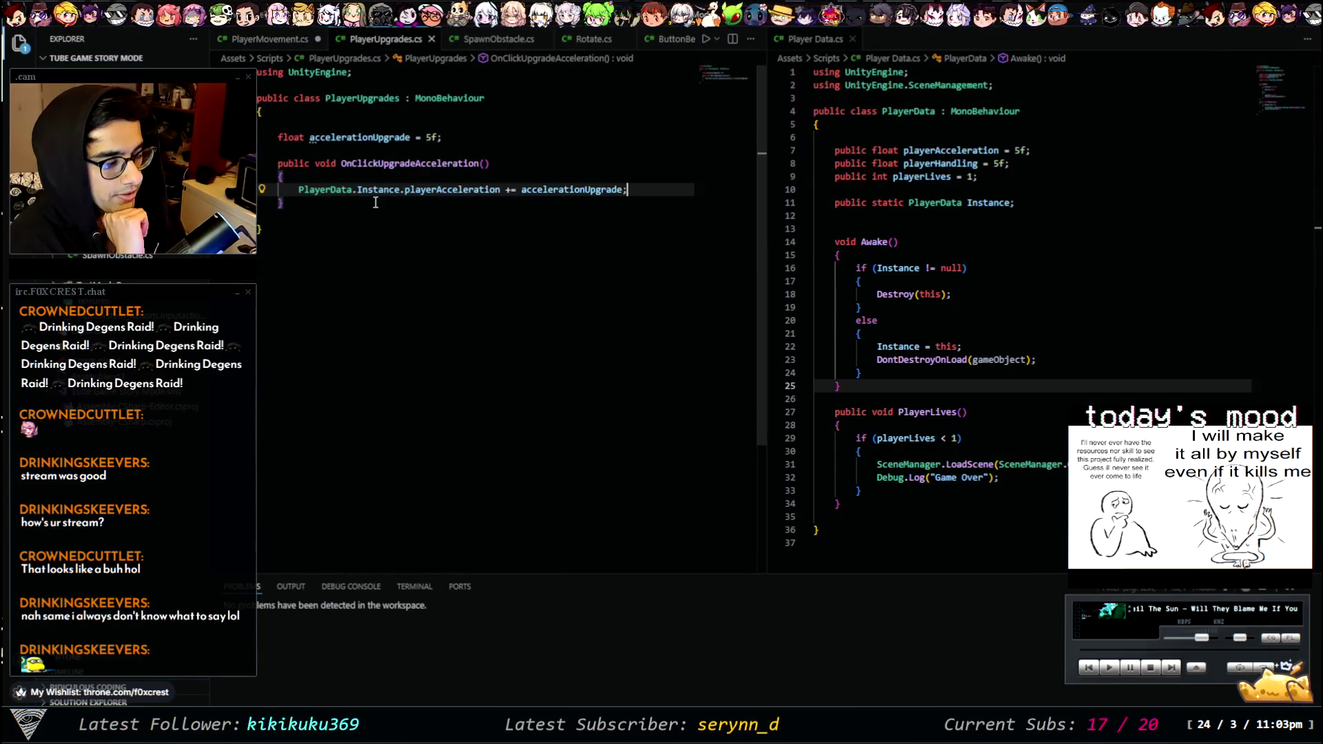
- Copy the OnClickUpgradeAcceleration signature below as a new OnClickUpgradeLives() with a body
click(334, 163)
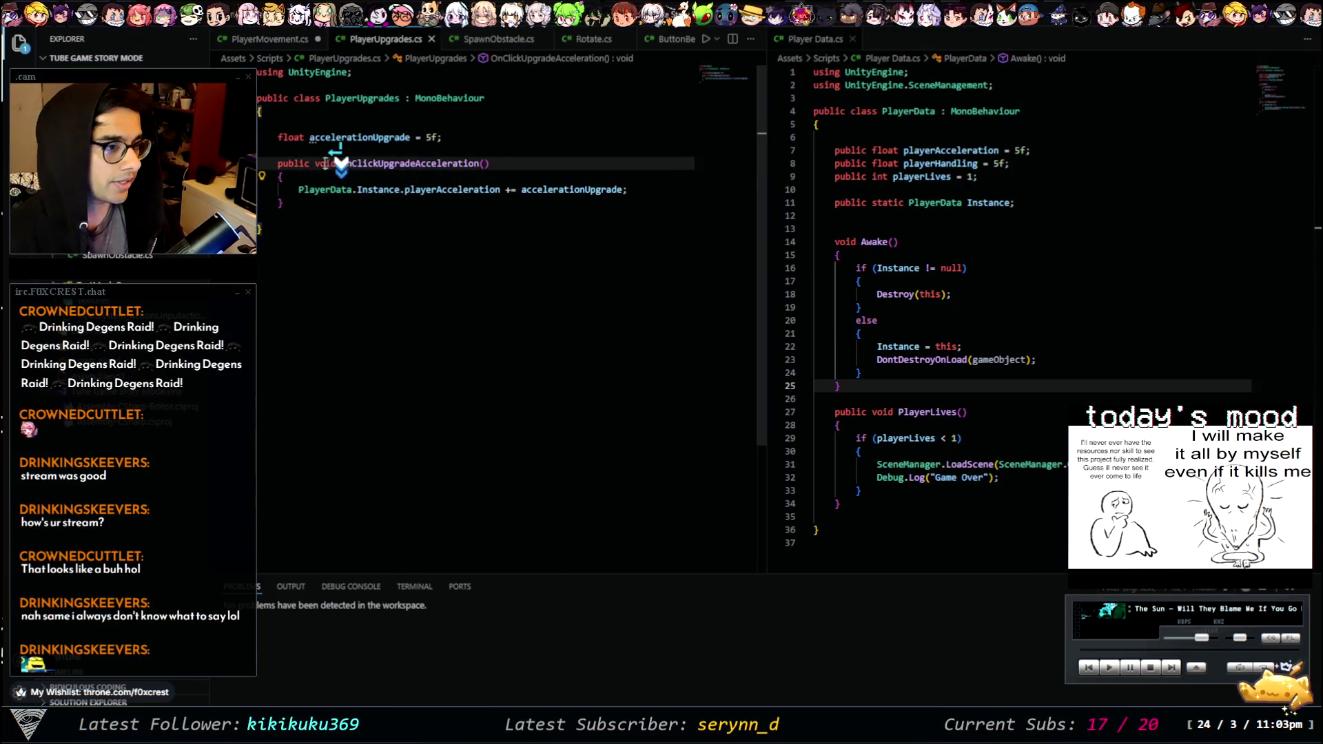
click(384, 203)
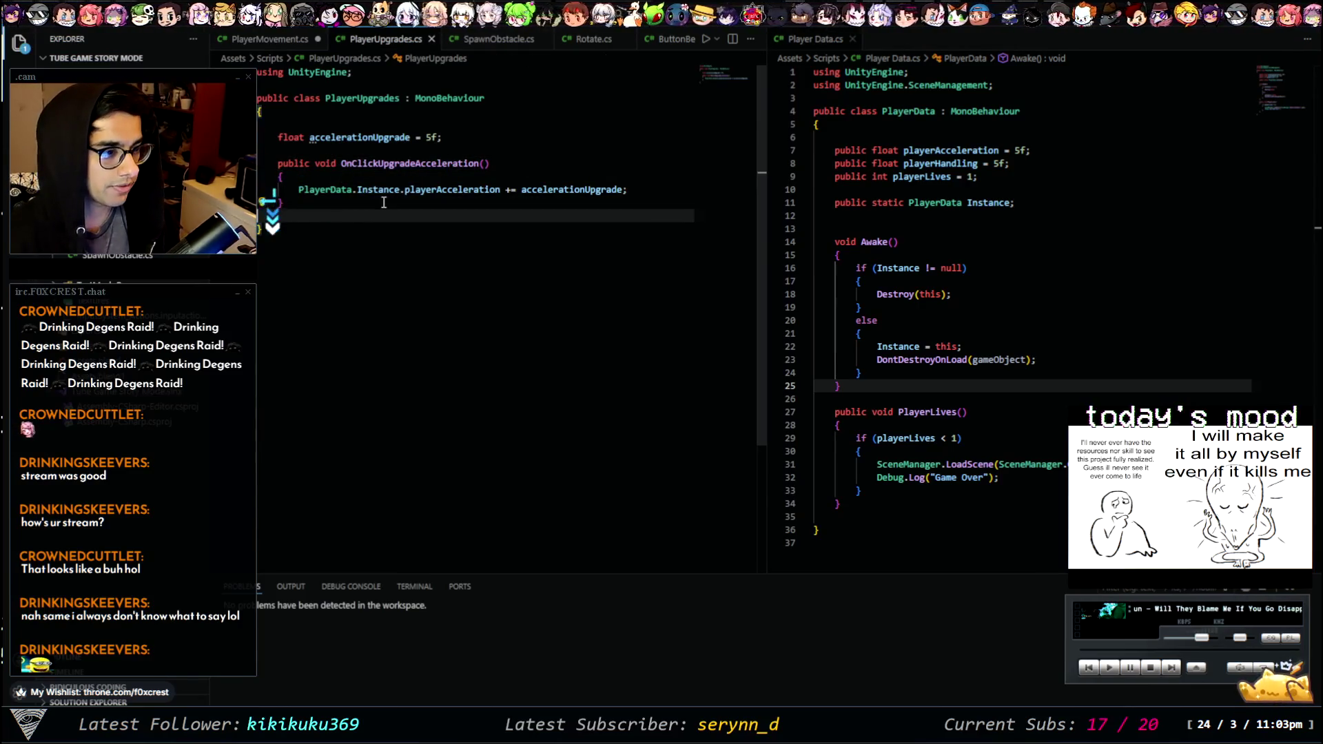
key(BackSpace)
key(Return)
key(ctrl+v)
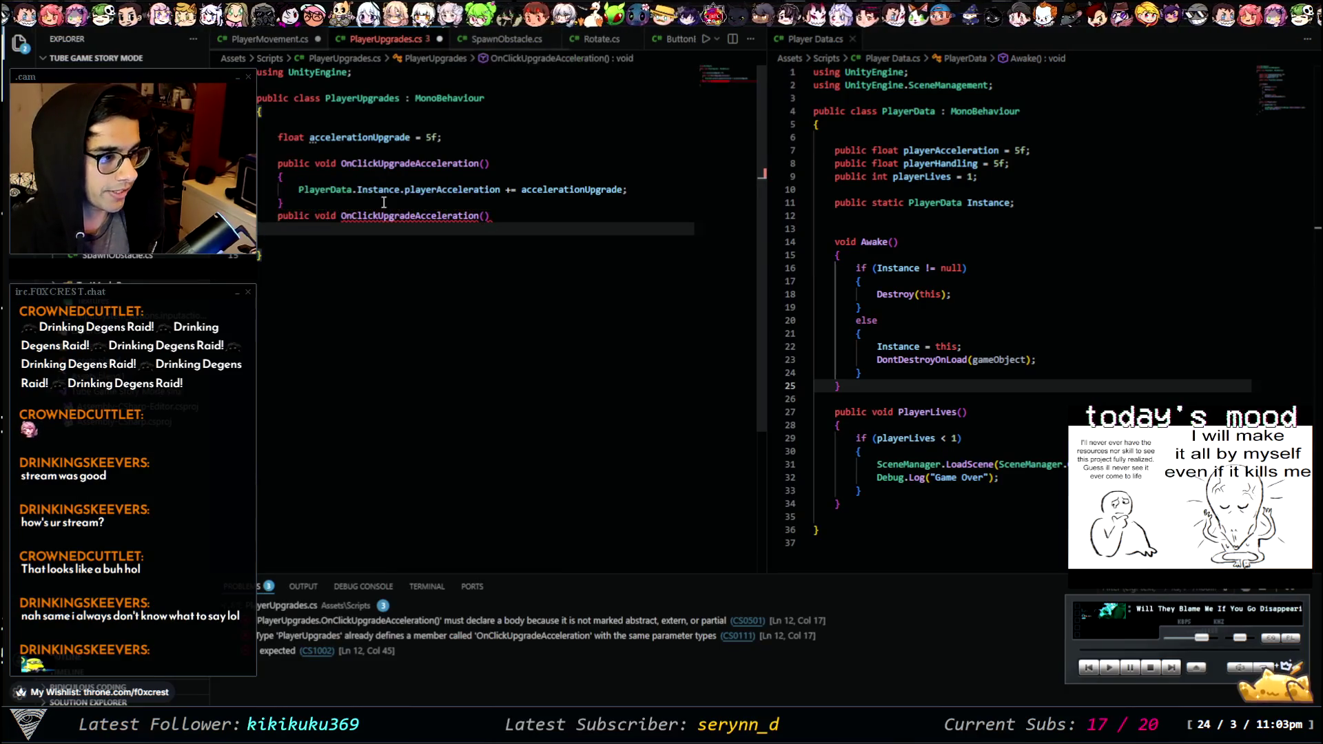
key(Left)
key(Left)
key(Return)
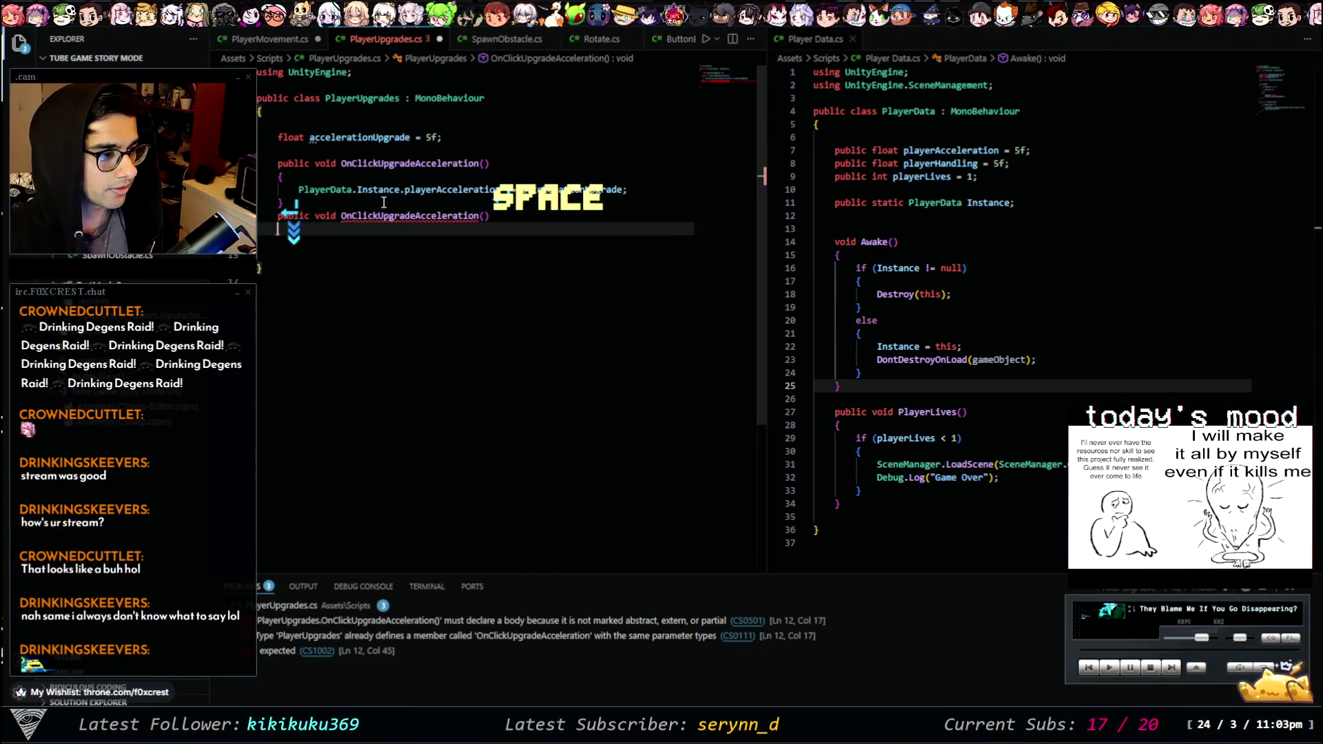
text({)
key(Return)
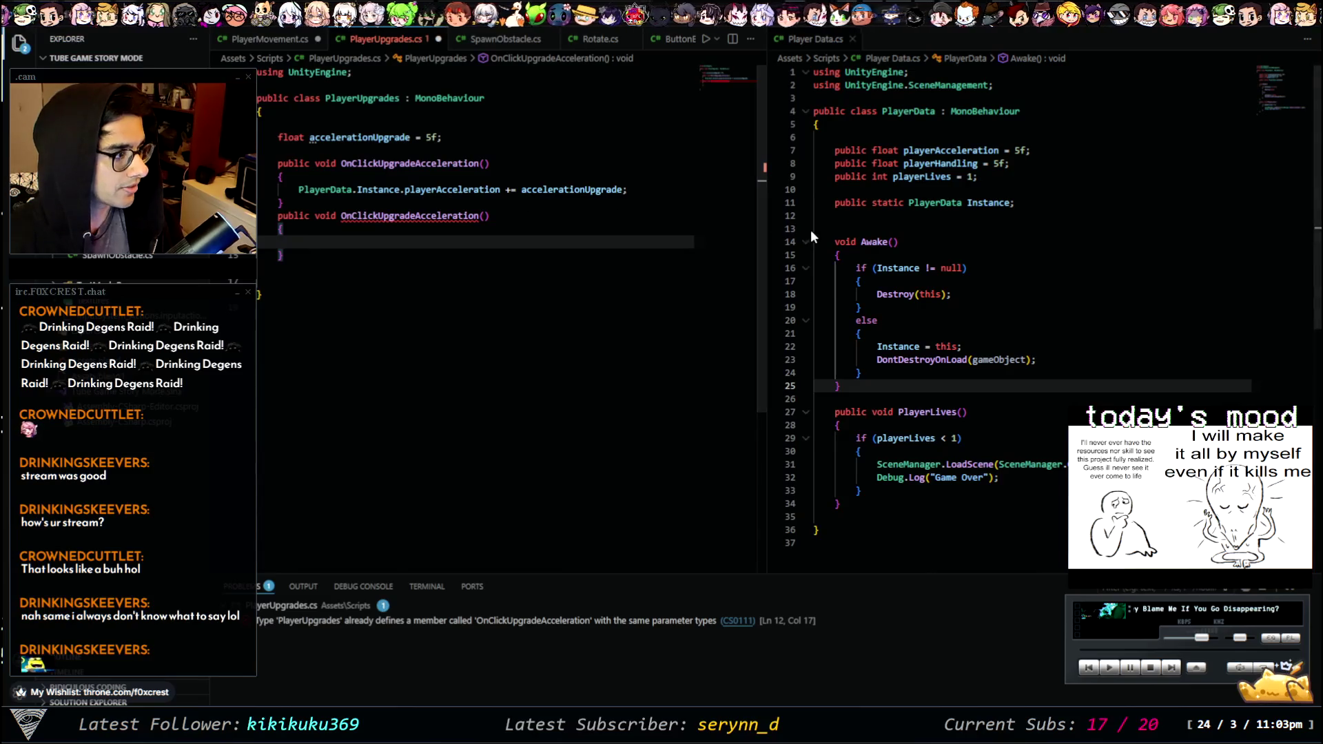
mouse_move(406, 216)
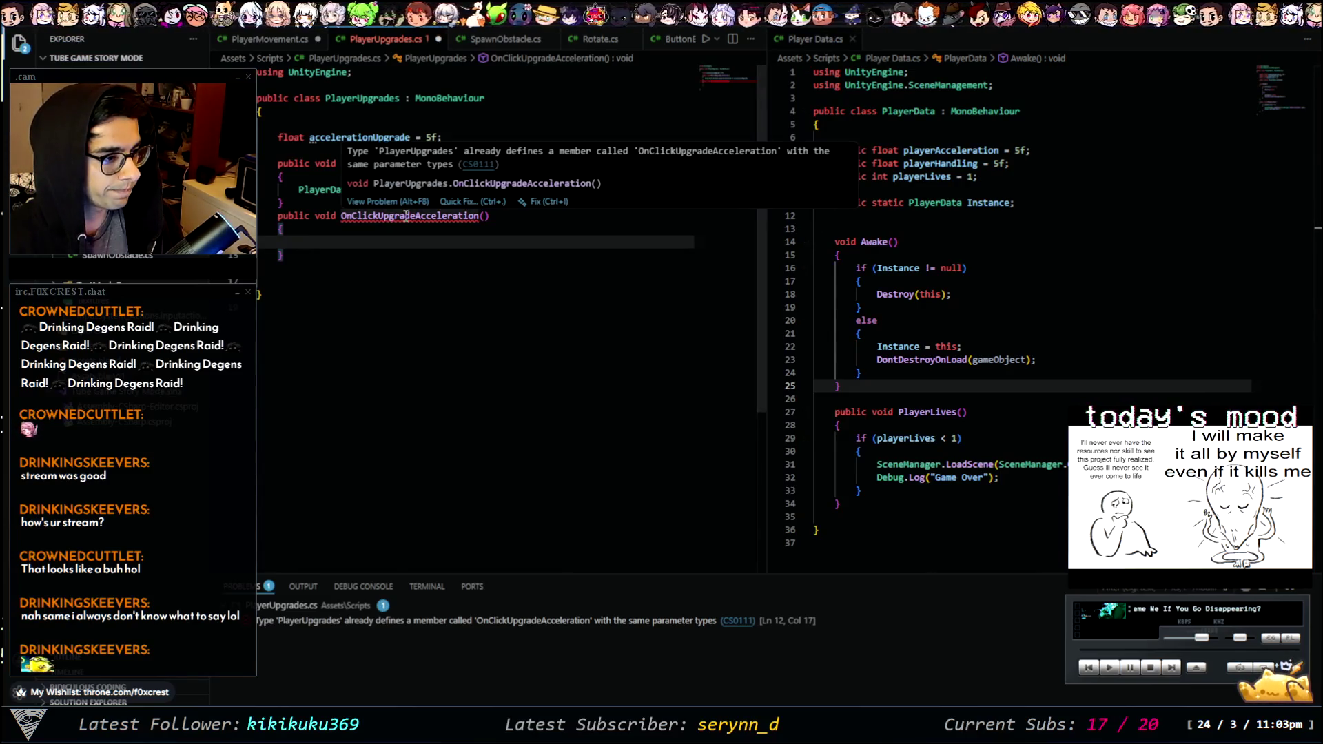
drag(415, 217, 468, 216)
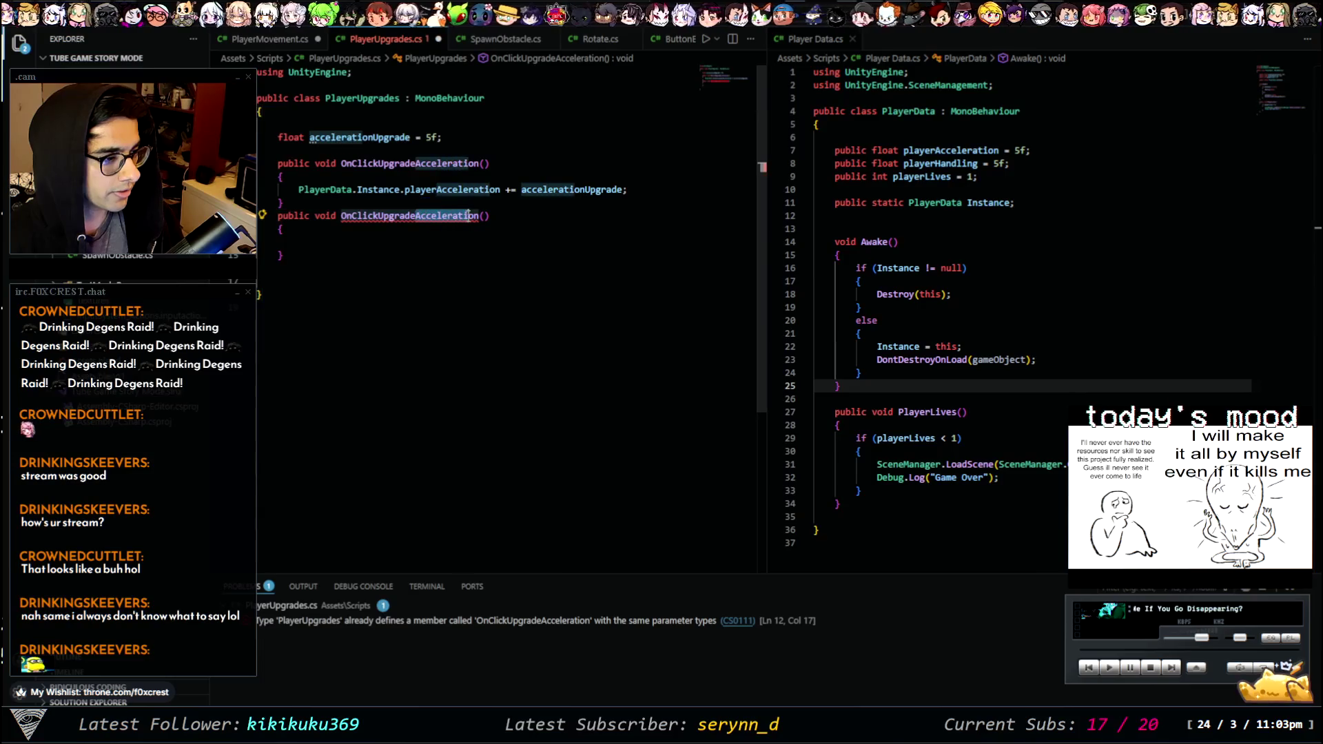
text(Lives)
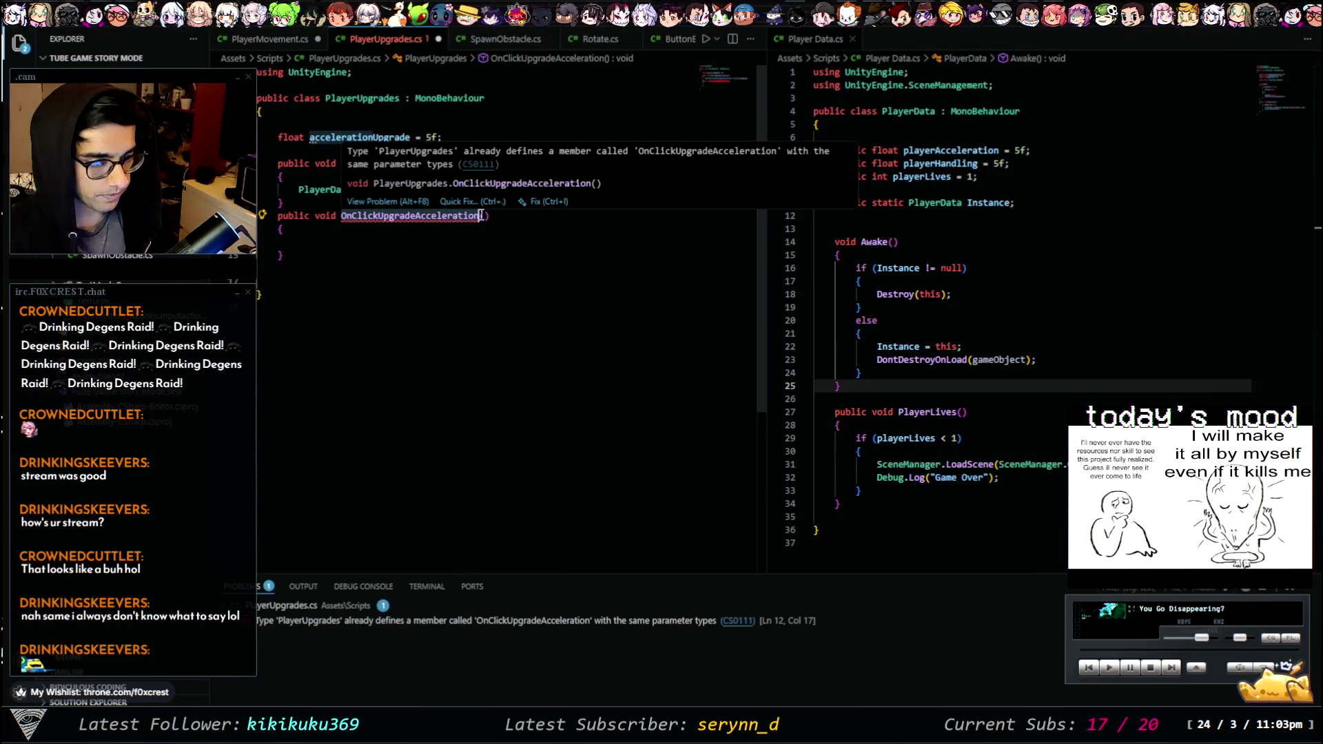
- Make OnClickUpgradeLives increment PlayerData.Instance.playerLives
click(482, 236)
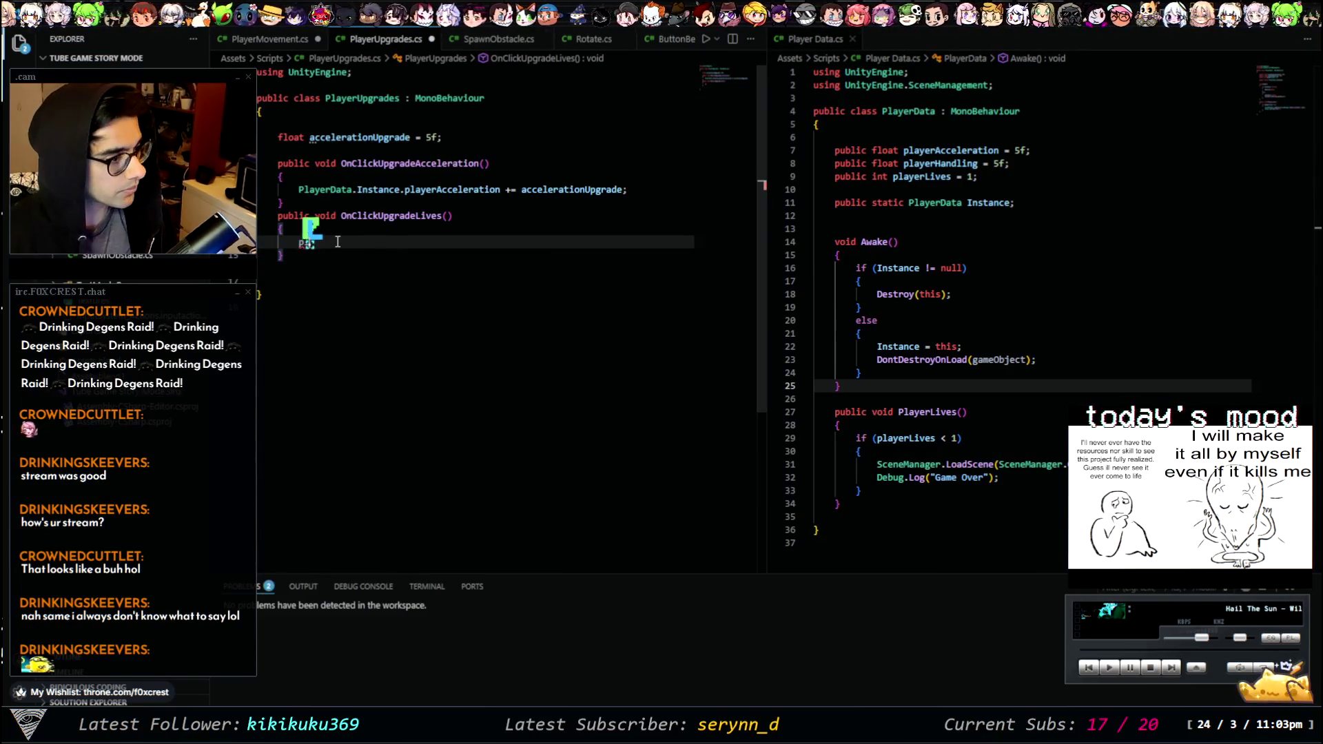
text(ayerda)
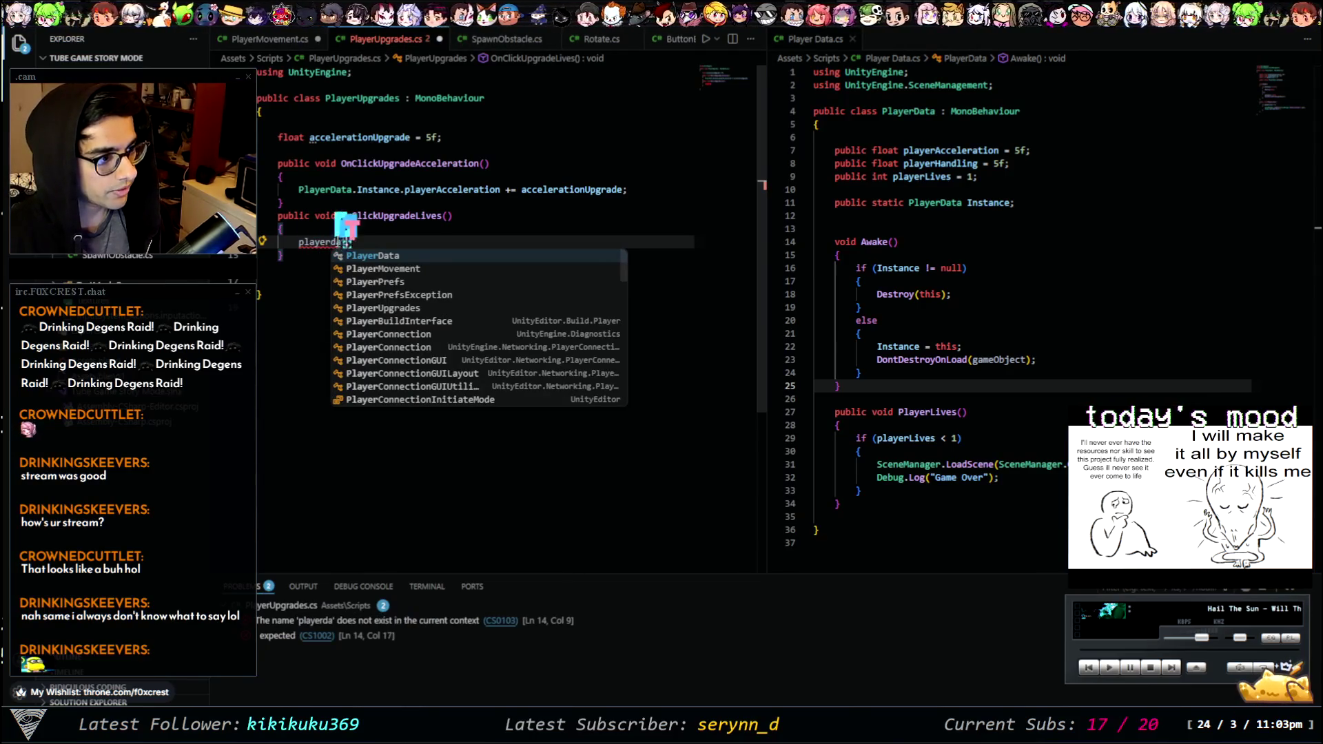
key(Tab)
text(.In)
key(Tab)
text(.)
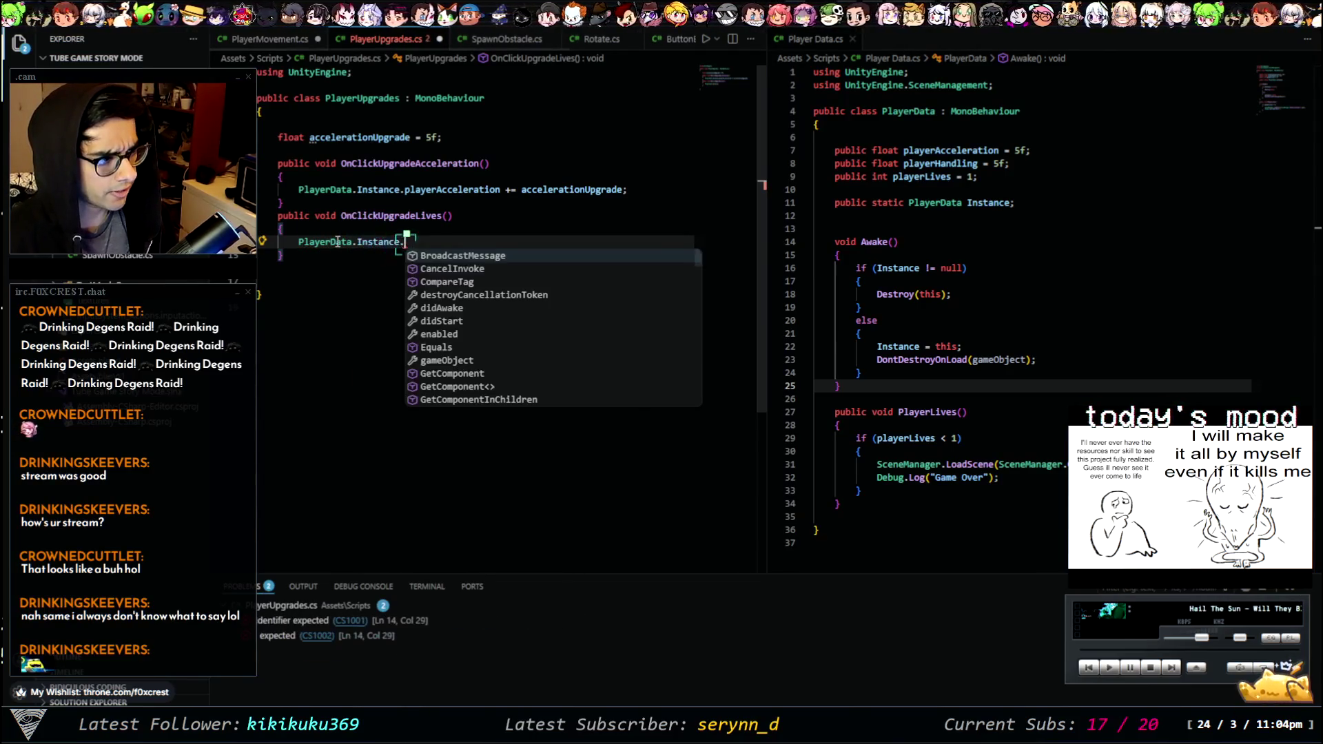
text(playerliv)
key(Tab)
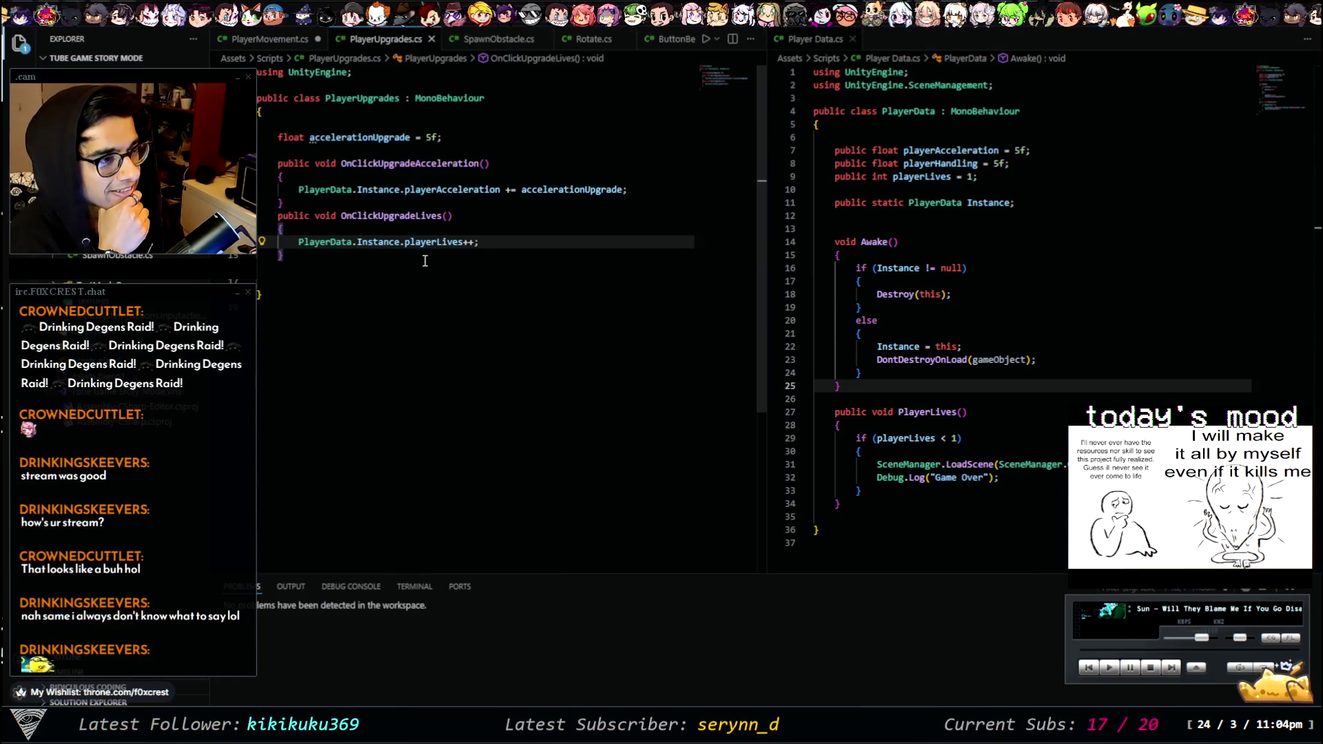
click(274, 41)
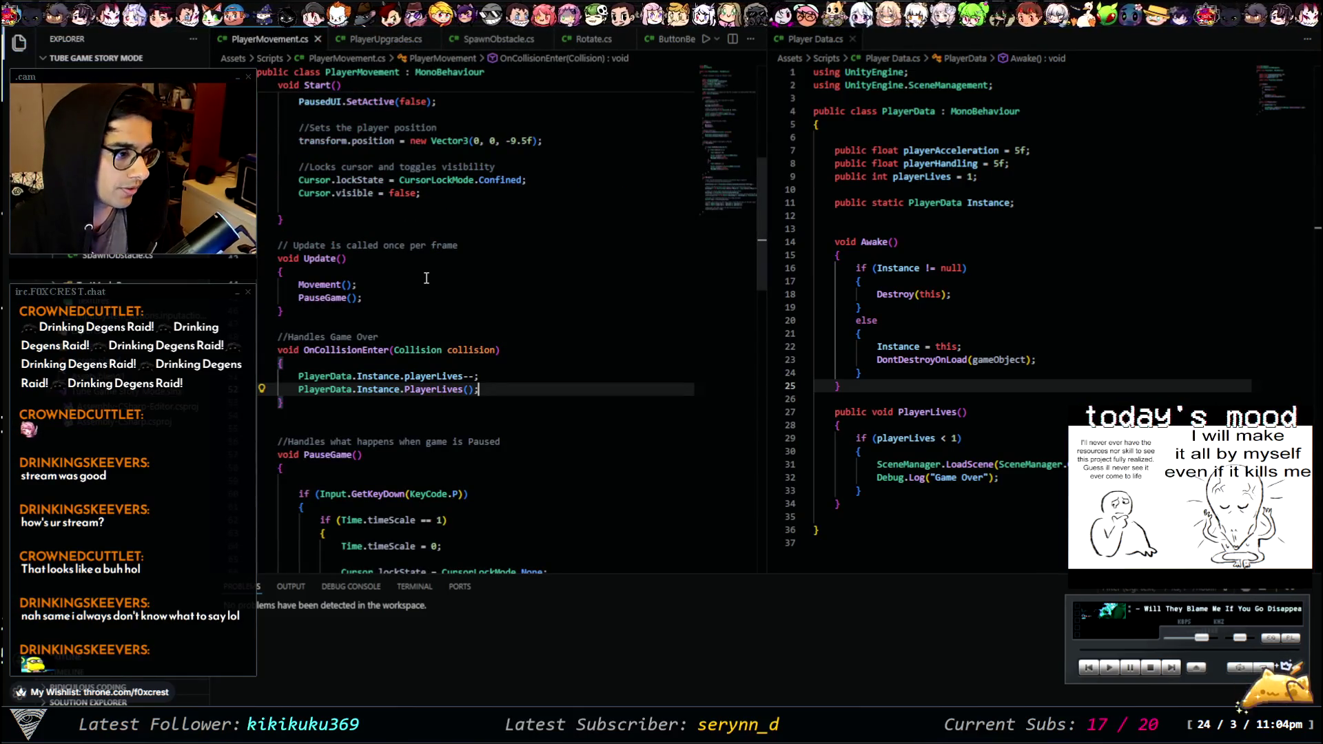
- Declare a public TextMeshProUGUI field named lives below the acceleration field
scroll(463, 350, down, 8)
scroll(387, 299, up, 14)
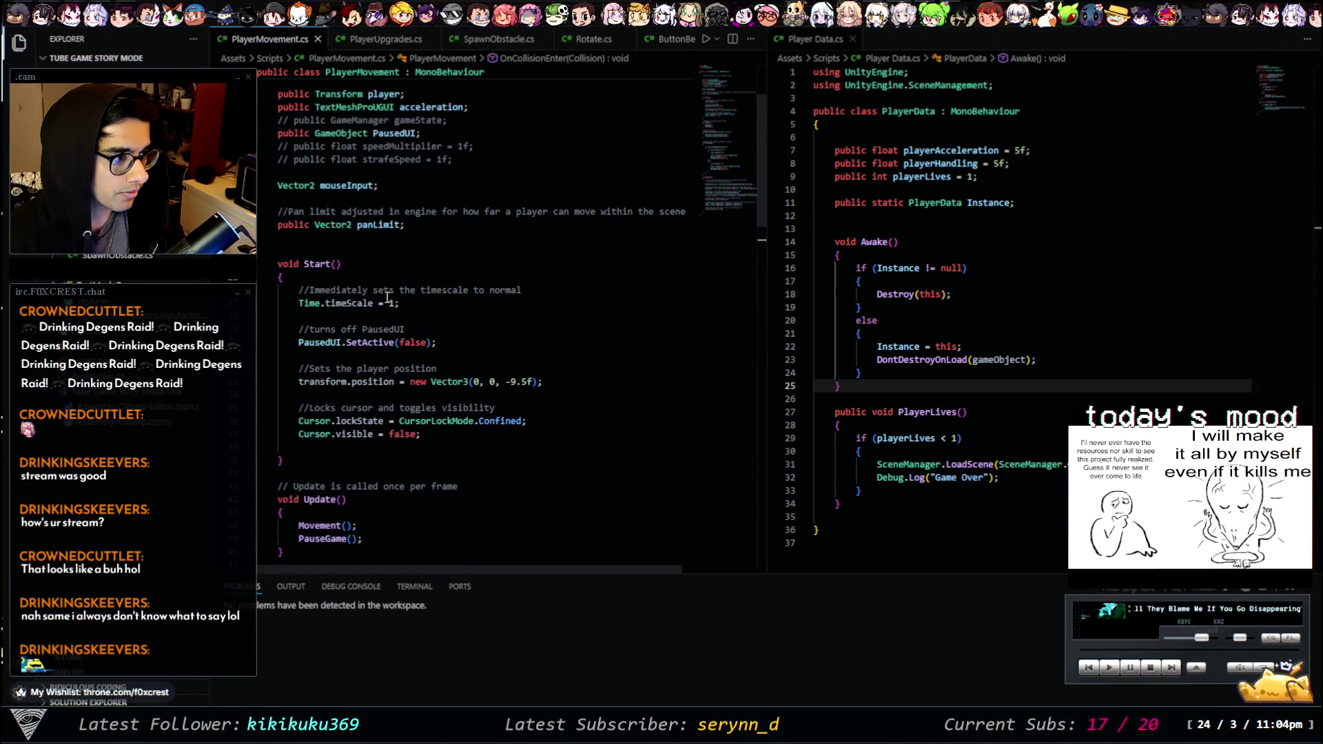
scroll(359, 292, up, 3)
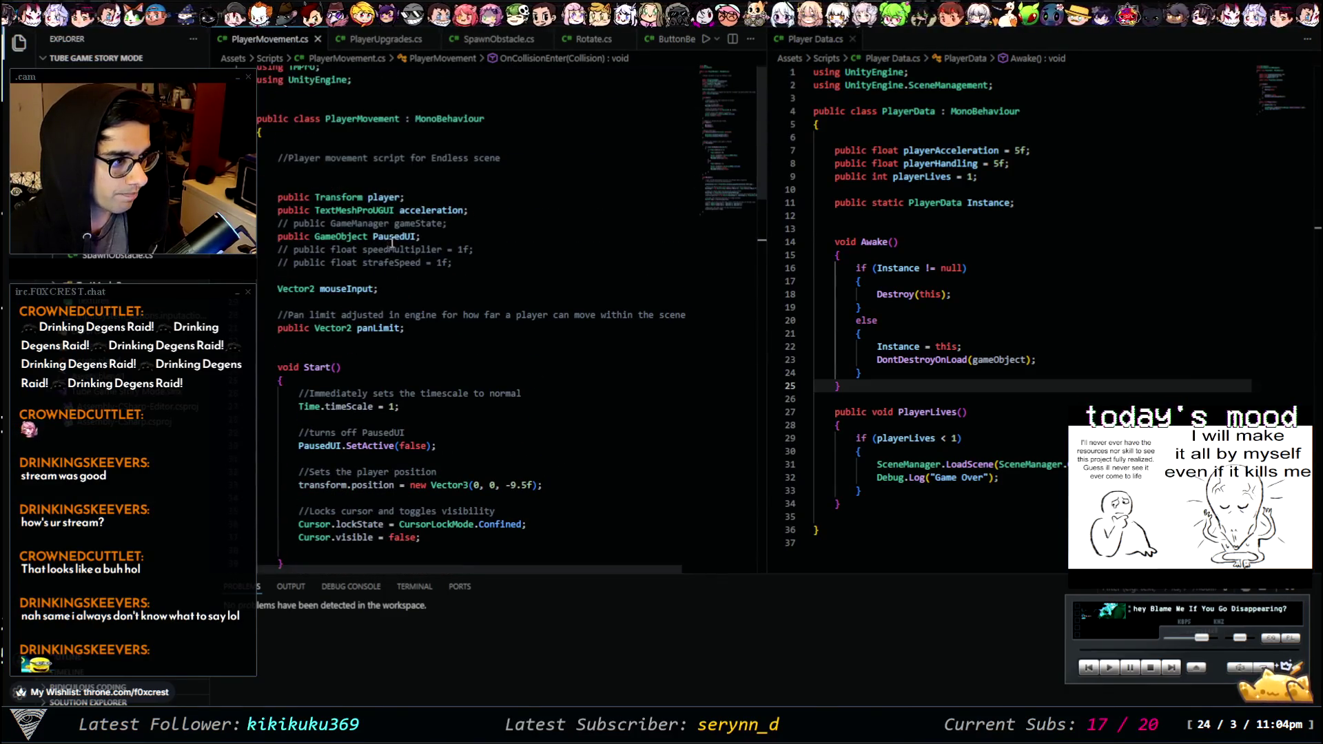
click(484, 208)
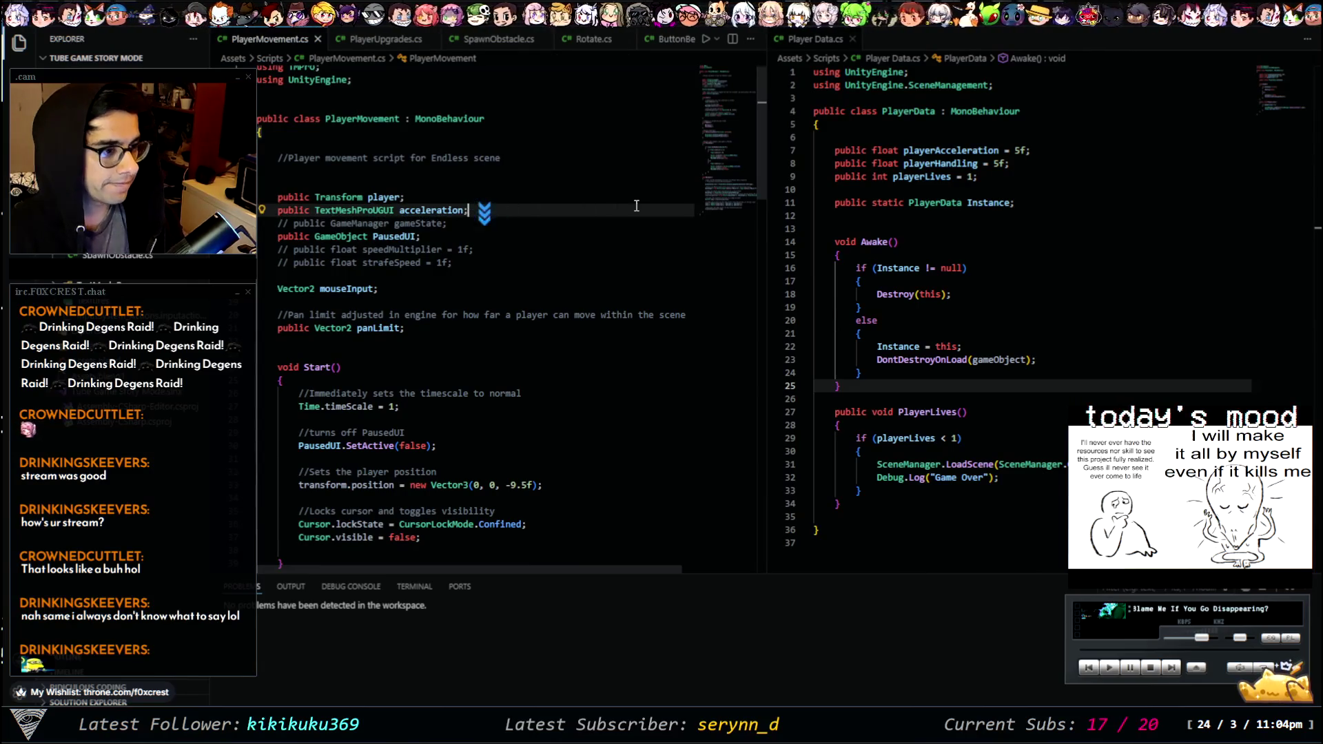
key(Return)
text(pl)
key(BackSpace)
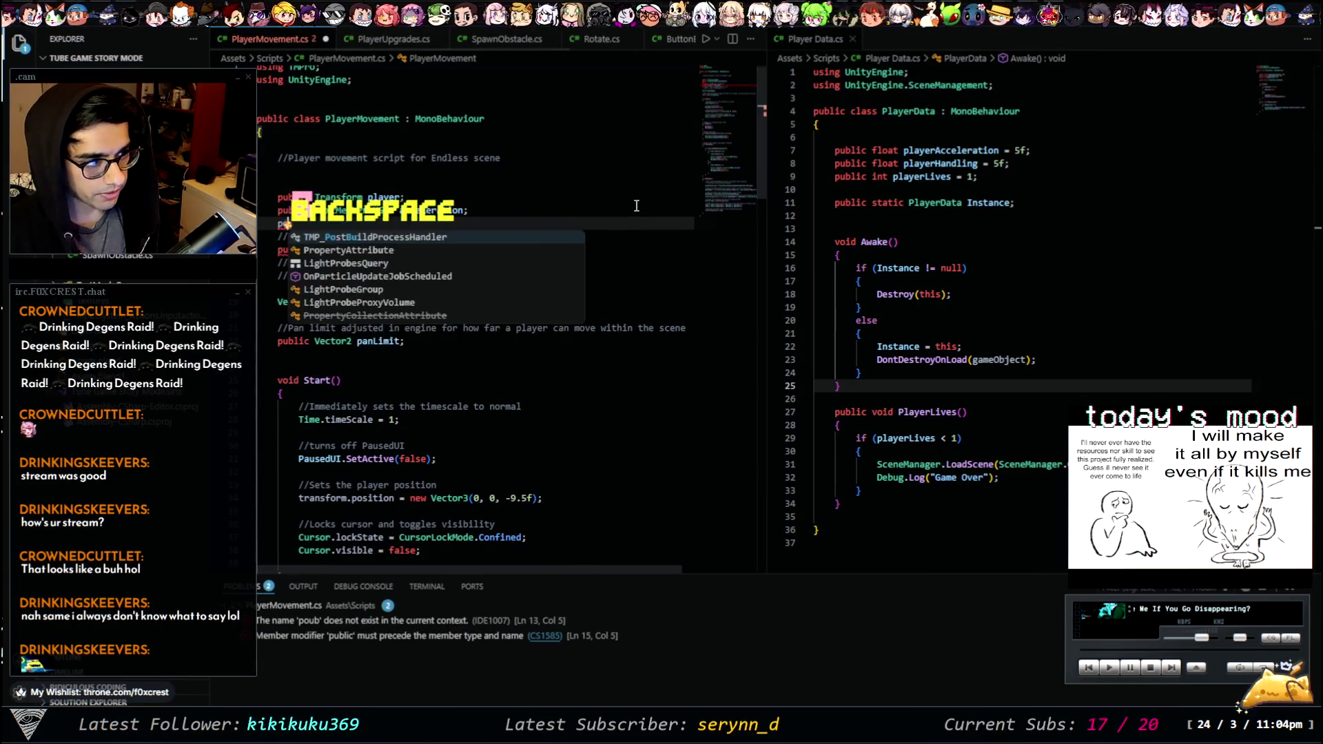
text(ublic text)
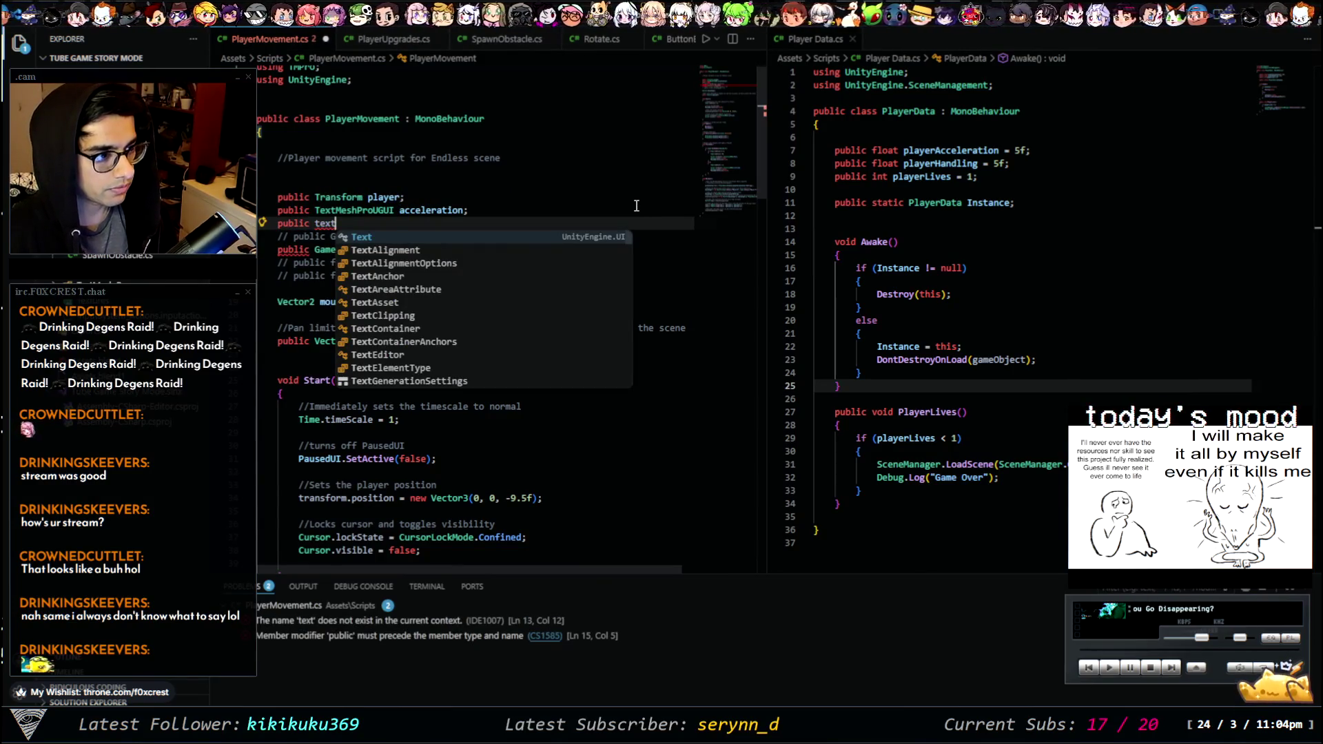
text(mesh)
key(Down)
key(Down)
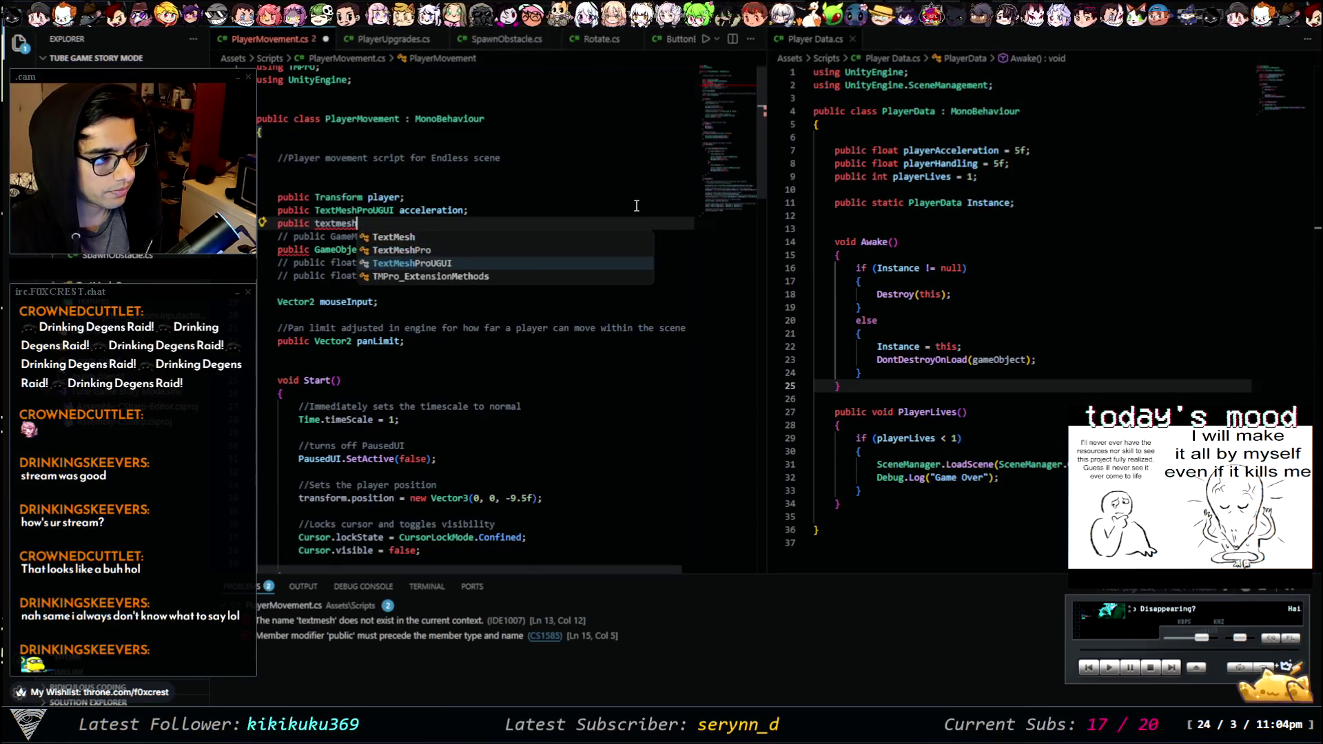
key(Tab)
text(lives)
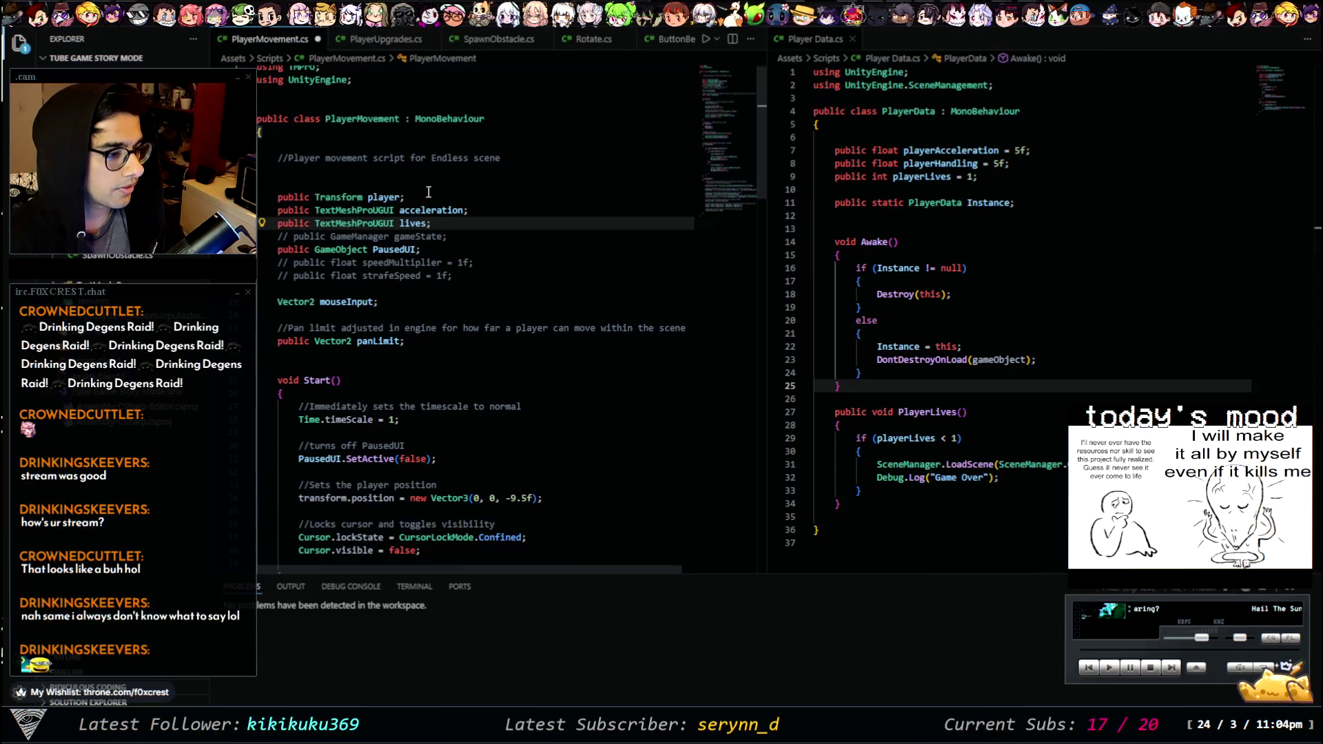
- Add a lives.text assignment below the acceleration line, reusing the acceleration line's value expression
scroll(502, 215, down, 7)
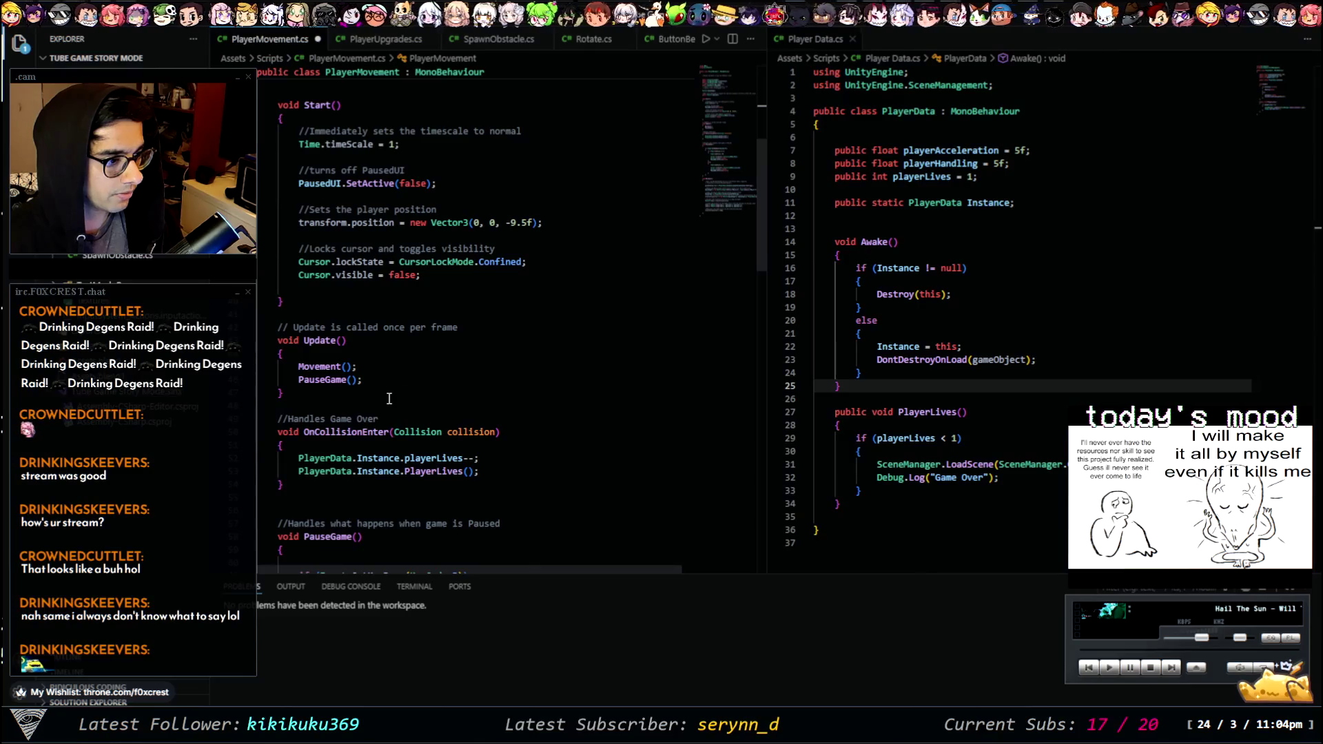
scroll(389, 398, down, 6)
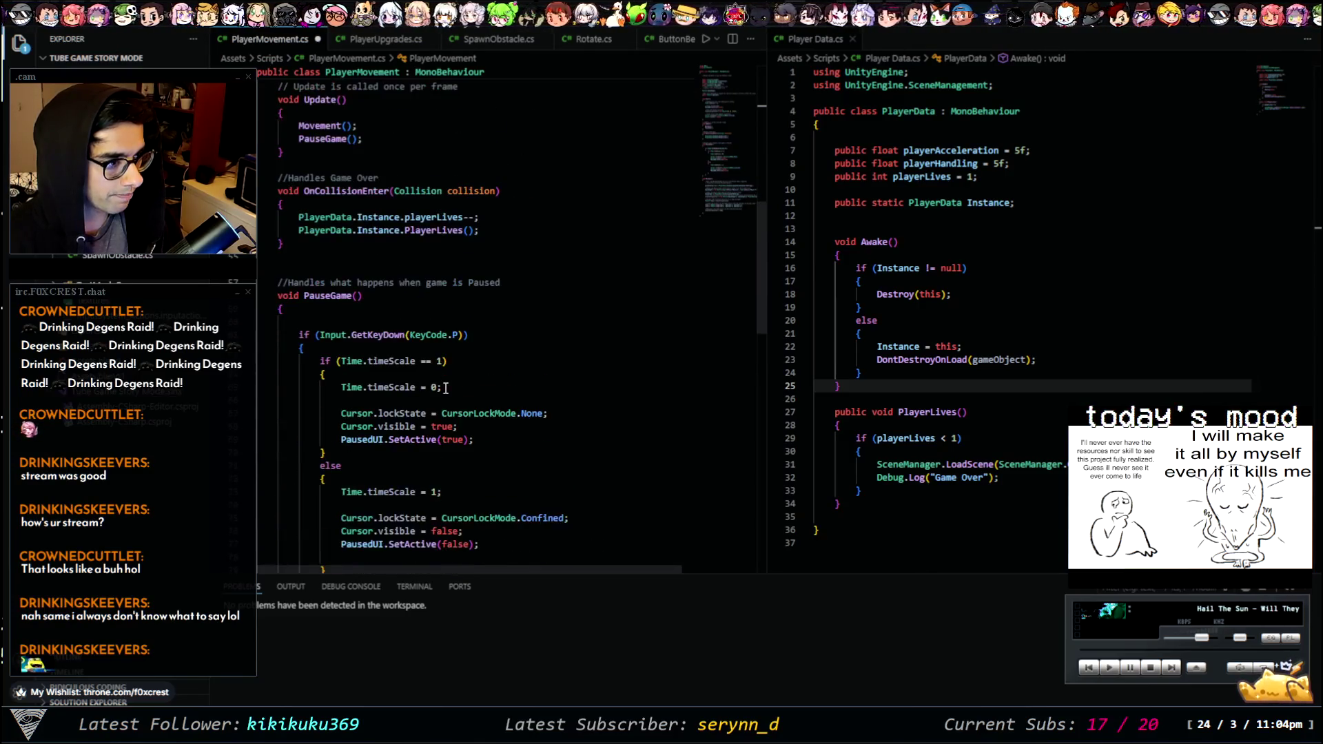
scroll(445, 373, down, 11)
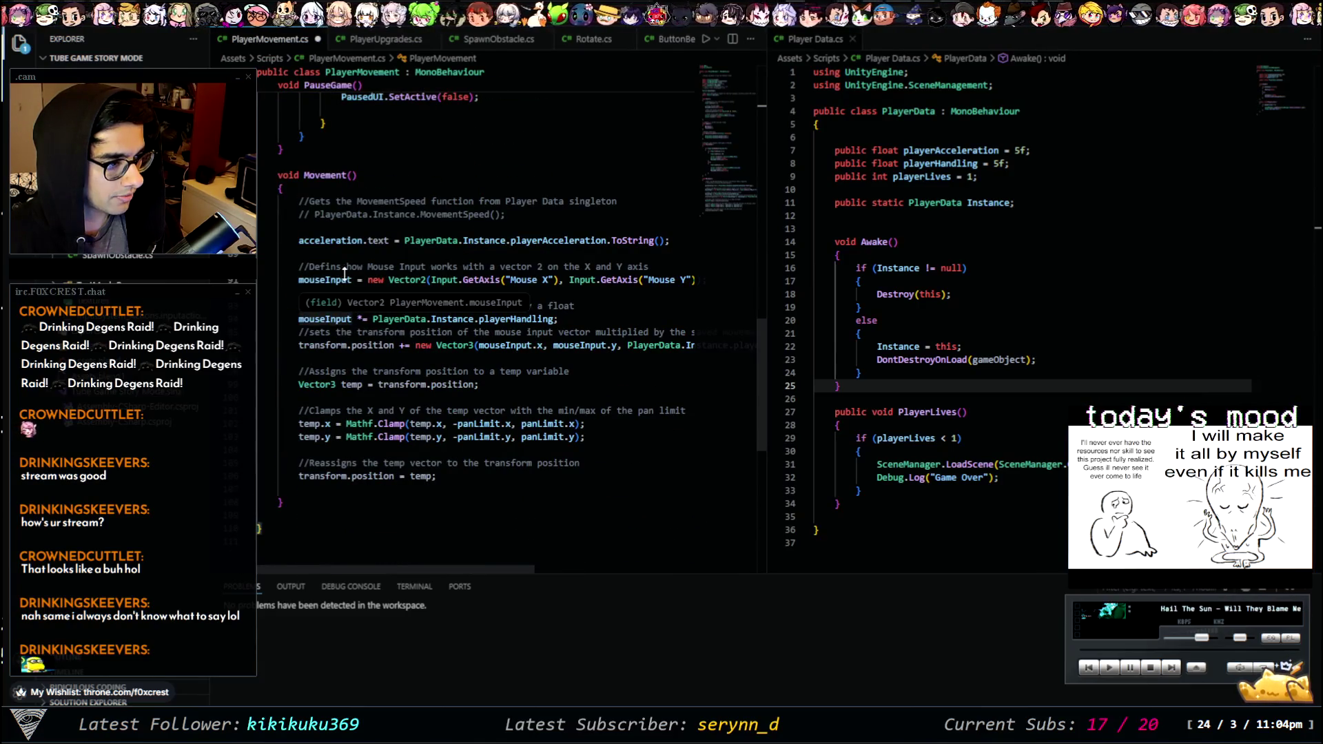
click(676, 241)
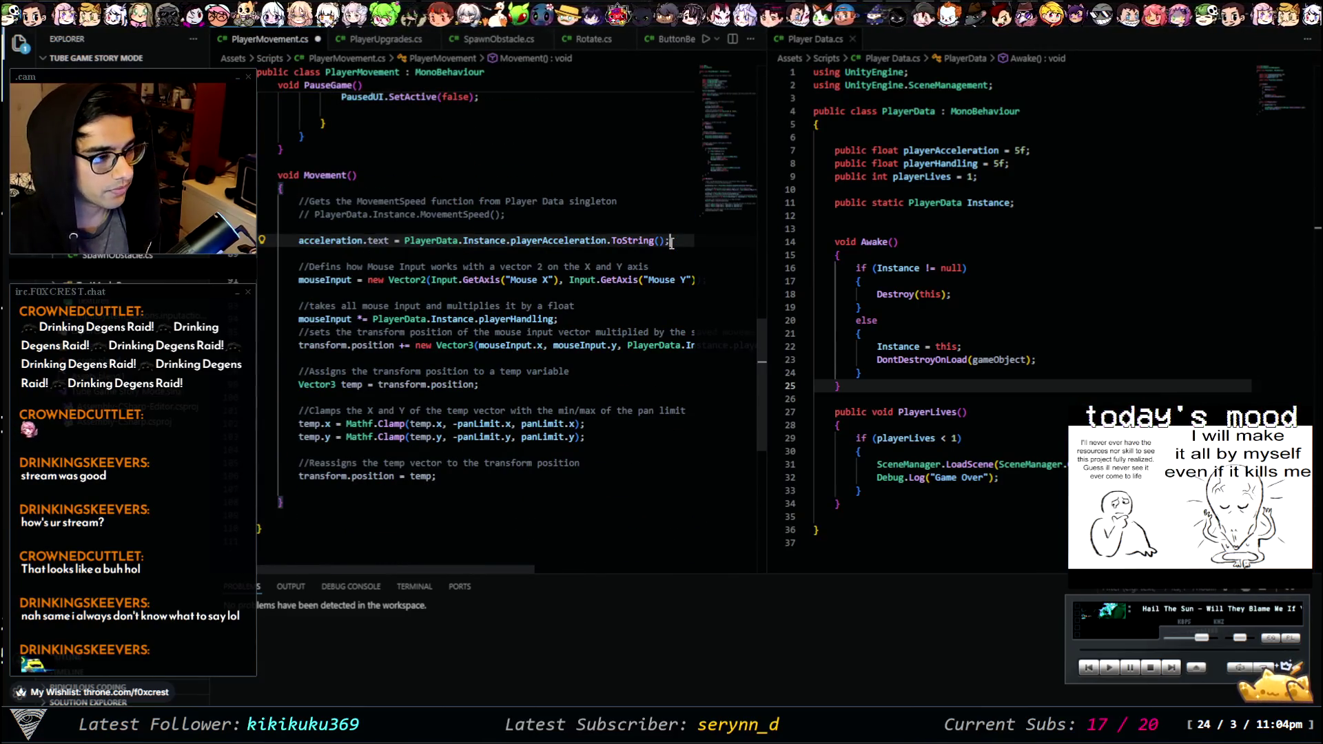
key(Return)
text(lives)
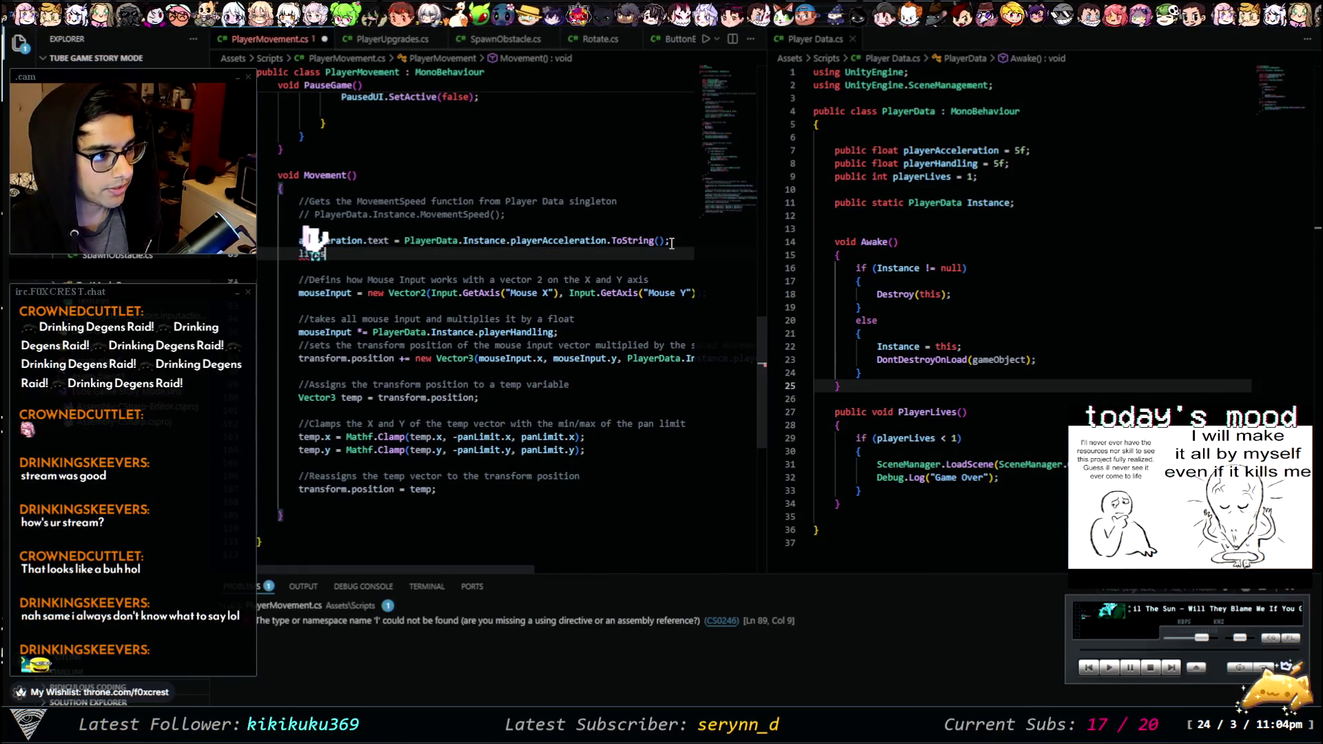
text(.text =)
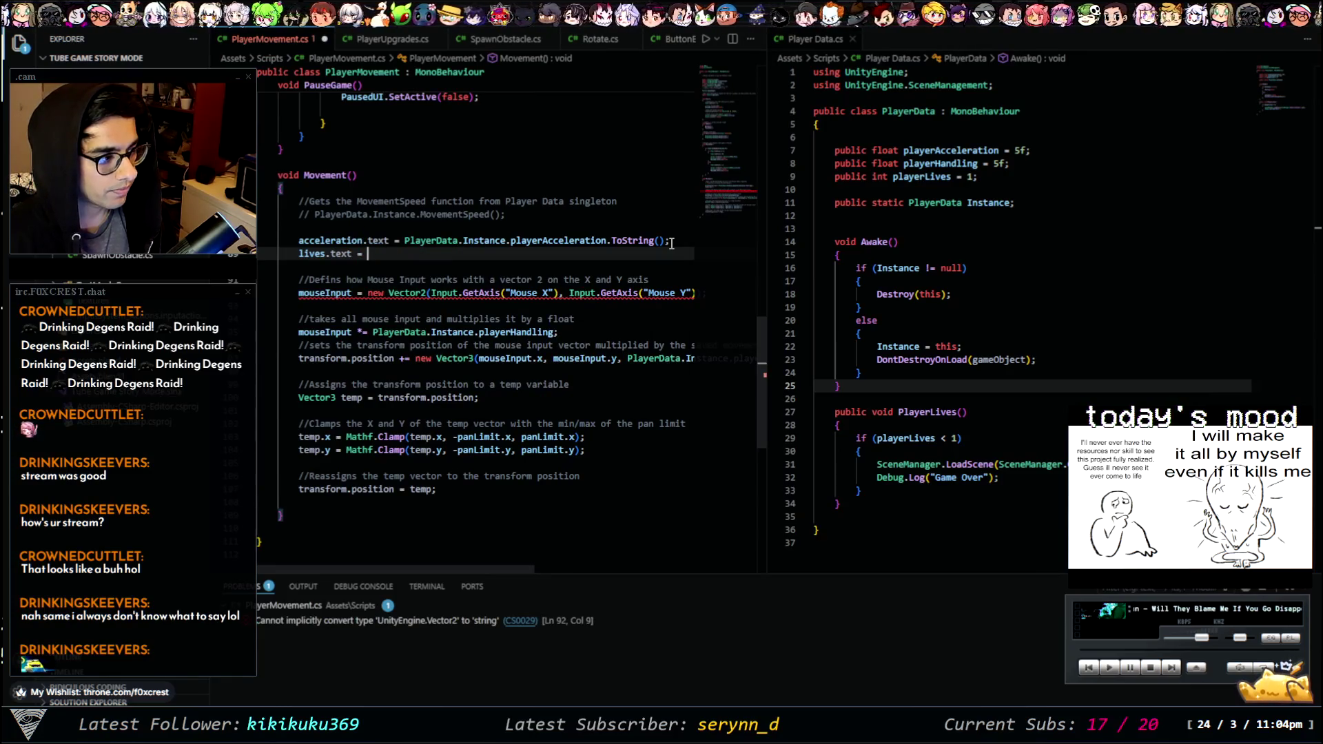
click(575, 239)
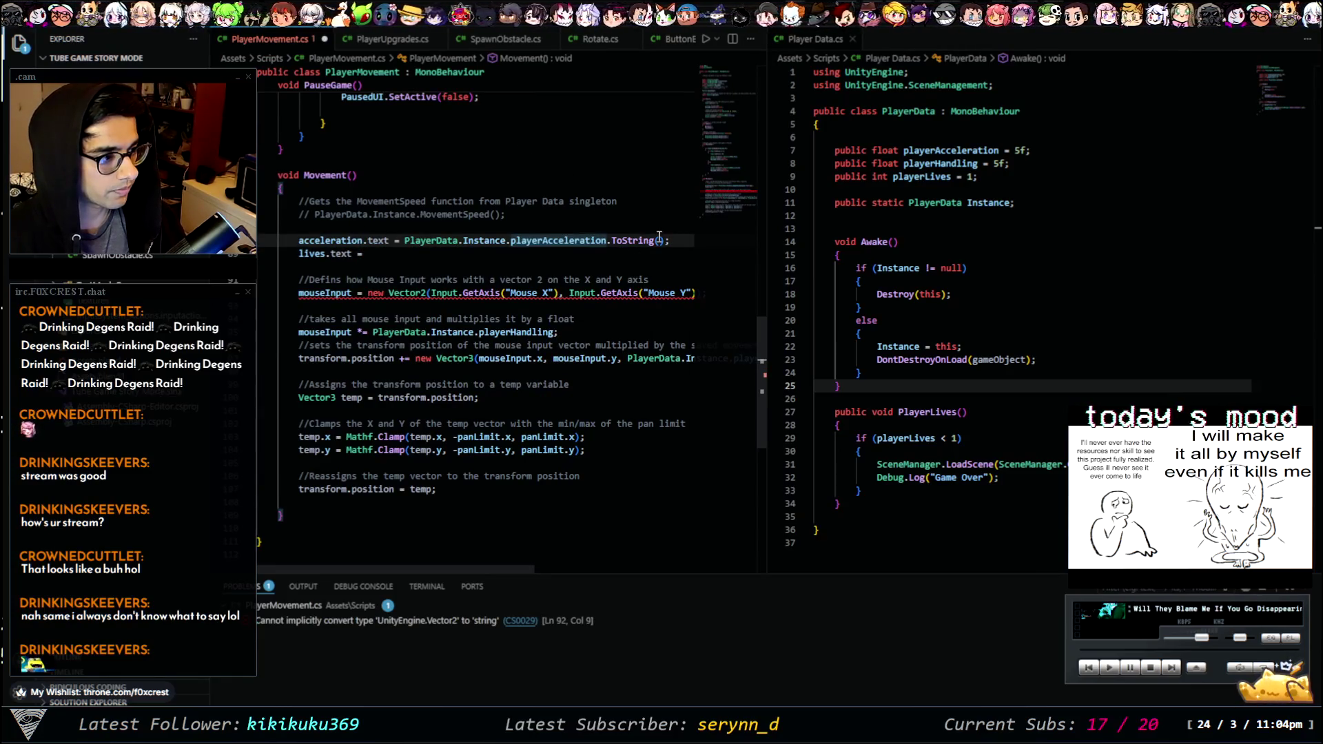
drag(671, 241, 408, 240)
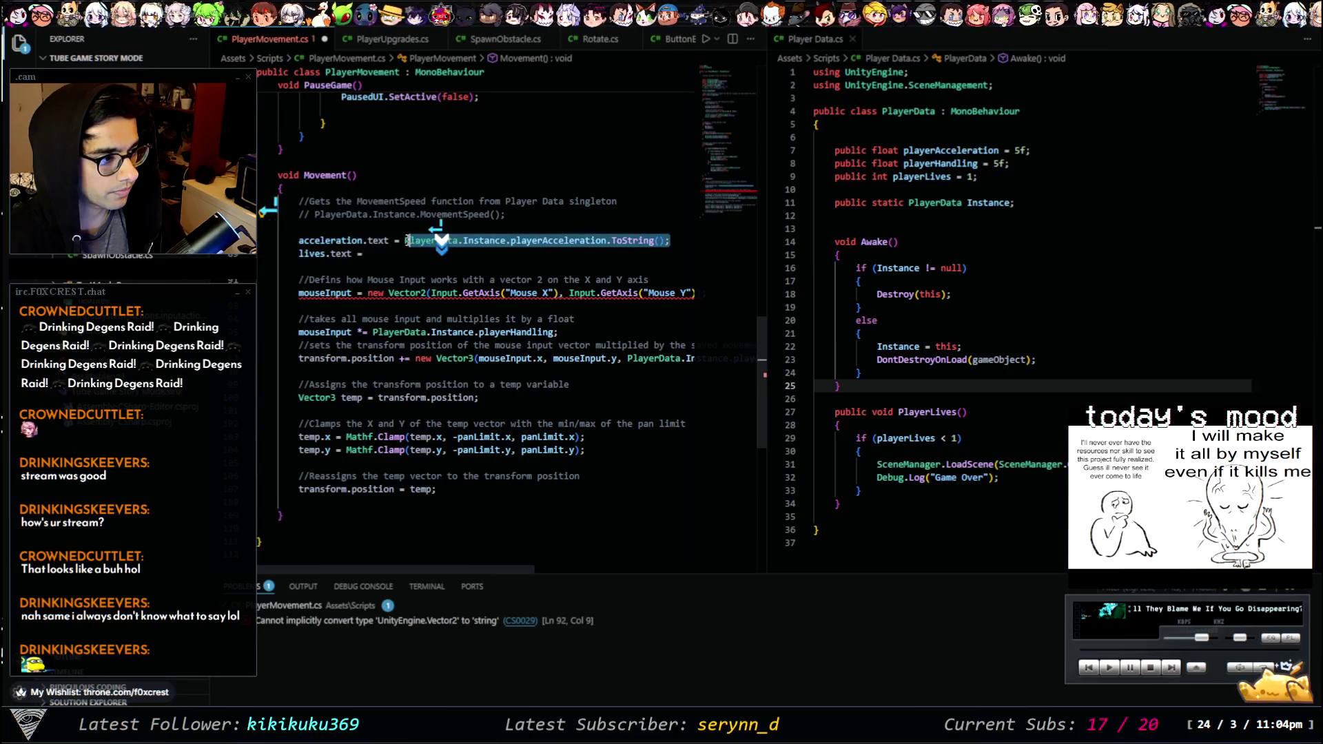
key(ctrl+c)
click(400, 254)
key(ctrl+v)
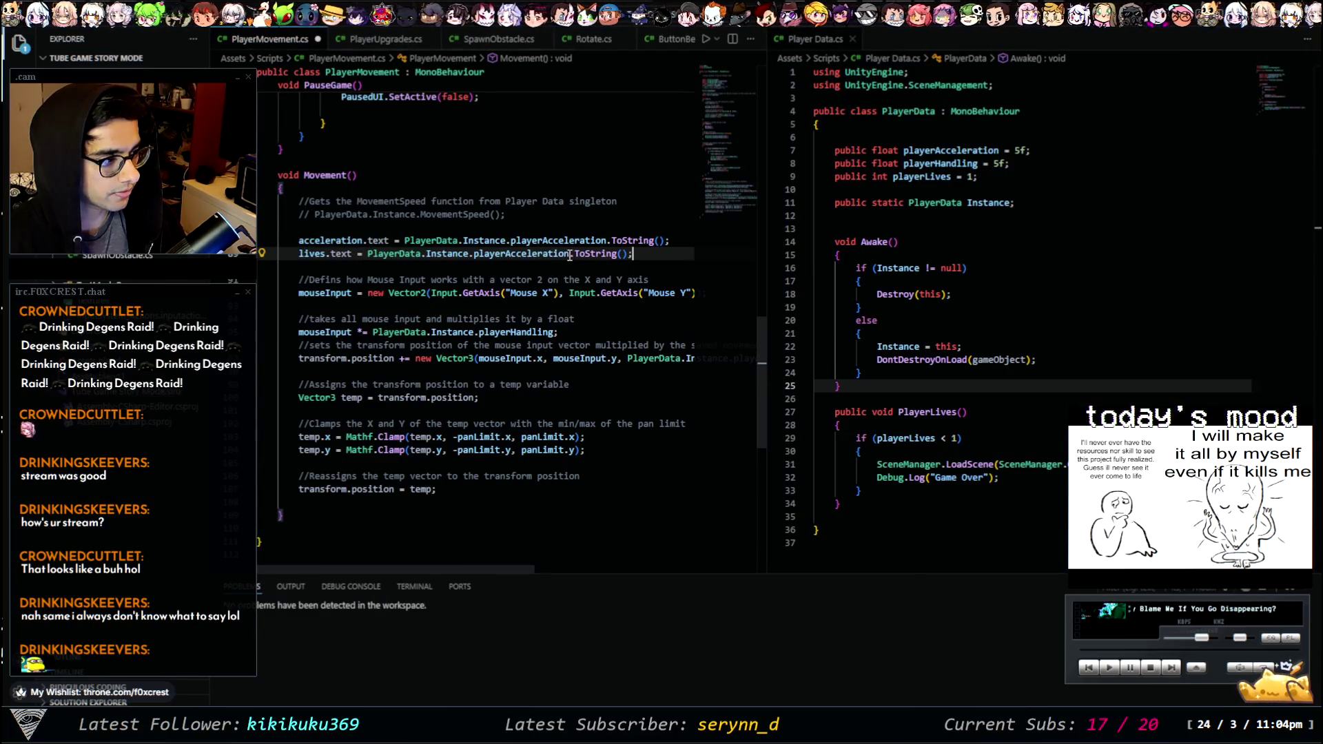
- Change the lives line to use PlayerData.Instance.playerLives.ToString(), then return to Unity
drag(570, 256, 475, 257)
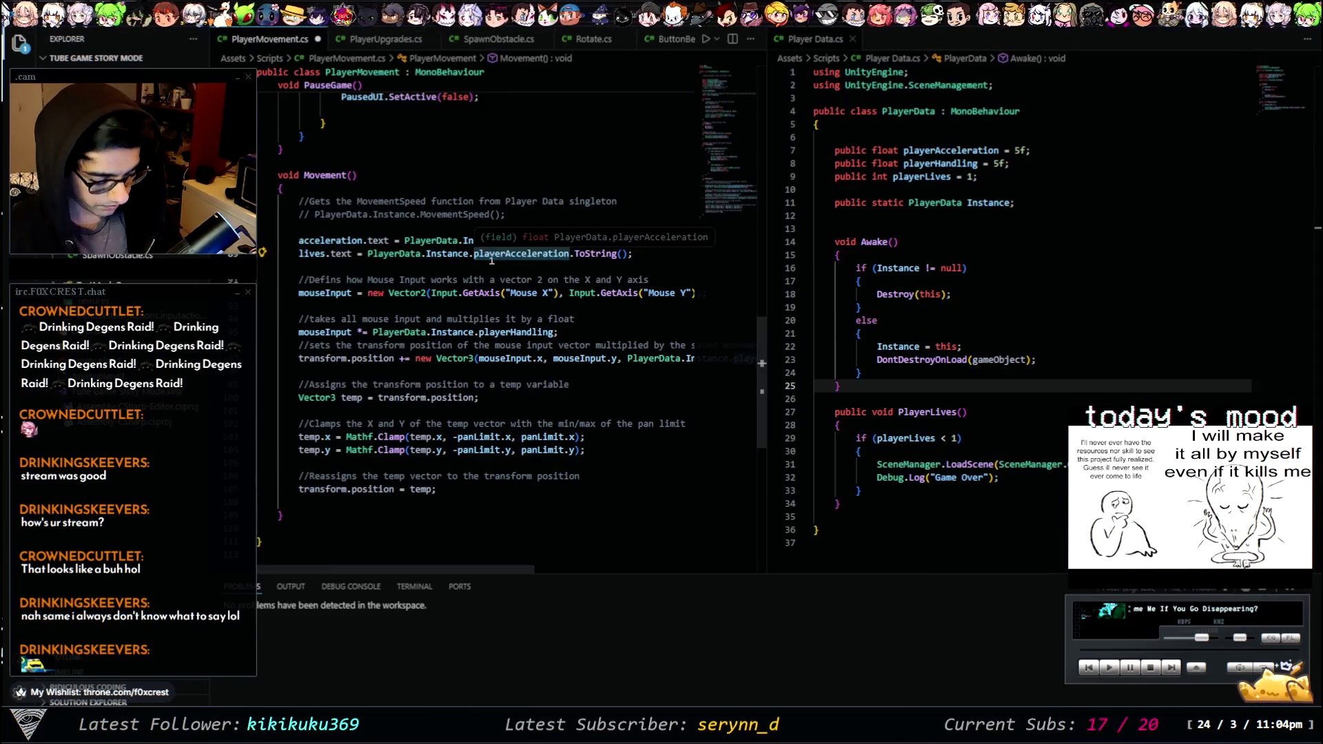
text(player)
key(Down)
key(Down)
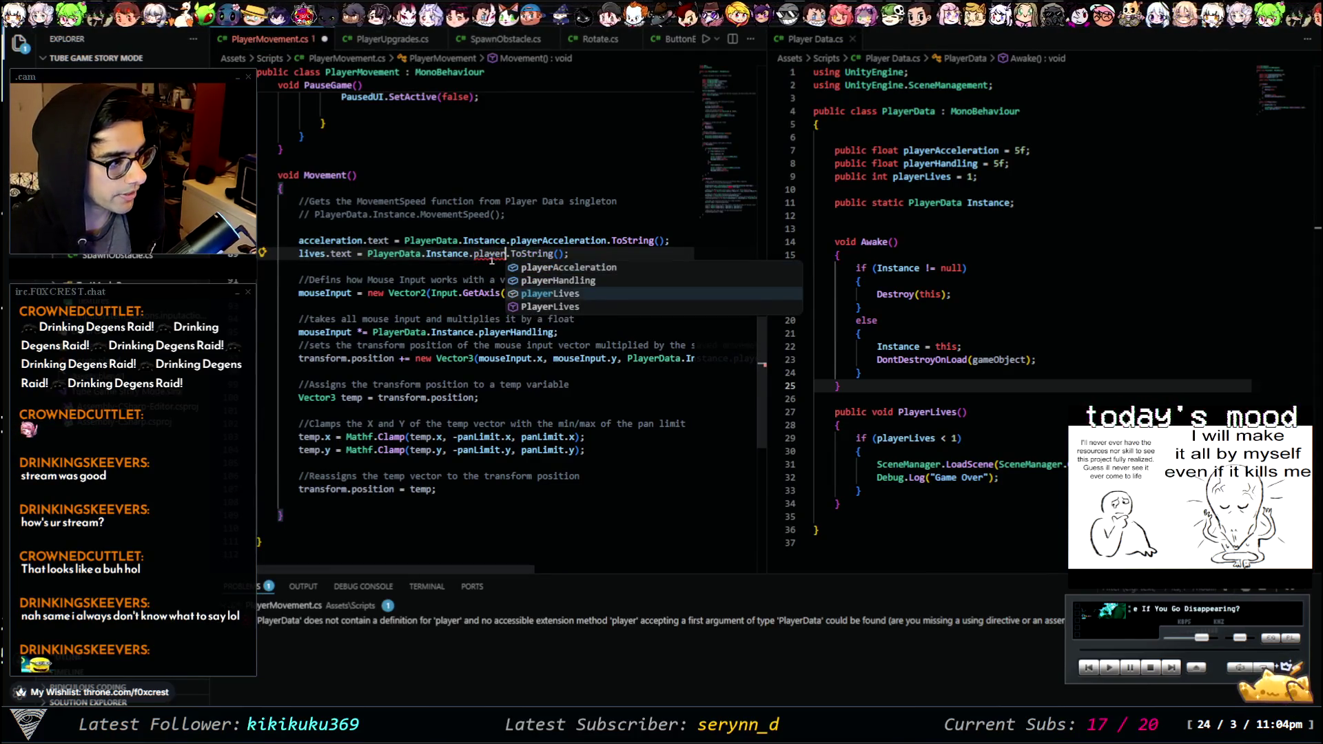
key(Tab)
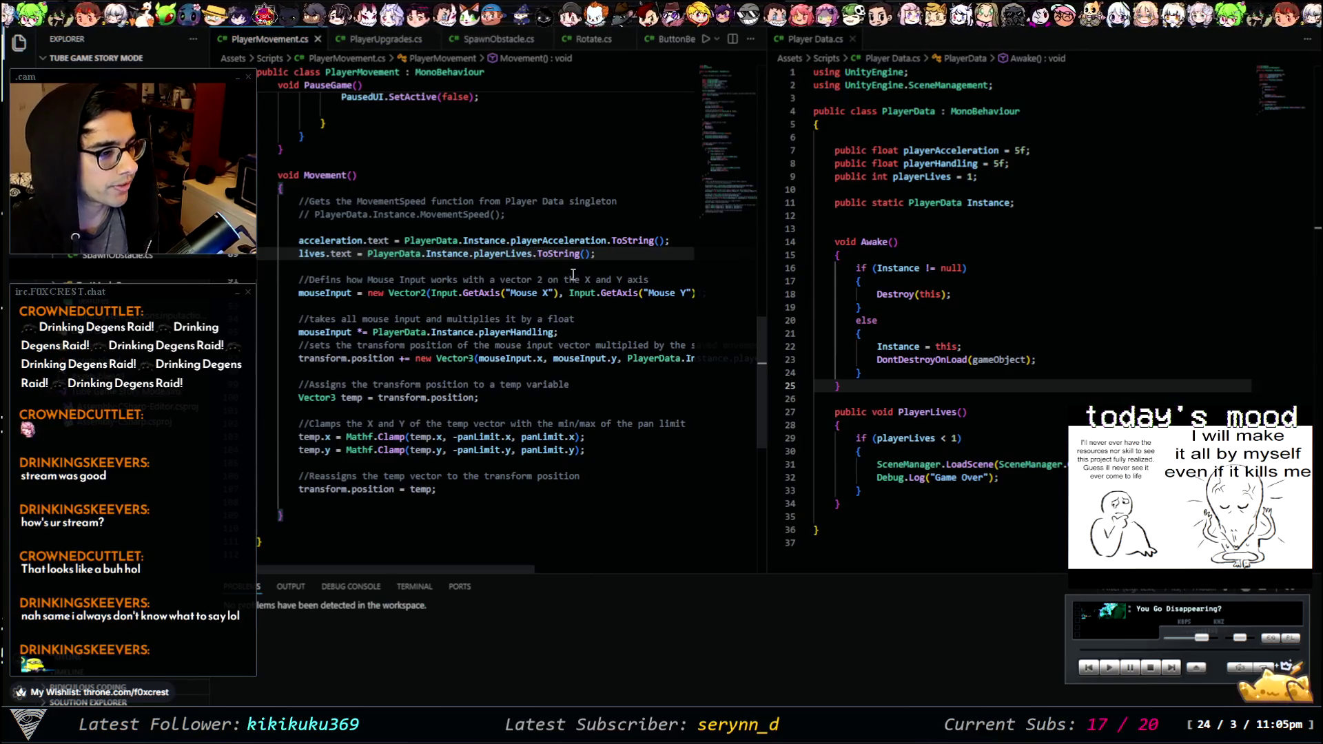
scroll(572, 252, up, 20)
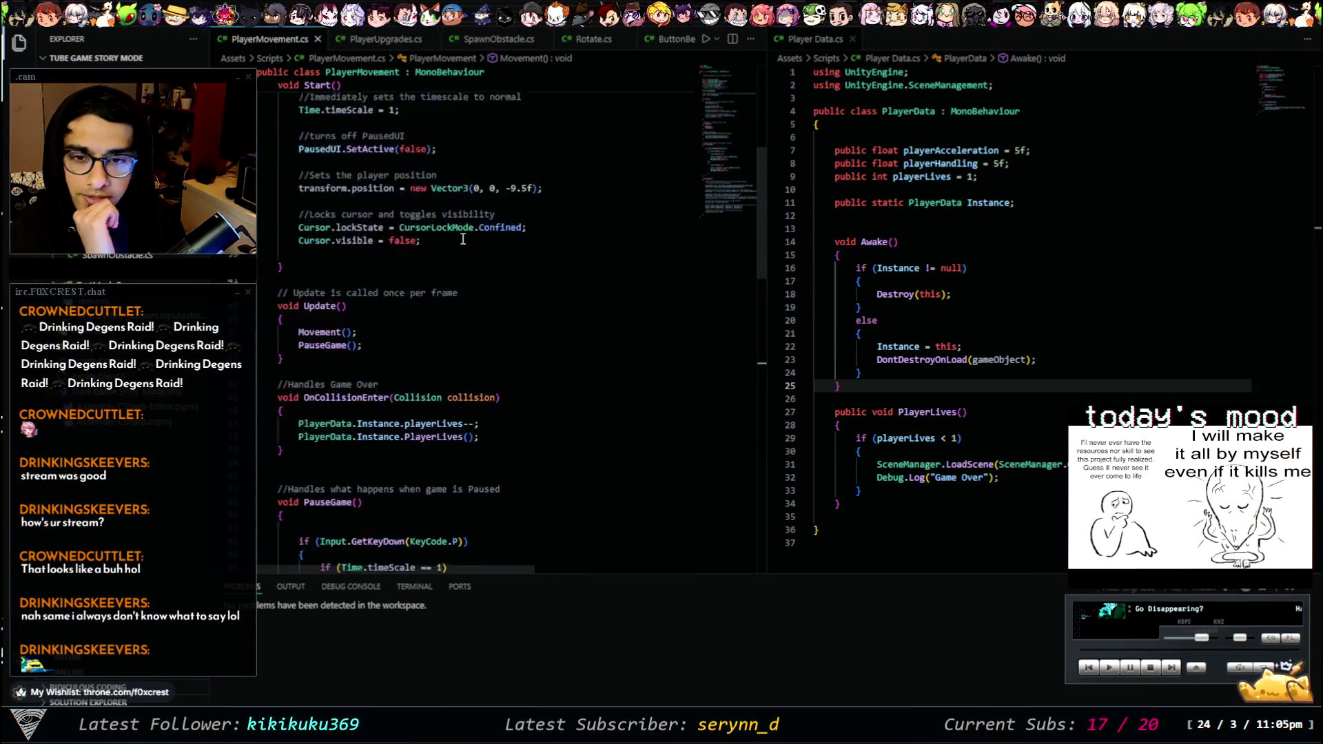
scroll(569, 283, up, 3)
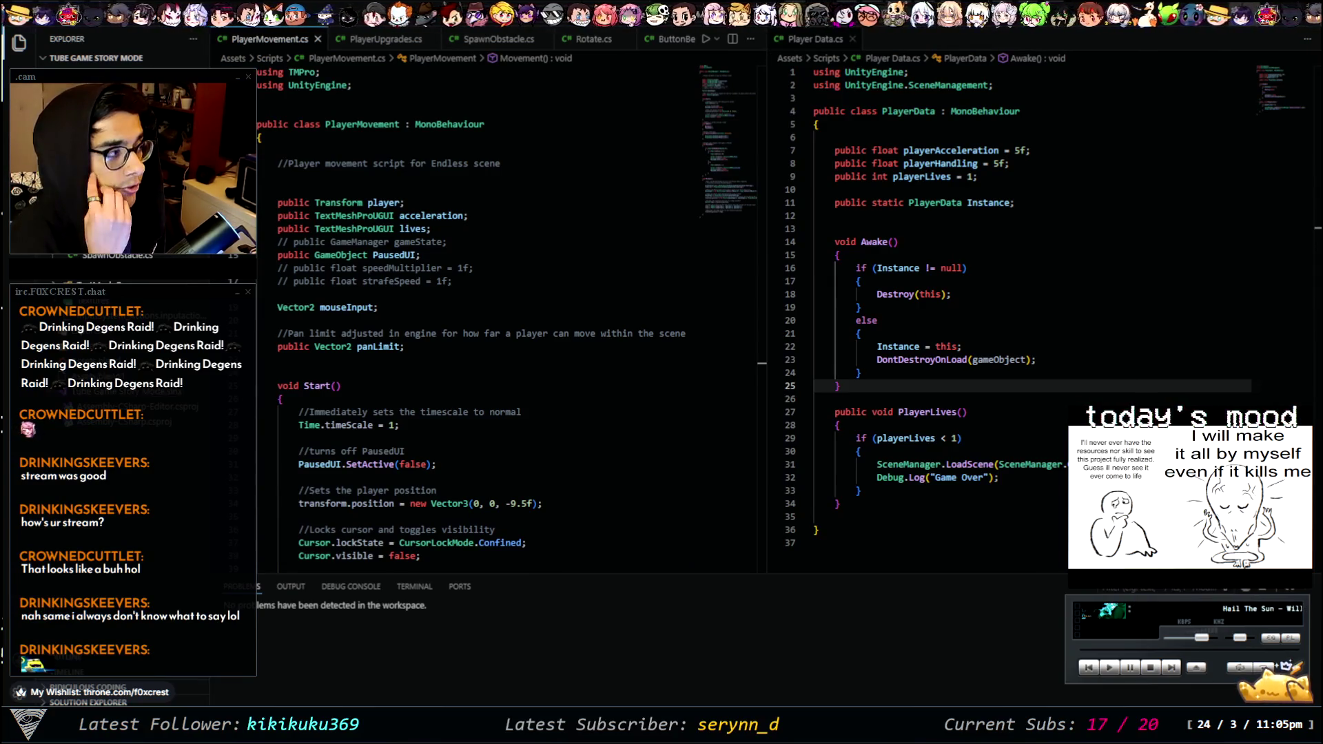
key(alt+Tab)
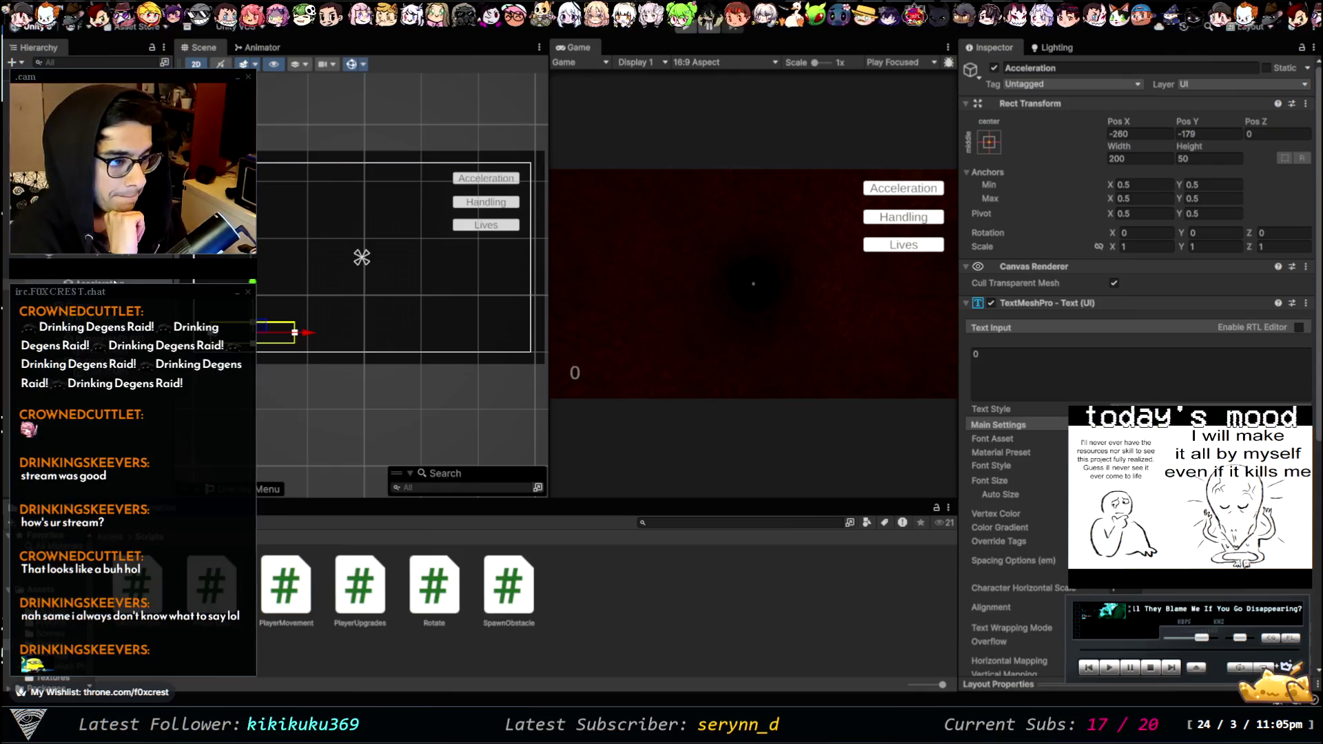
- Enable the Handling text object, rename it Lives, and widen its text box
key(Down)
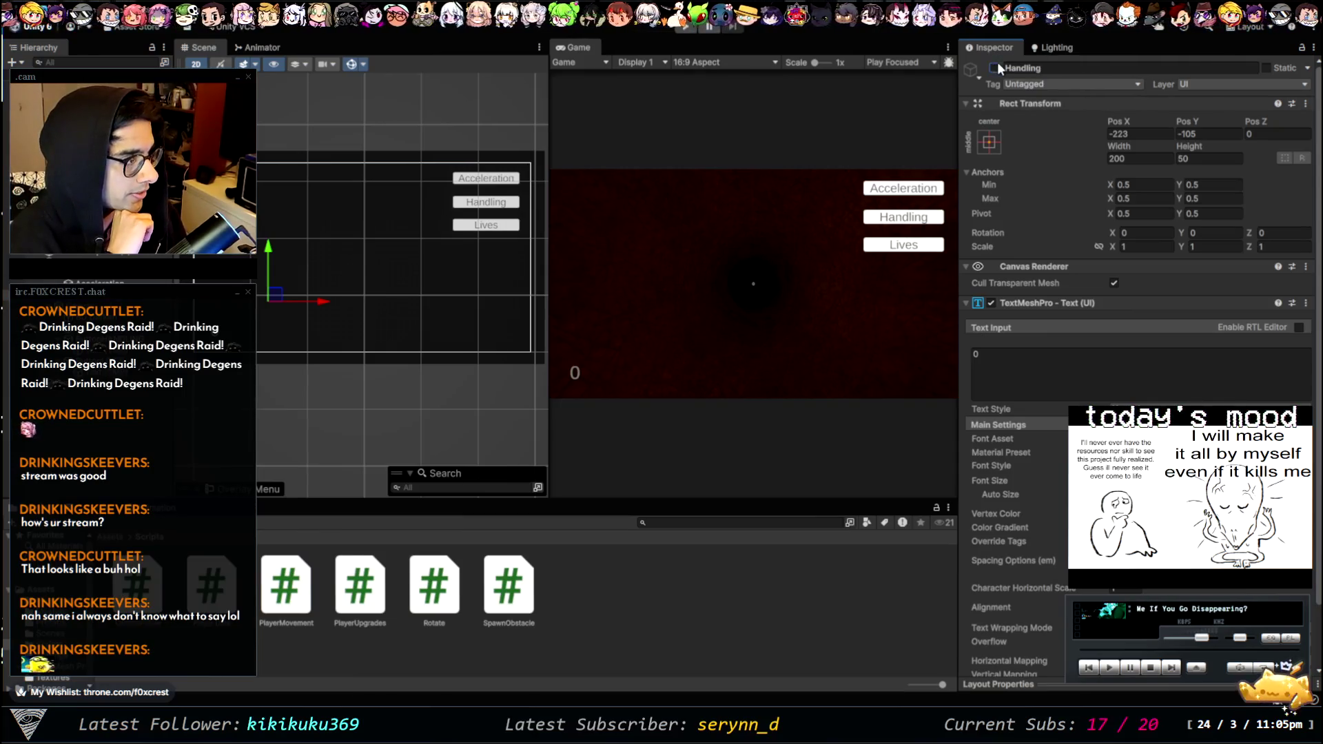
click(1034, 67)
key(ctrl+a)
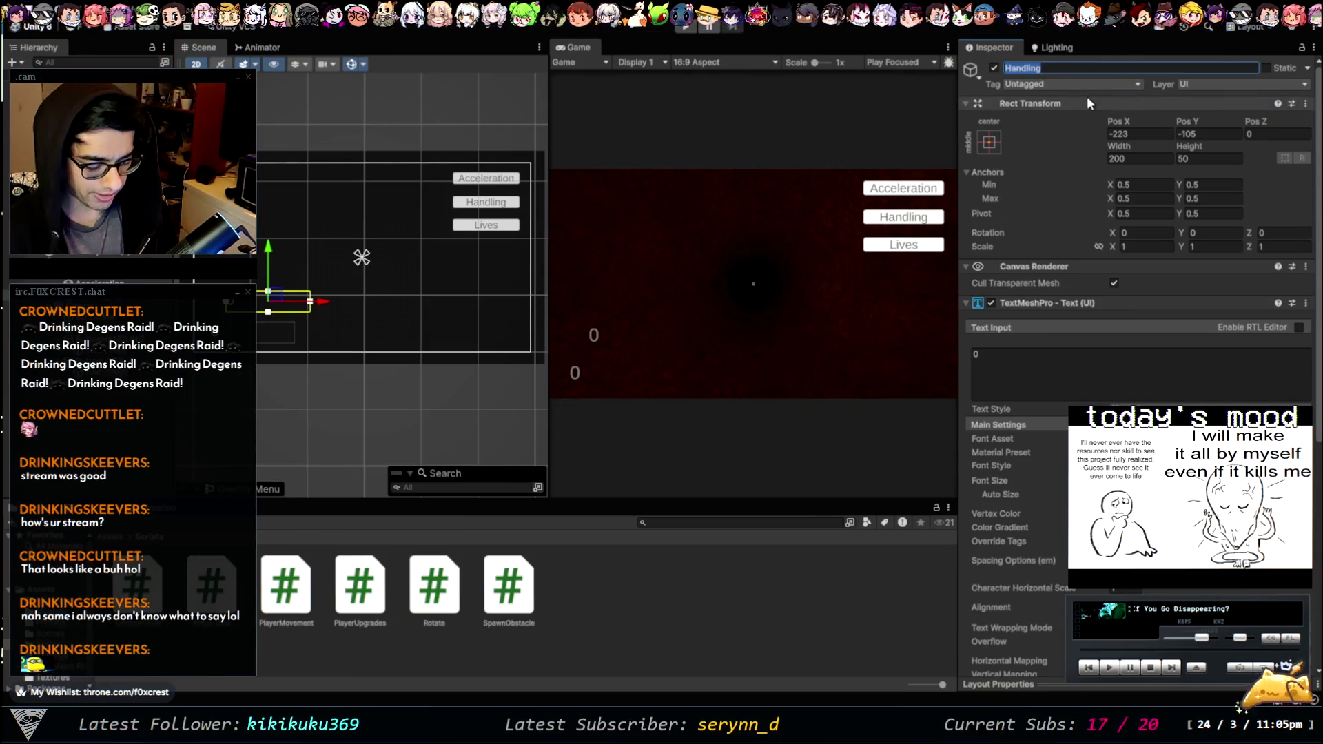
text(Lives)
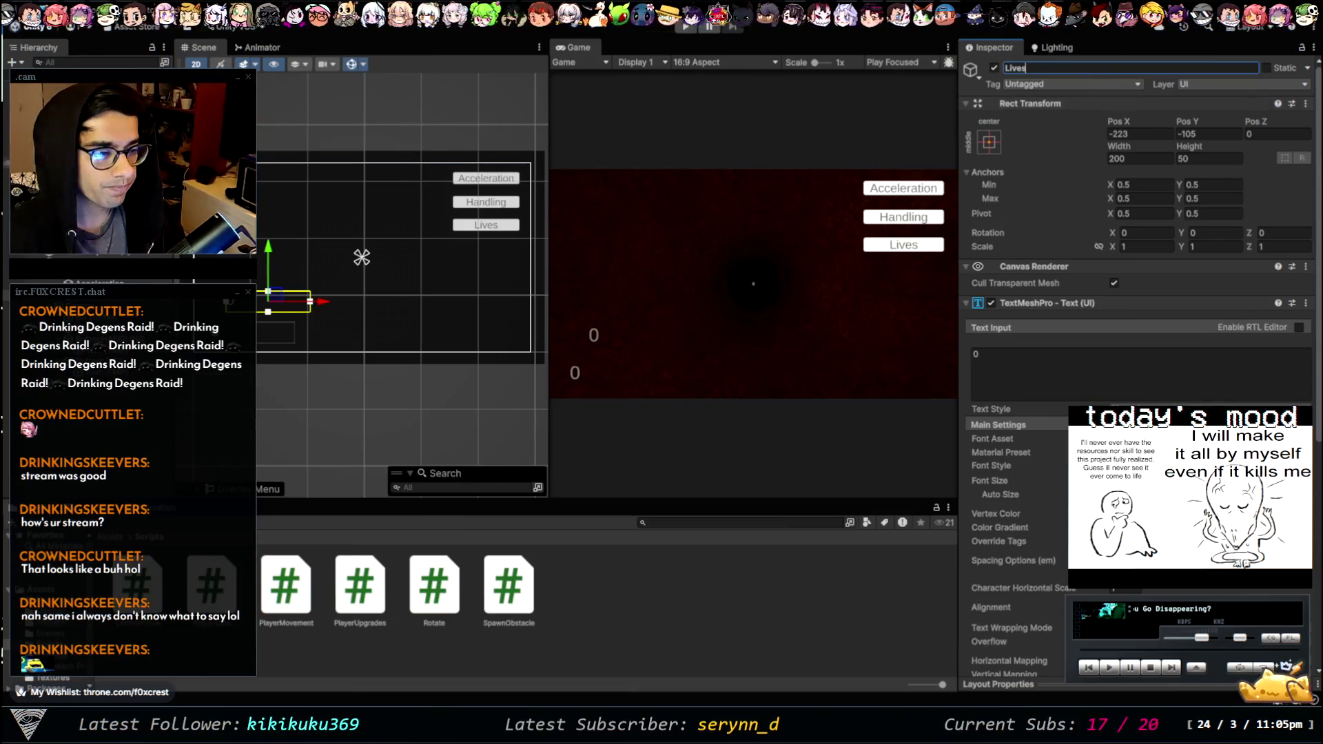
click(301, 306)
mouse_move(300, 307)
mouse_down()
mouse_move(321, 309)
mouse_move(312, 300)
mouse_up()
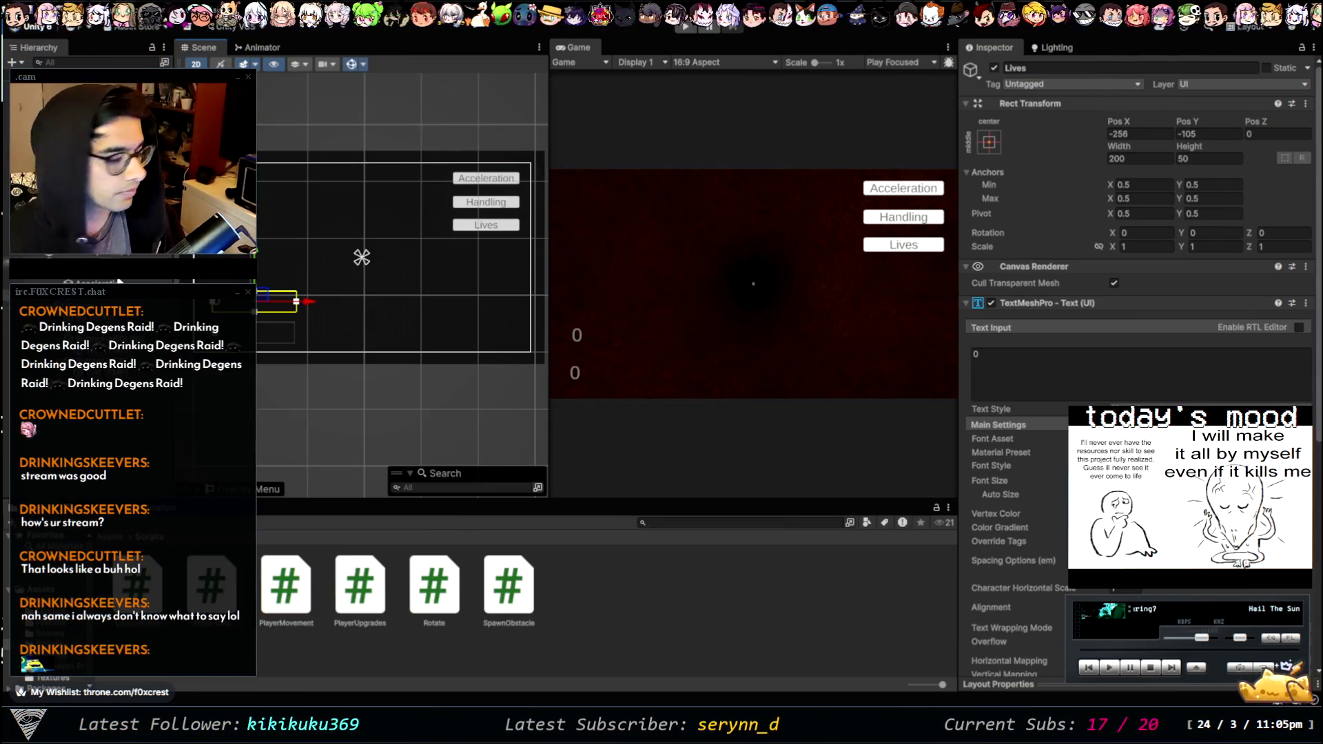
- Place the Lives text at Pos X -260, Pos Y 178 in the top-left, matching the Acceleration text
click(89, 282)
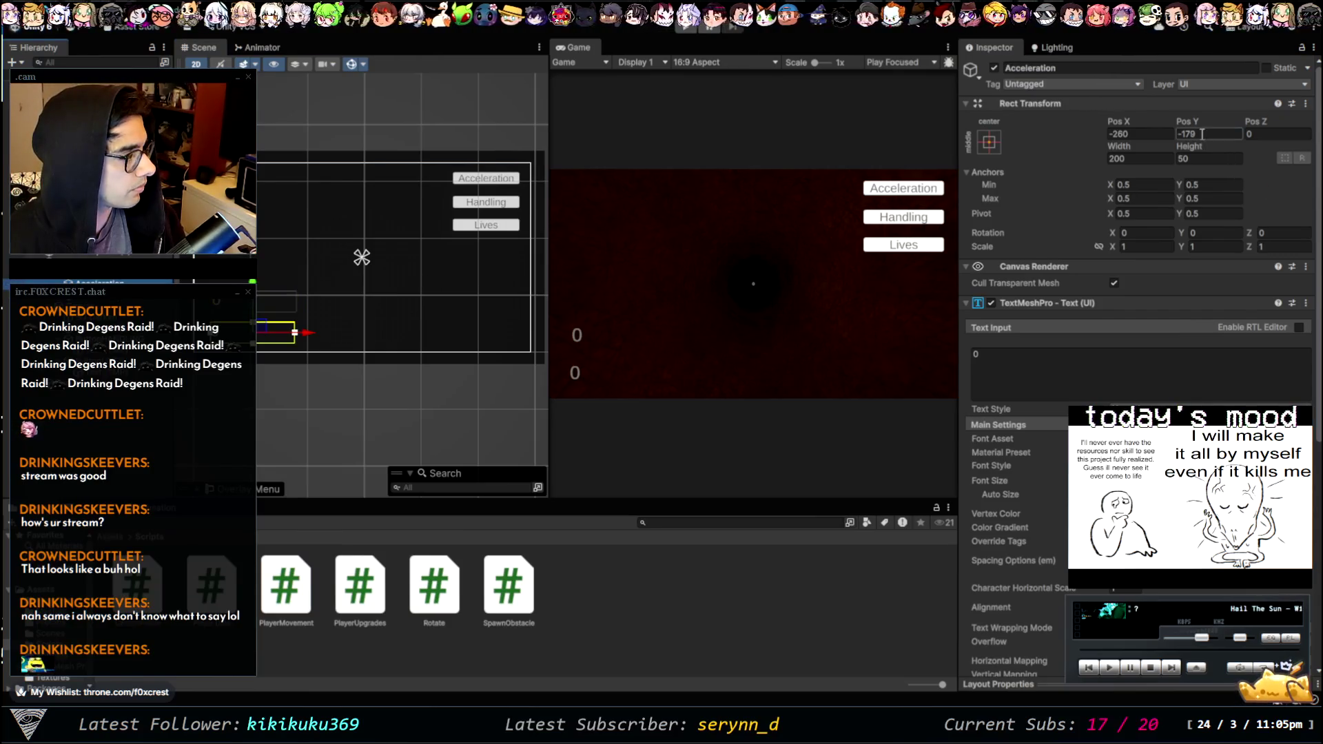
click(89, 310)
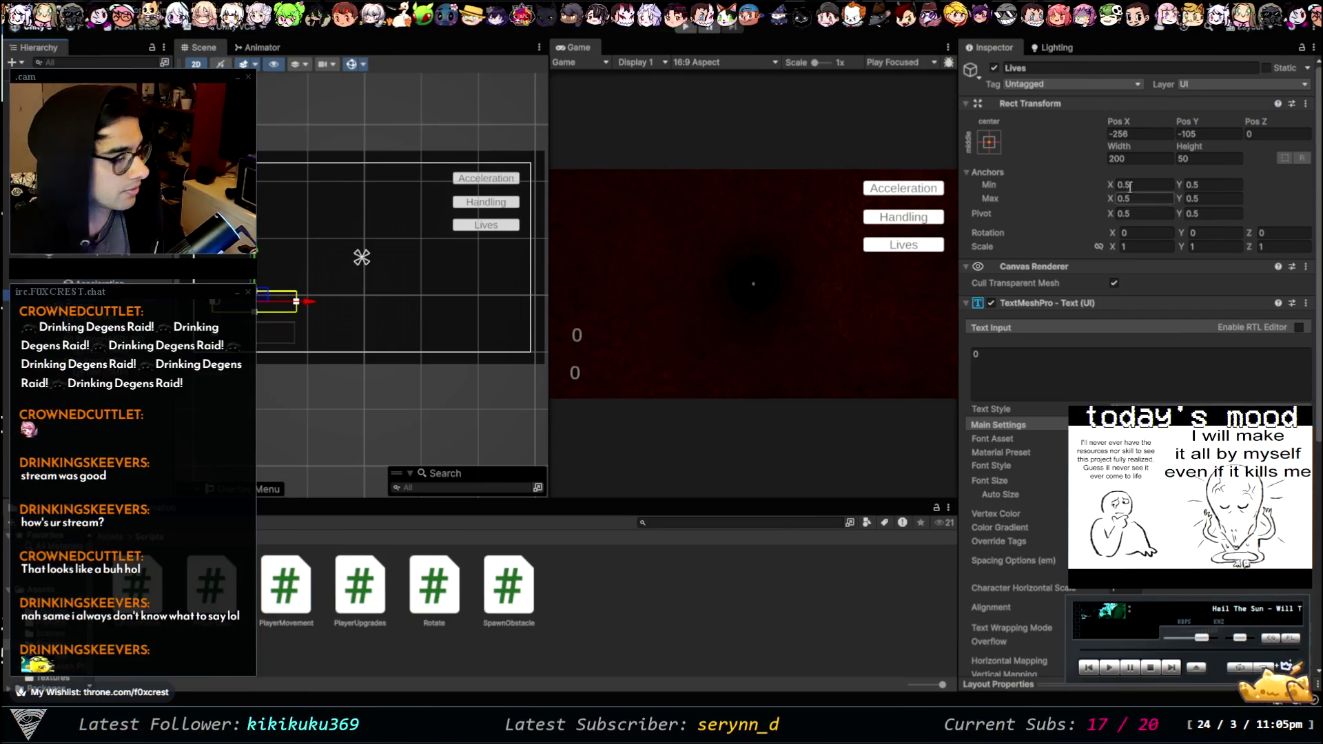
click(89, 282)
click(90, 268)
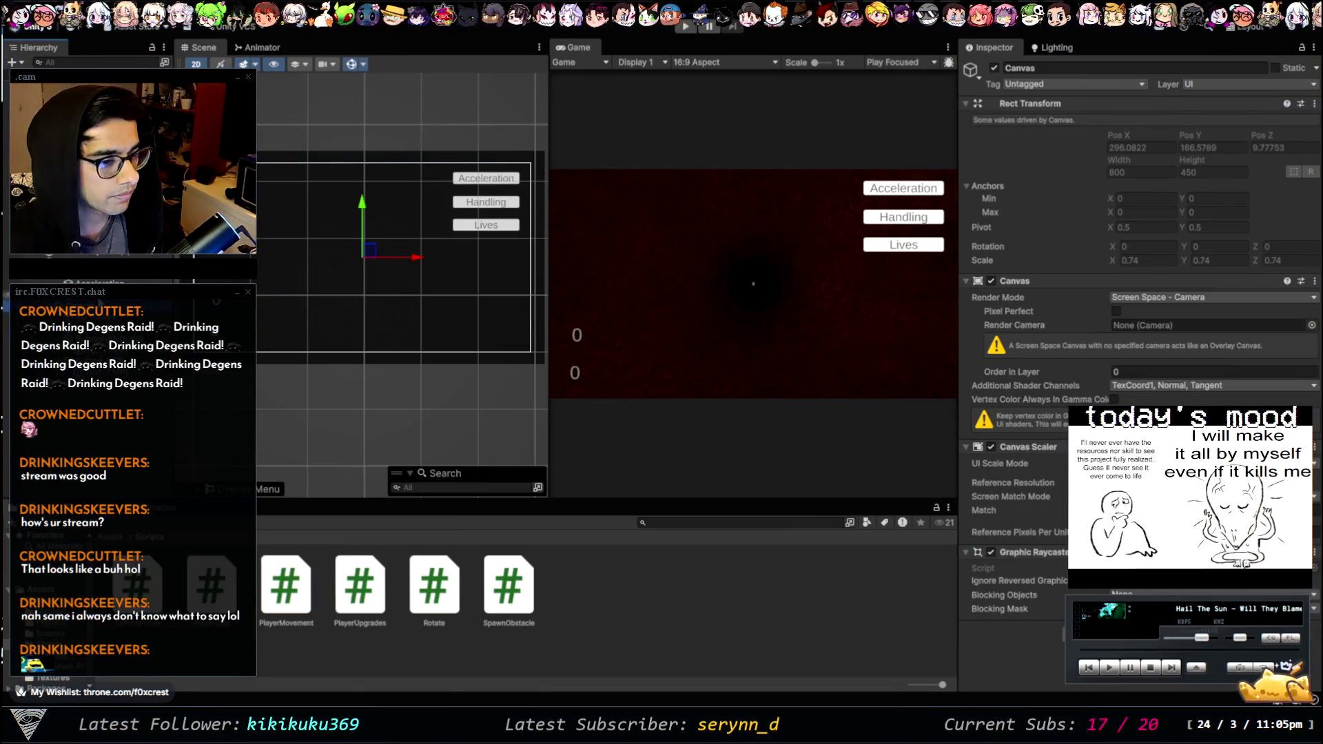
click(90, 310)
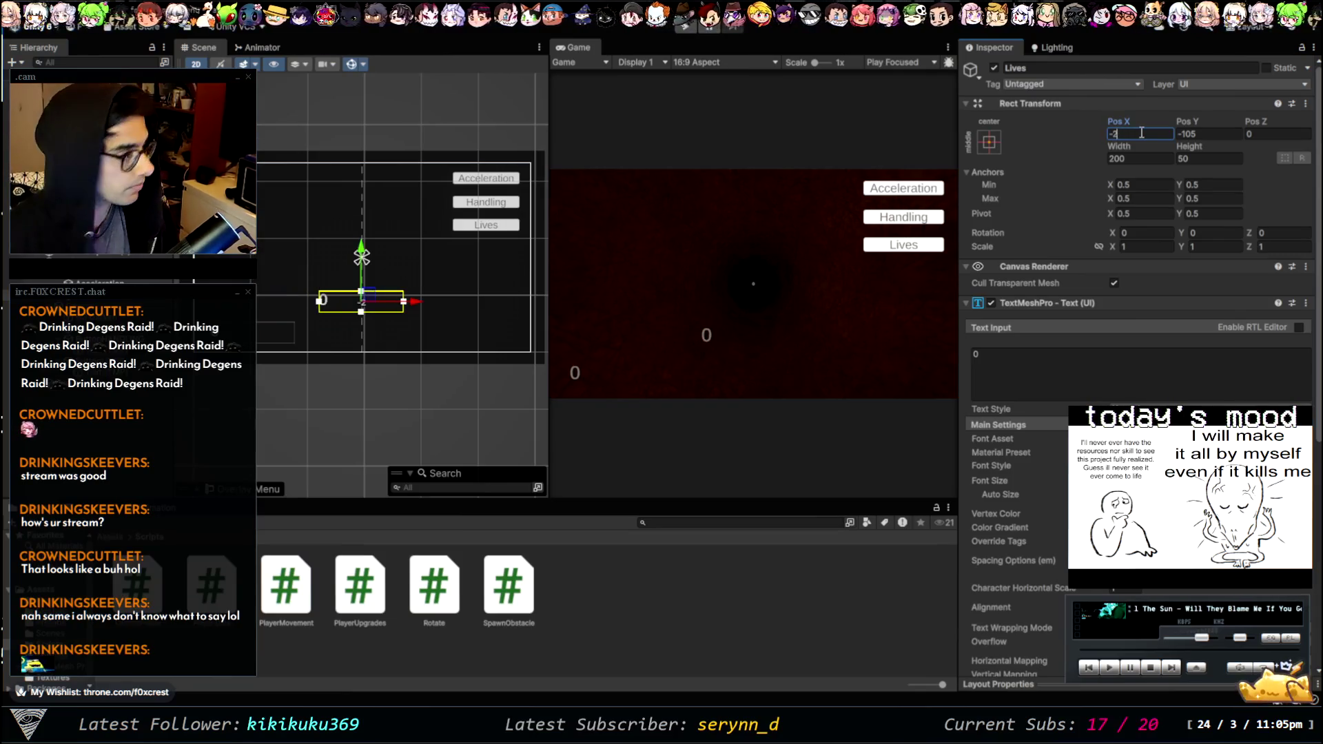
text(60)
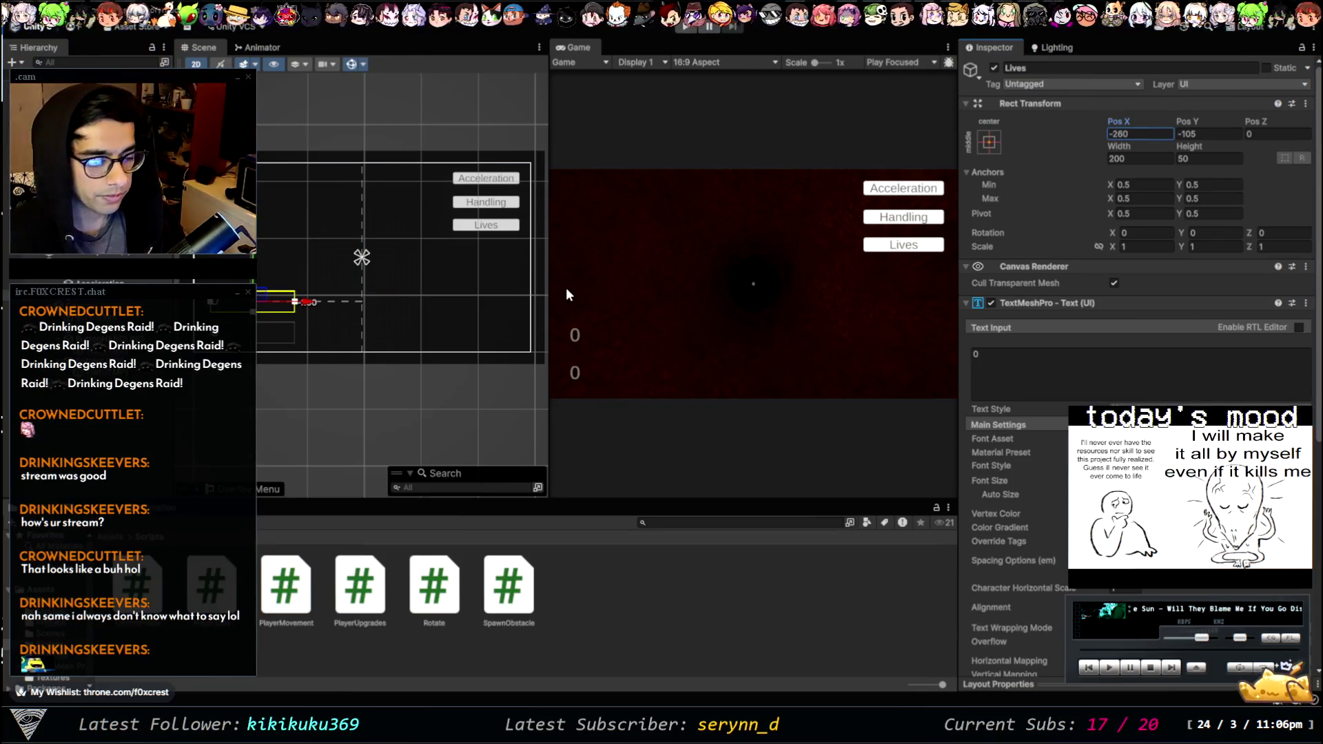
drag(262, 133, 268, 127)
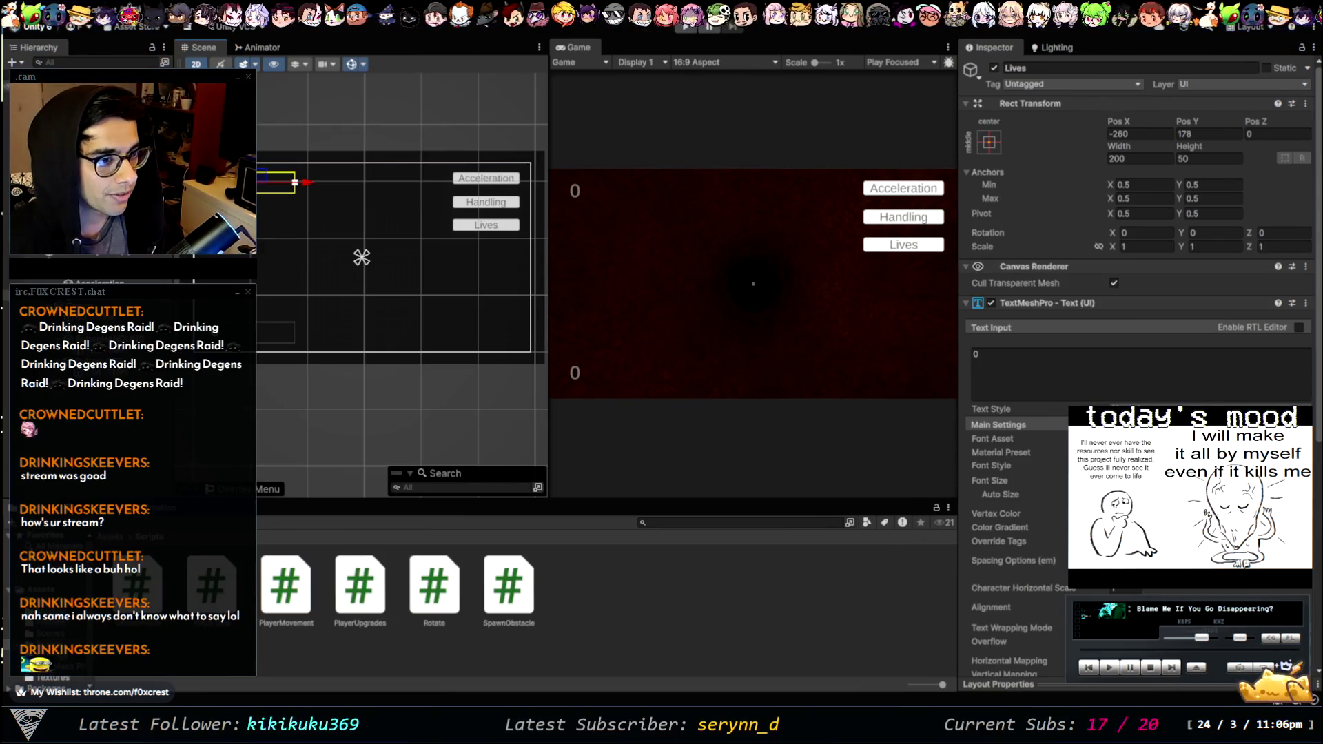
click(361, 257)
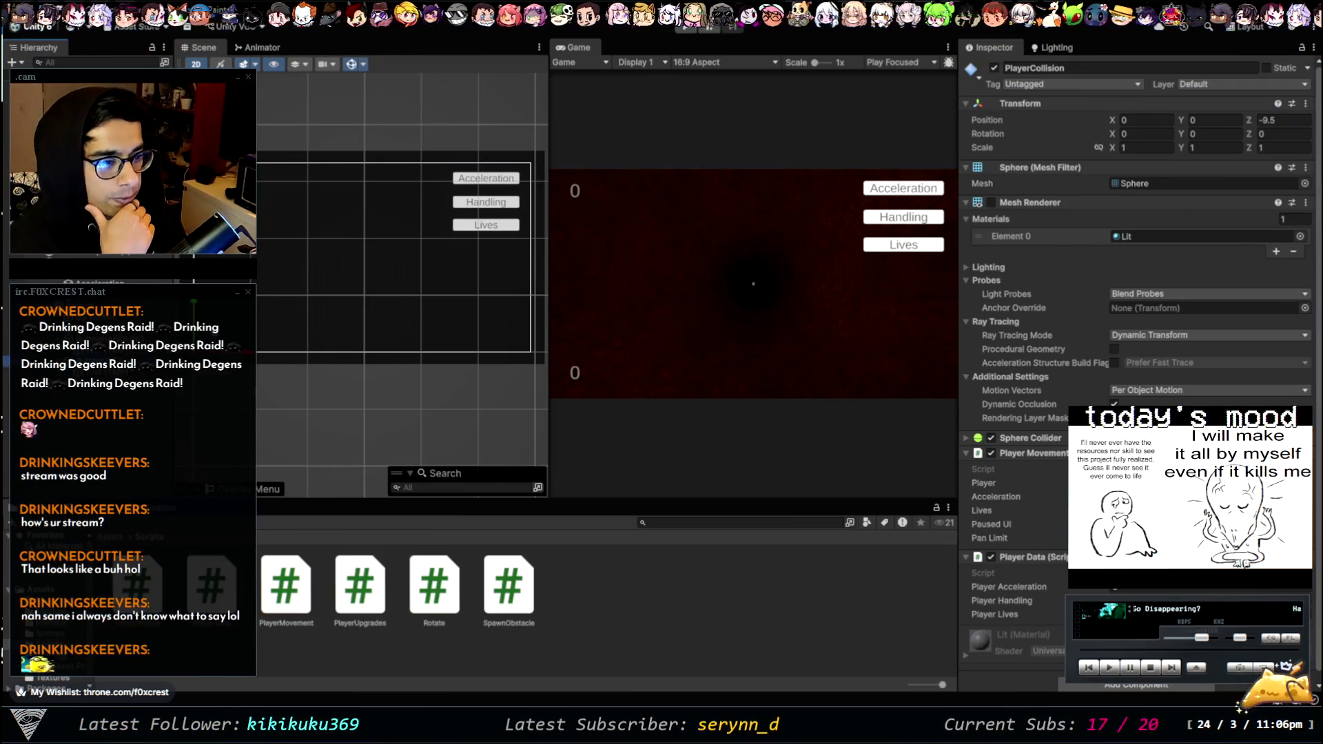
- Add an On Click entry to the Lives button targeting Player Upgrades, calling OnClickUpgradeLives
click(486, 224)
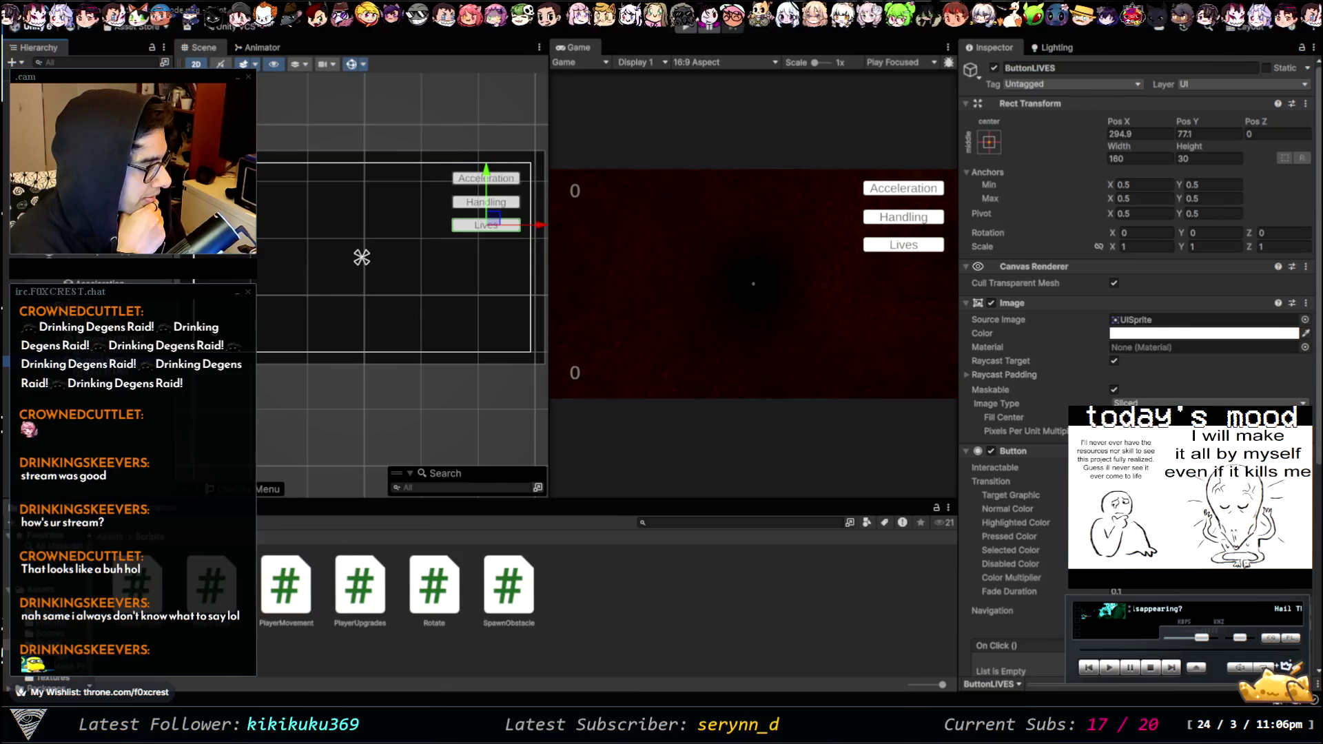
scroll(1137, 345, down, 10)
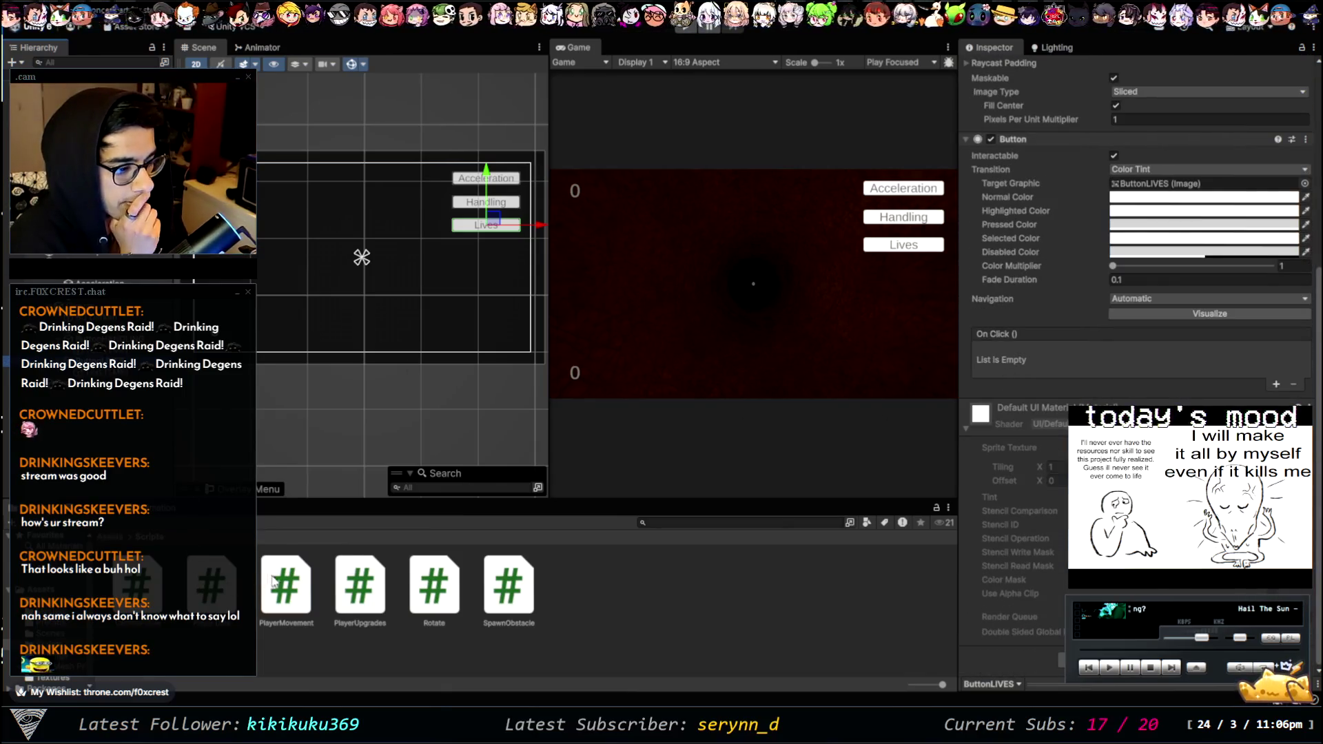
drag(858, 573, 1131, 376)
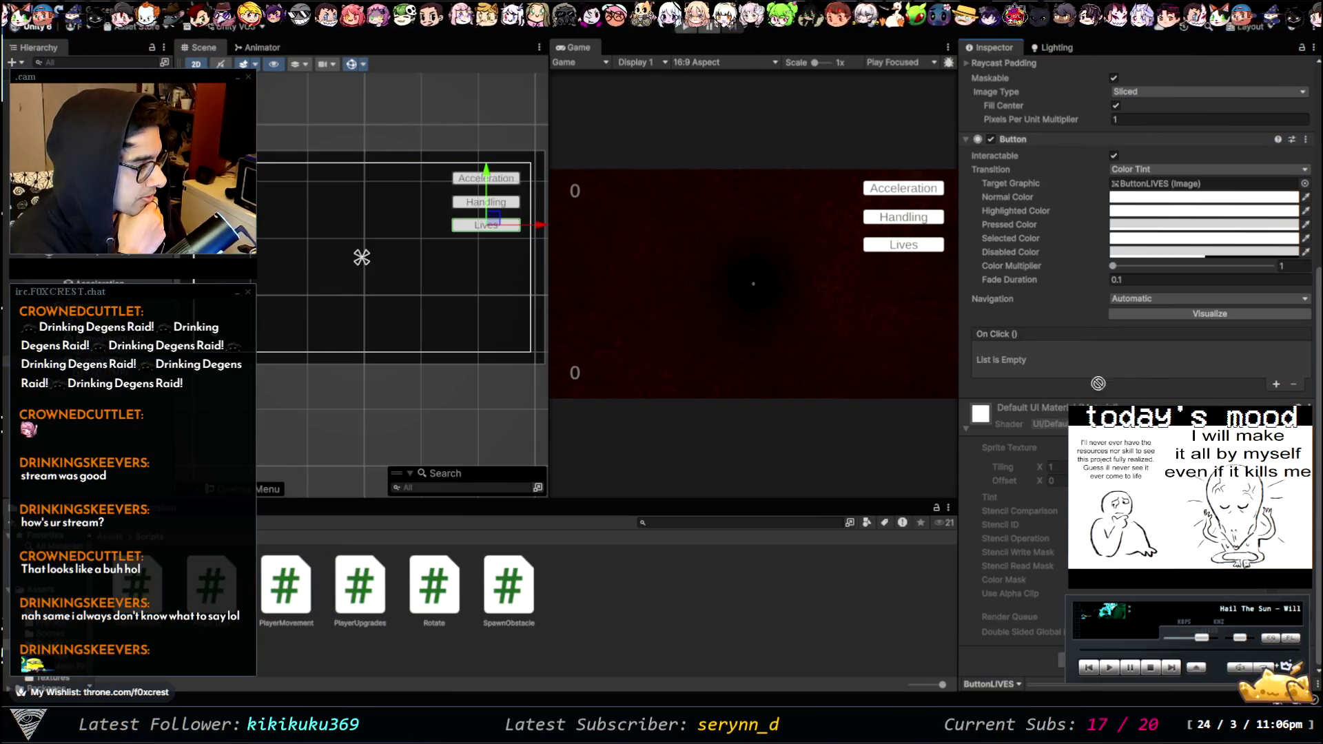
drag(1043, 399, 1046, 398)
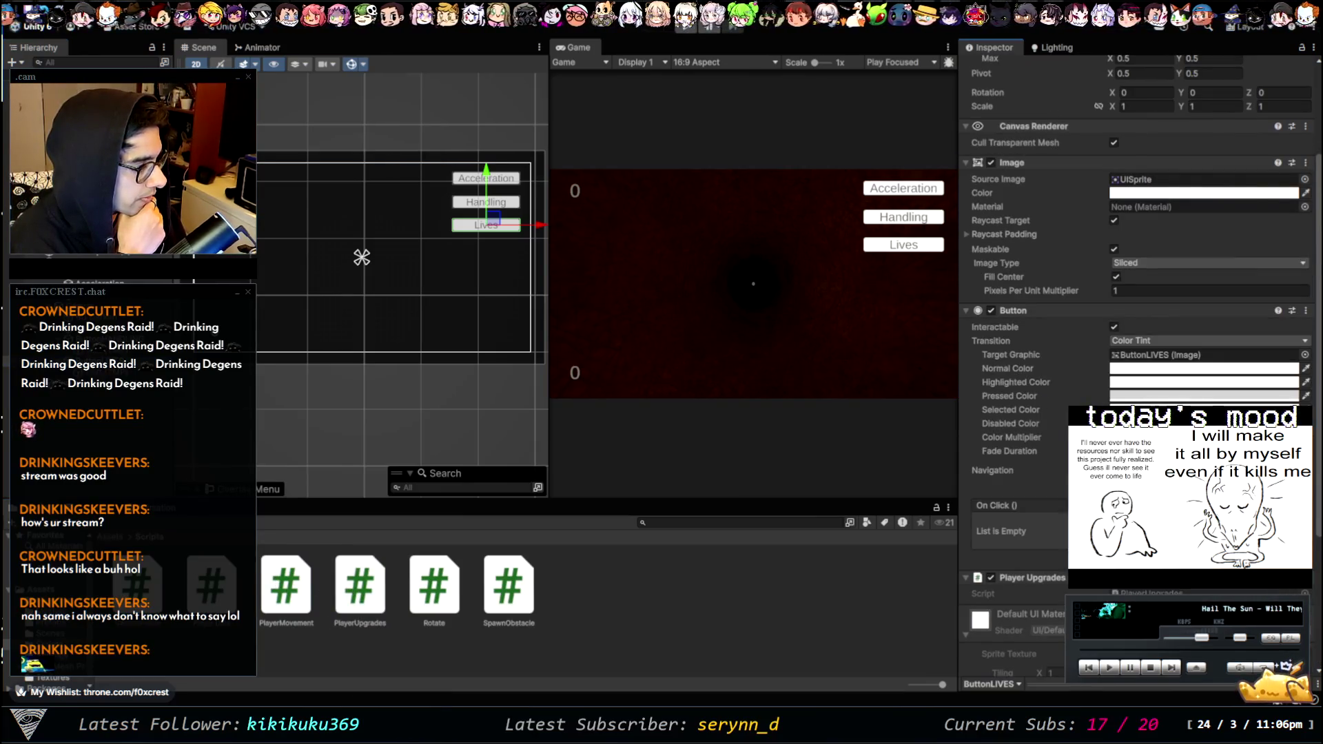
scroll(1051, 495, down, 5)
click(1275, 349)
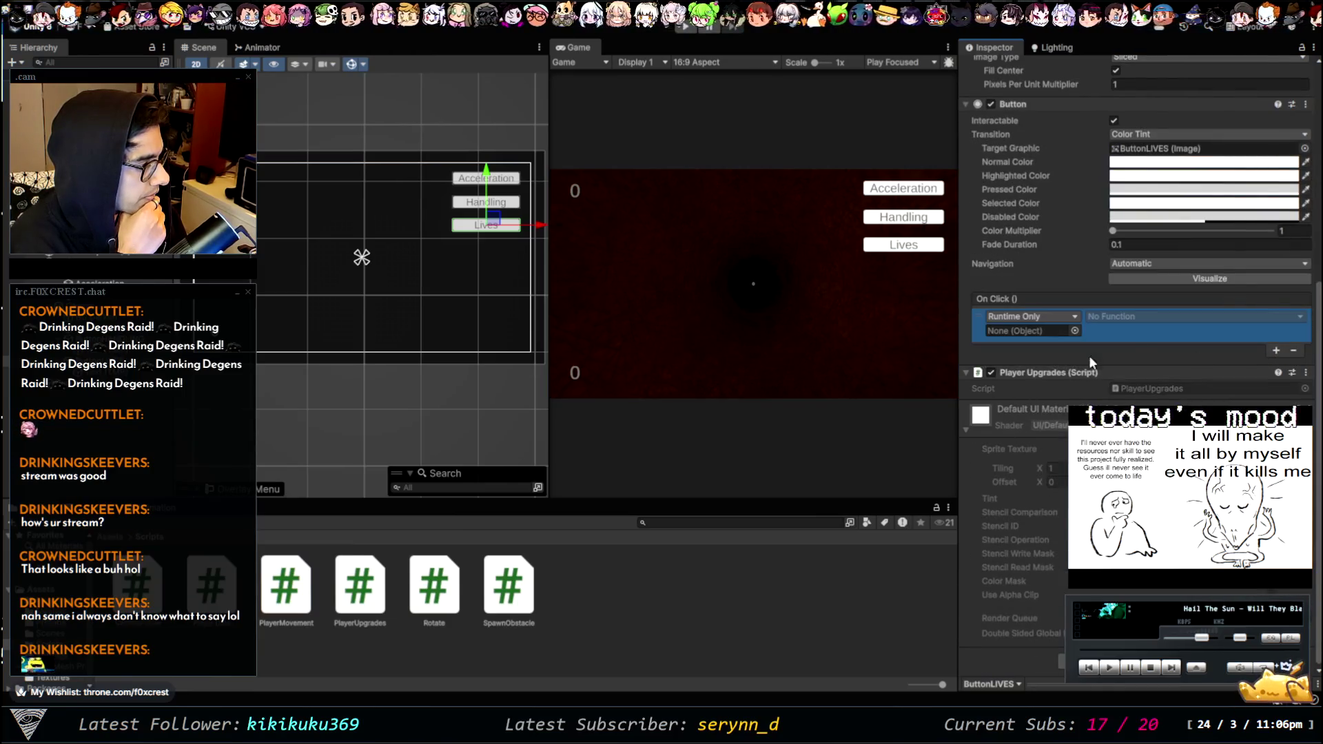
drag(1015, 373, 1027, 333)
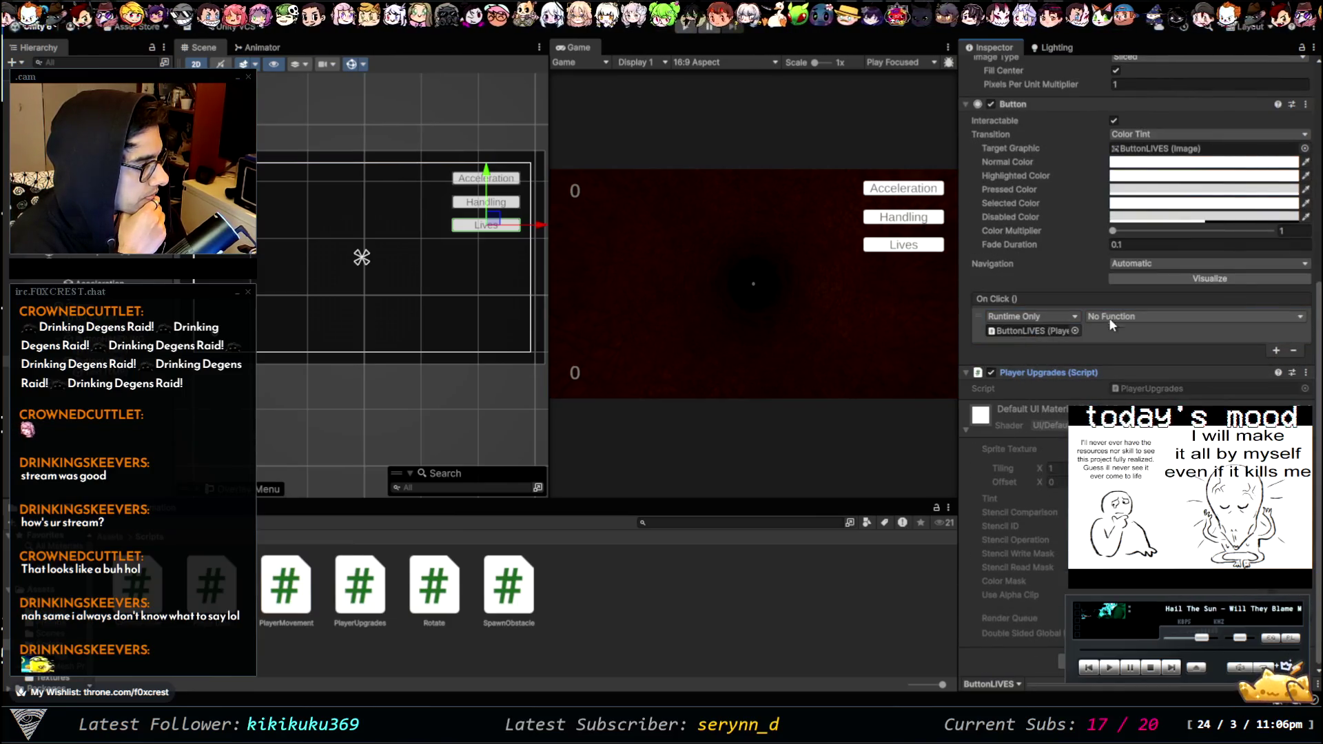
click(1026, 564)
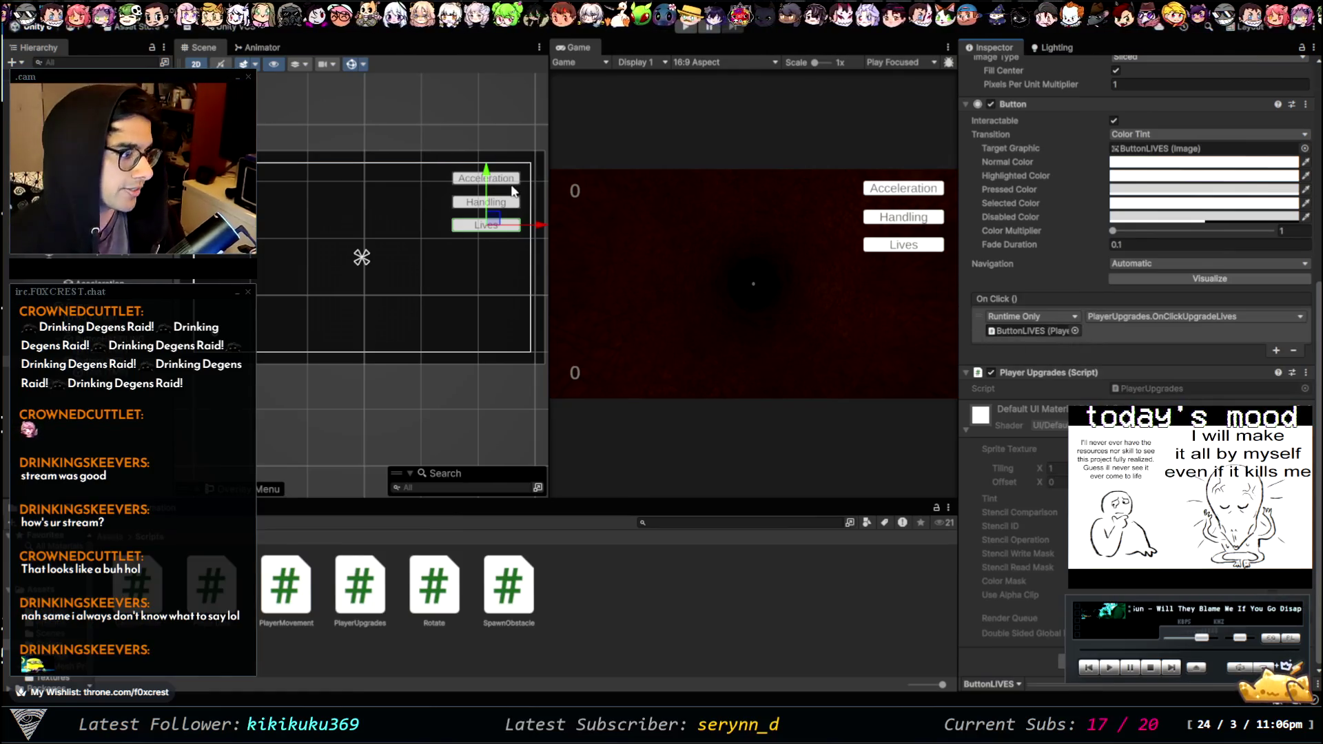
drag(548, 197, 360, 195)
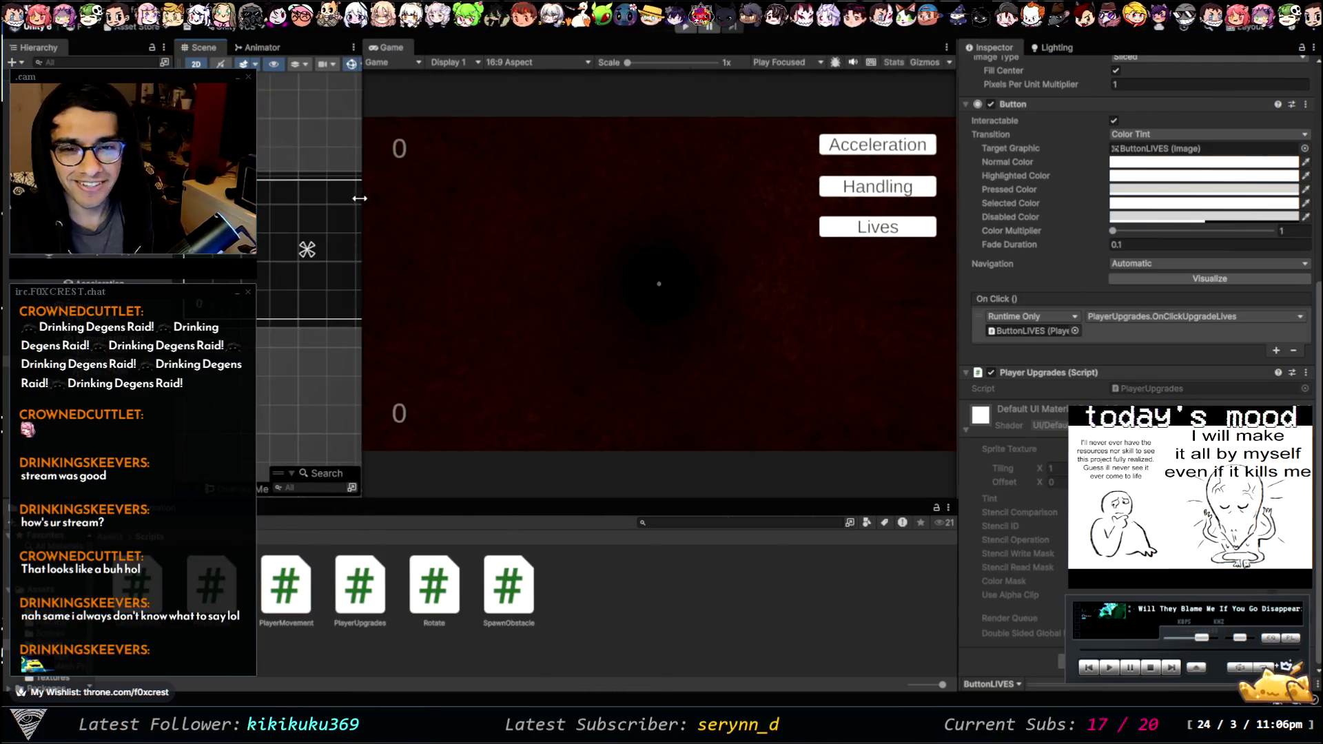
key(shift+space)
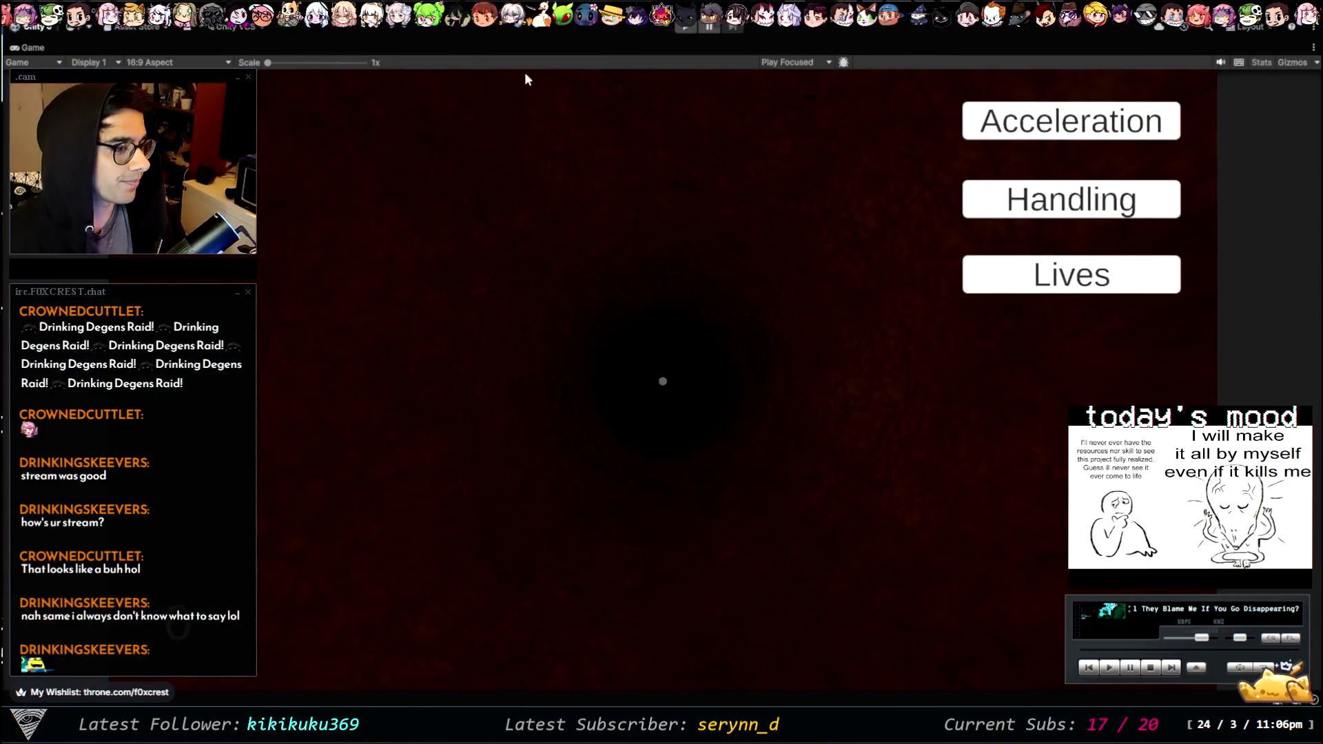
click(684, 31)
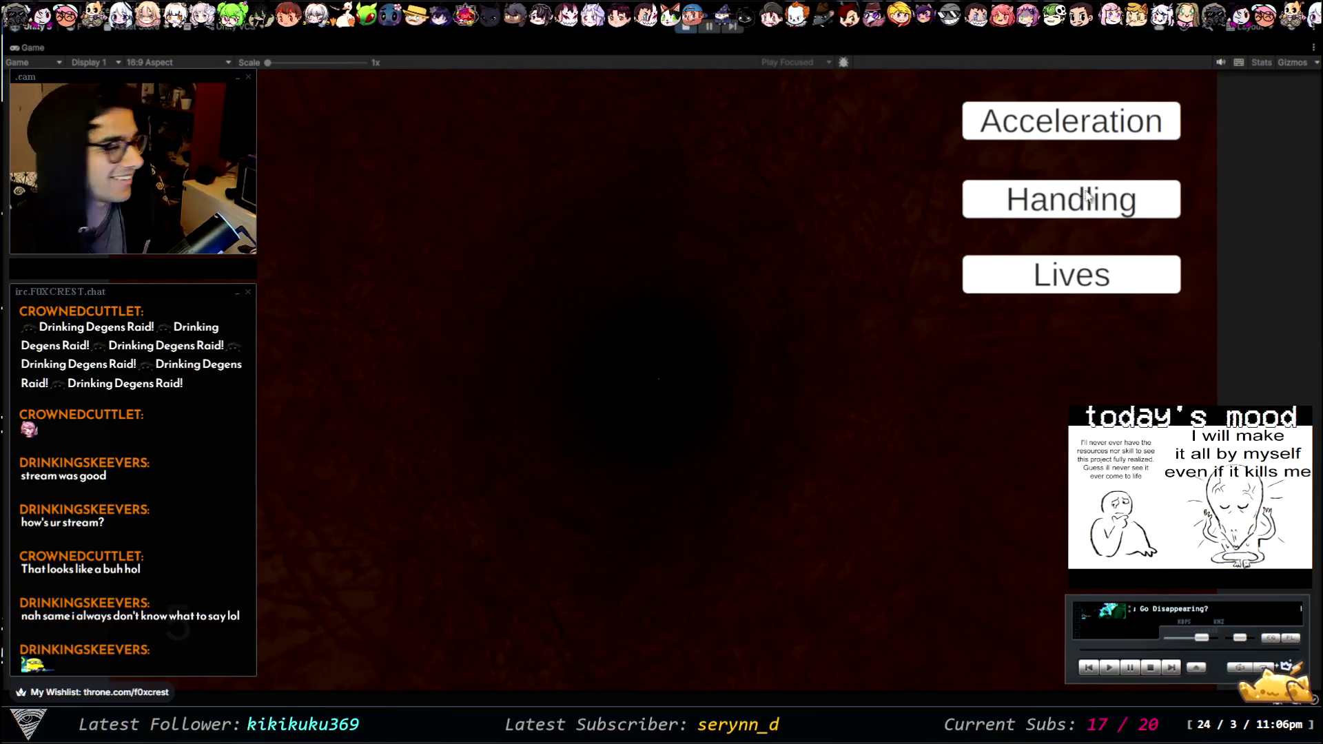
click(1068, 124)
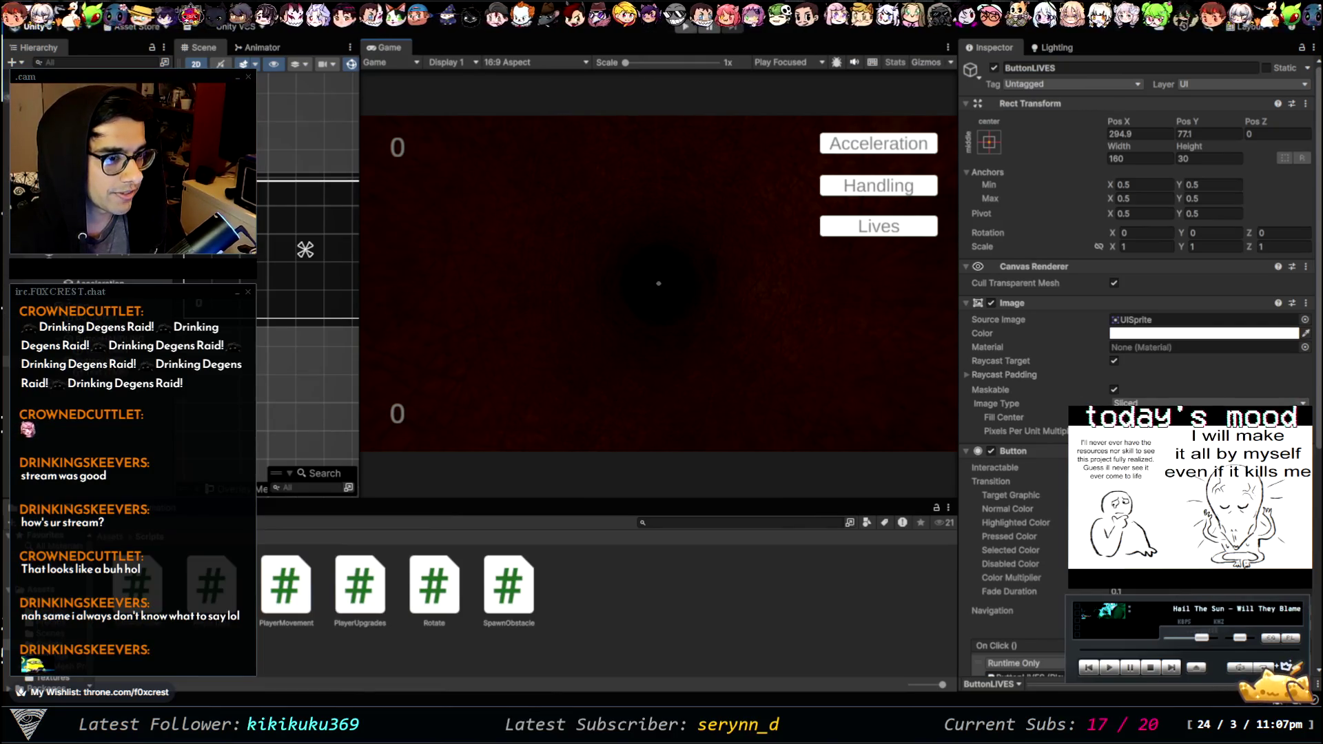
- Inspect PlayerCollision, the Tube prefab, and the SM_Obstacle_01_A, 02_A and 03_A prefabs
click(932, 188)
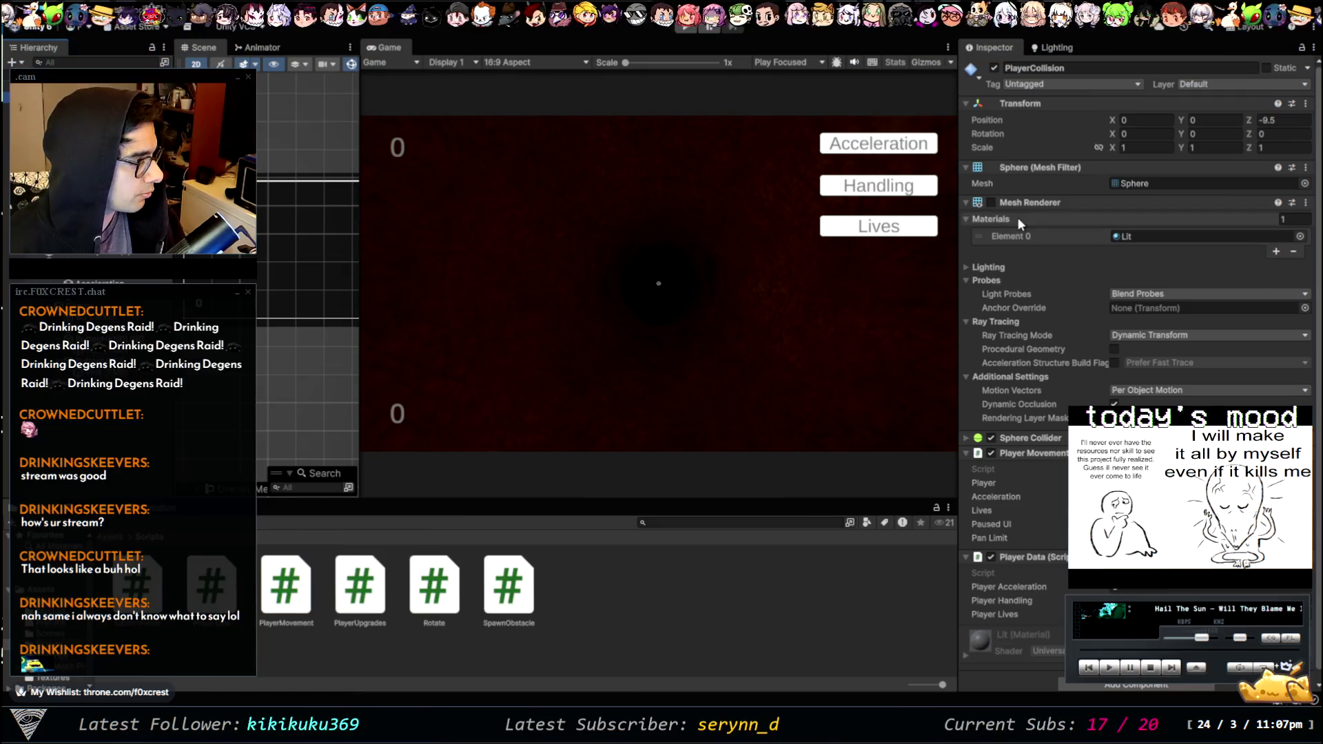
click(55, 172)
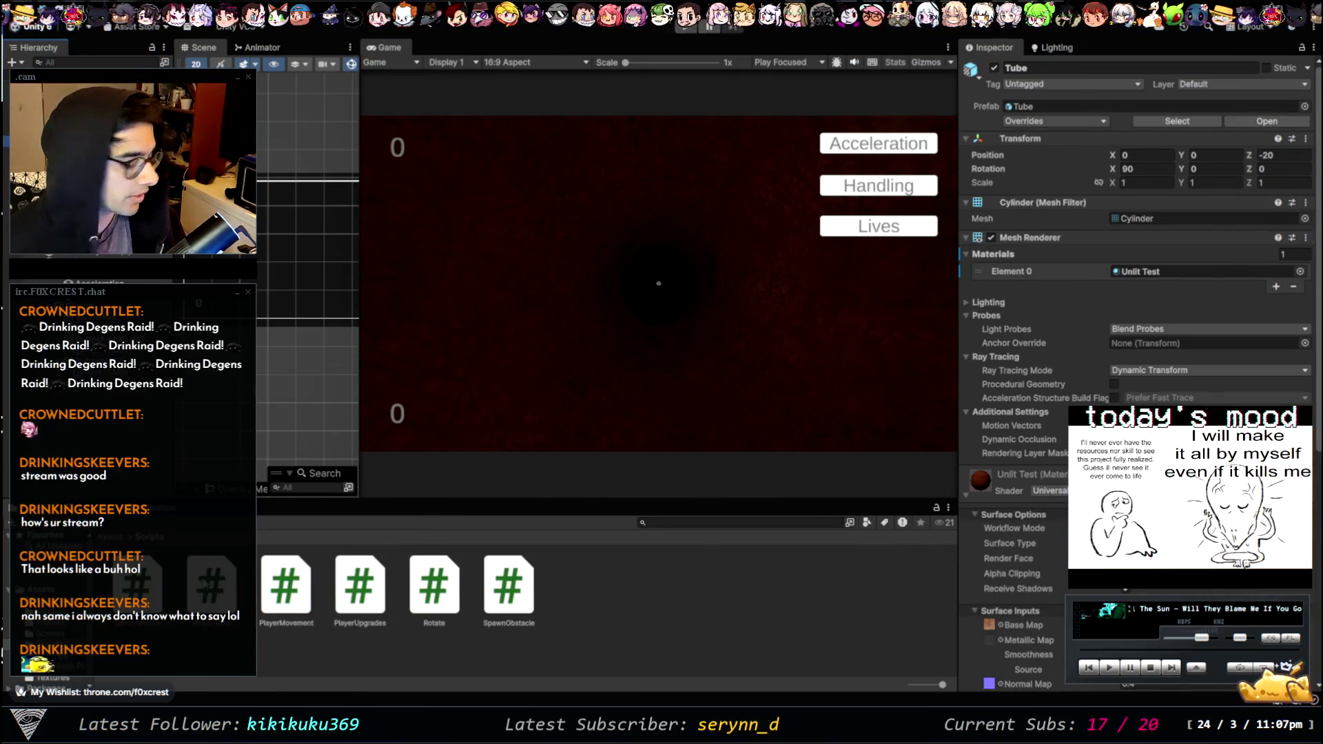
click(58, 622)
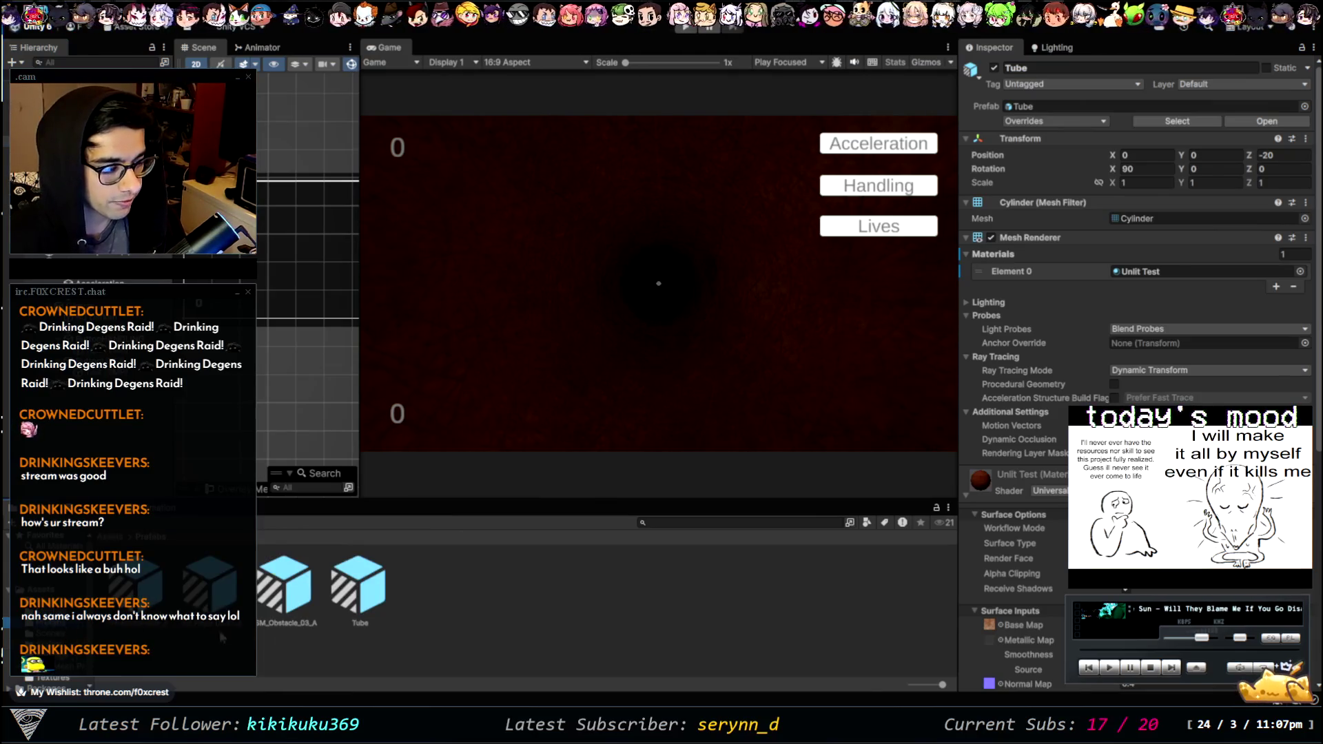
click(285, 584)
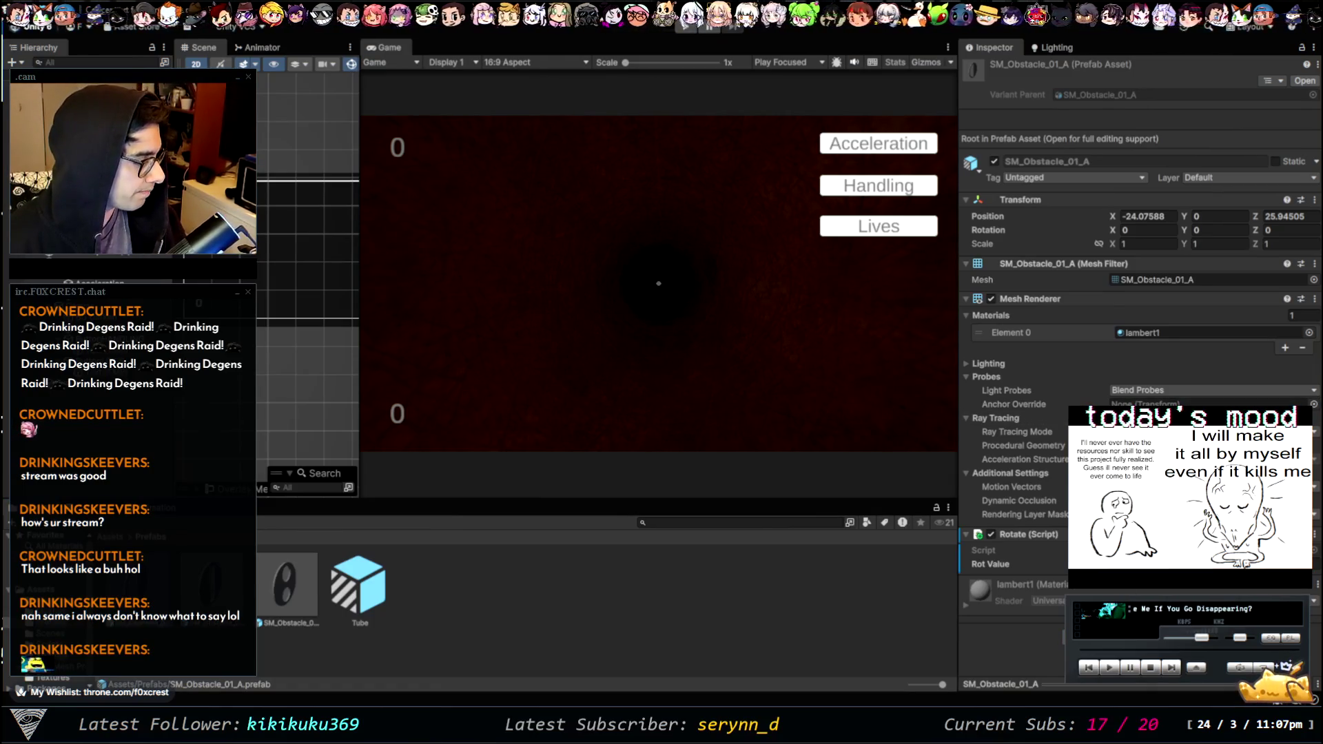
scroll(1136, 344, down, 3)
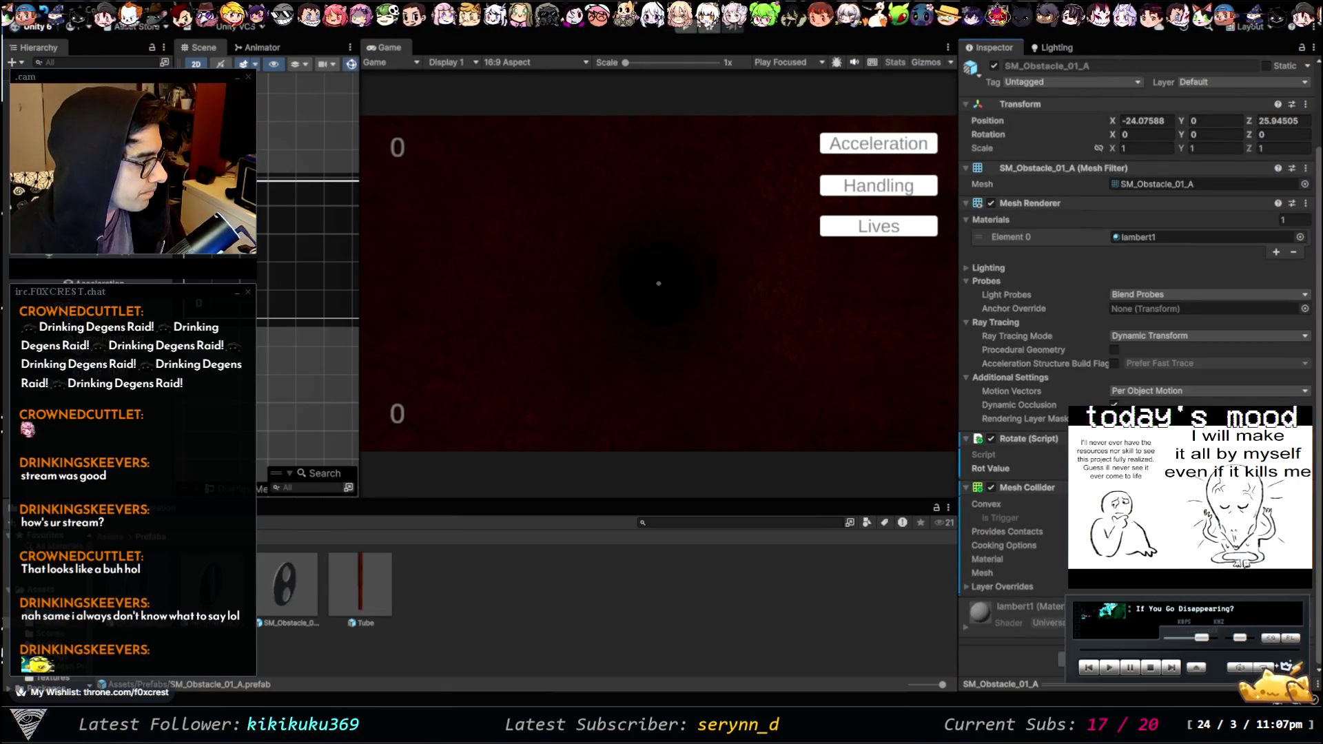
click(219, 590)
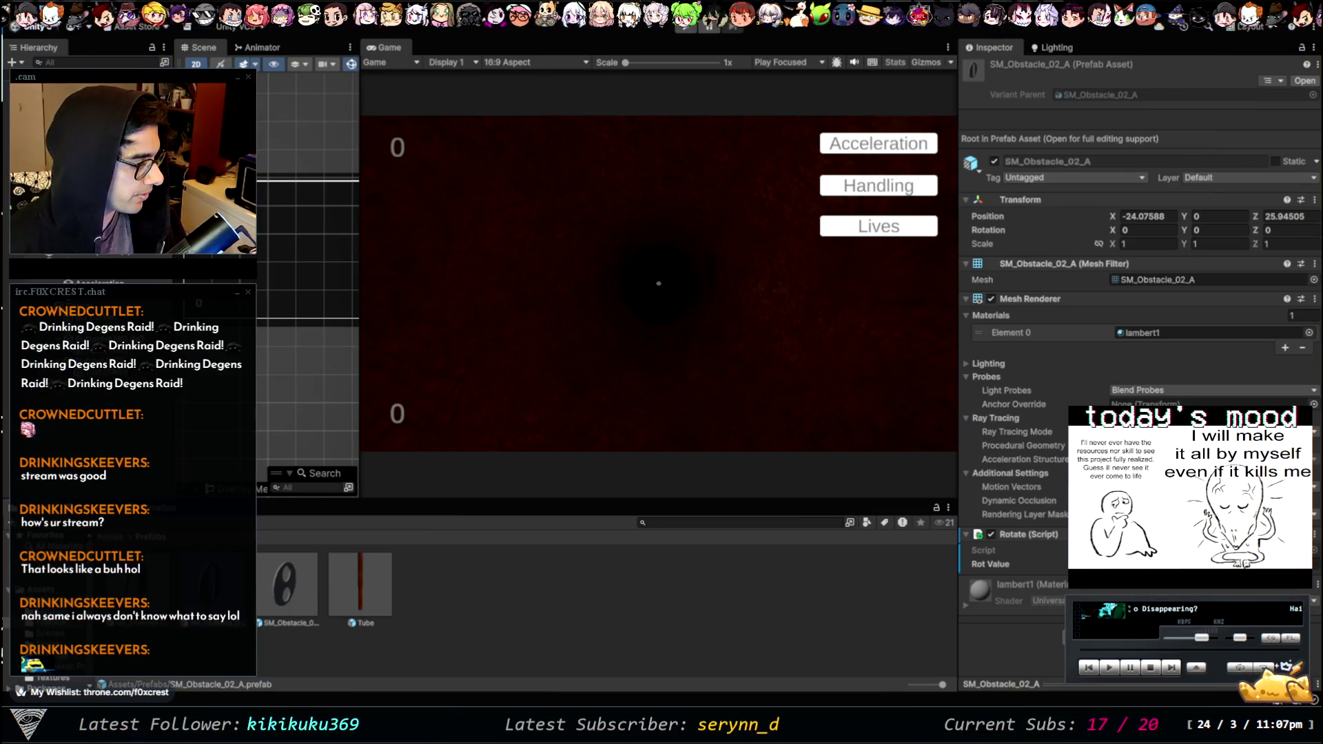
scroll(1049, 562, down, 3)
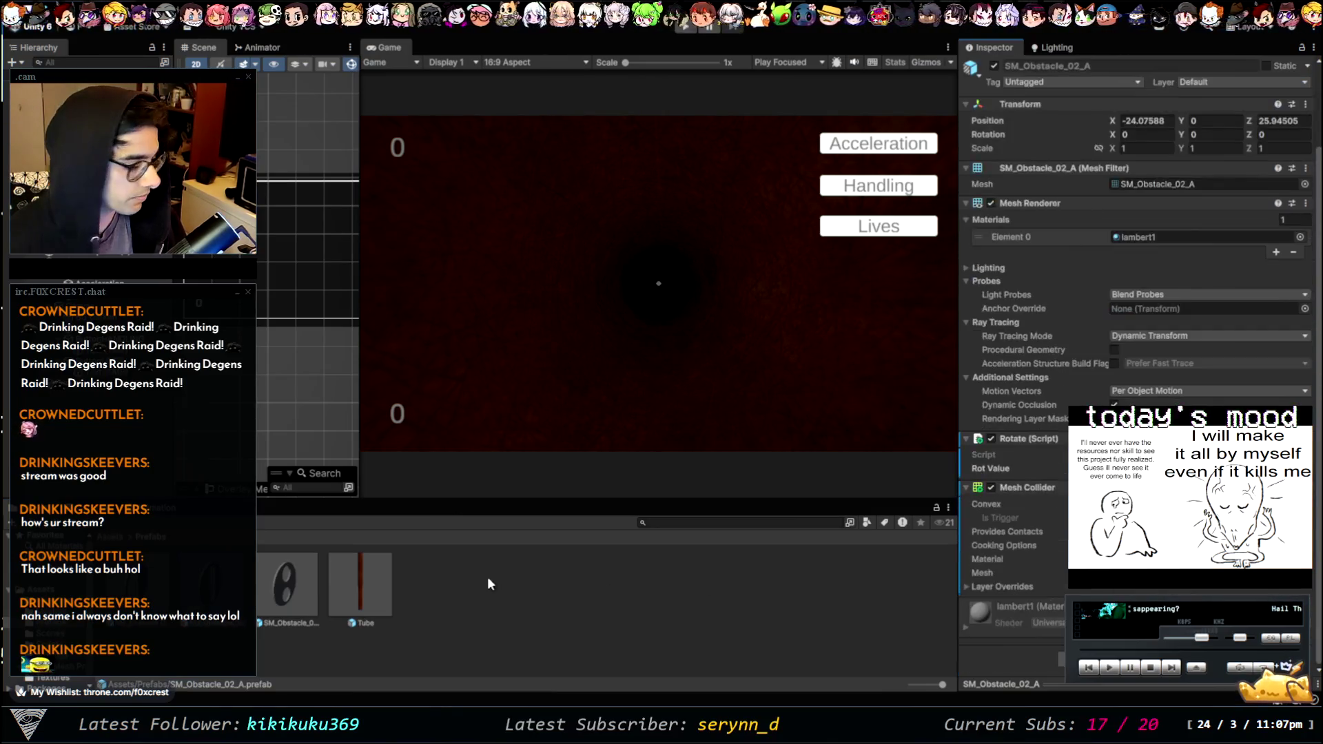
click(308, 595)
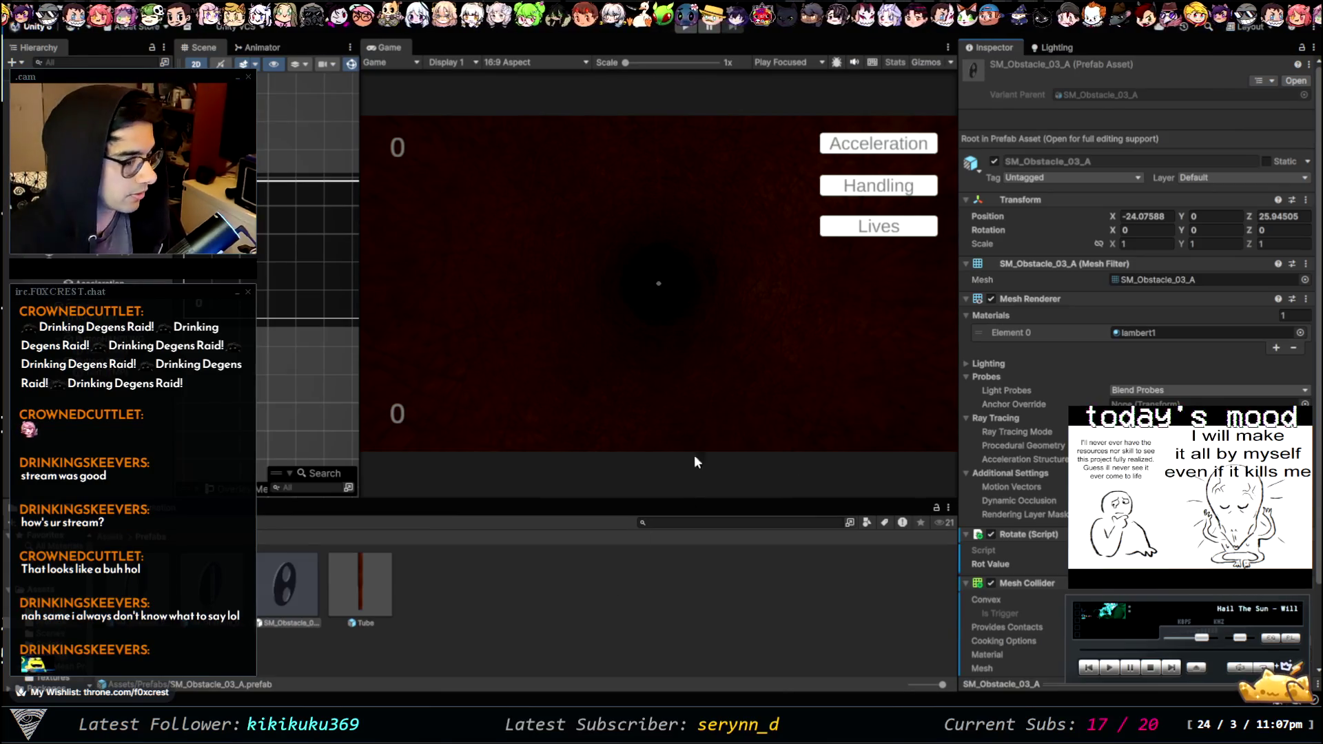
- Check the obstacle's Rot Value, run a quick Play test, then switch to the code editor
click(990, 564)
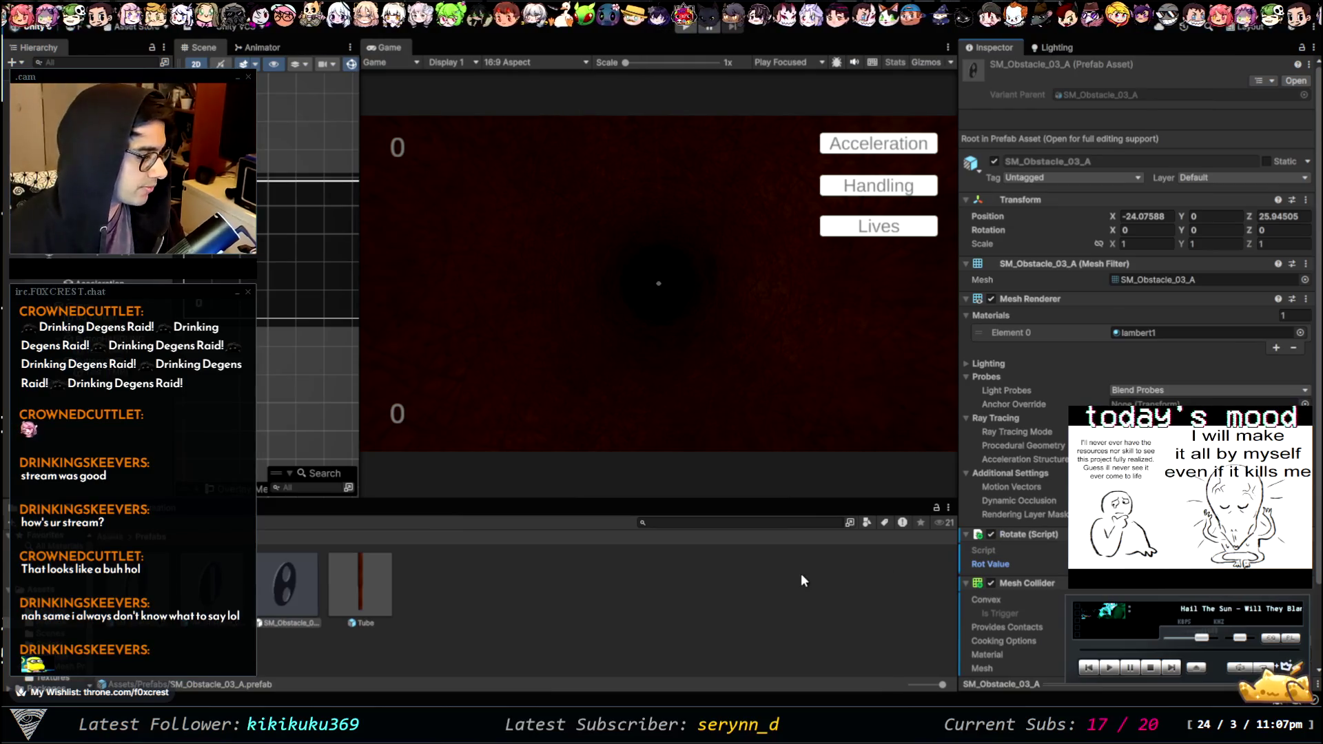
click(799, 577)
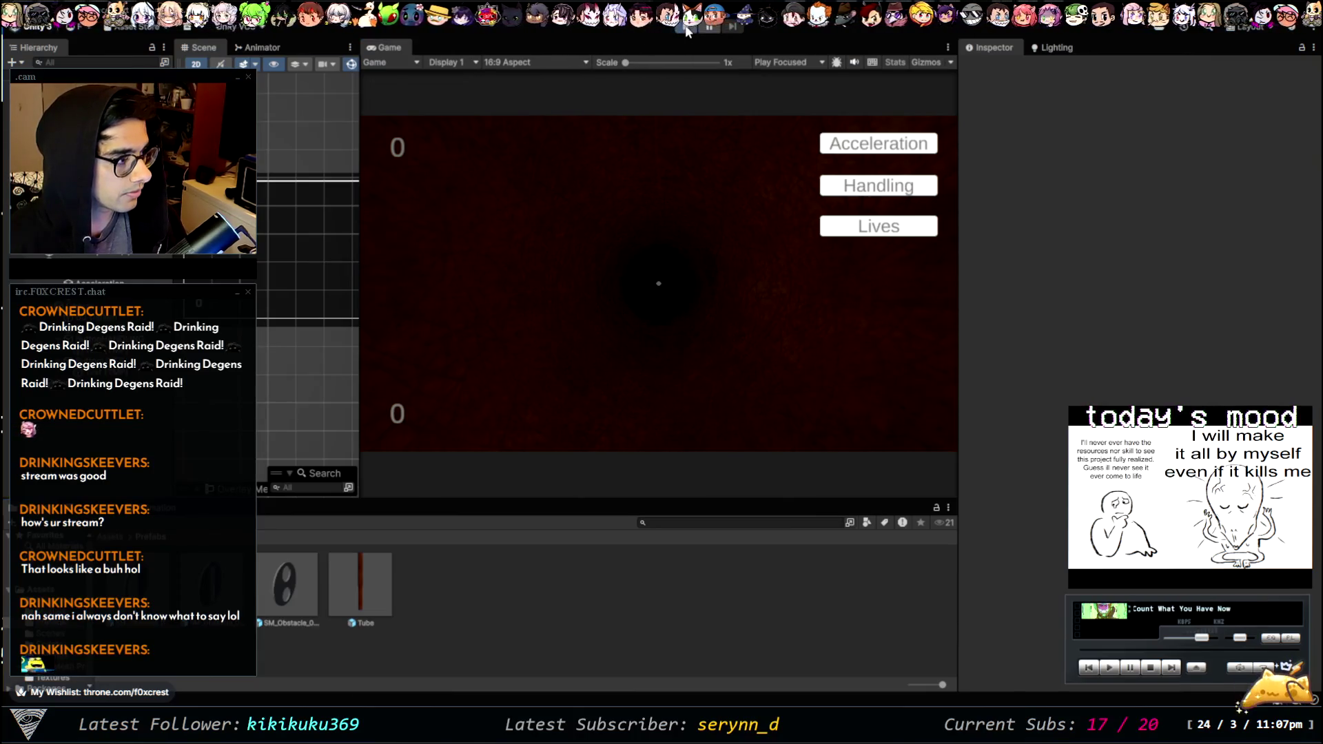
click(685, 27)
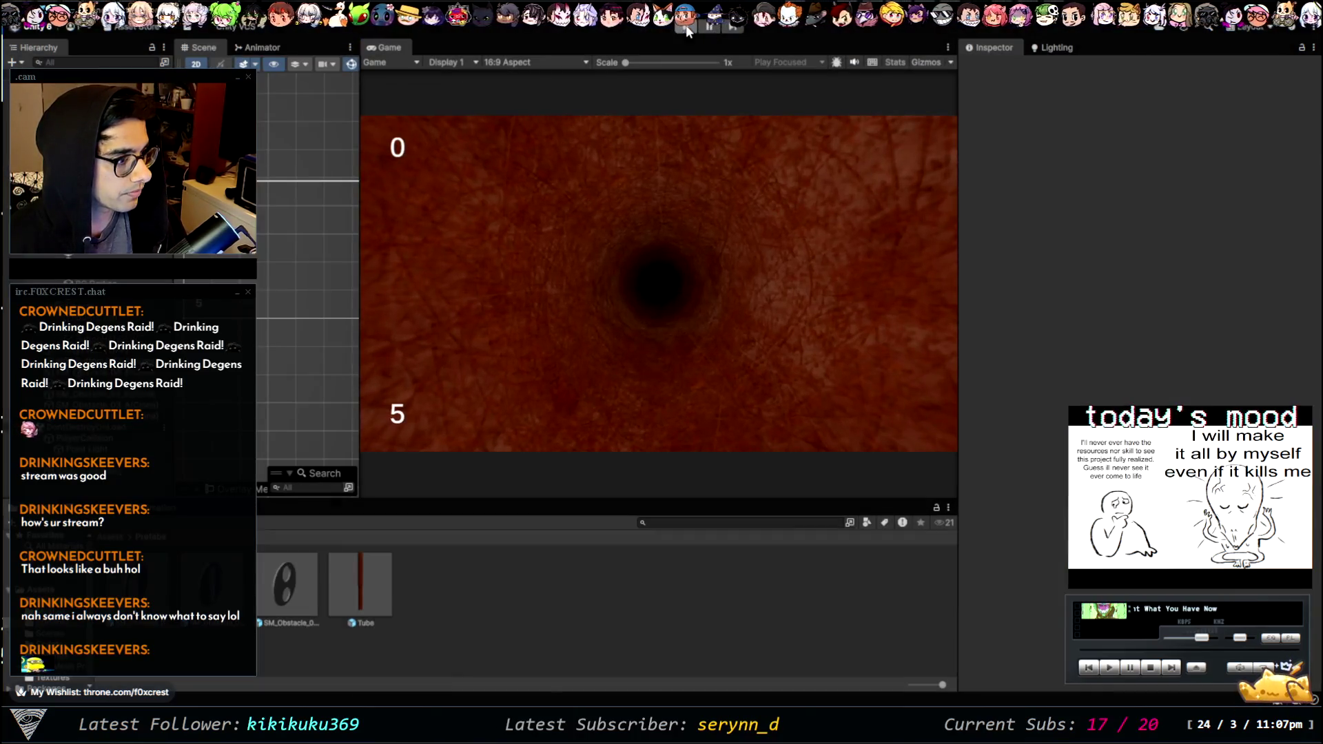
click(685, 25)
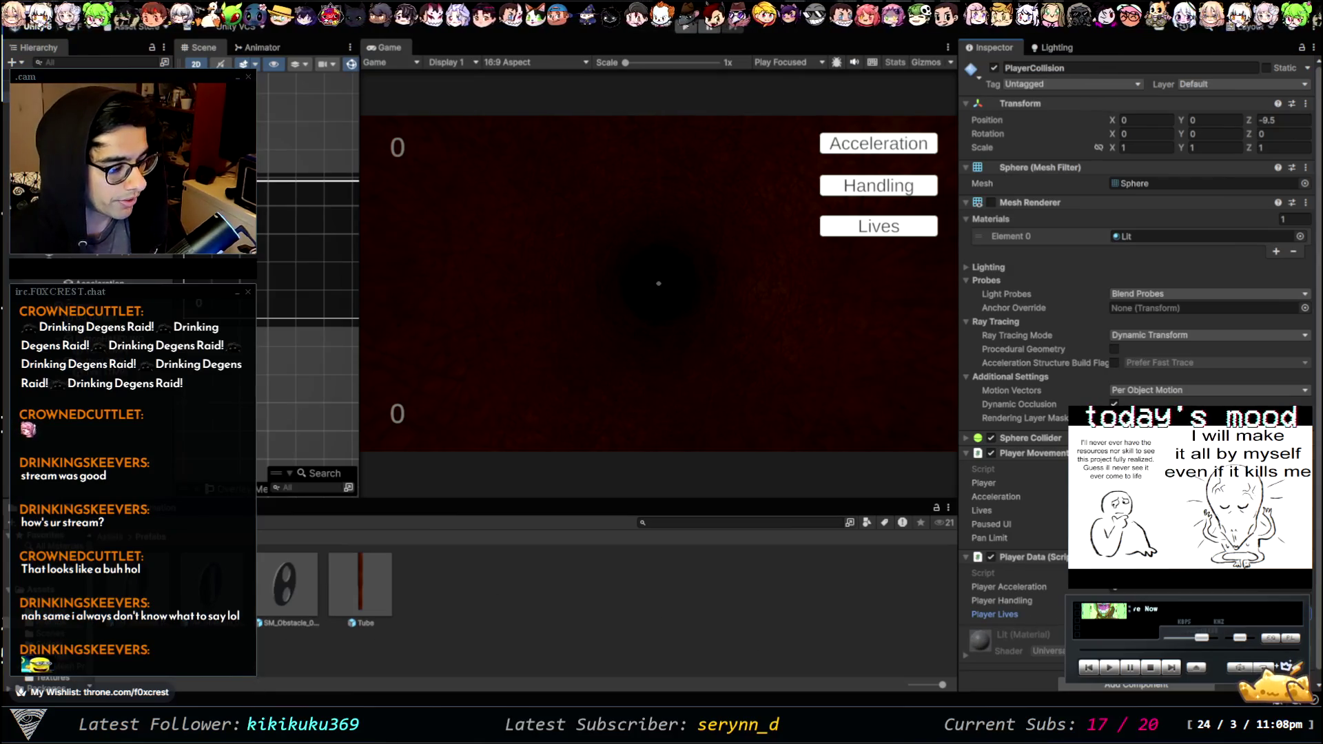
key(alt+Tab)
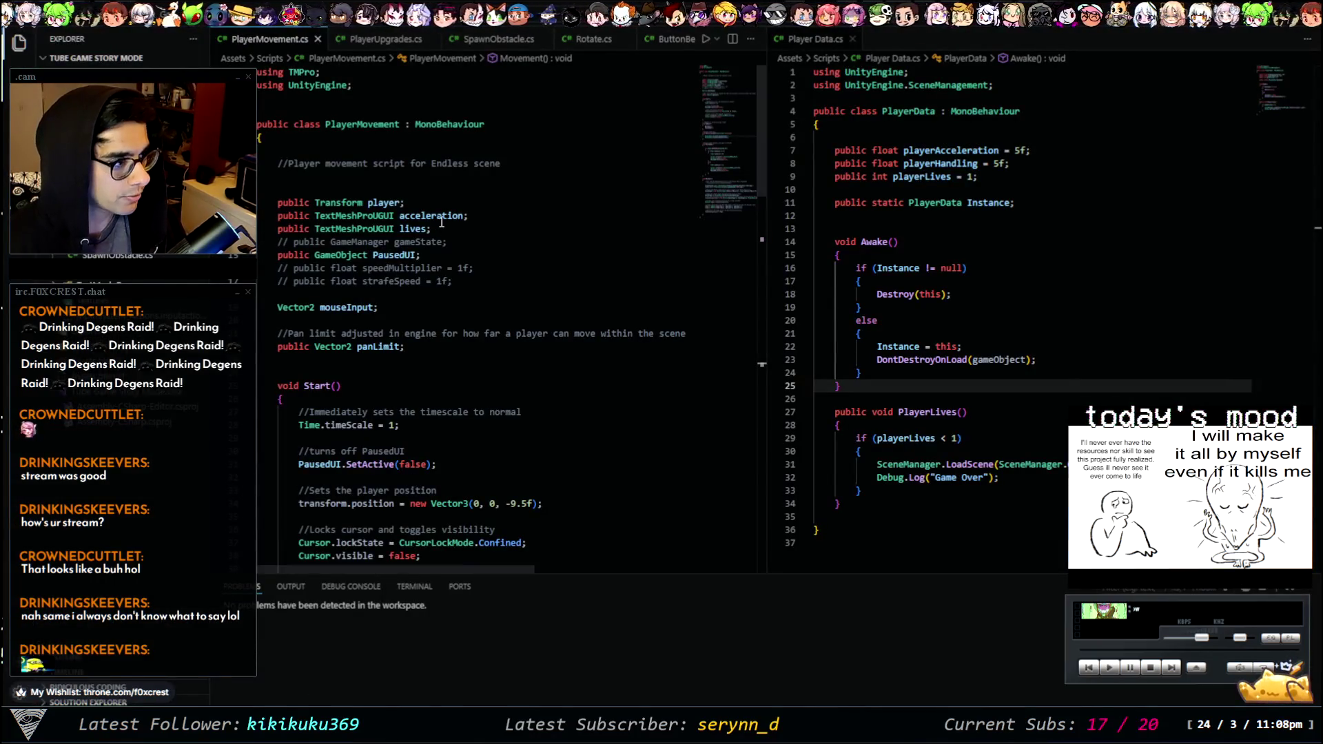
scroll(471, 261, down, 6)
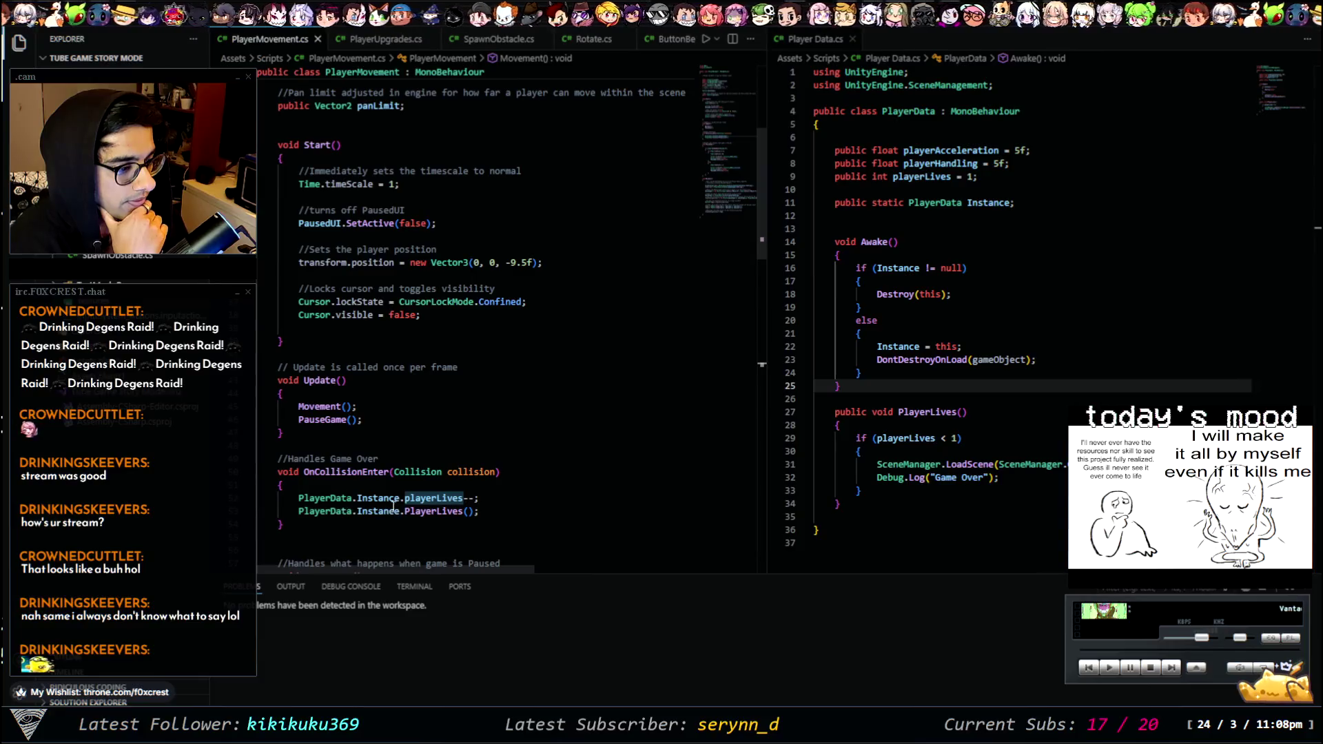
scroll(344, 414, up, 4)
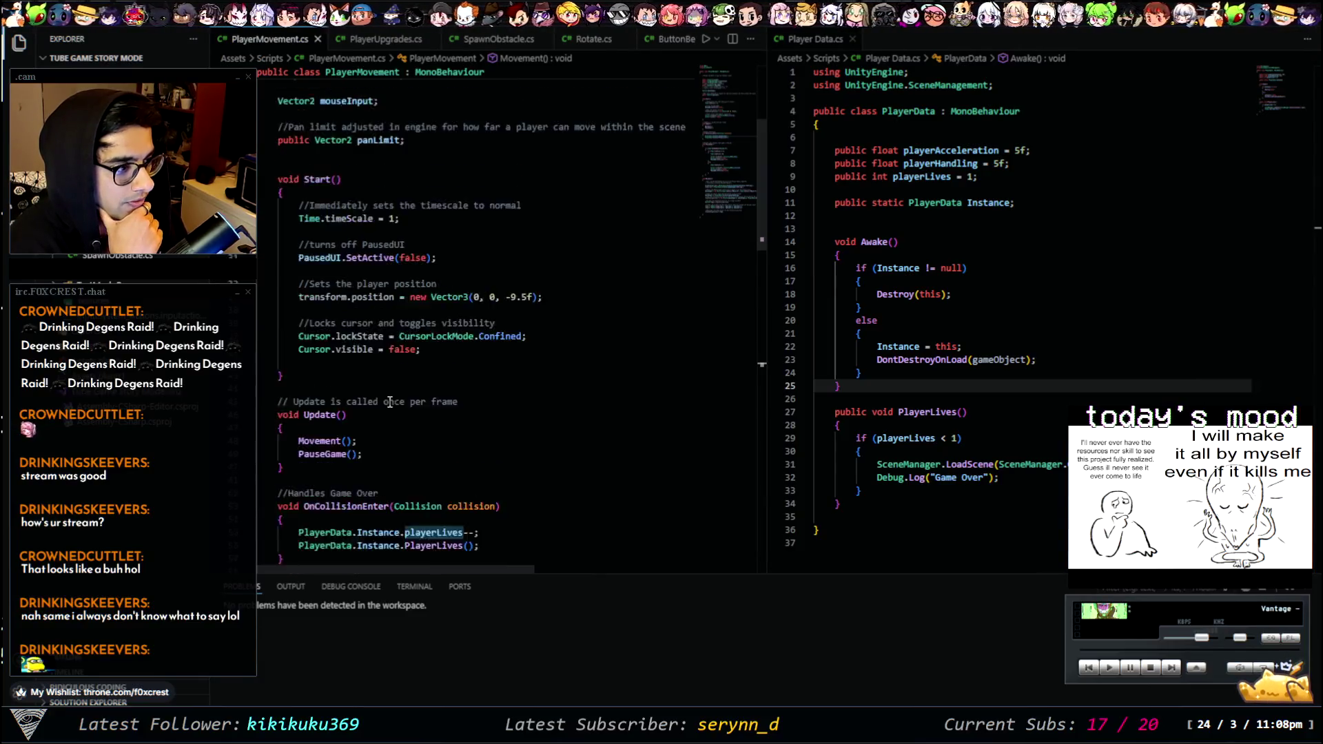
scroll(392, 410, down, 7)
scroll(390, 244, up, 10)
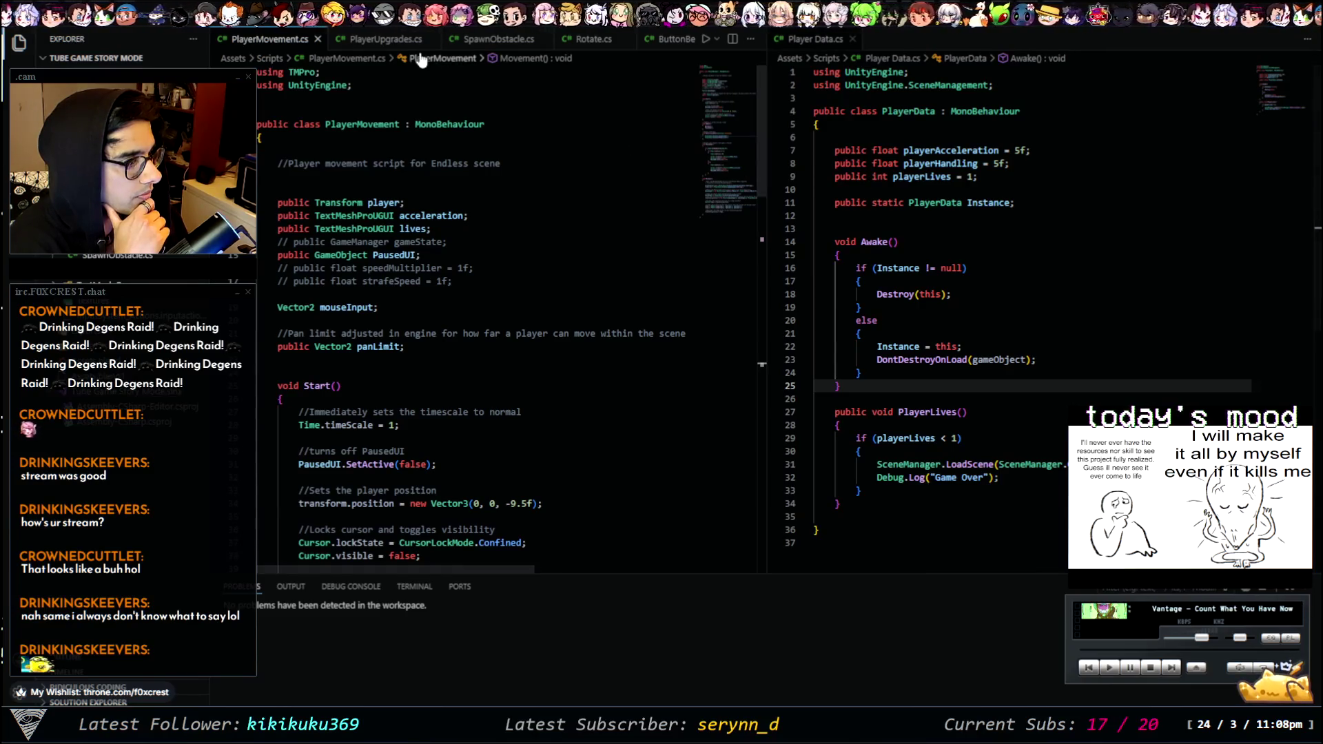
click(383, 39)
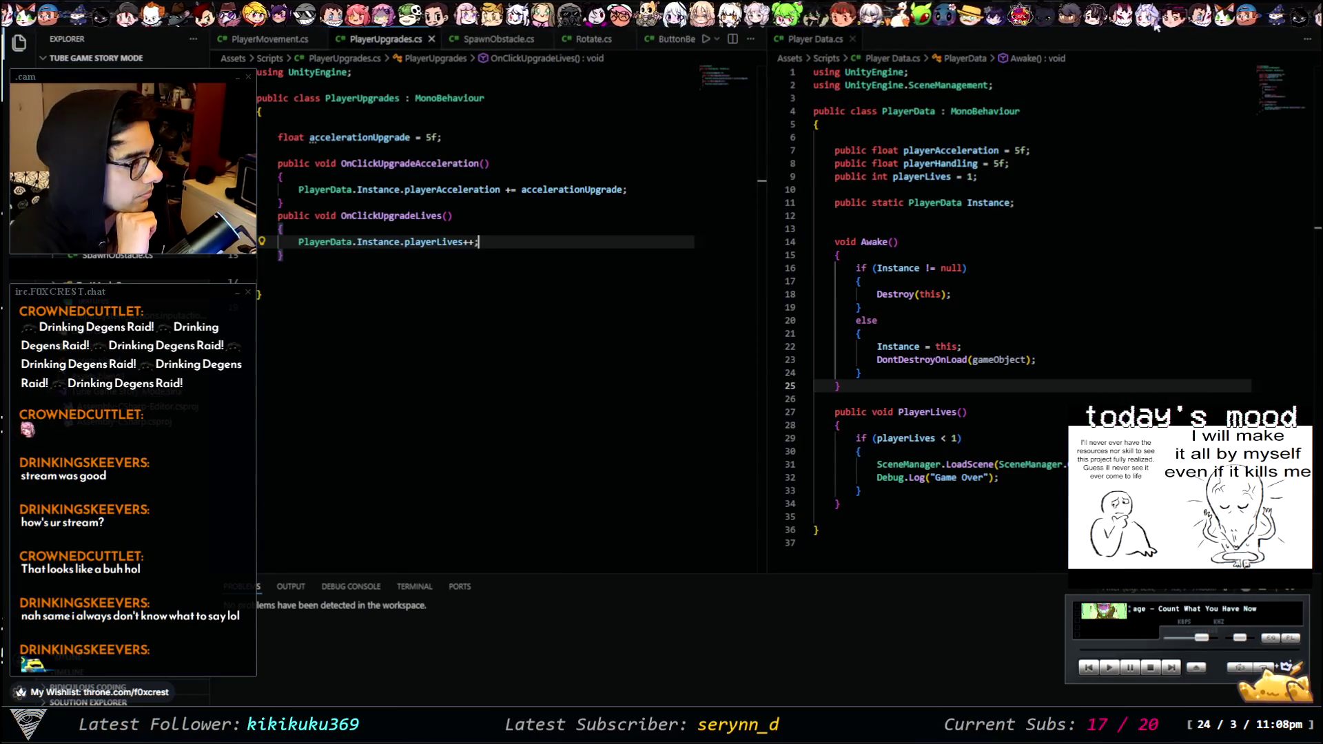
key(alt+Tab)
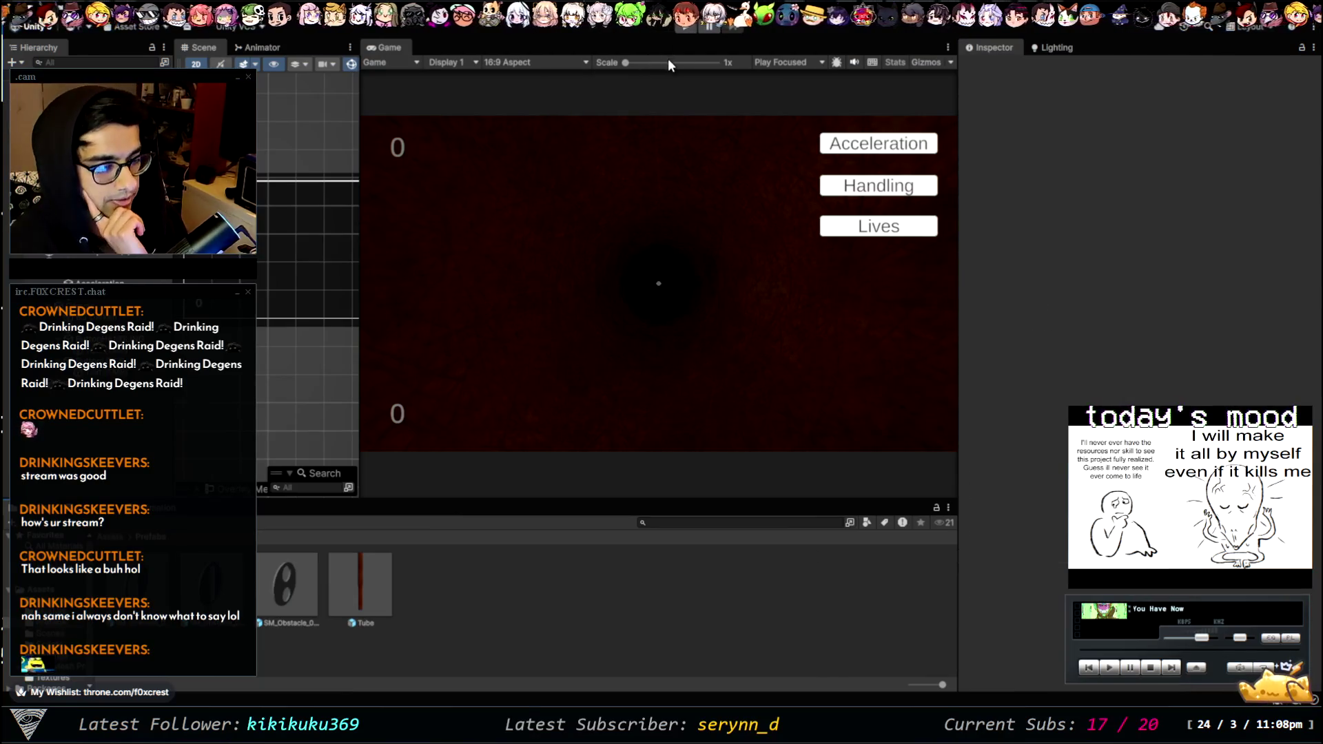
- Play-test a run from the upgrade menu, pause it, show the Console, and stop
click(678, 27)
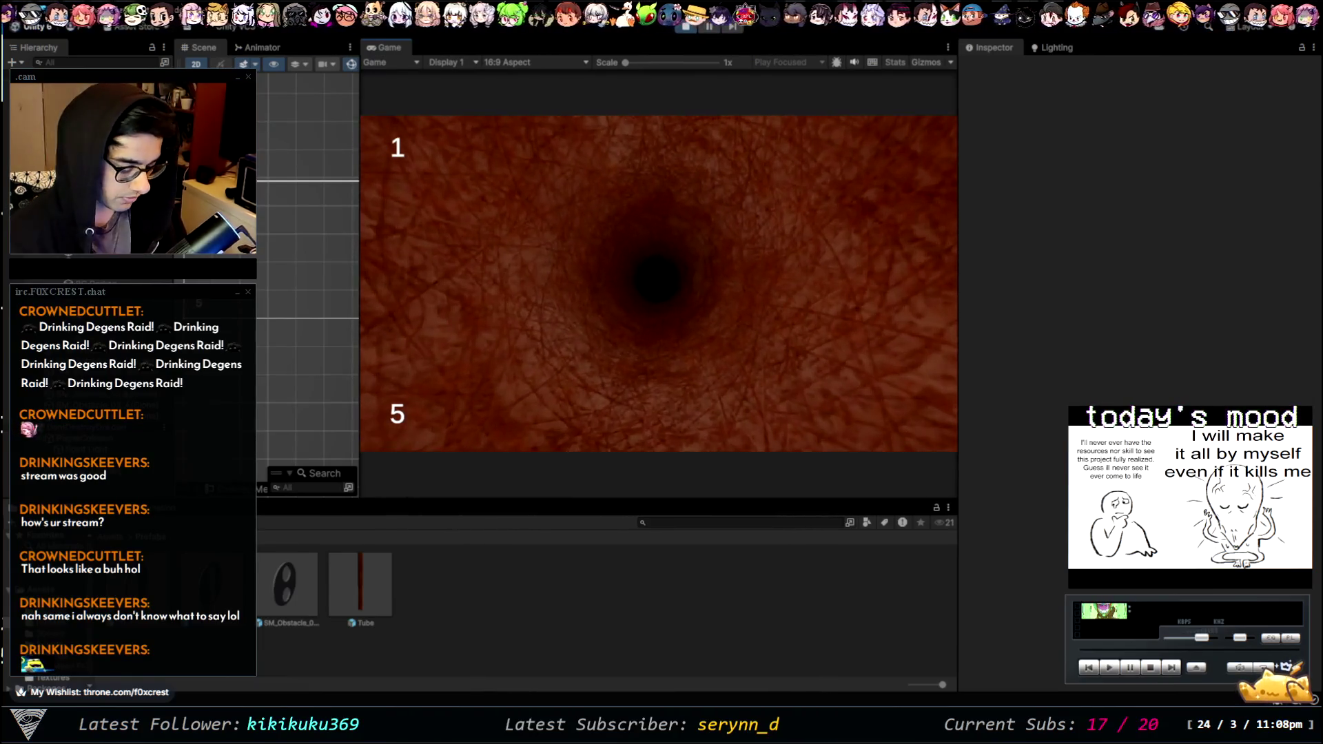
click(672, 227)
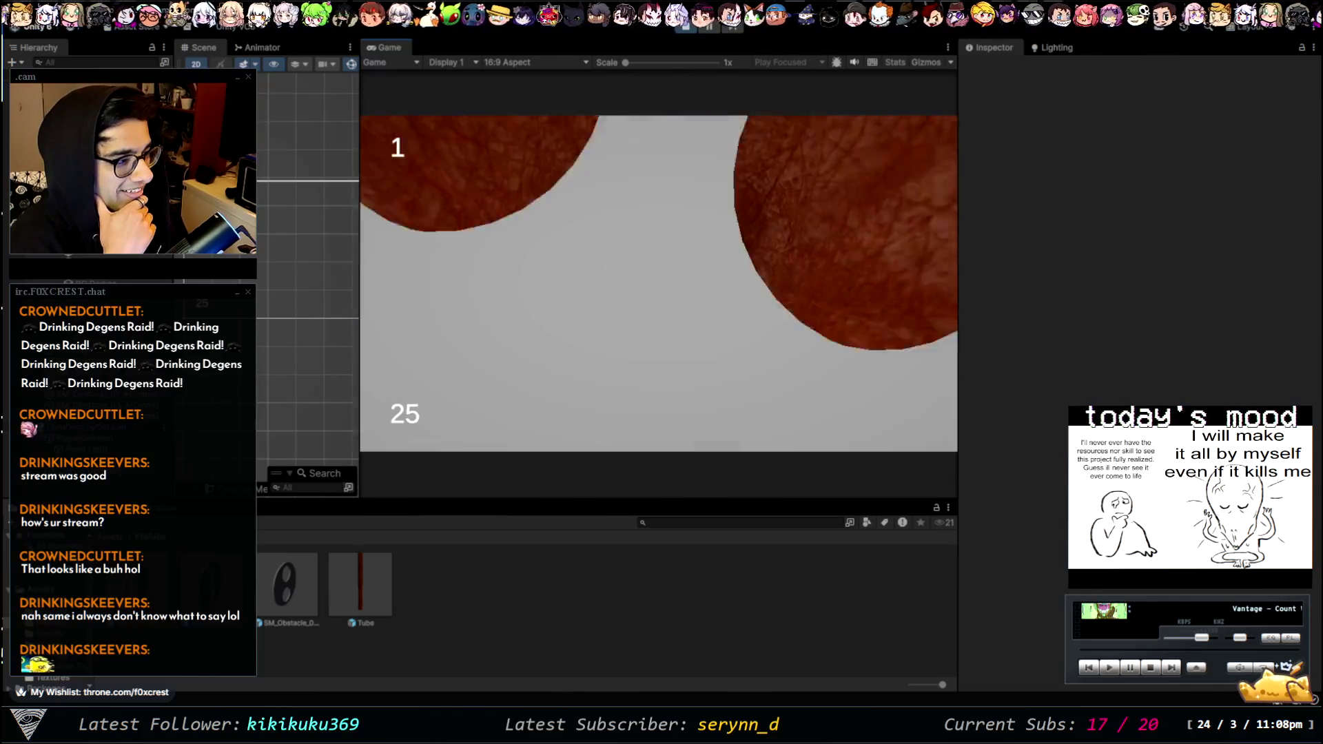
click(709, 26)
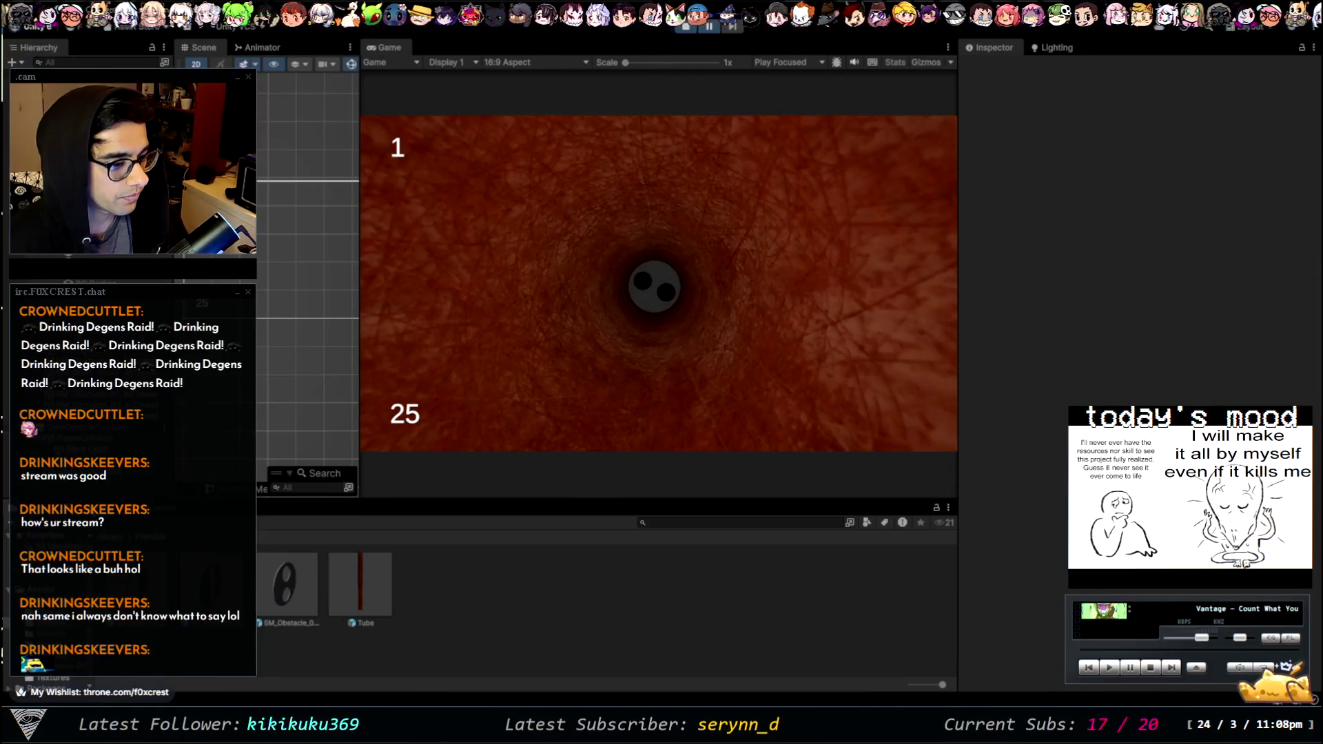
click(73, 508)
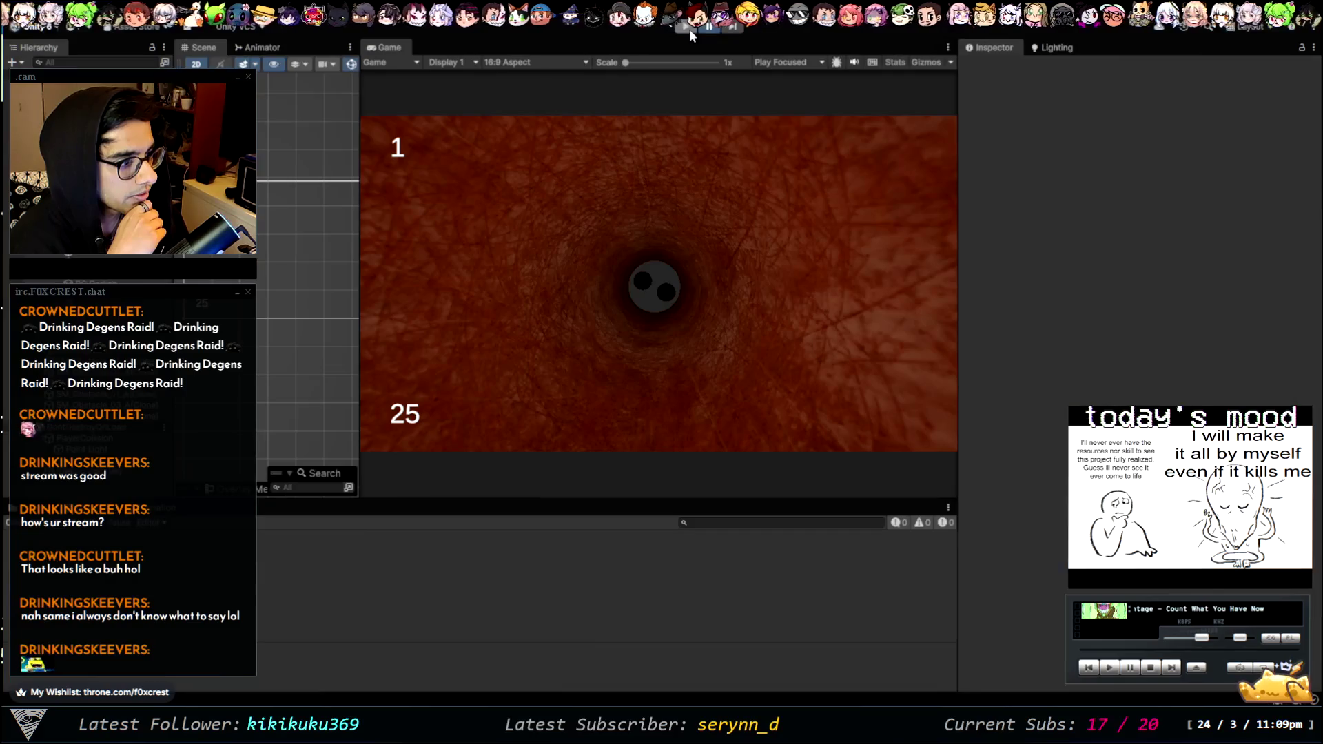
click(689, 29)
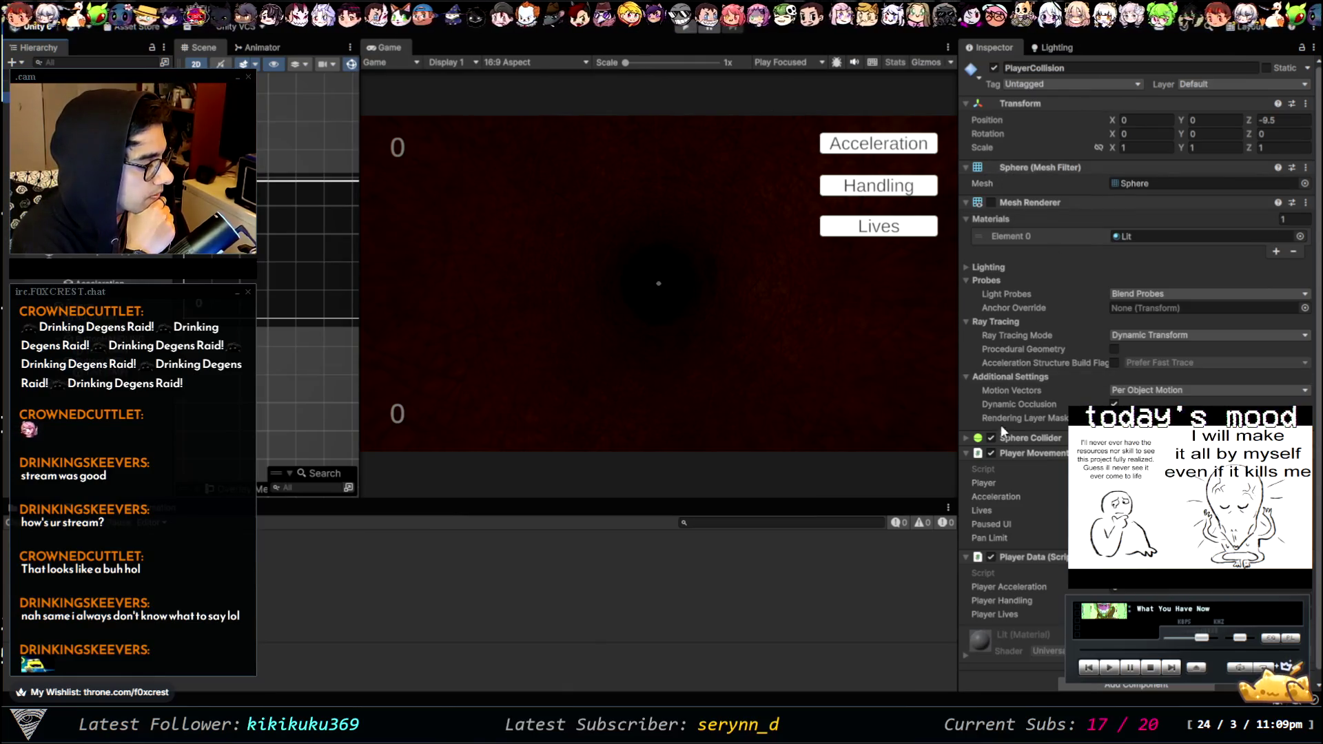
- Select the Spot light object in the Hierarchy and enable it
scroll(1036, 587, down, 1)
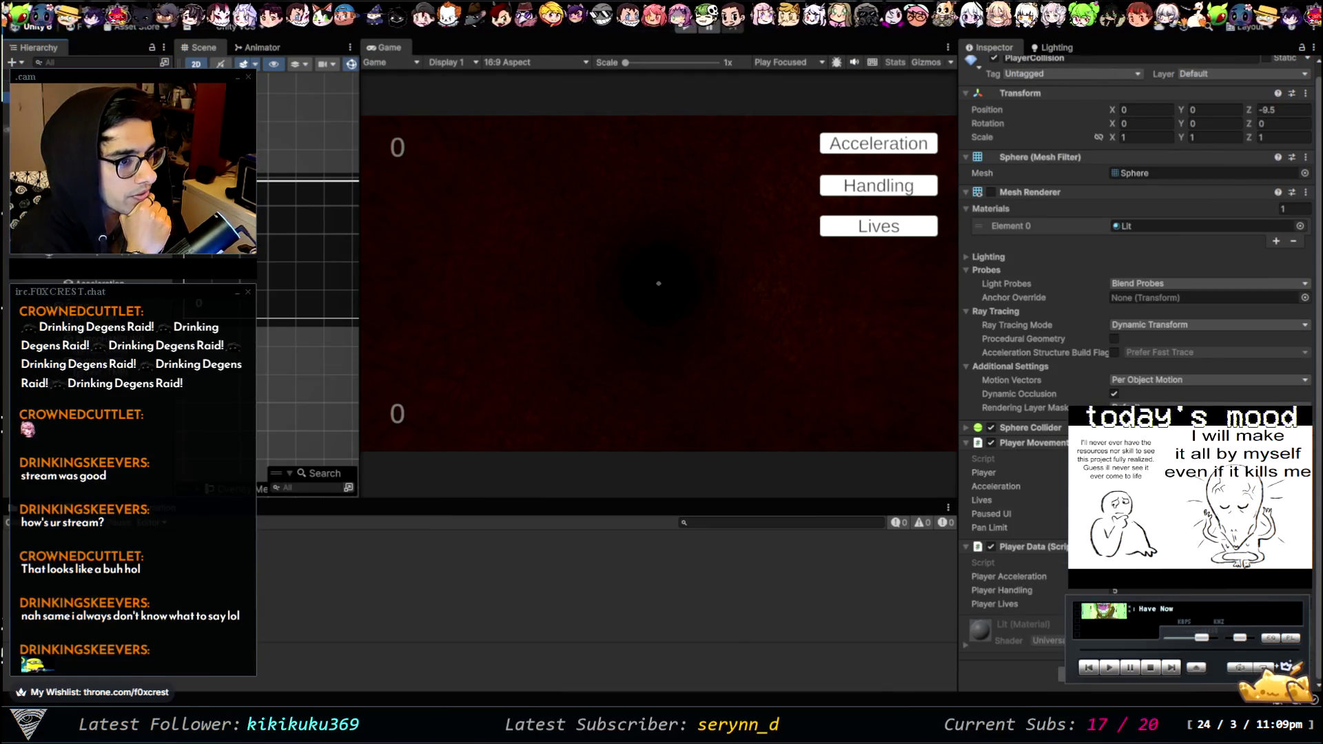
click(69, 172)
click(994, 68)
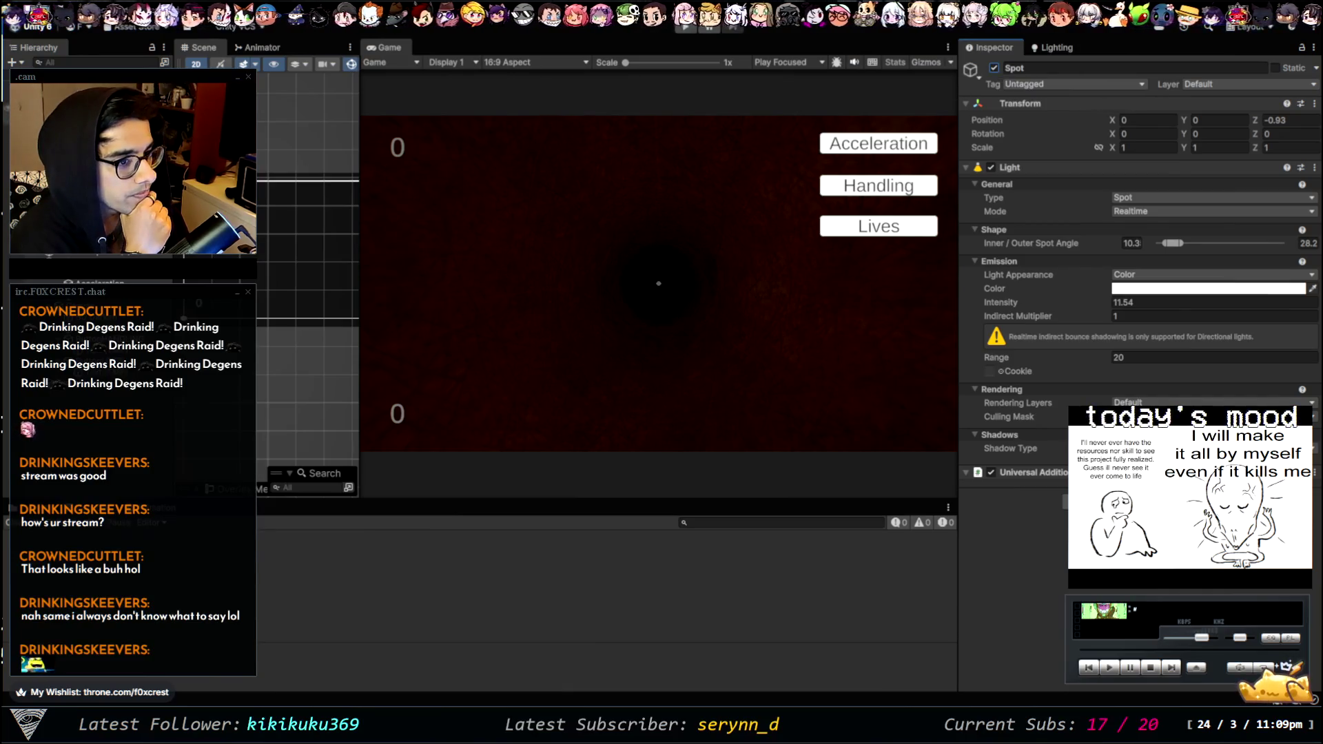
- Collapse the Main Camera's Environment, Stack and Rendering sections, then switch to the Paint notes
click(55, 88)
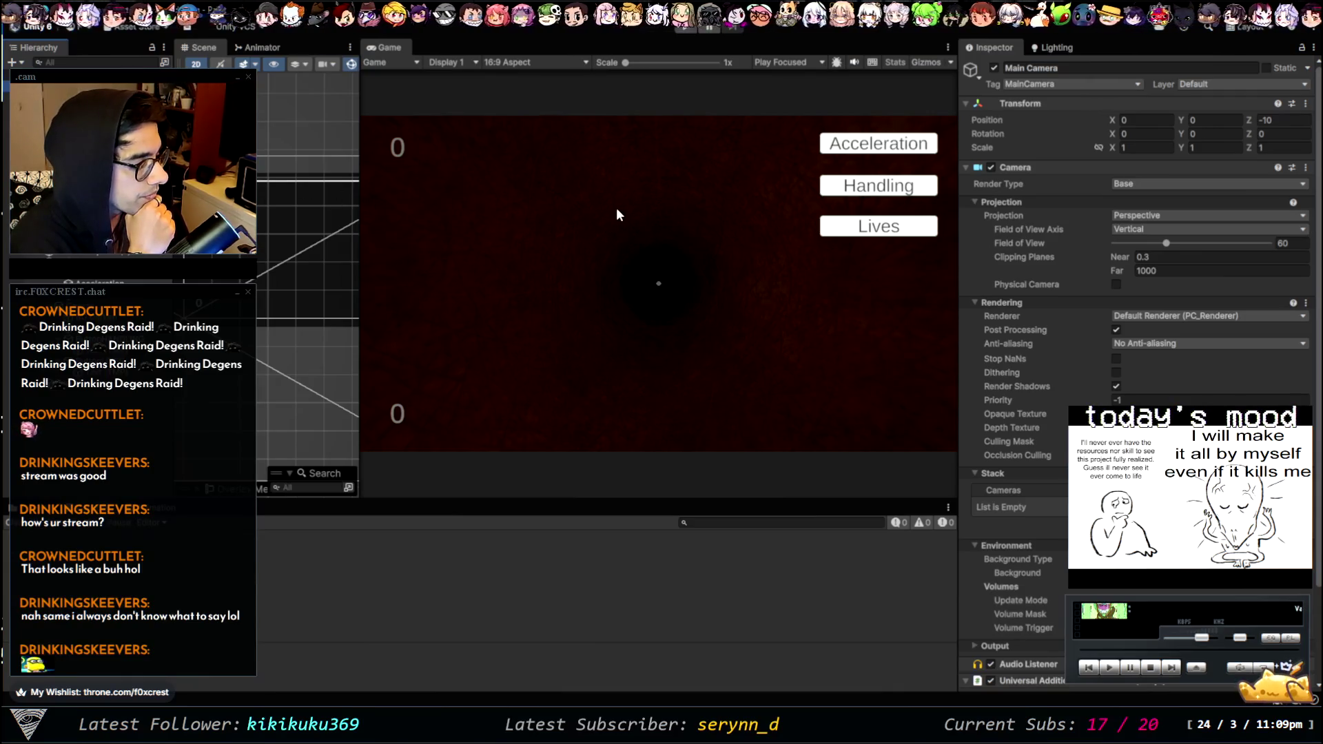
scroll(1020, 420, down, 3)
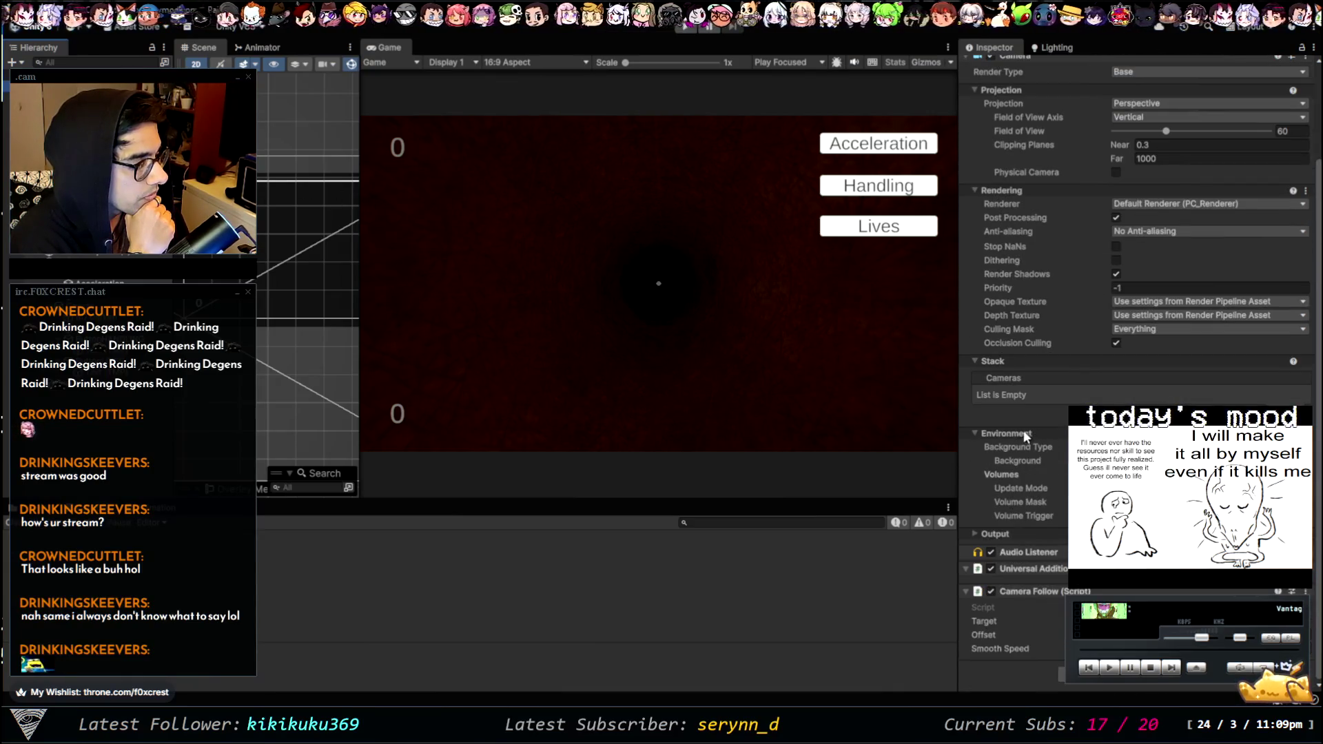
click(974, 434)
click(972, 446)
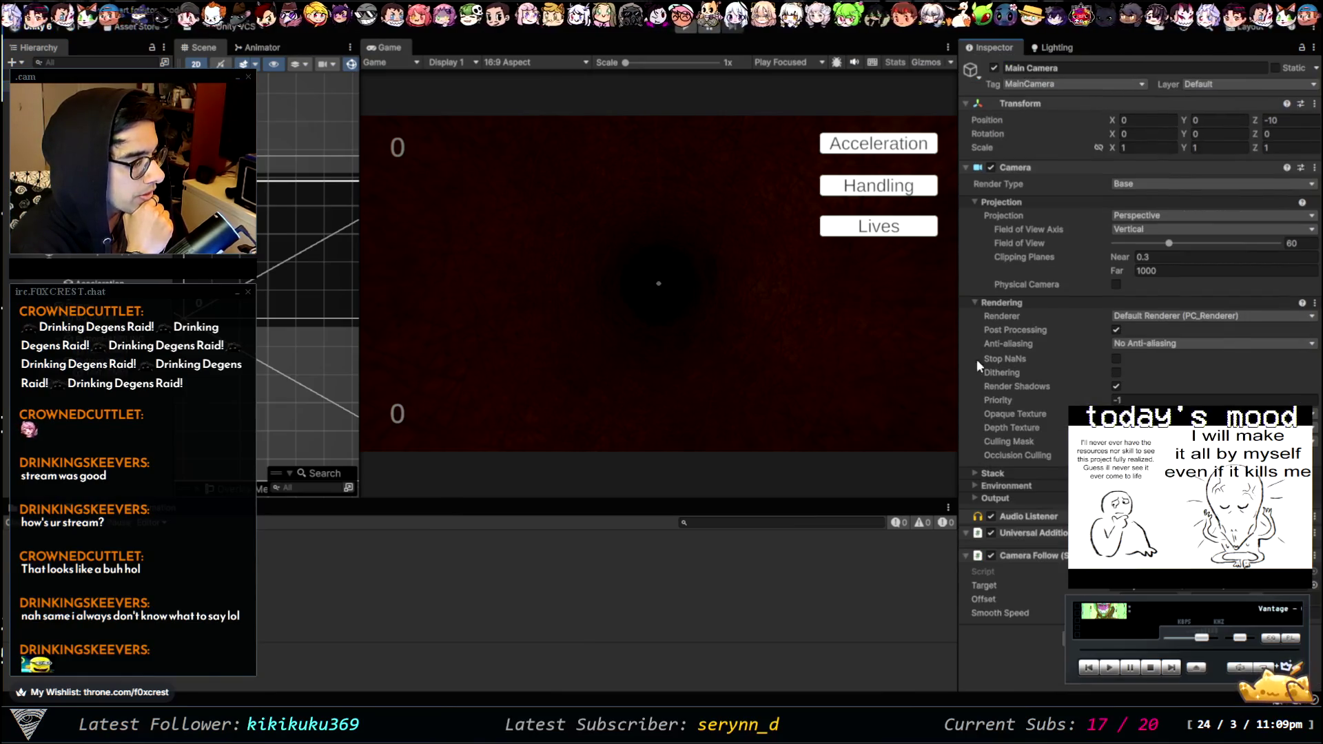
click(974, 303)
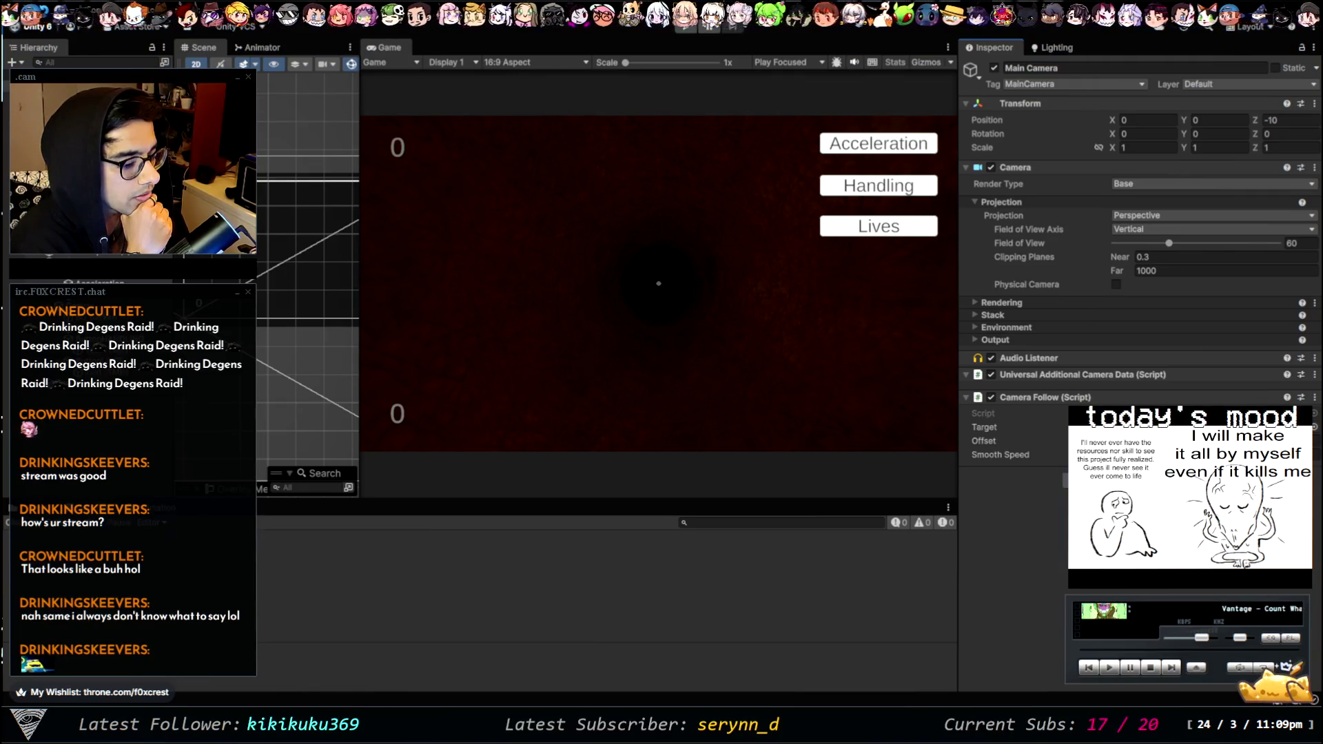
key(alt+Tab)
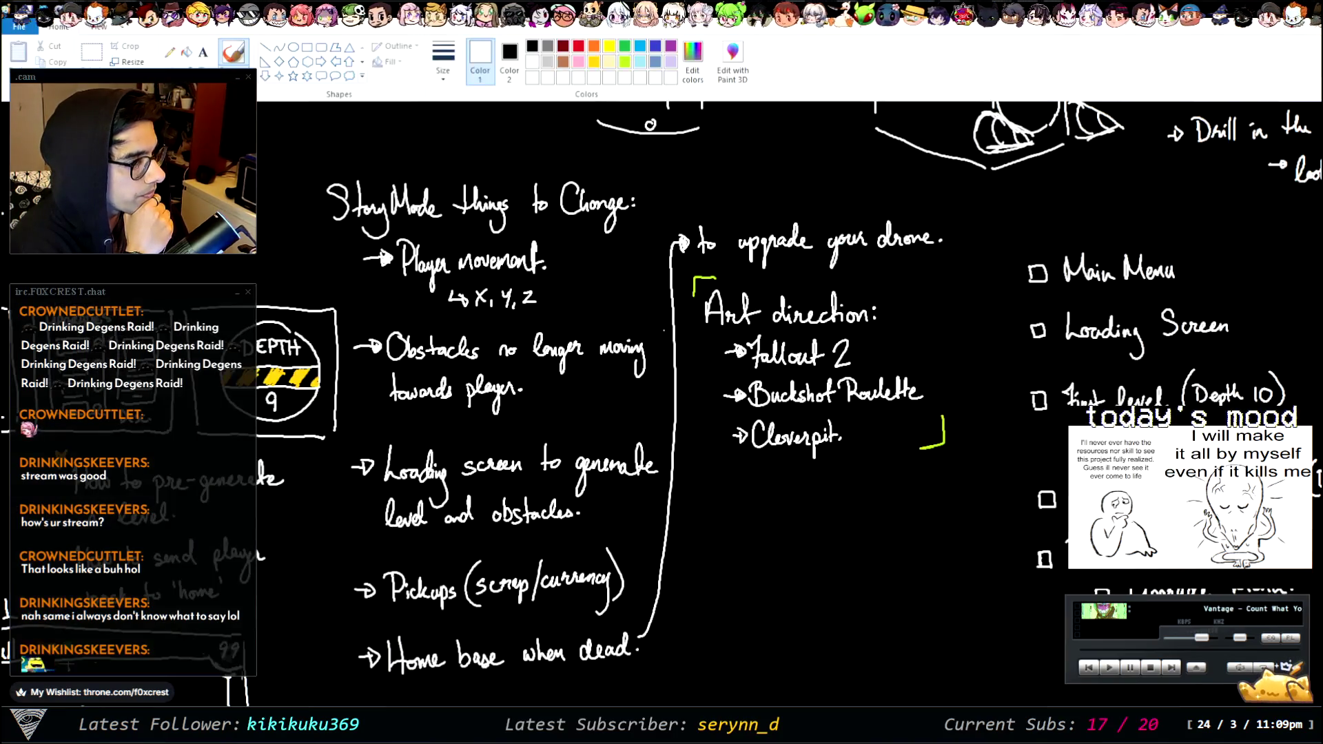
- Back in VS Code, review the acceleration upgrade method in PlayerUpgrades.cs
key(alt+Tab)
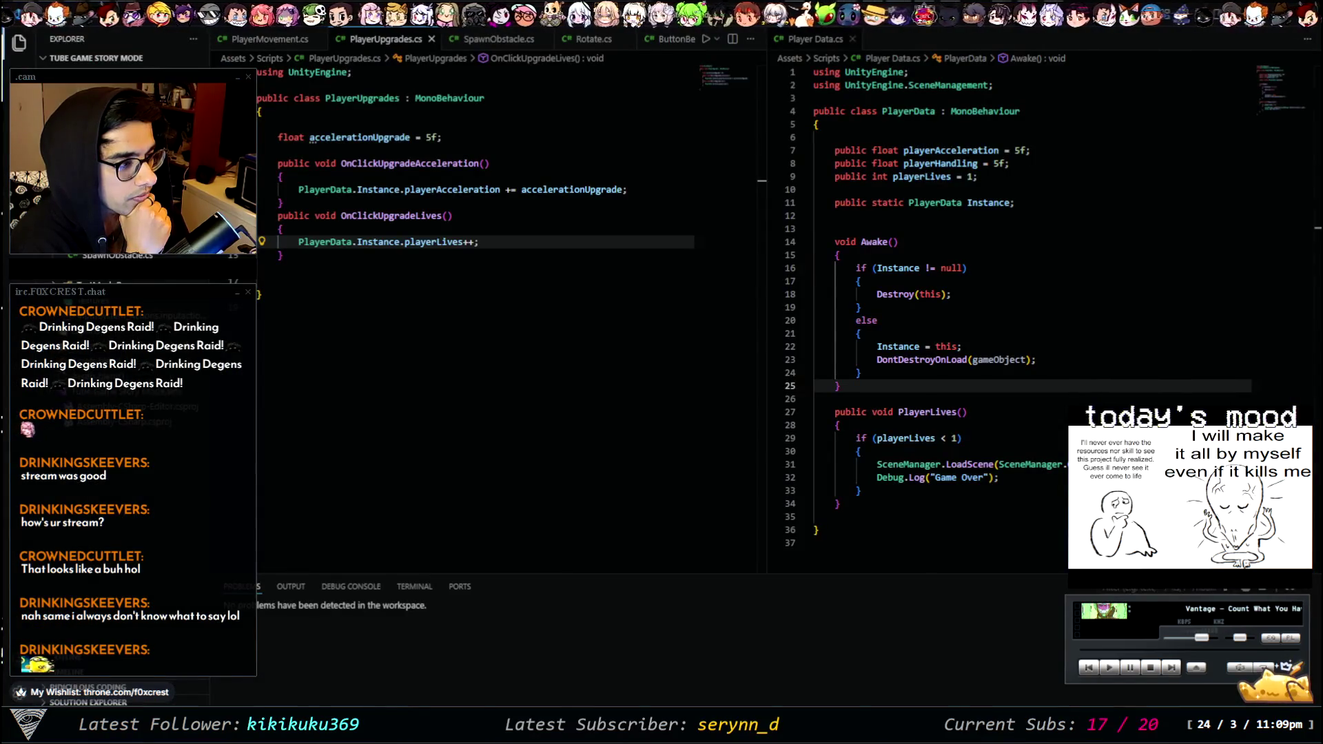
click(476, 205)
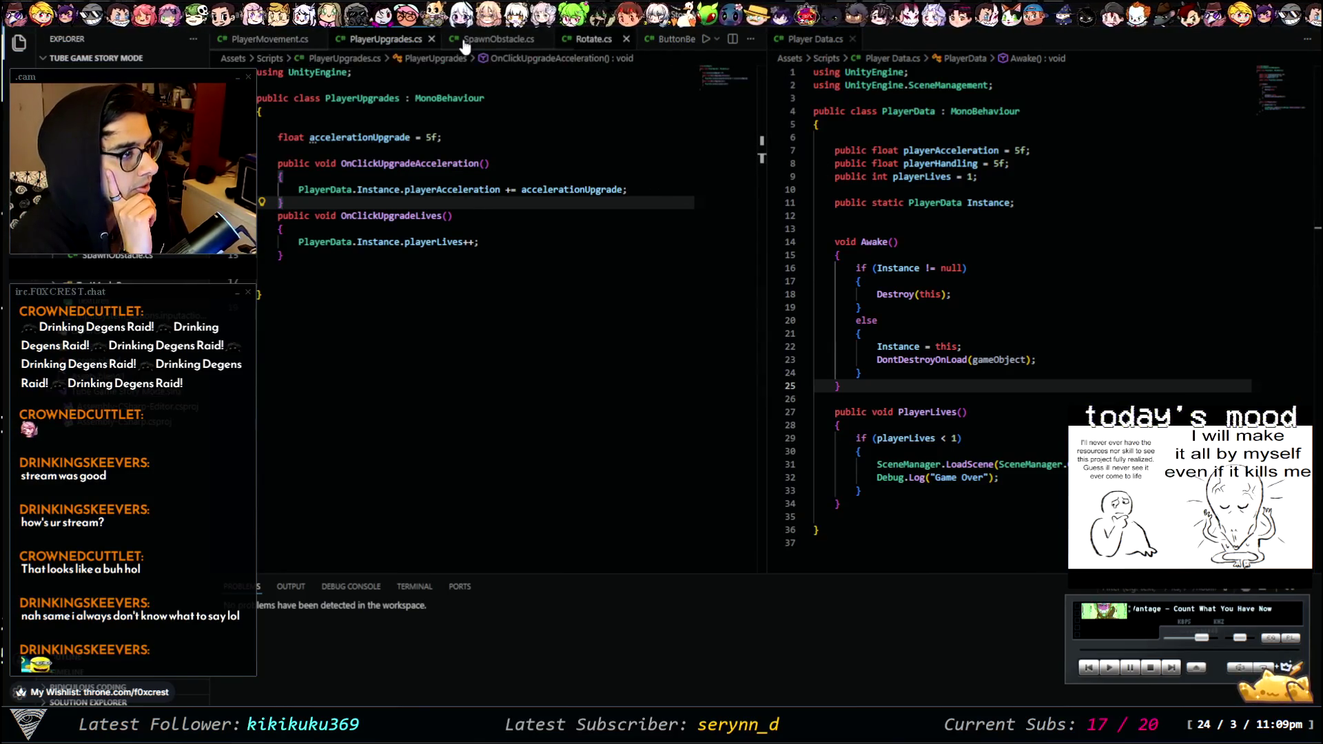
scroll(475, 40, down, 2)
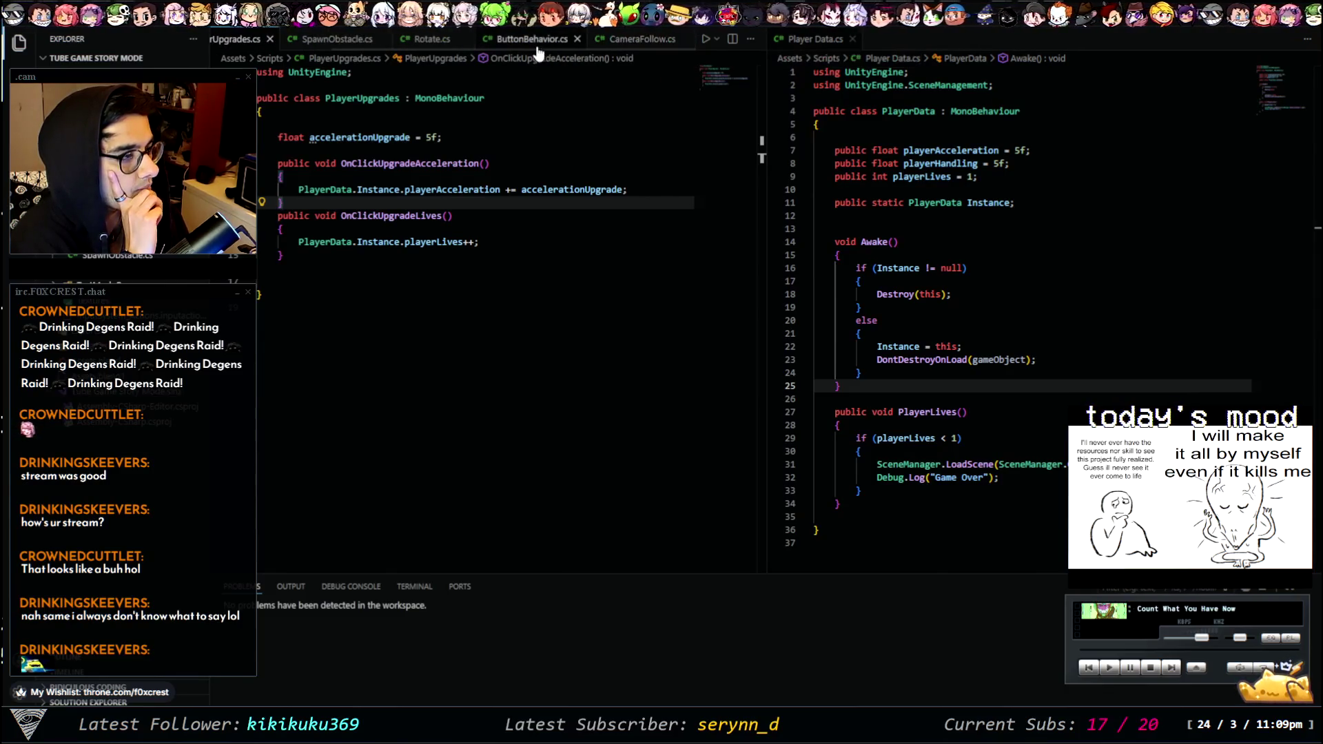
scroll(296, 39, up, 2)
- Open PlayerMovement.cs at OnCollisionEnter, with the caret after the playerLives-- line
click(276, 40)
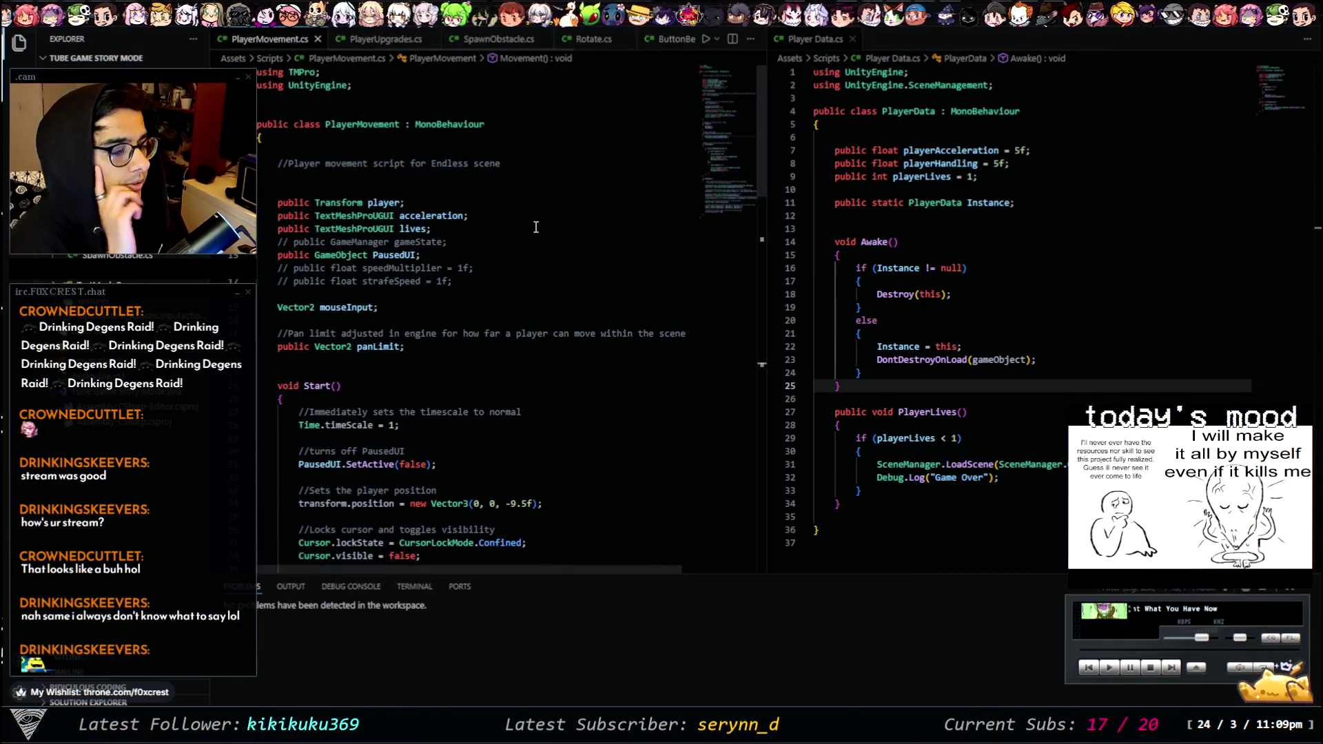
scroll(465, 310, down, 6)
scroll(471, 294, down, 12)
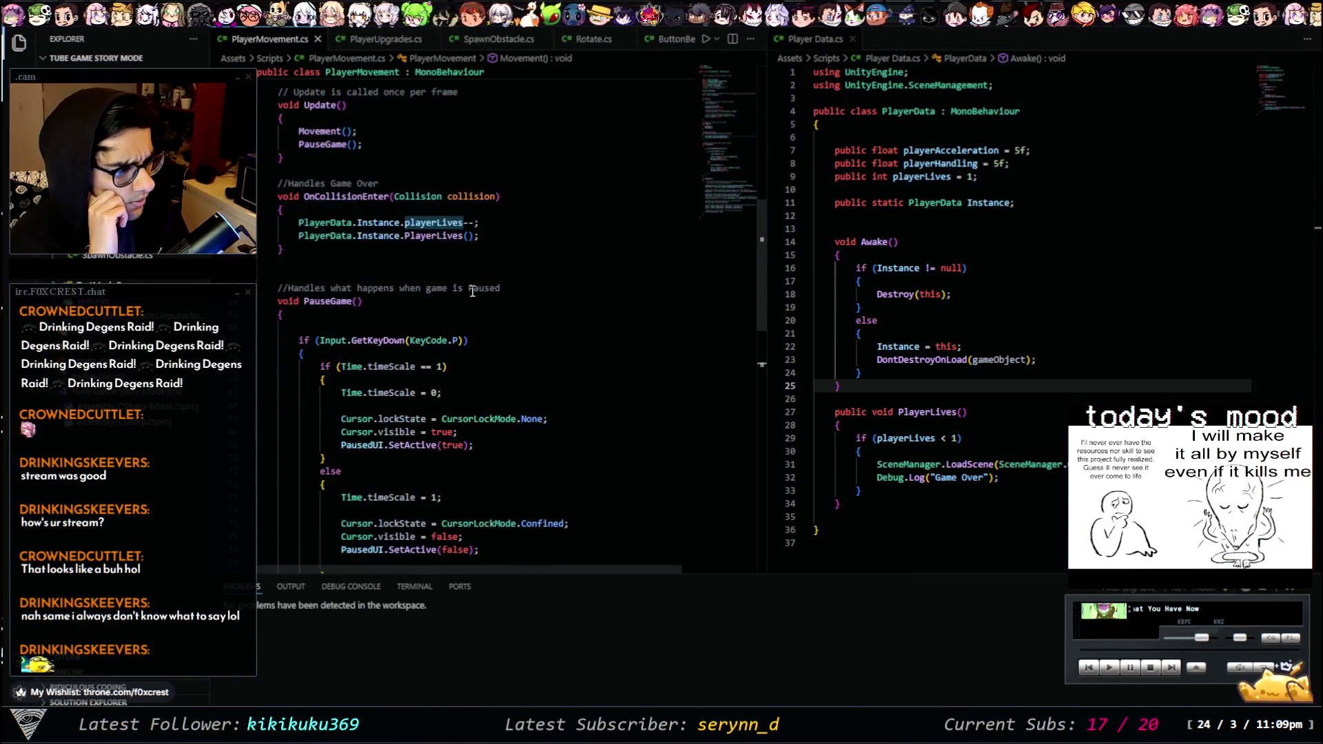
scroll(476, 301, up, 15)
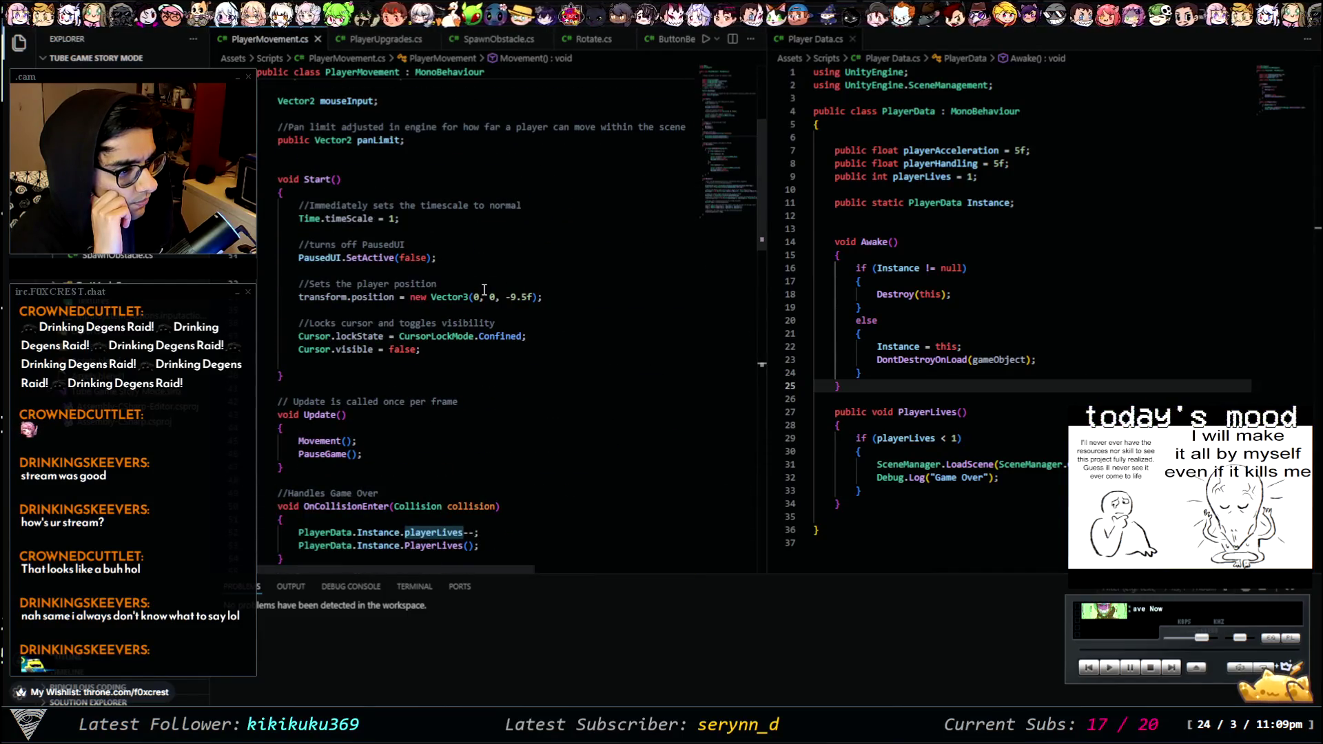
scroll(485, 290, up, 5)
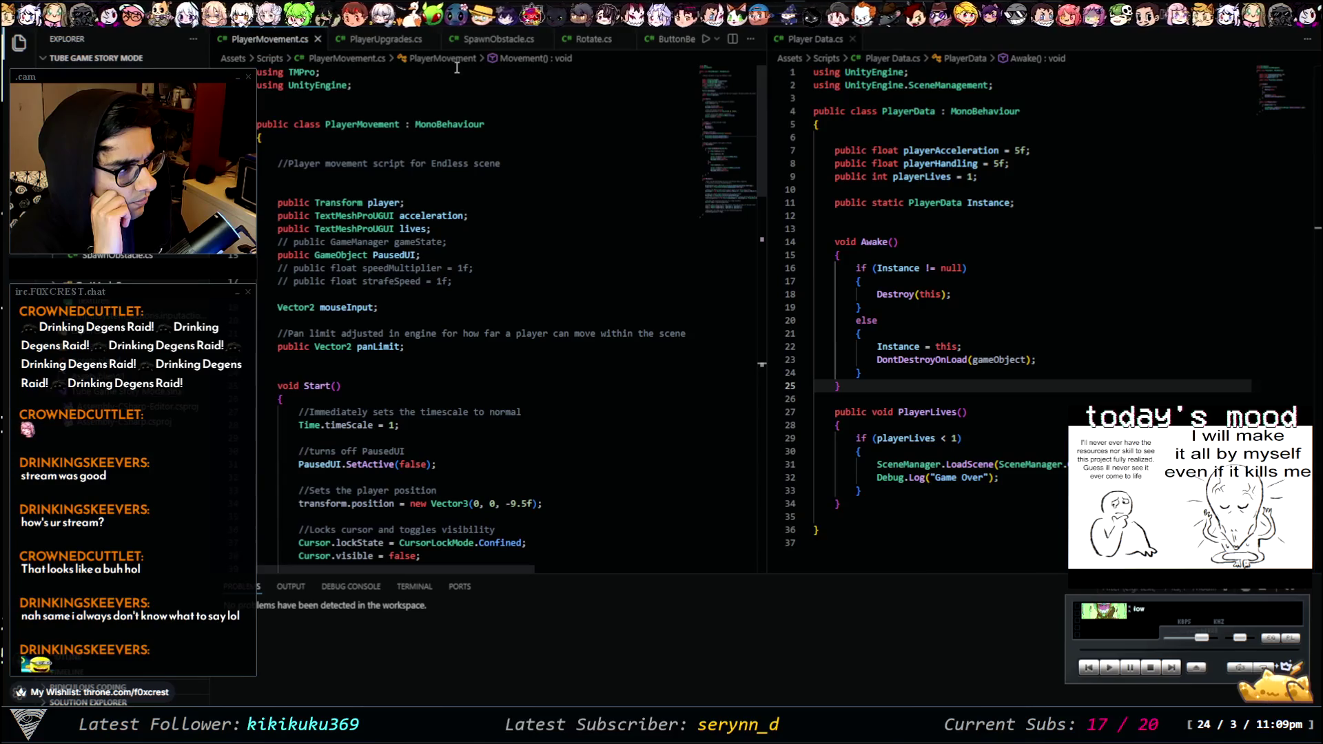
click(392, 40)
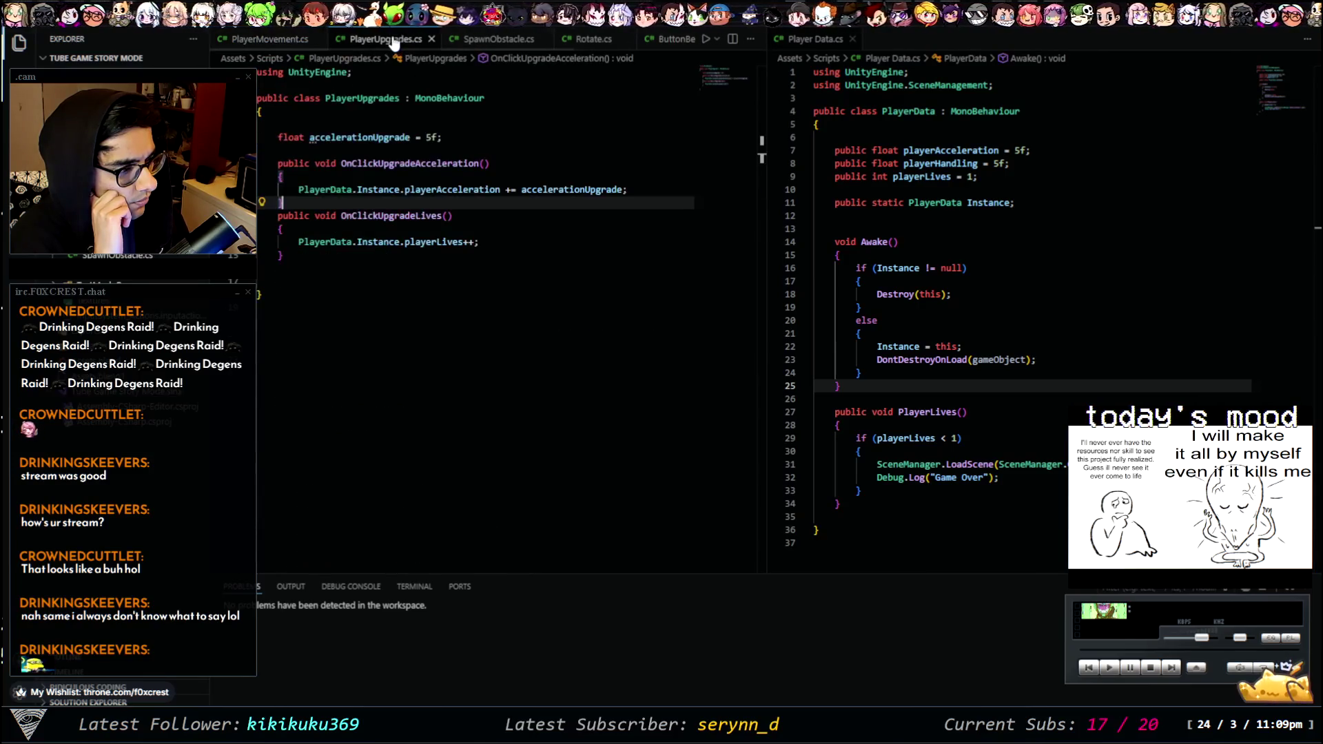
click(269, 39)
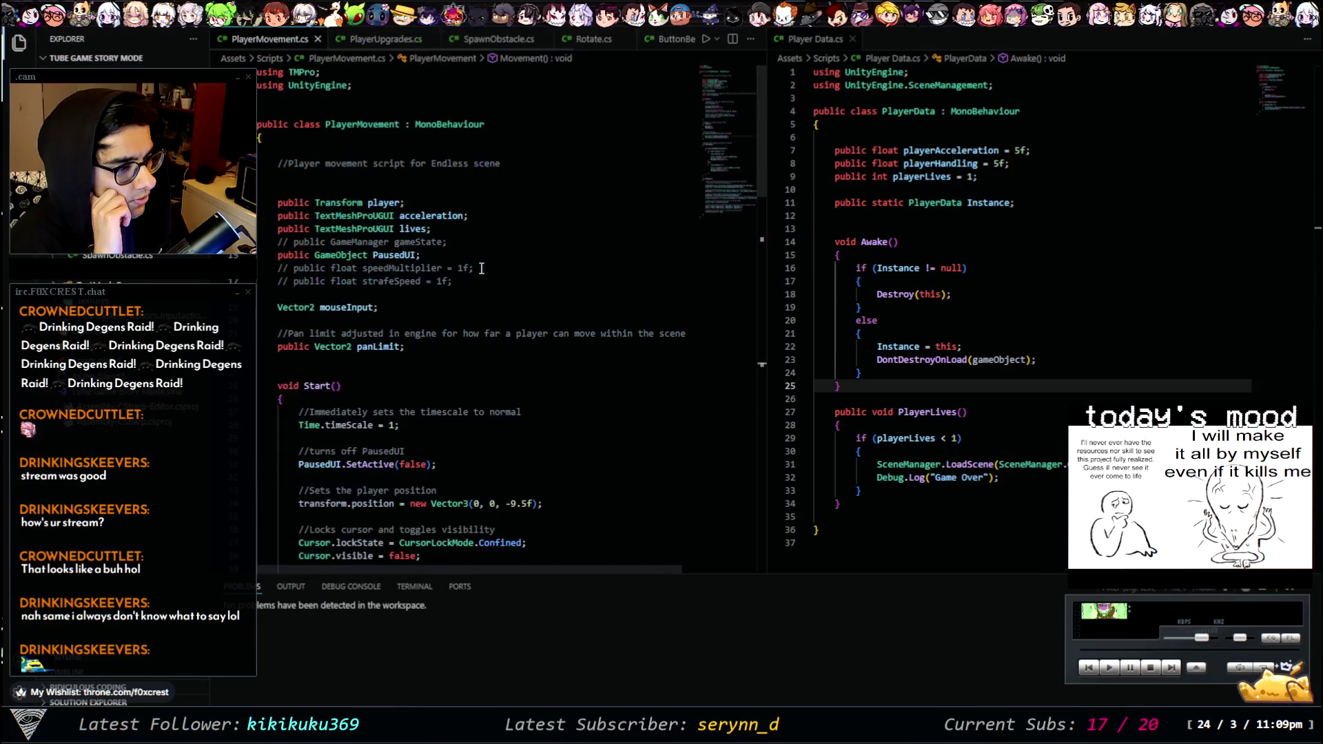
scroll(437, 316, down, 11)
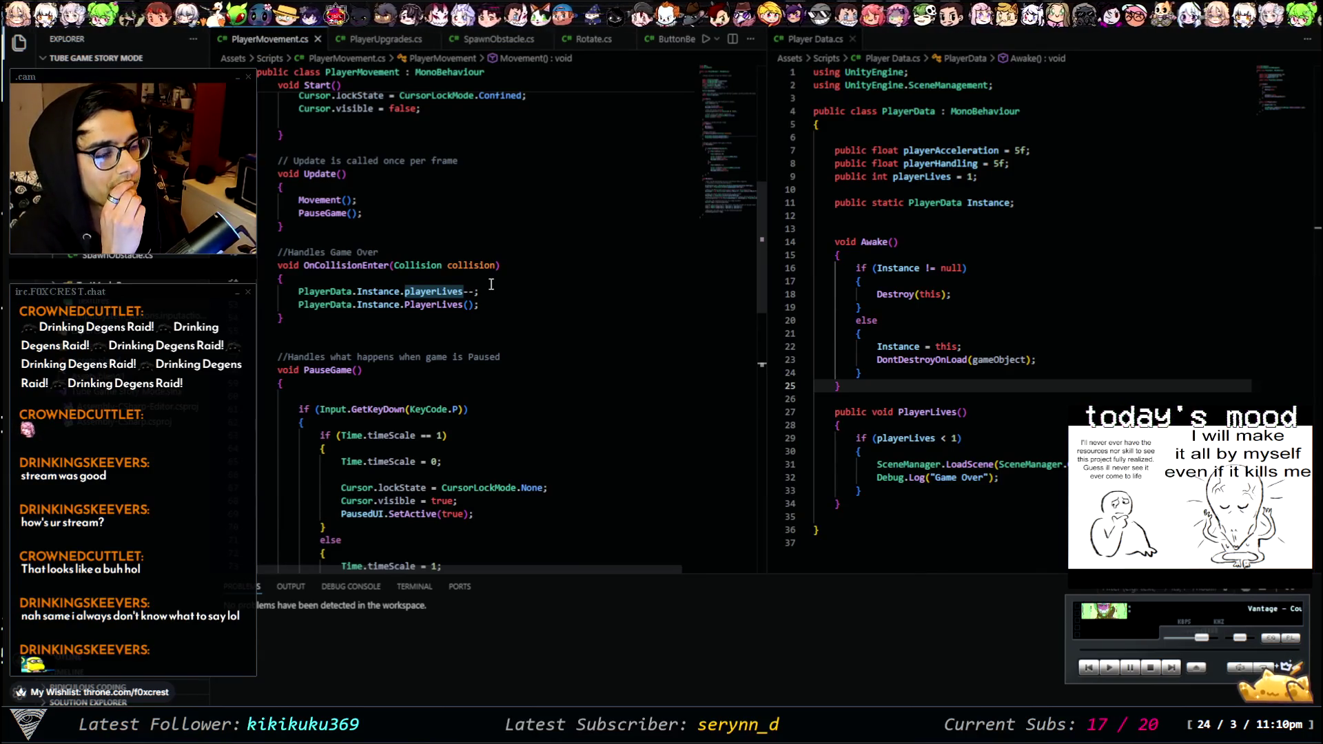
click(488, 291)
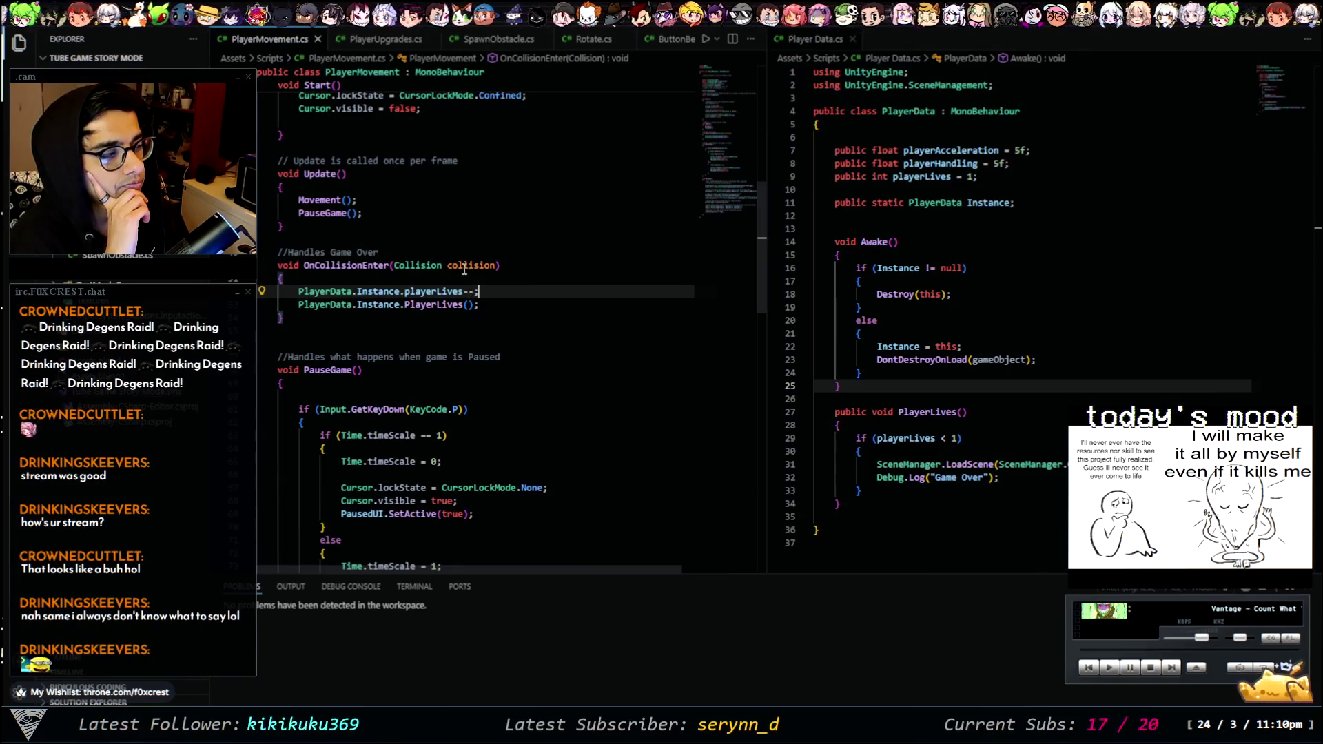
click(464, 266)
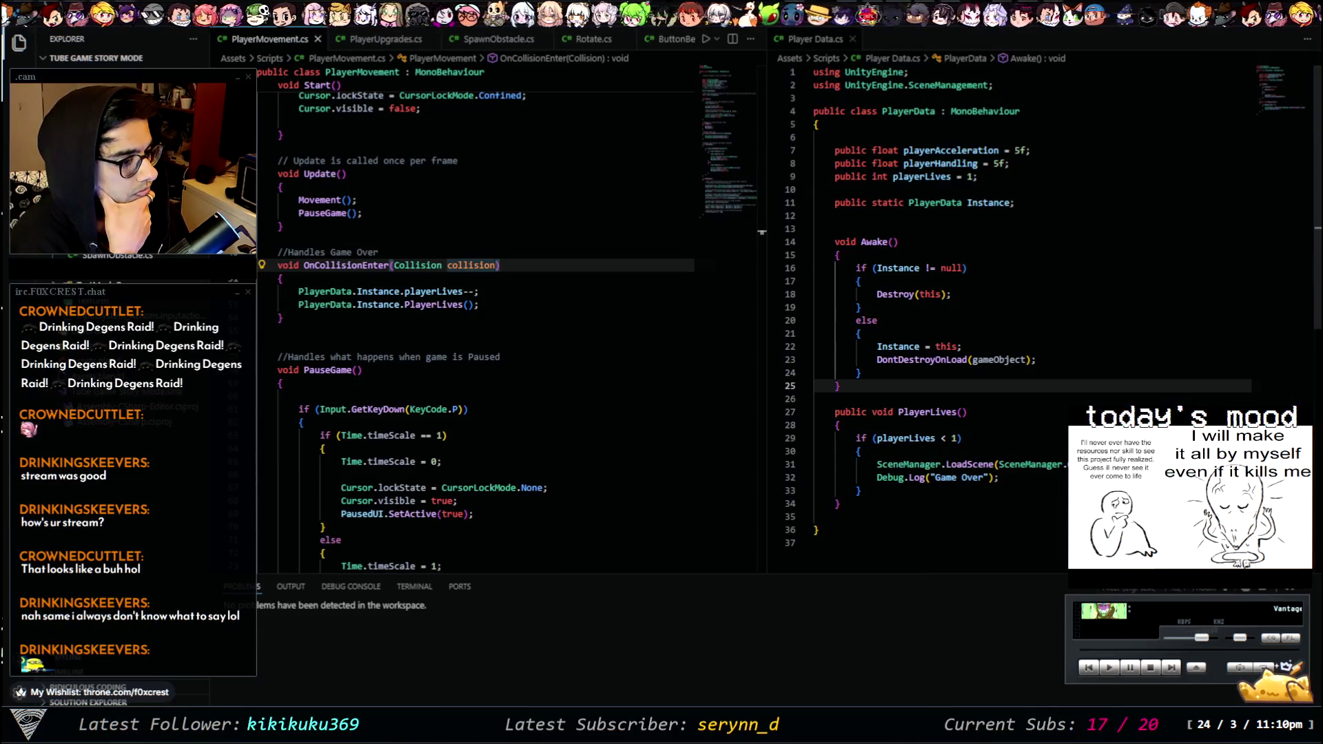
click(463, 265)
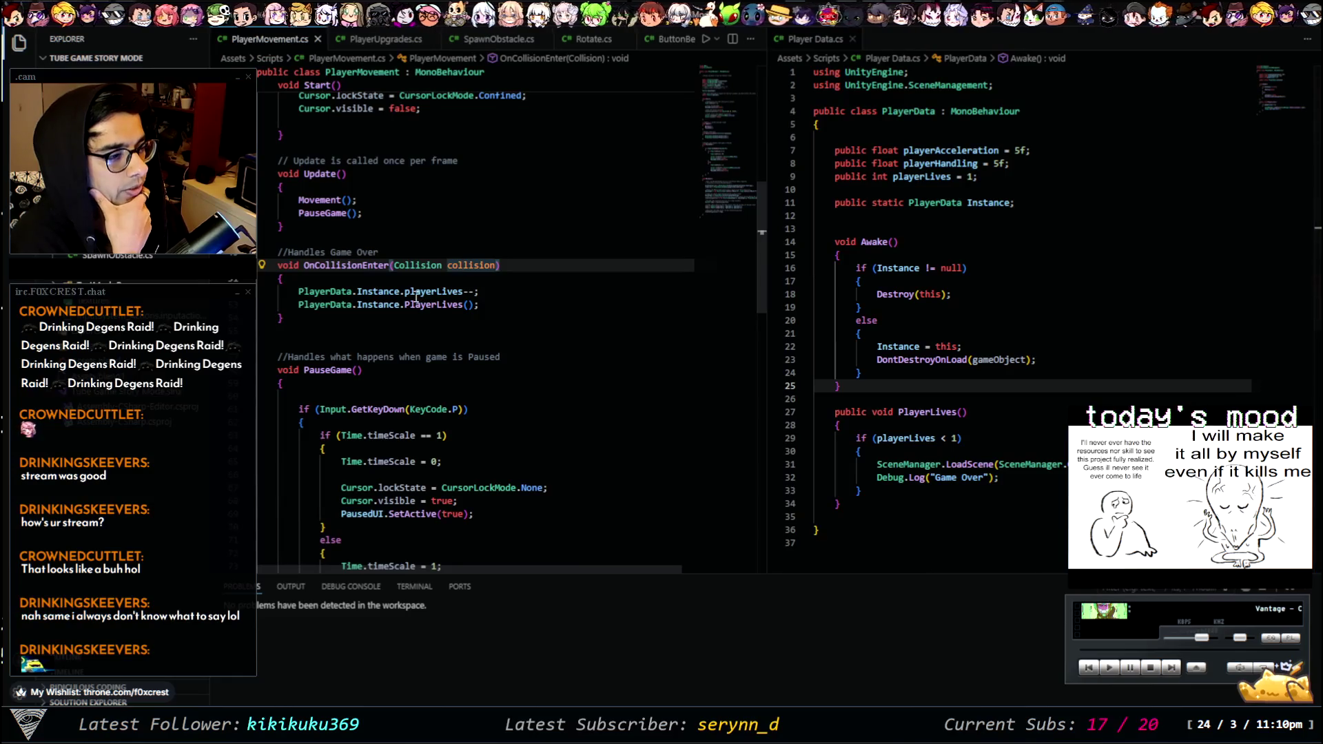
double_click(329, 265)
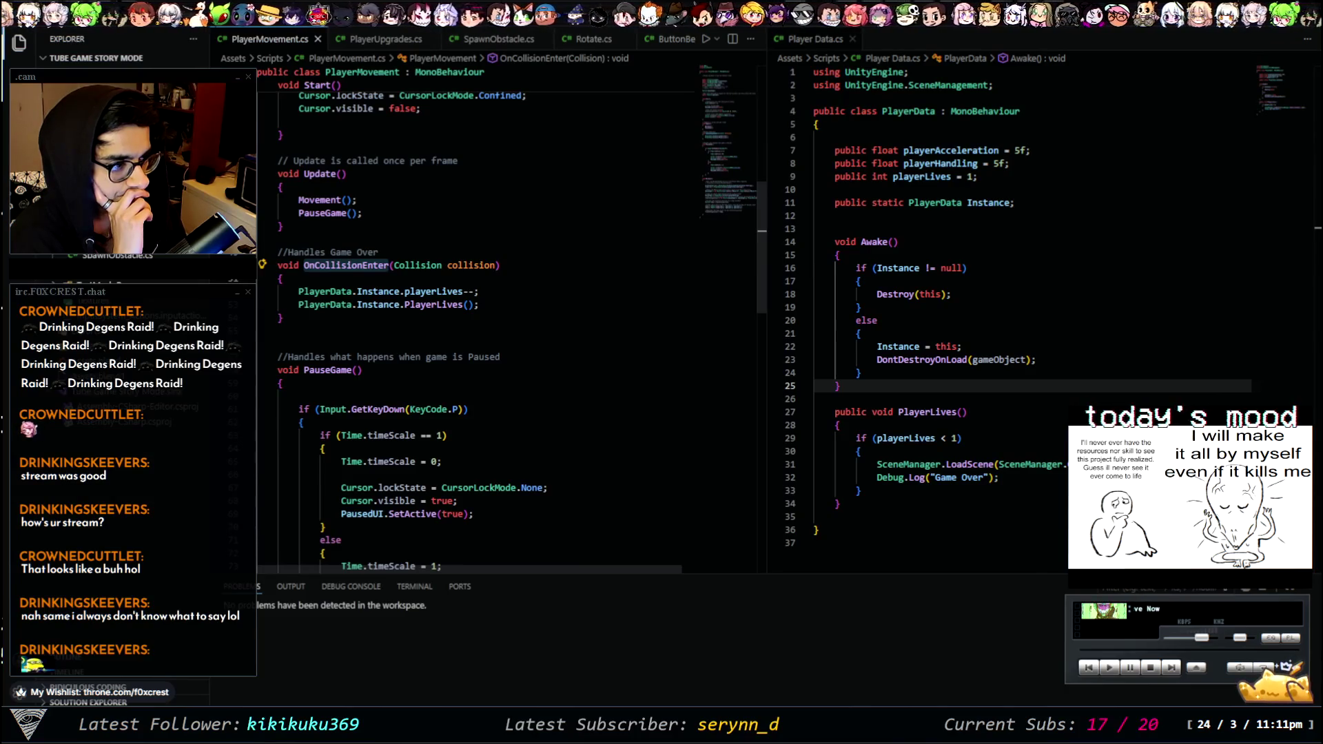
scroll(511, 320, up, 7)
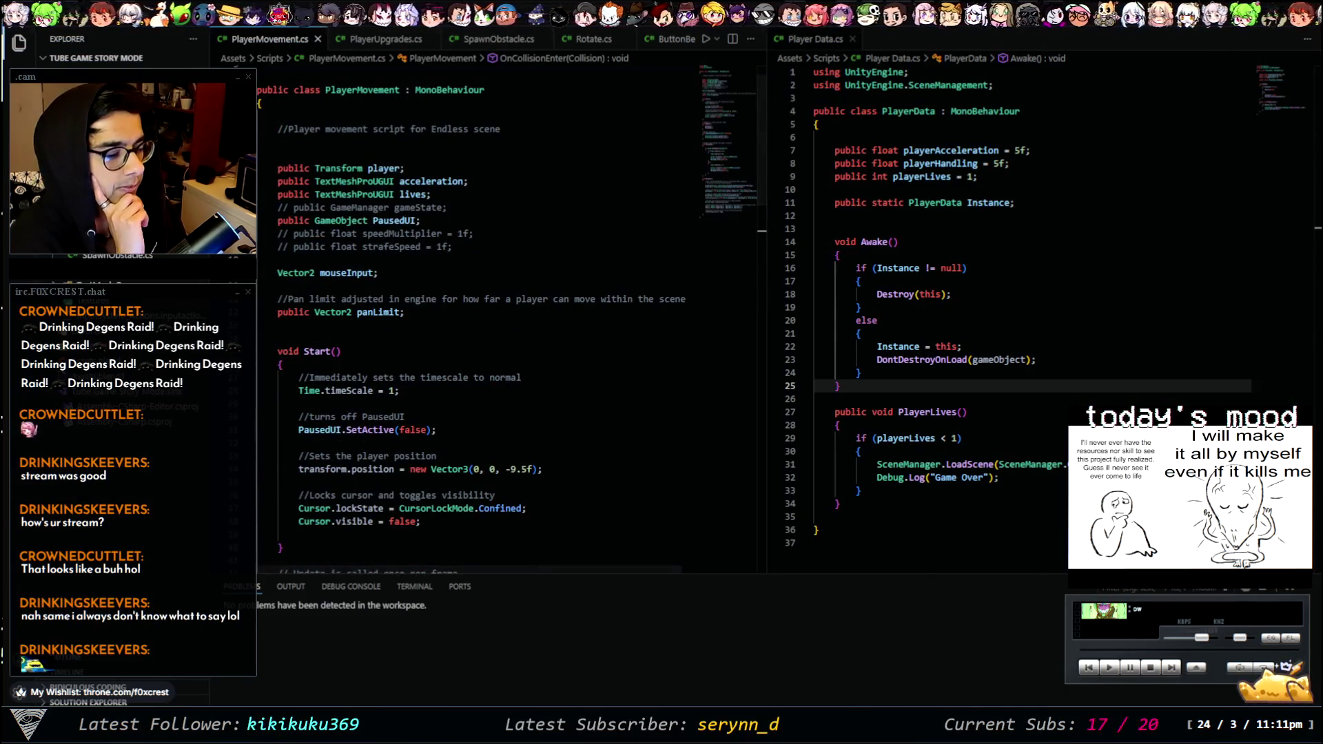
- Search the Unity docs for 'on collision e' and read the Collision class page
key(alt+Tab)
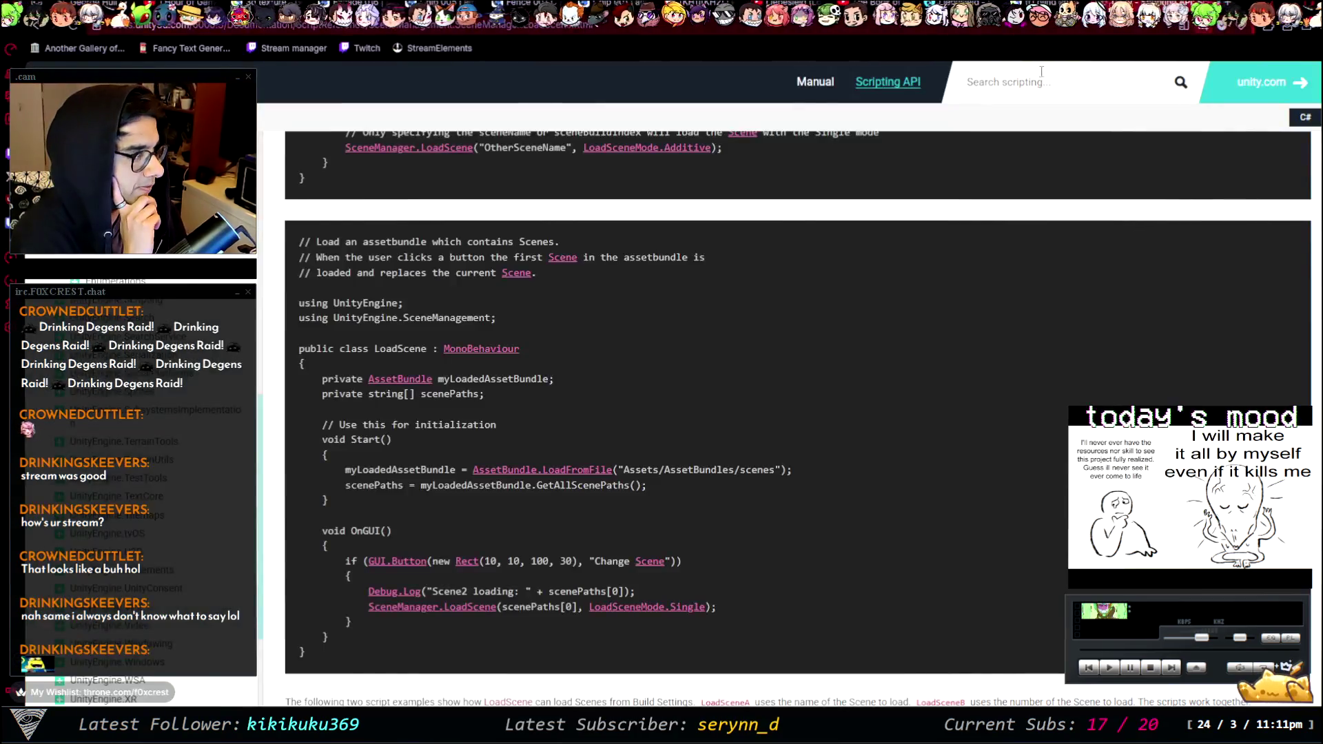
text(on )
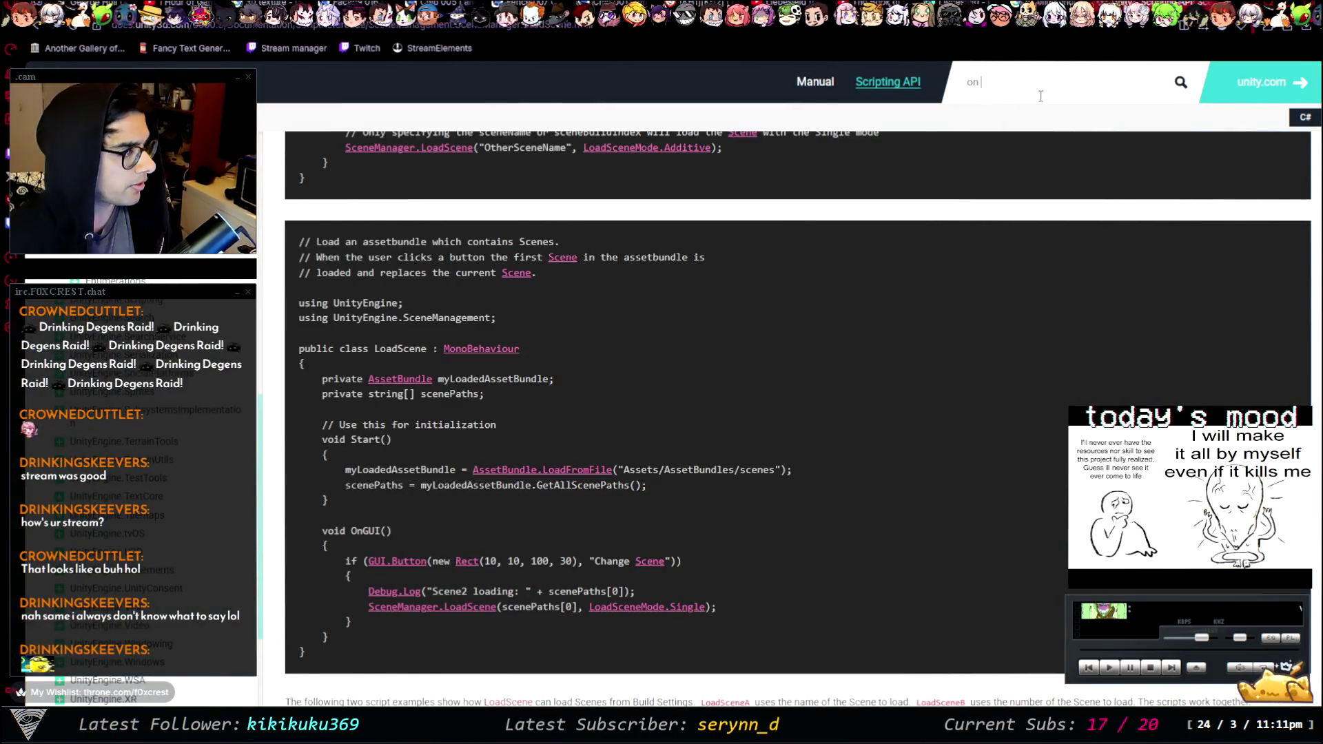
text(collision enter)
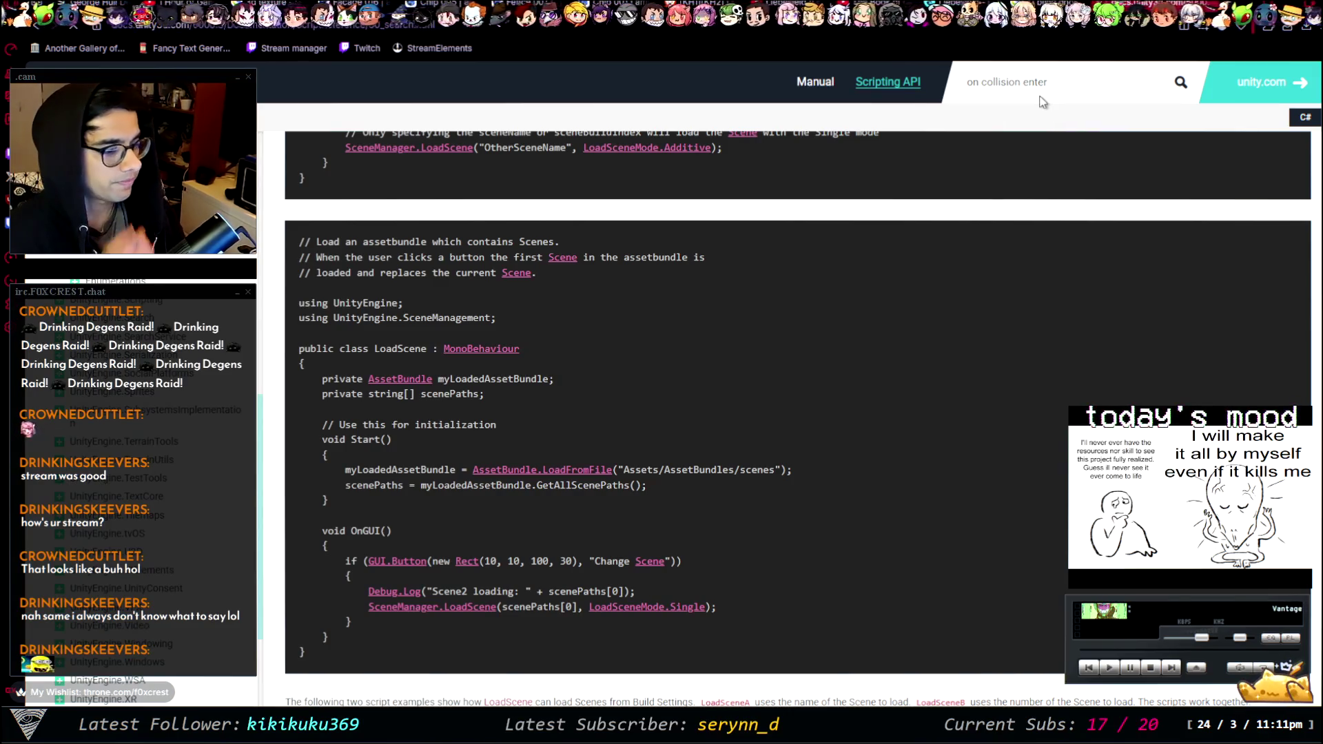
key(Return)
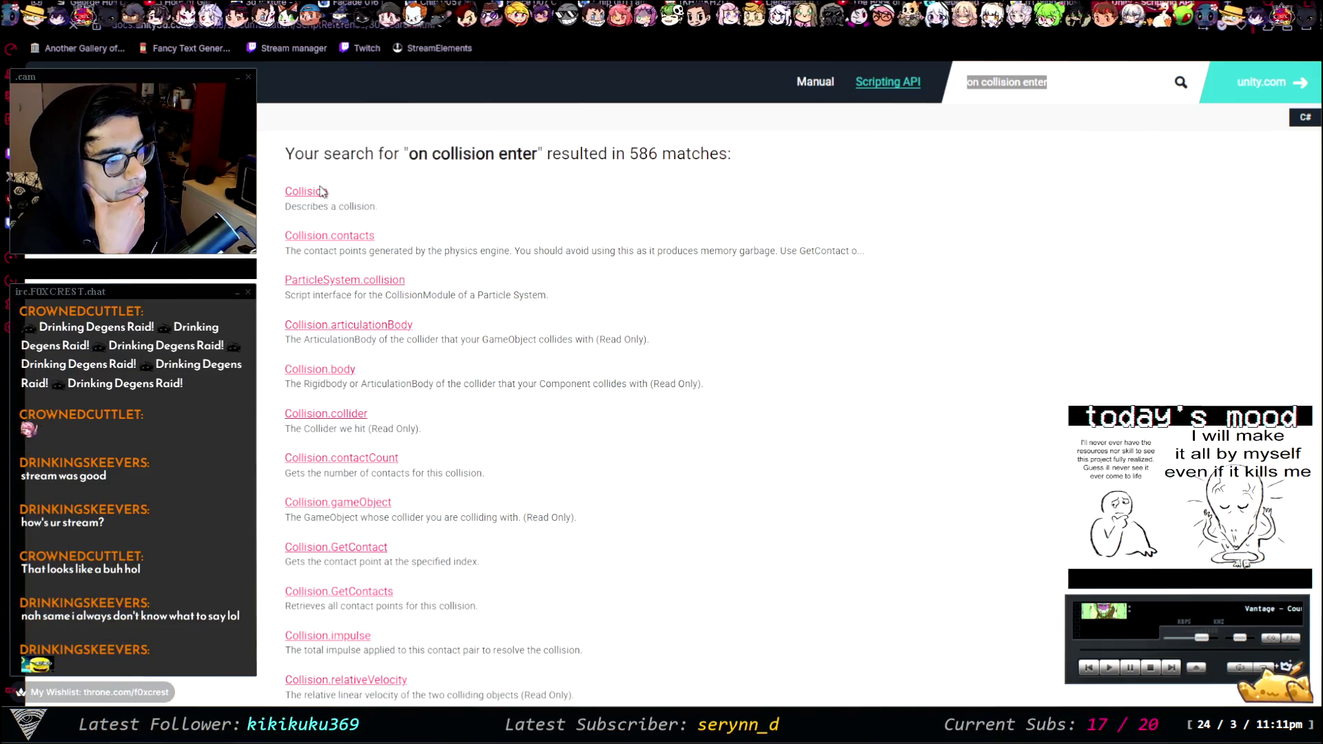
click(316, 199)
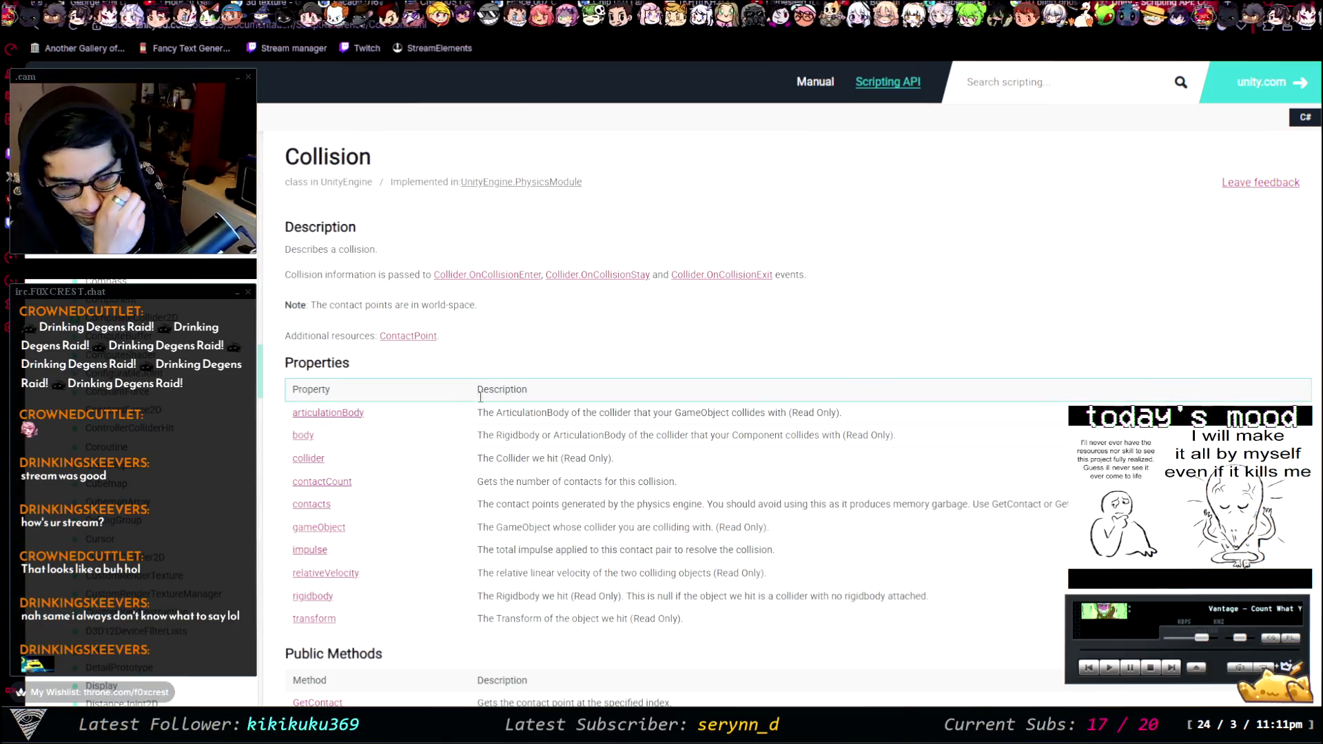
scroll(480, 399, down, 4)
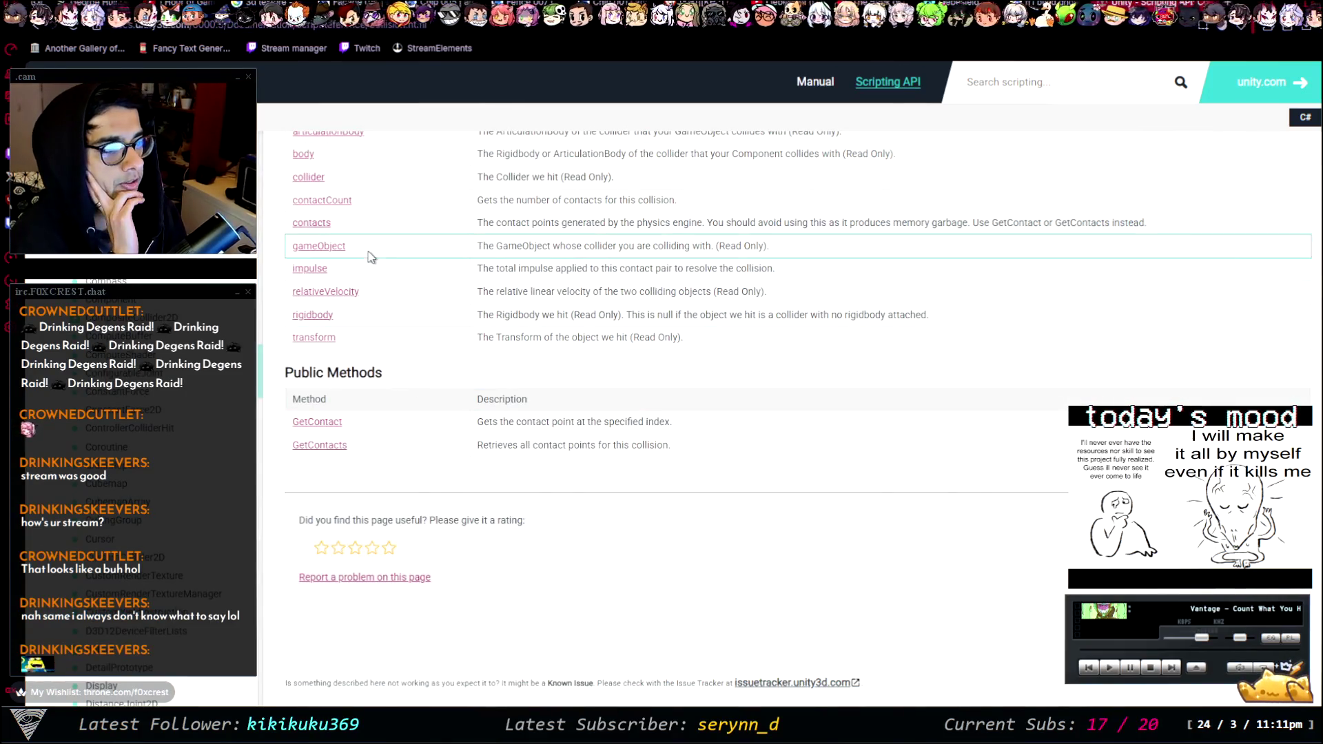
scroll(370, 258, up, 1)
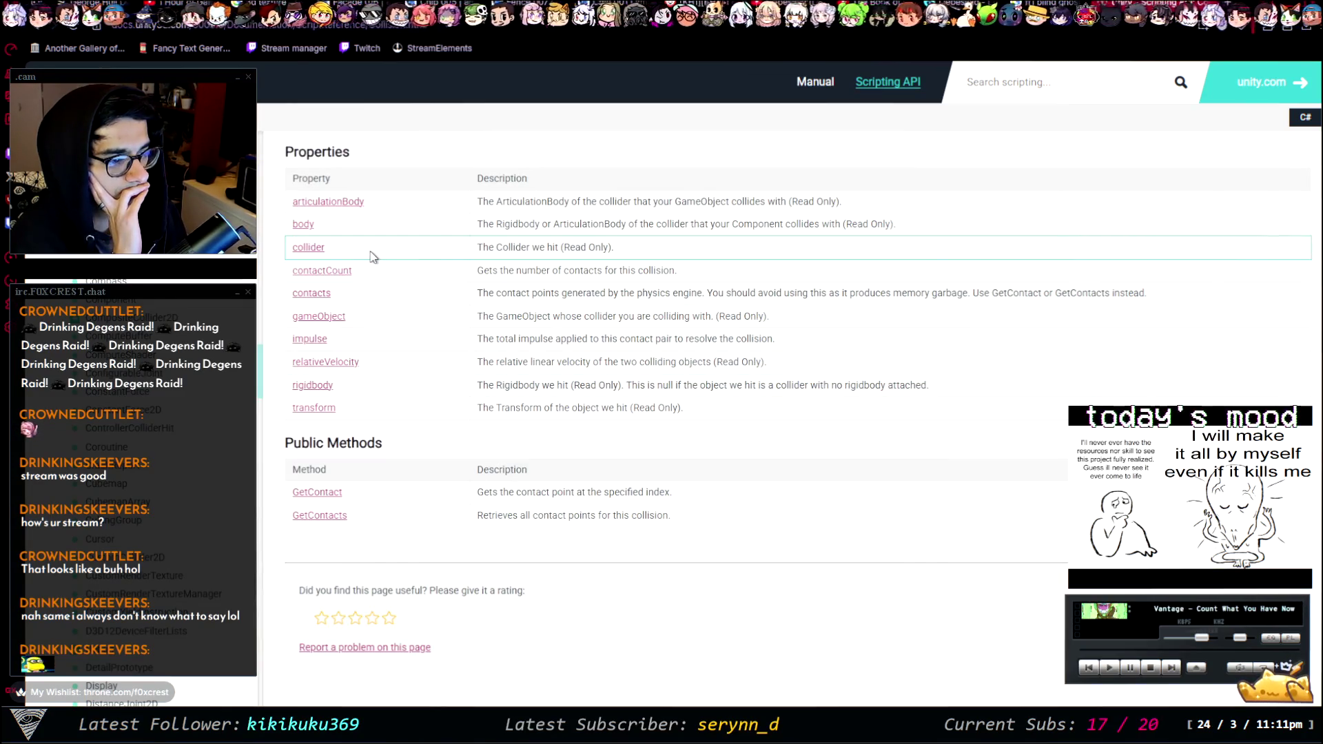
scroll(365, 257, up, 3)
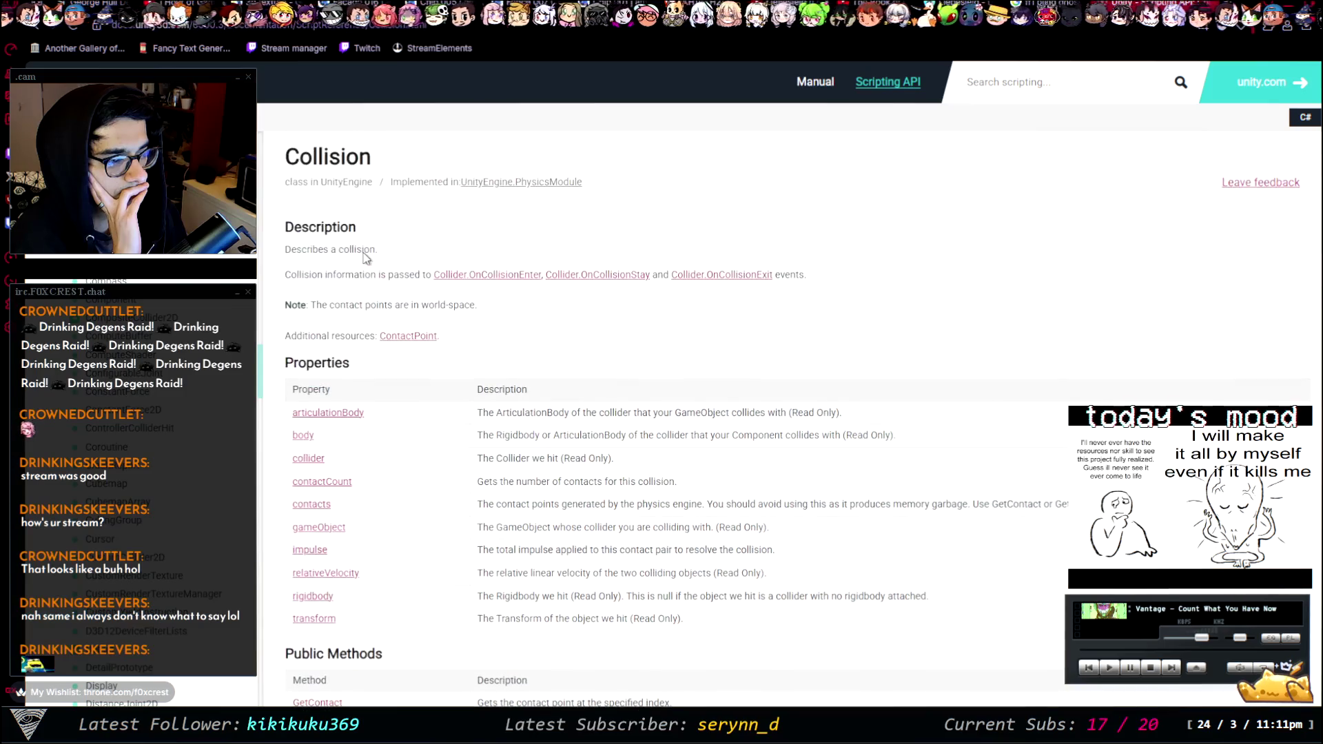
- Read the Collider.OnCollisionEnter example code, then return to PlayerMovement in VS Code
click(513, 279)
scroll(513, 421, down, 2)
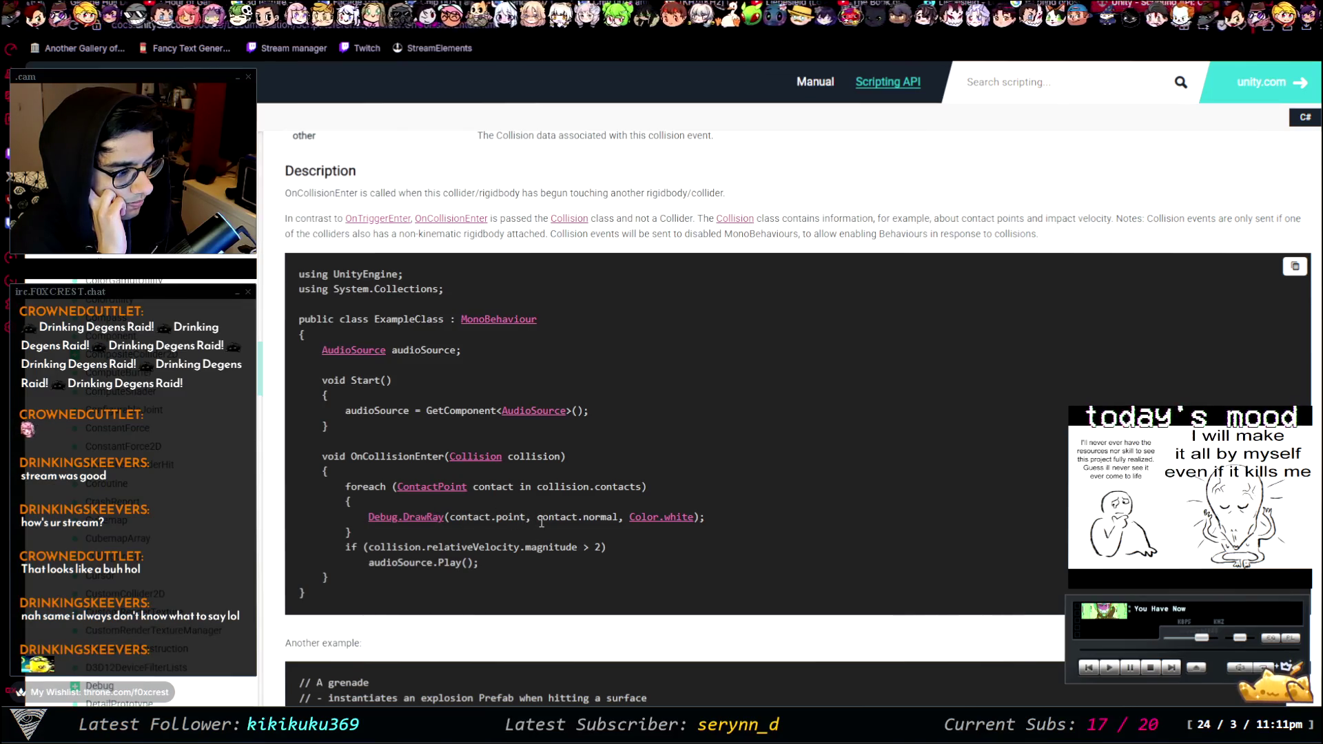
scroll(500, 569, down, 5)
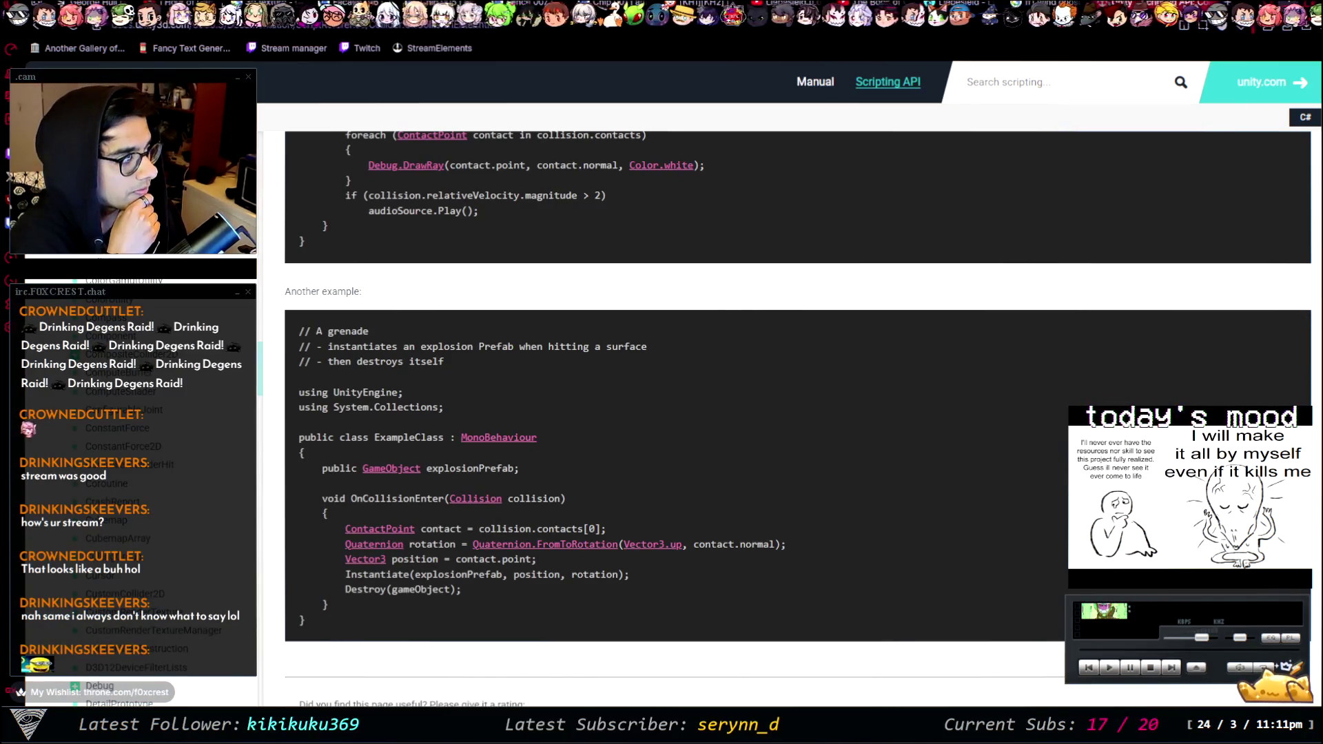
key(alt+Tab)
scroll(475, 357, down, 10)
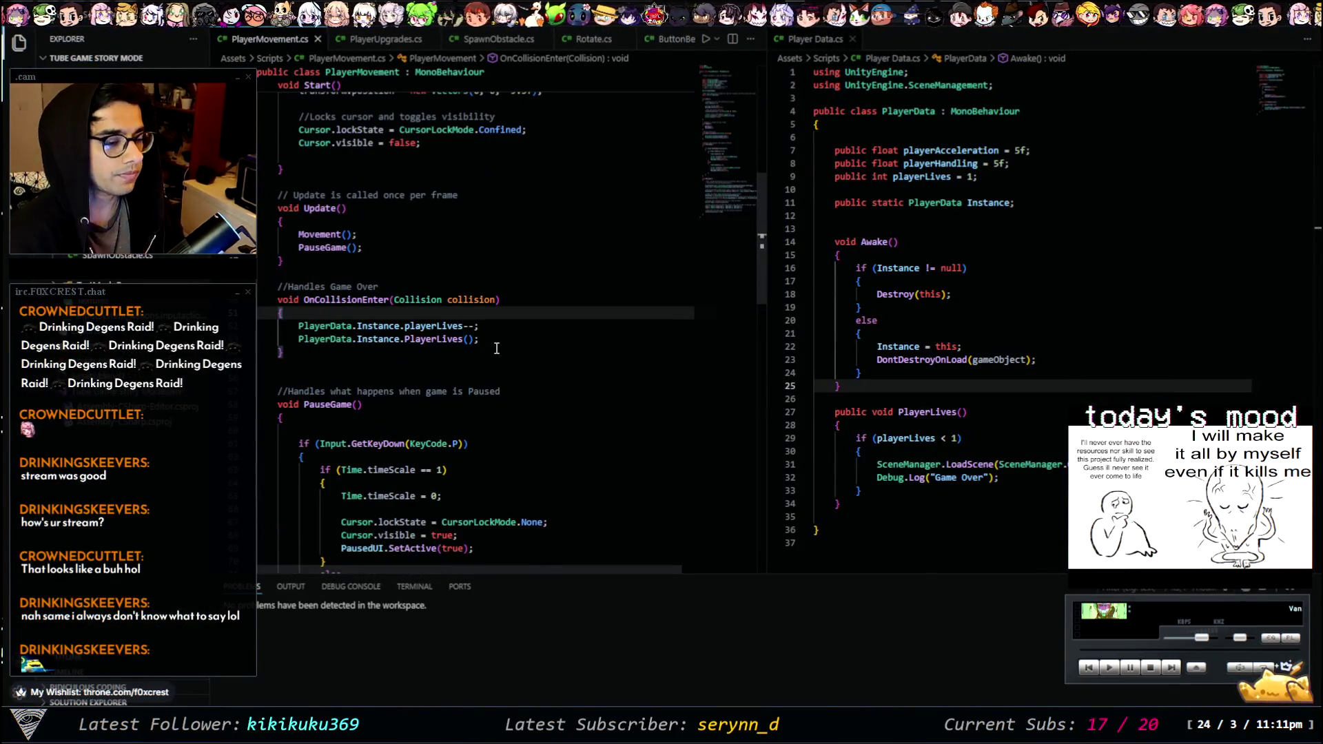
- Add Debug.Log("ouch!") inside OnCollisionEnter, save the script, and bring up the Paint whiteboard
key(Return)
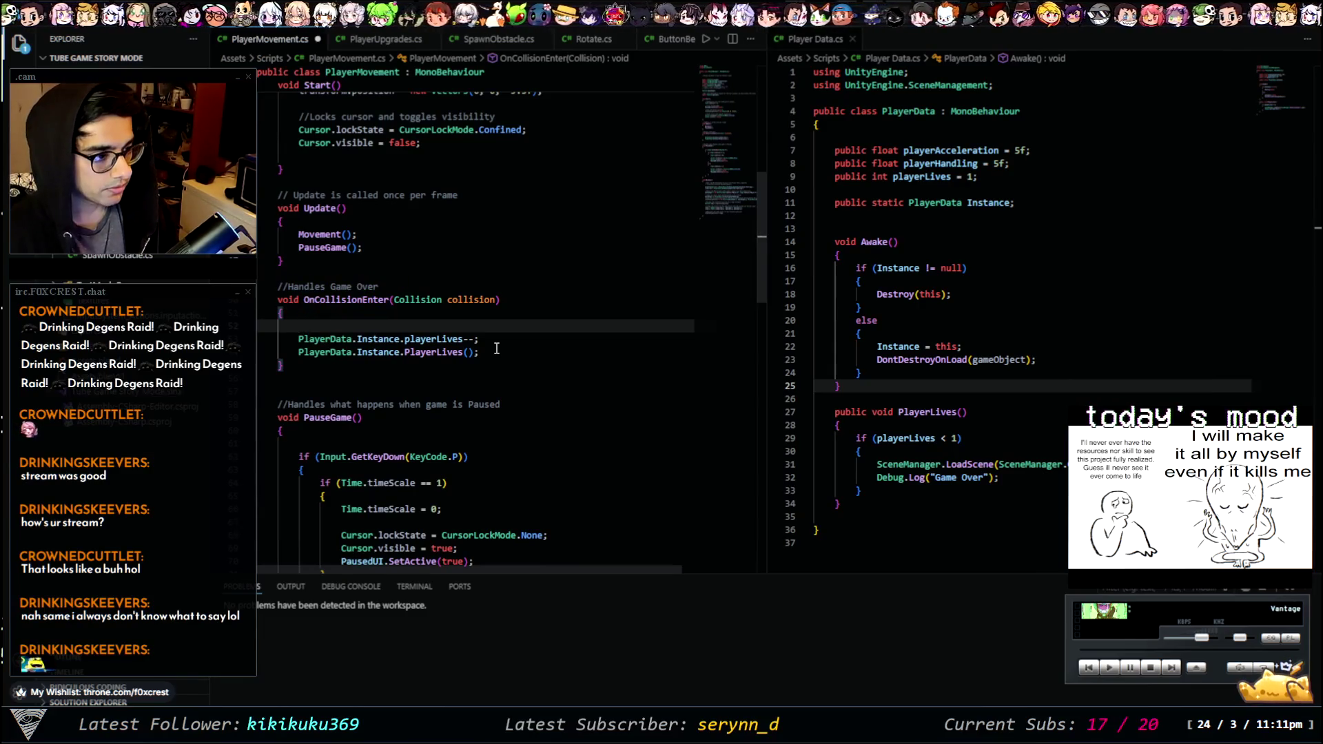
text(debug.Log()
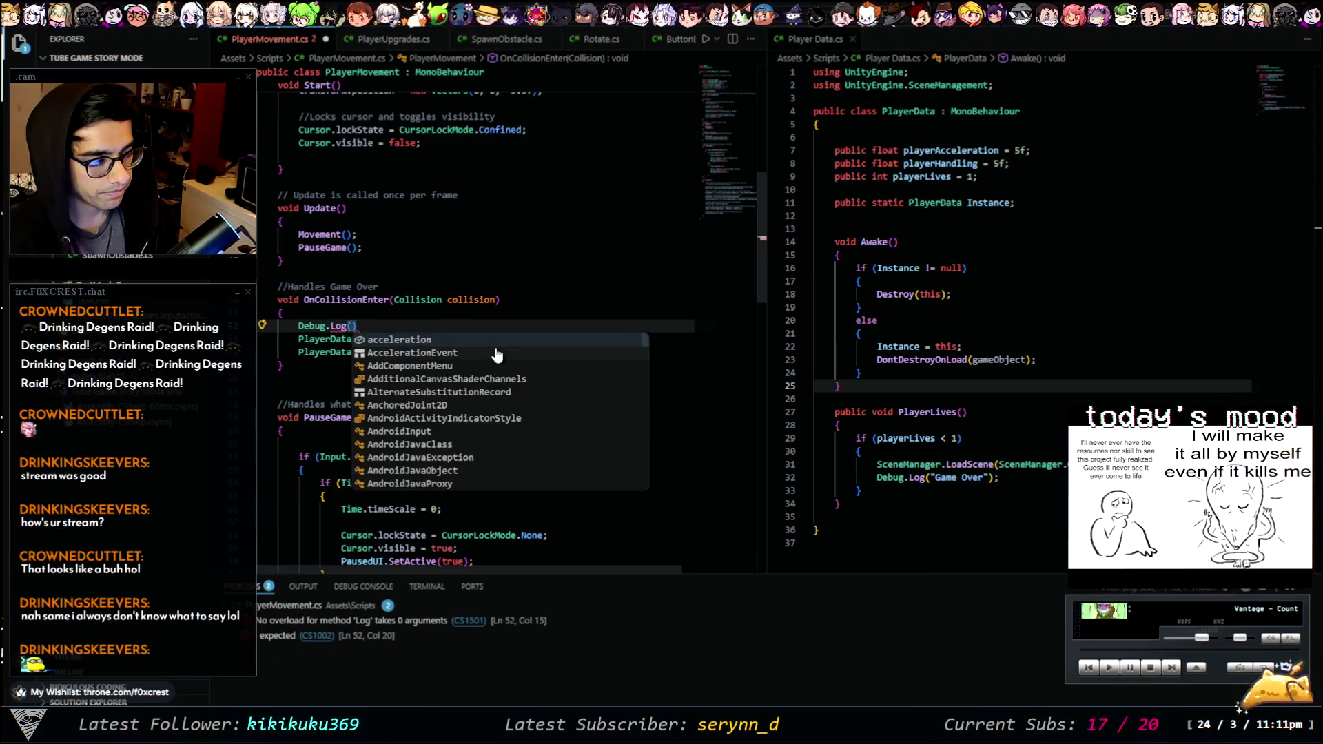
text("ouch!)
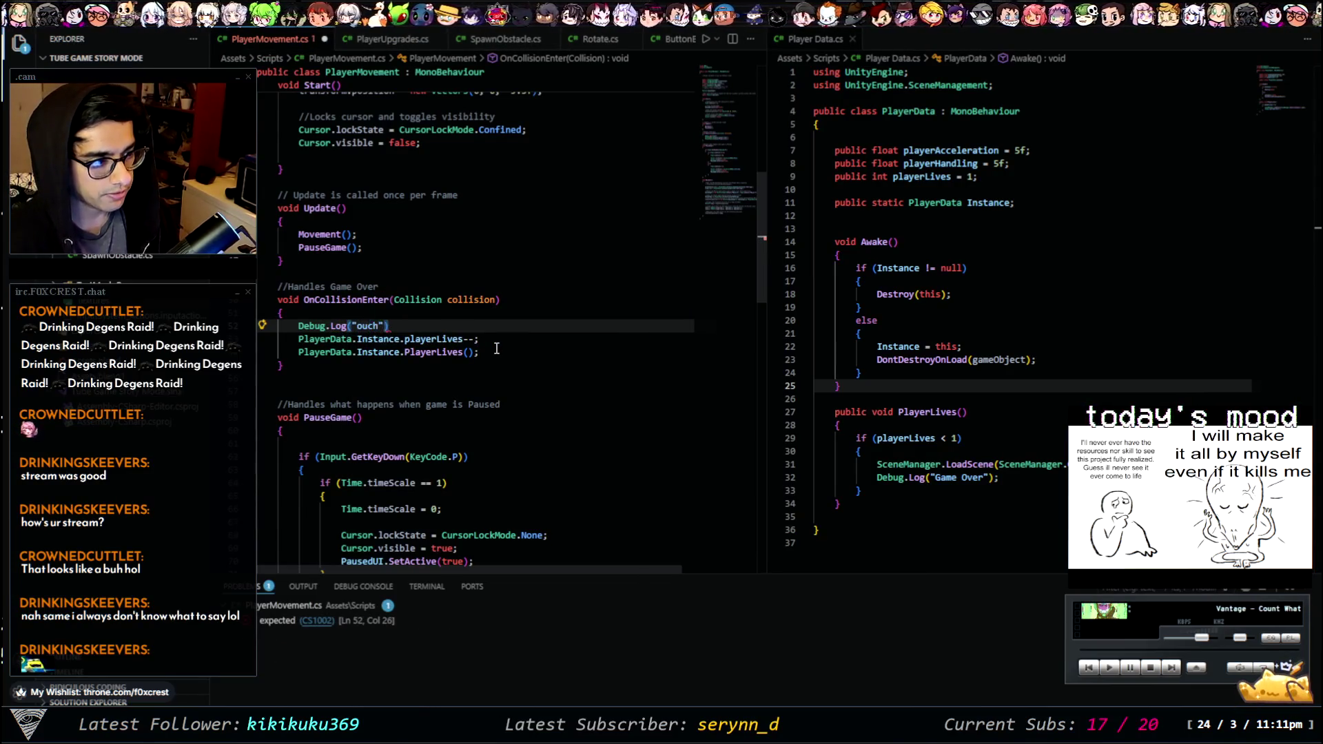
text(;)
key(ctrl+s)
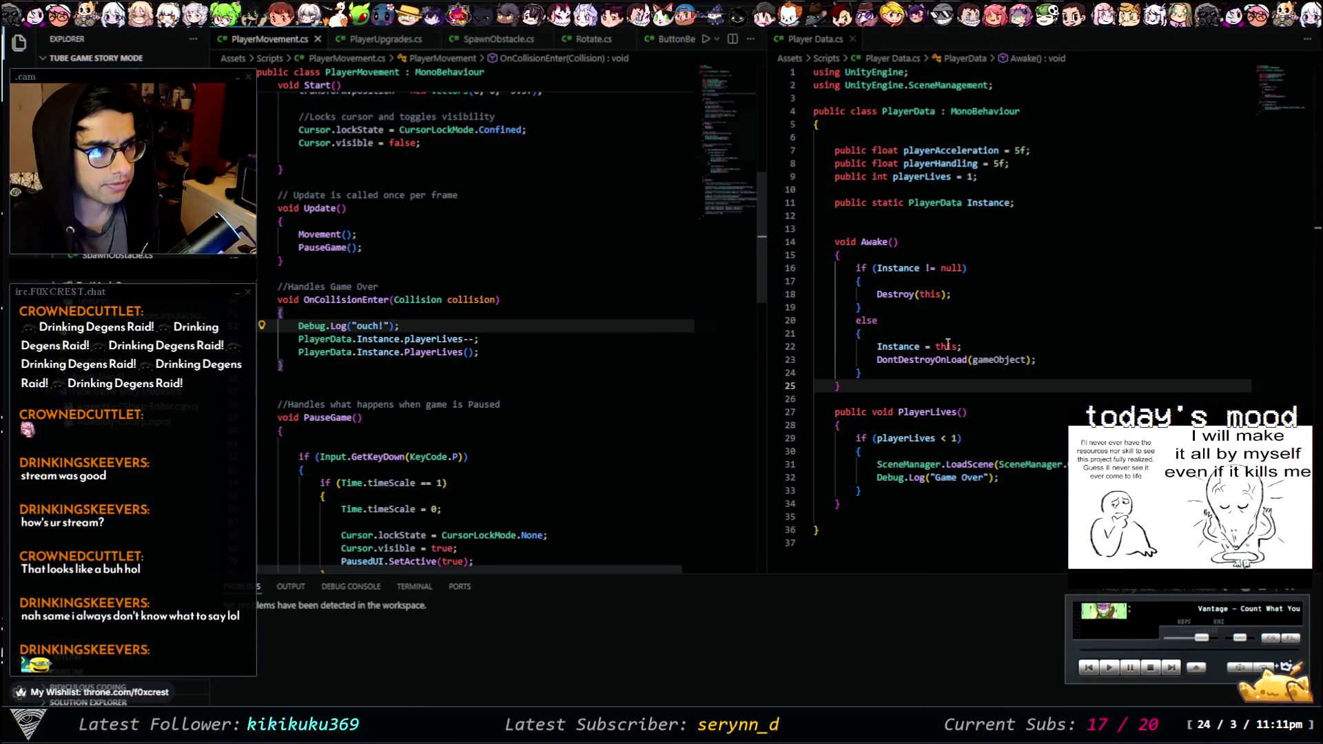
key(alt+Tab)
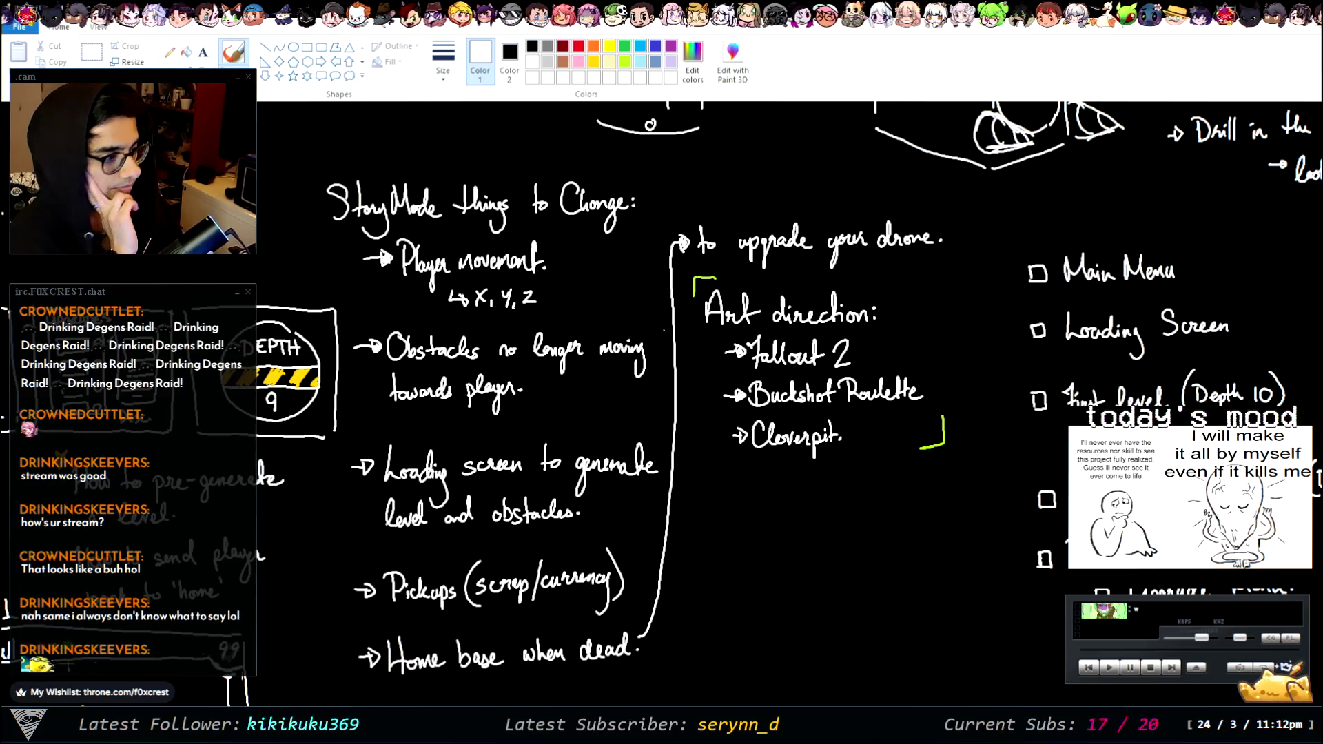
- Play-test with acceleration upgraded from 5 to 20, stop, then select ObstacleSpawn
key(alt+Tab)
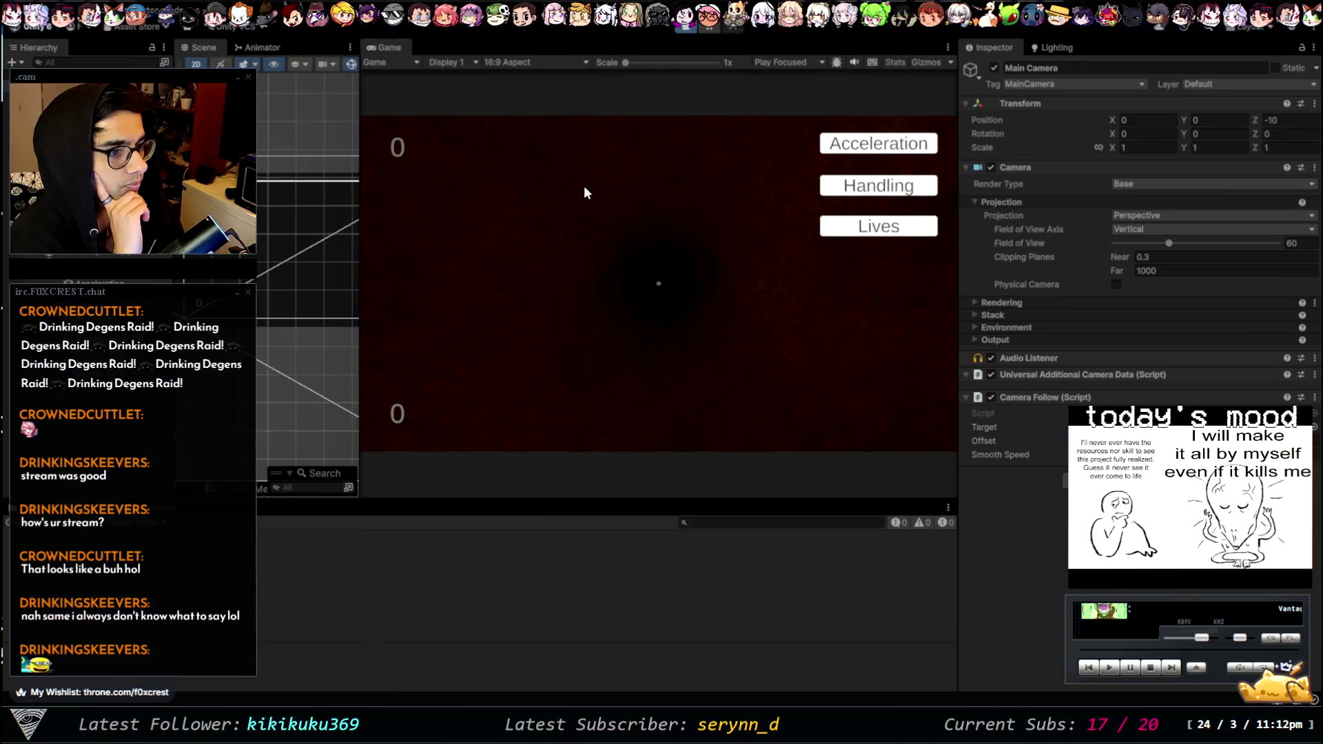
key(ctrl+p)
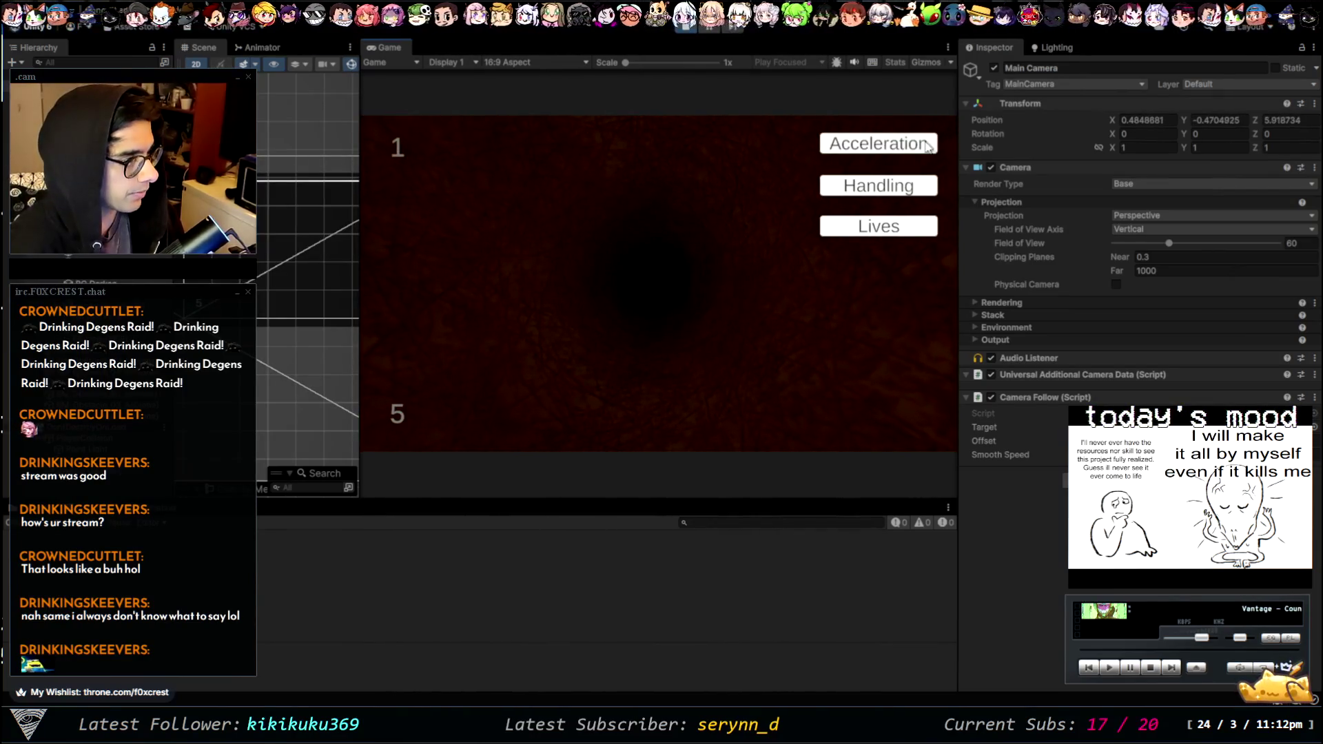
click(923, 145)
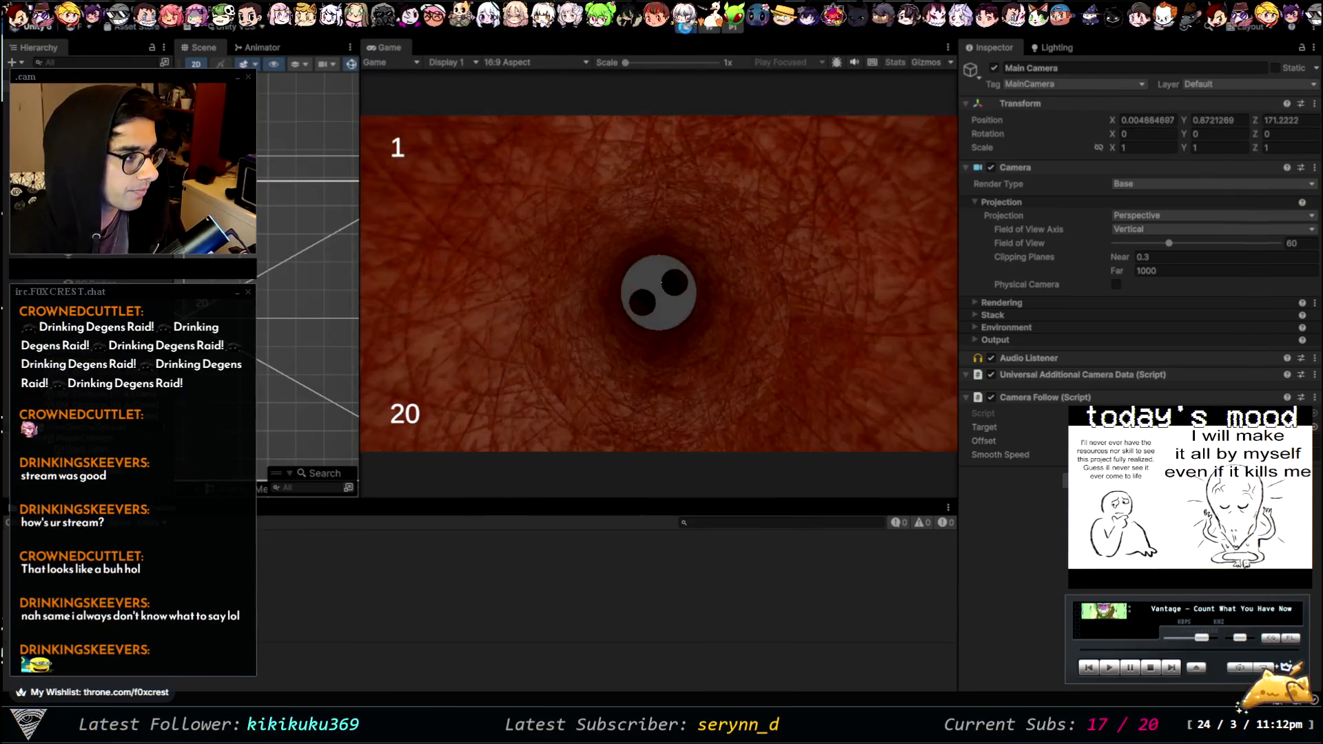
click(685, 27)
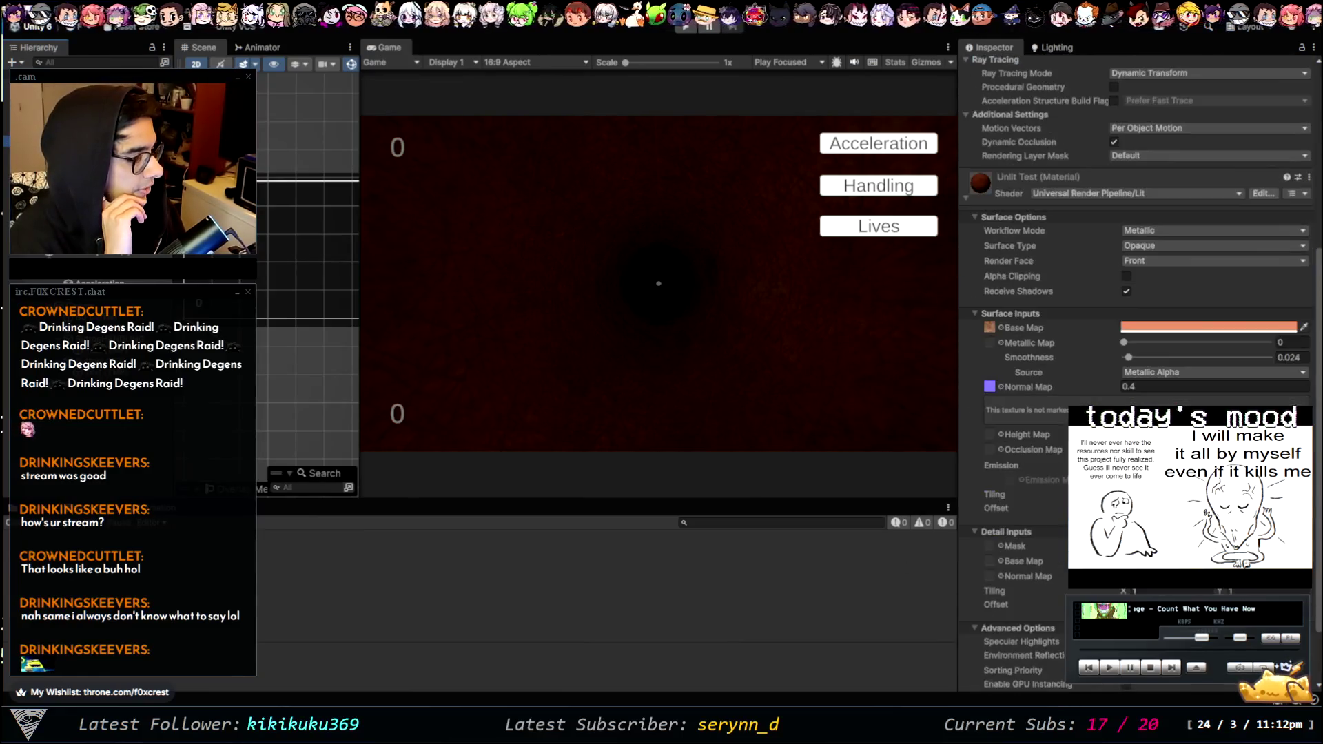
scroll(978, 228, up, 8)
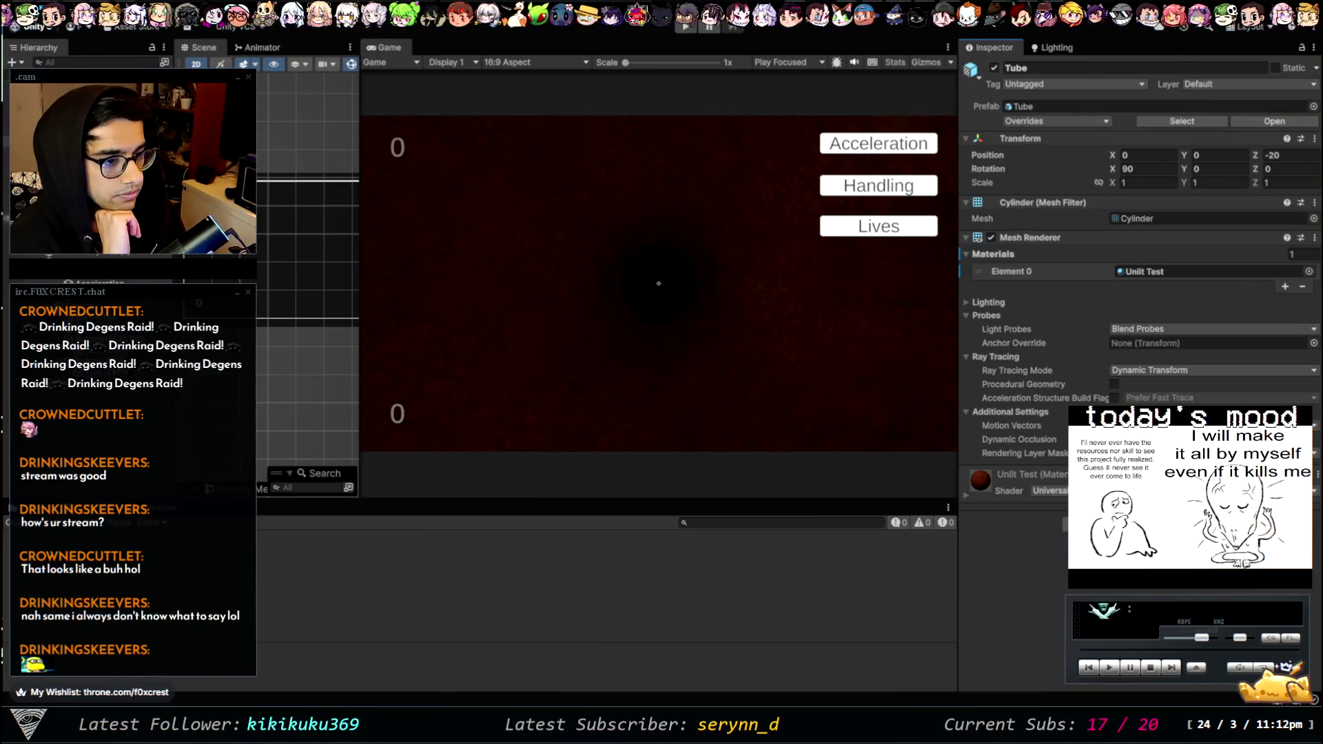
click(62, 172)
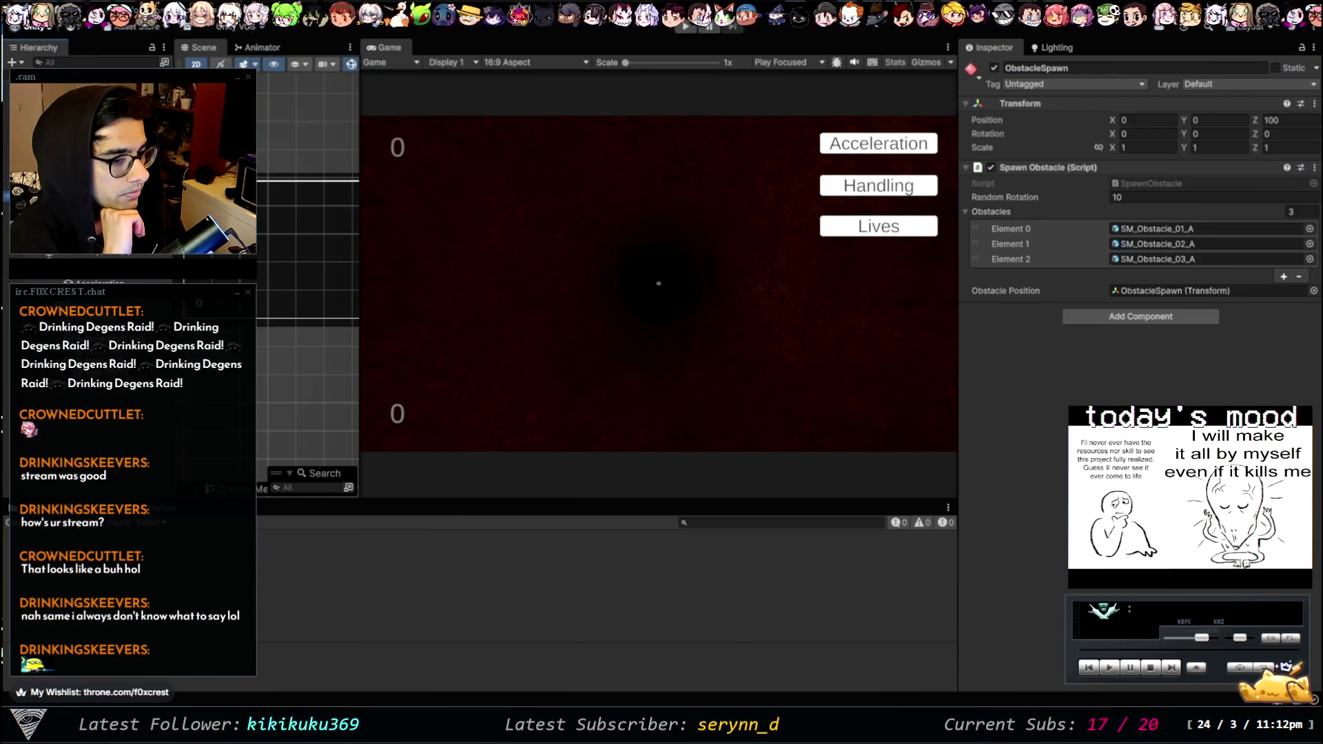
- Ping the SM_Obstacle_01_A prefab from Obstacles Element 0 and open it in Prefab Mode
double_click(1157, 228)
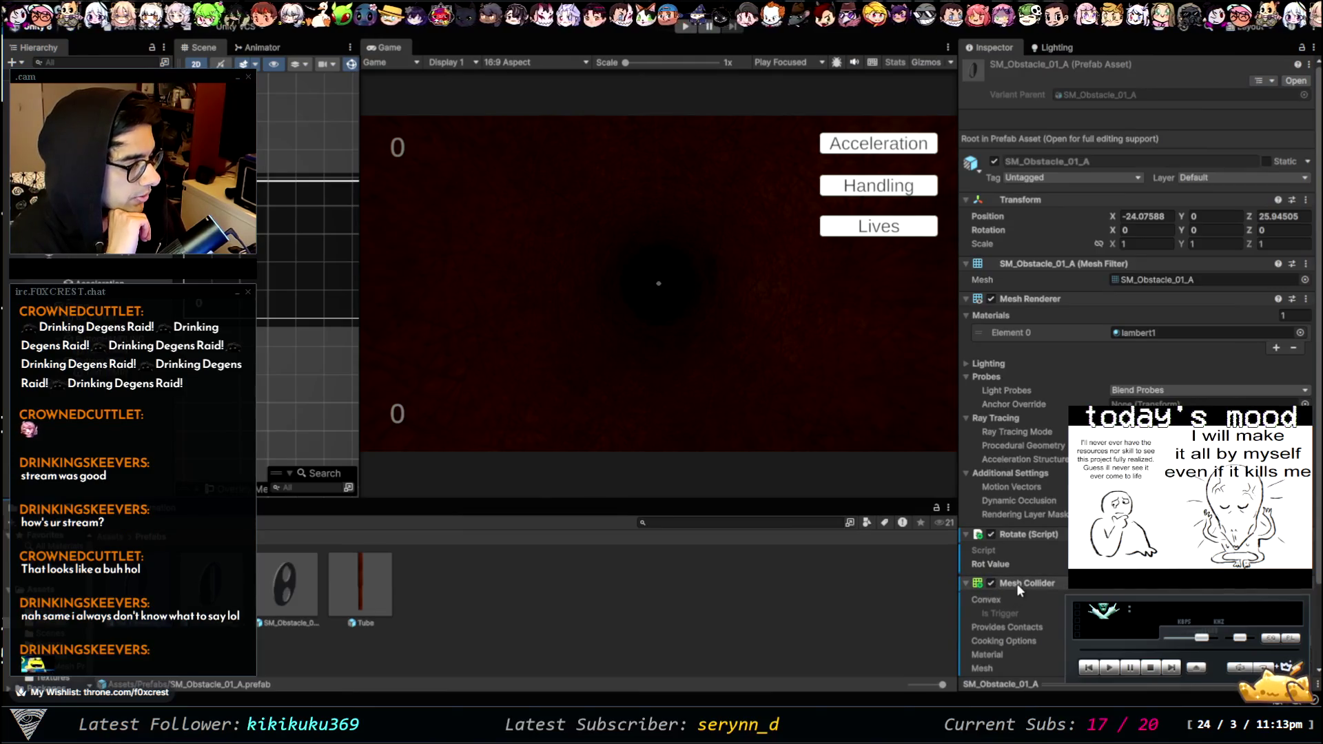
scroll(1020, 584, down, 3)
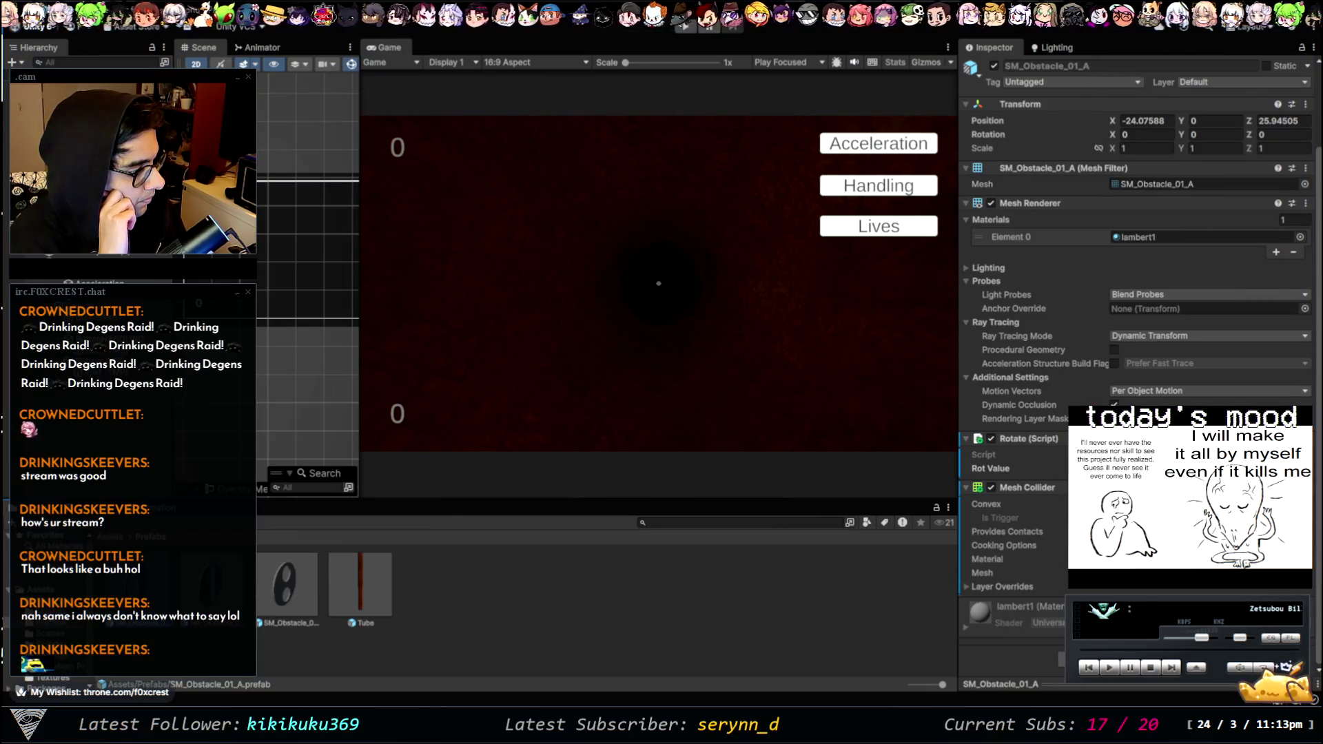
double_click(285, 585)
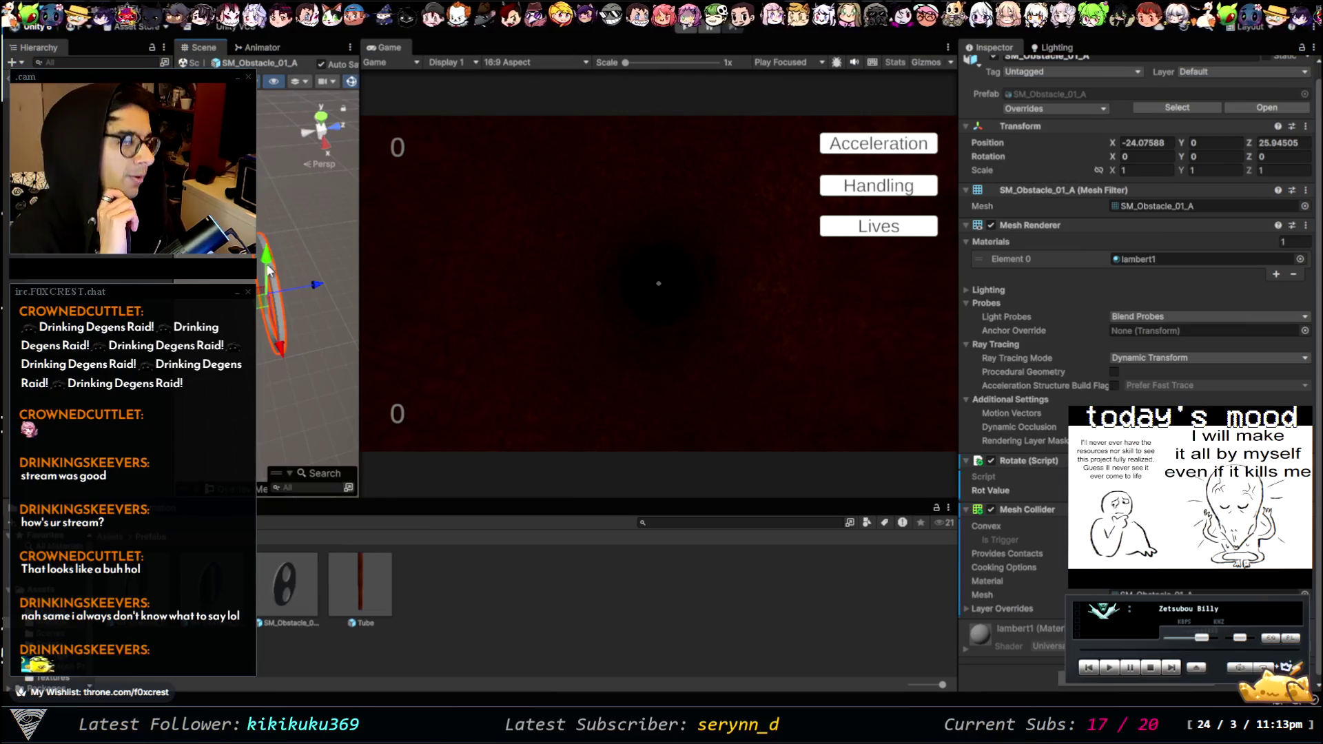
- Move the obstacle prefab's Mesh Collider component above its Mesh Renderer
mouse_move(266, 272)
mouse_down()
mouse_move(360, 267)
mouse_move(478, 177)
mouse_move(369, 319)
mouse_move(482, 368)
mouse_up()
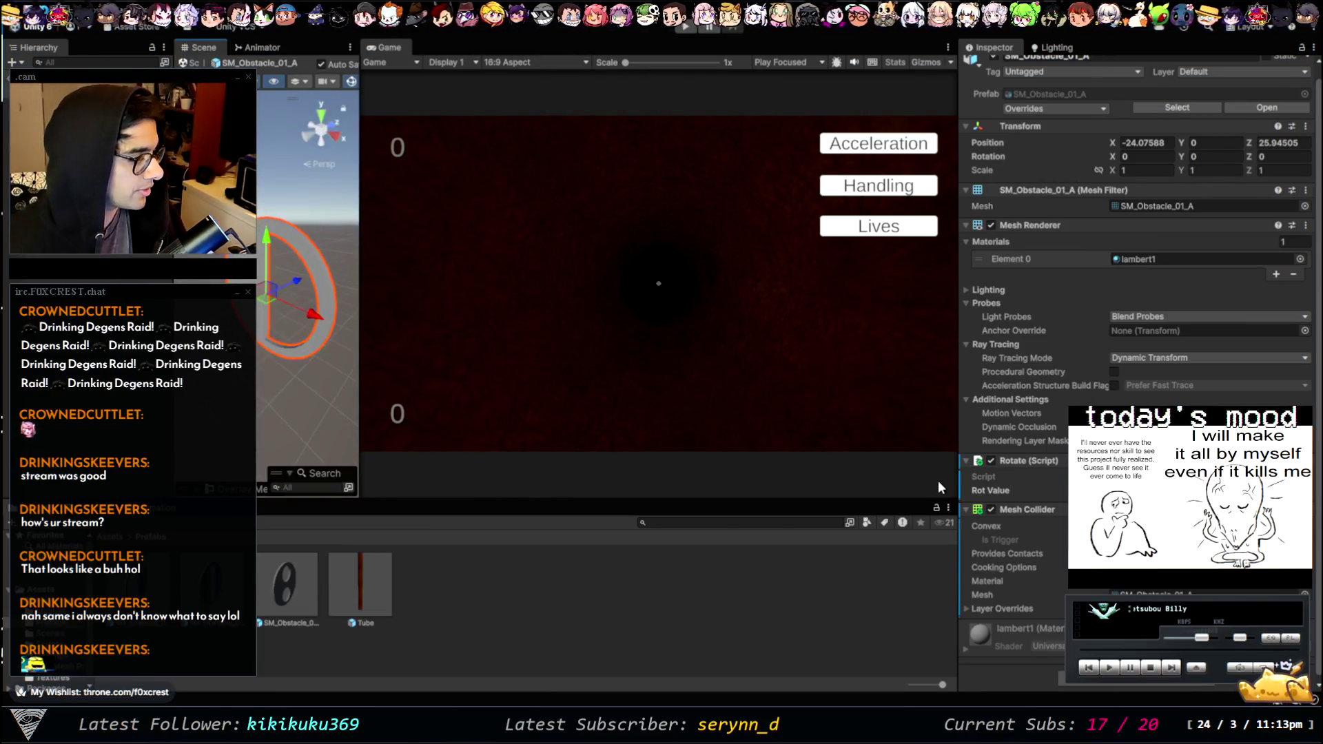
double_click(990, 509)
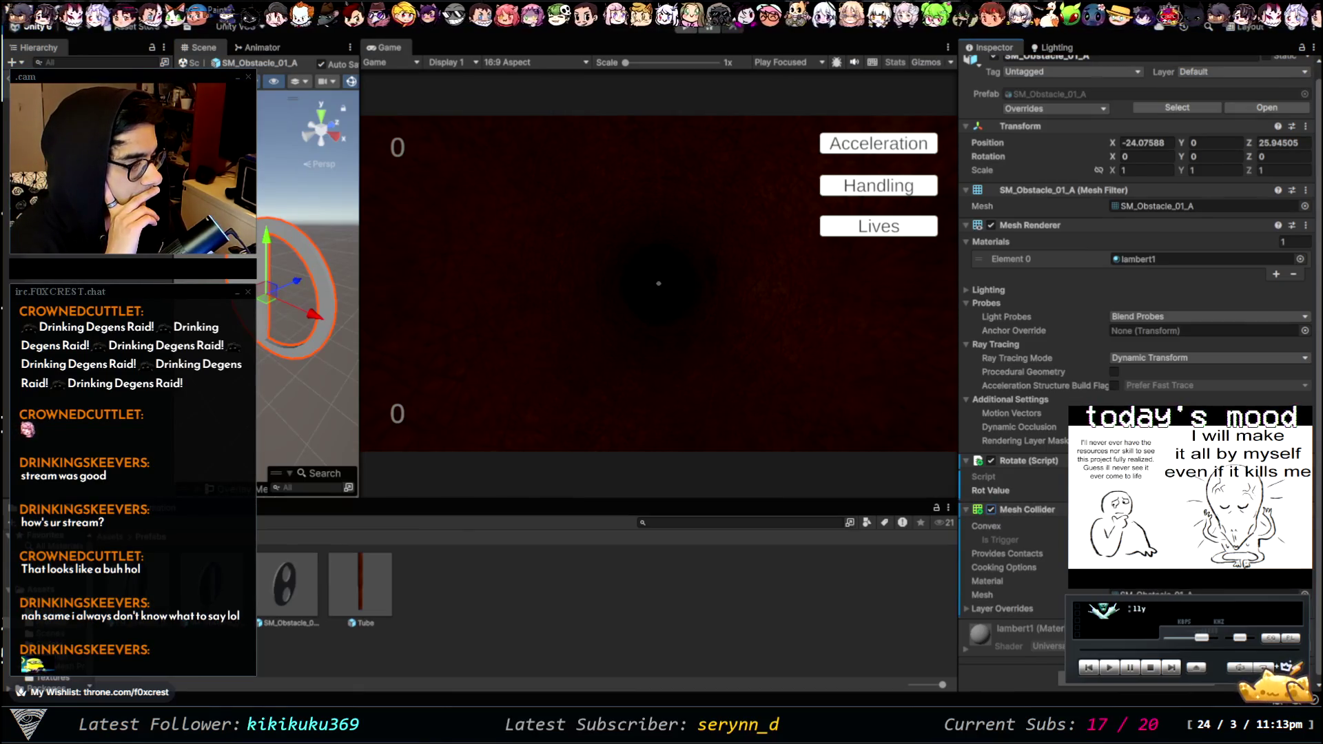
click(1003, 609)
scroll(1020, 610, down, 2)
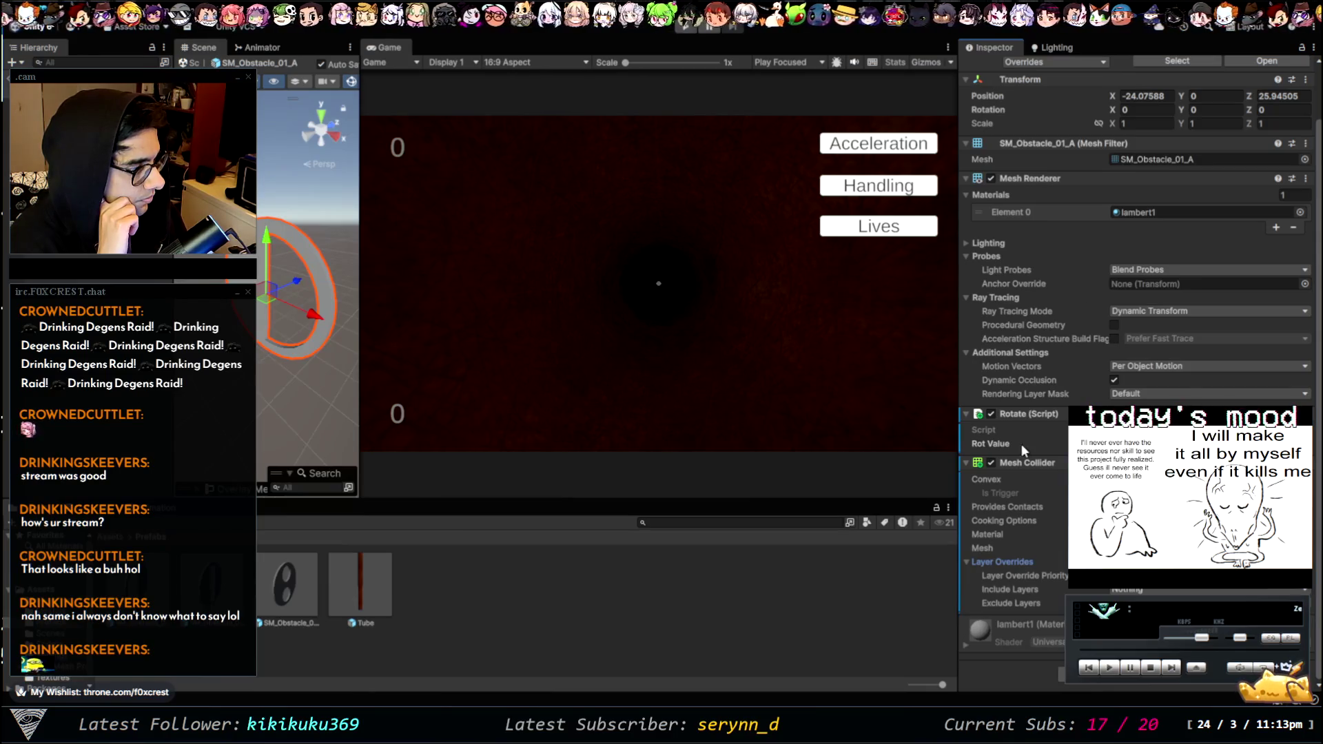
drag(1023, 462, 1051, 173)
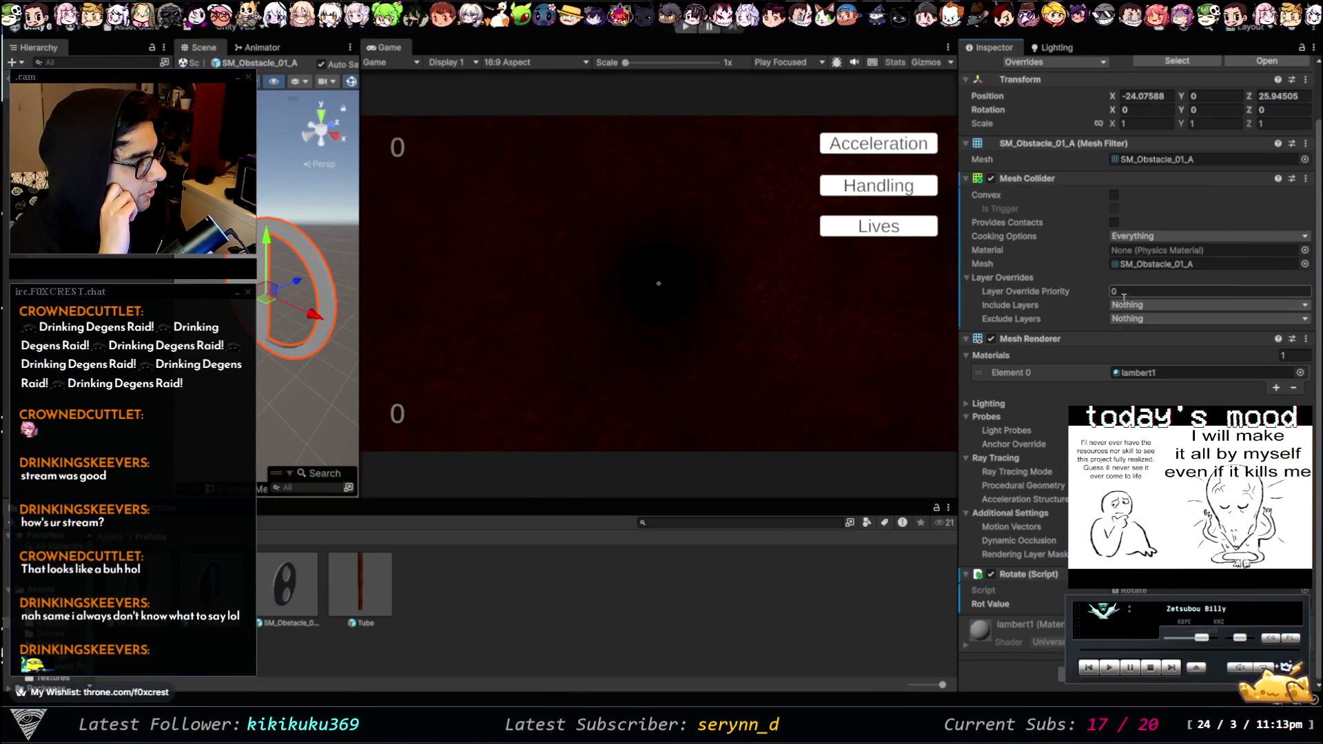
- Collapse the Mesh Renderer and leave Prefab Mode, returning to the scene
scroll(1052, 308, up, 2)
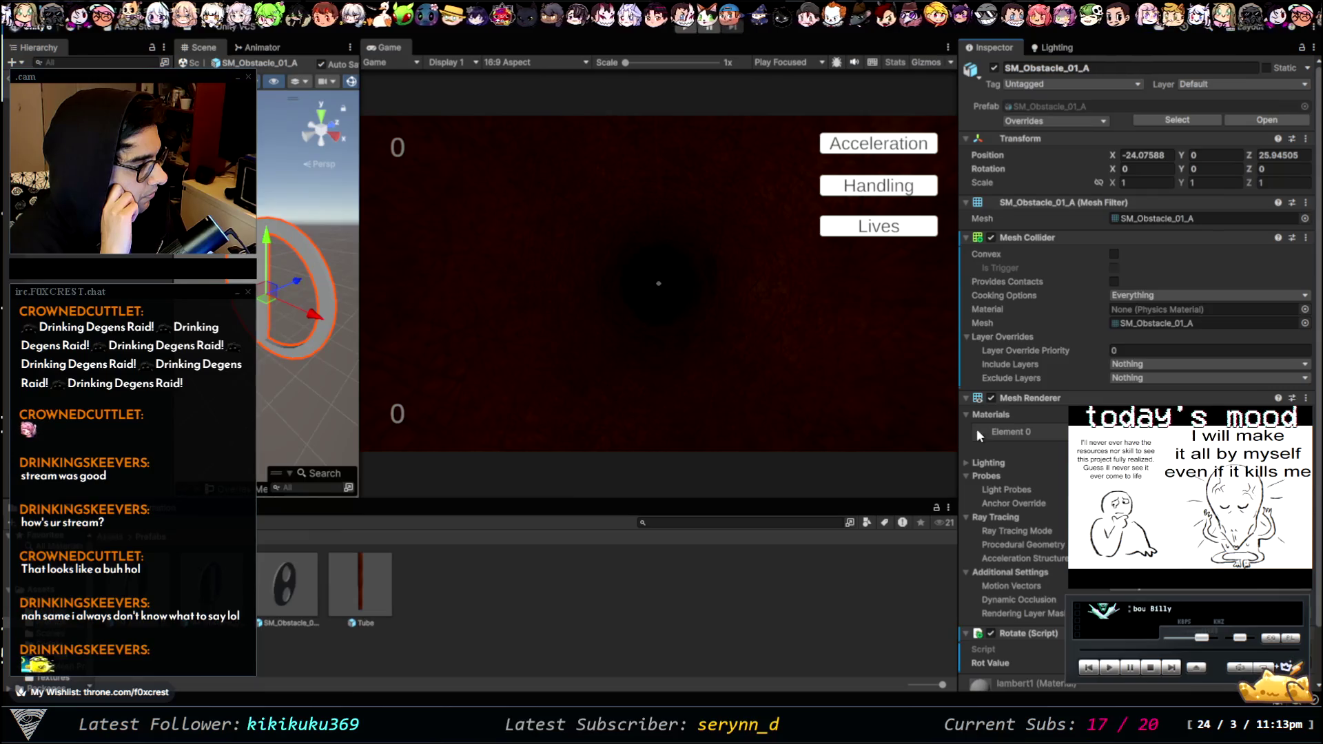
scroll(1055, 437, down, 2)
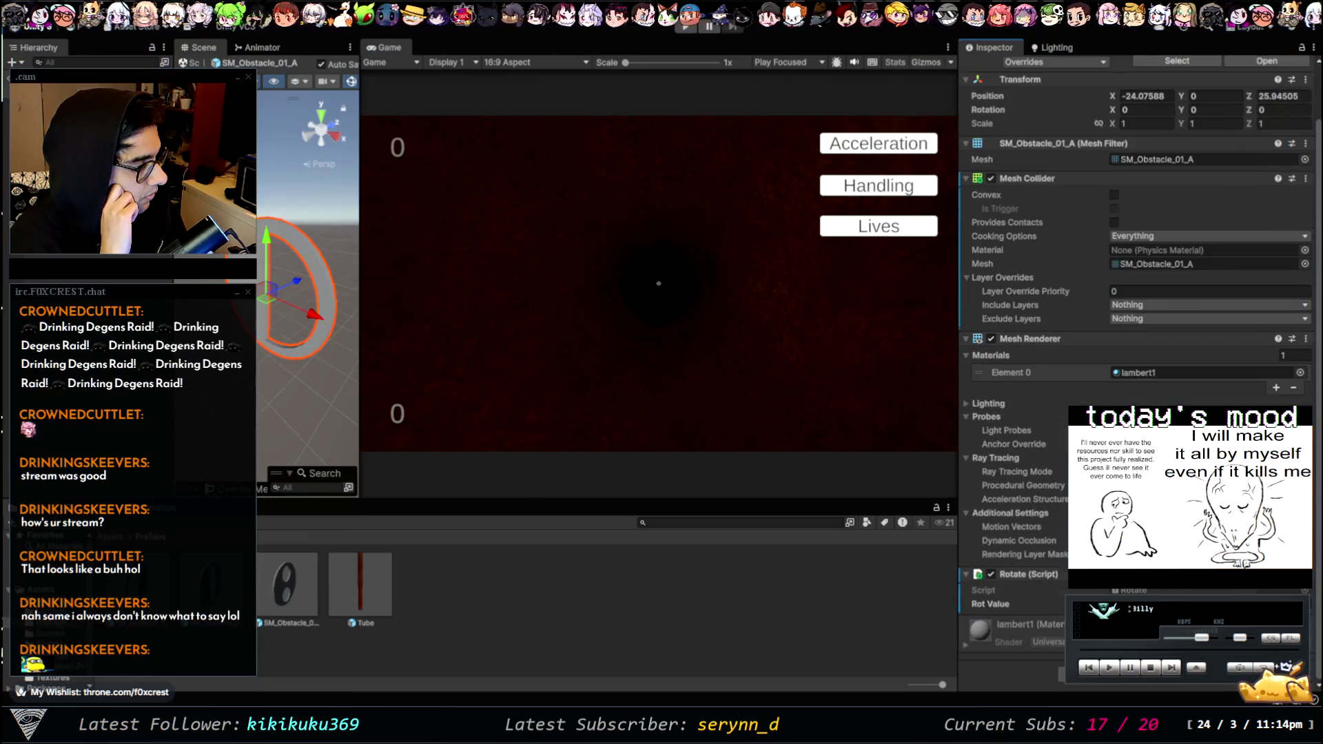
click(967, 338)
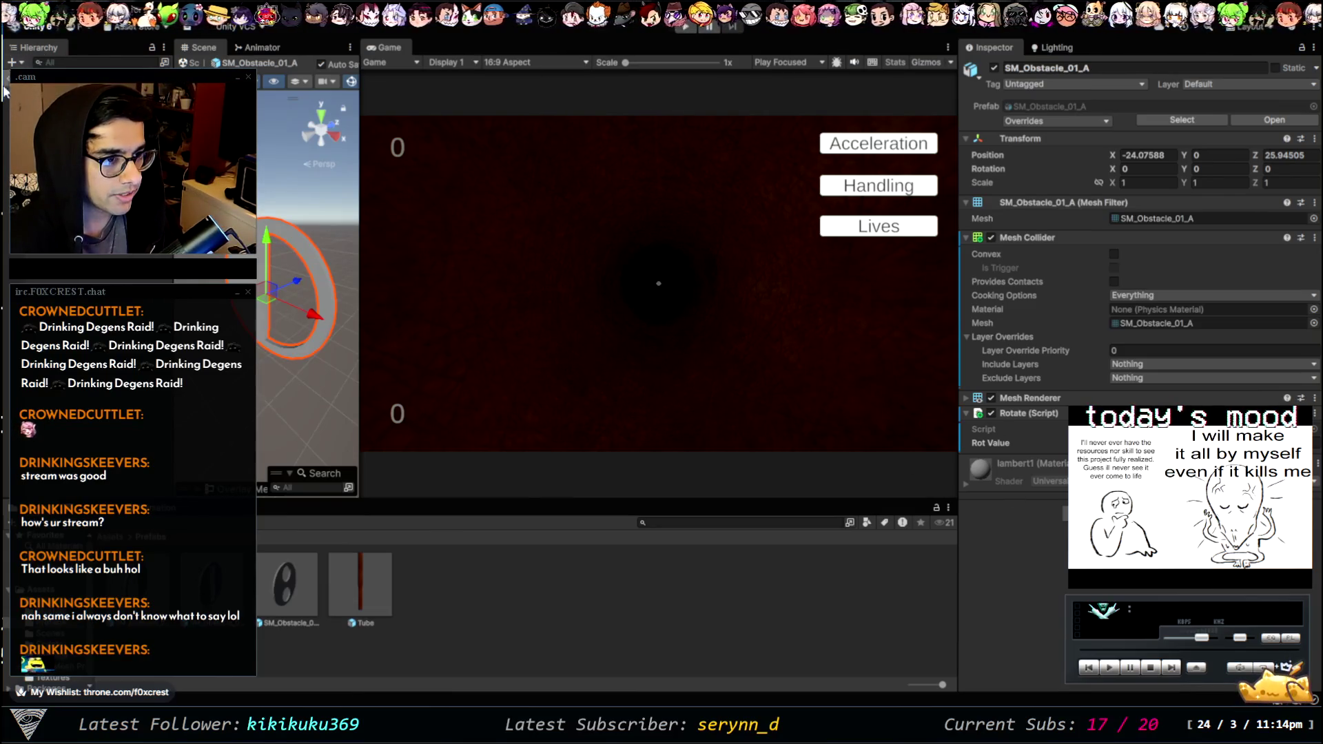
key(2)
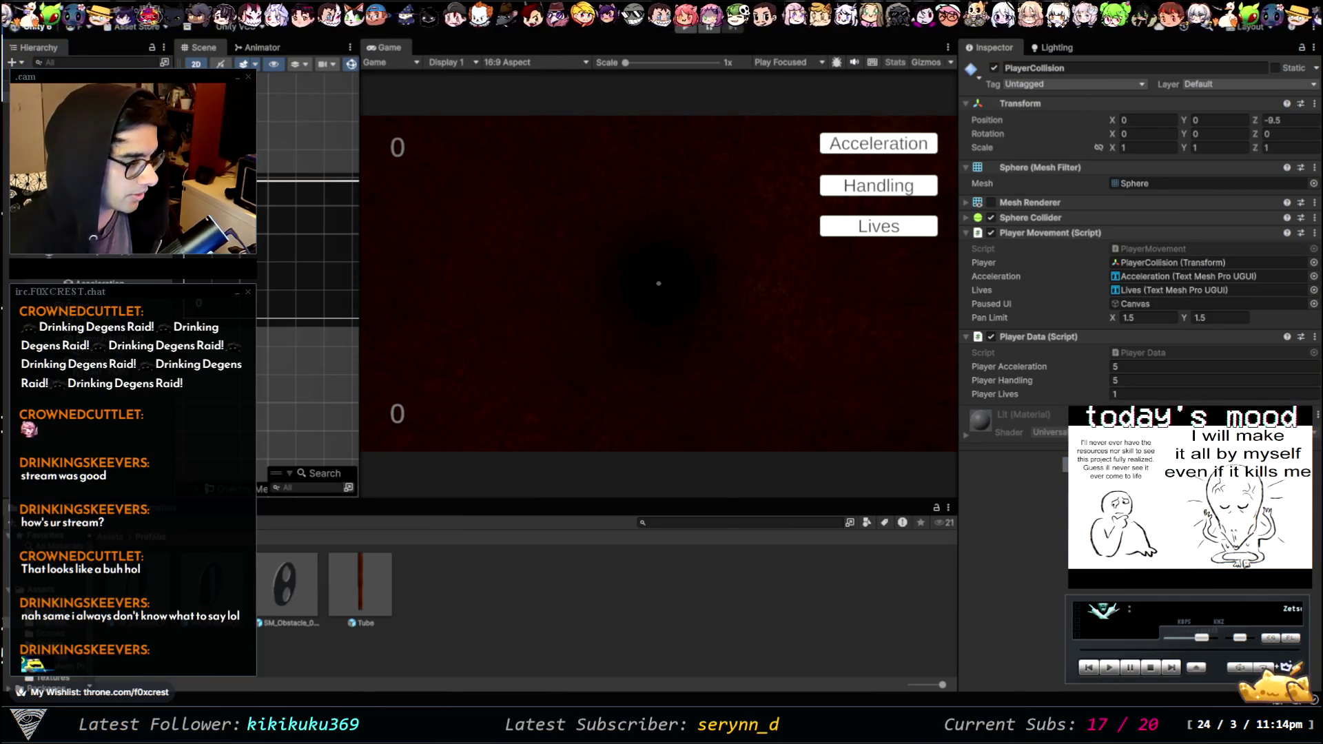
- Add a Rigidbody to PlayerCollision, then test-run with acceleration upgraded to 20 and stop
key(Return)
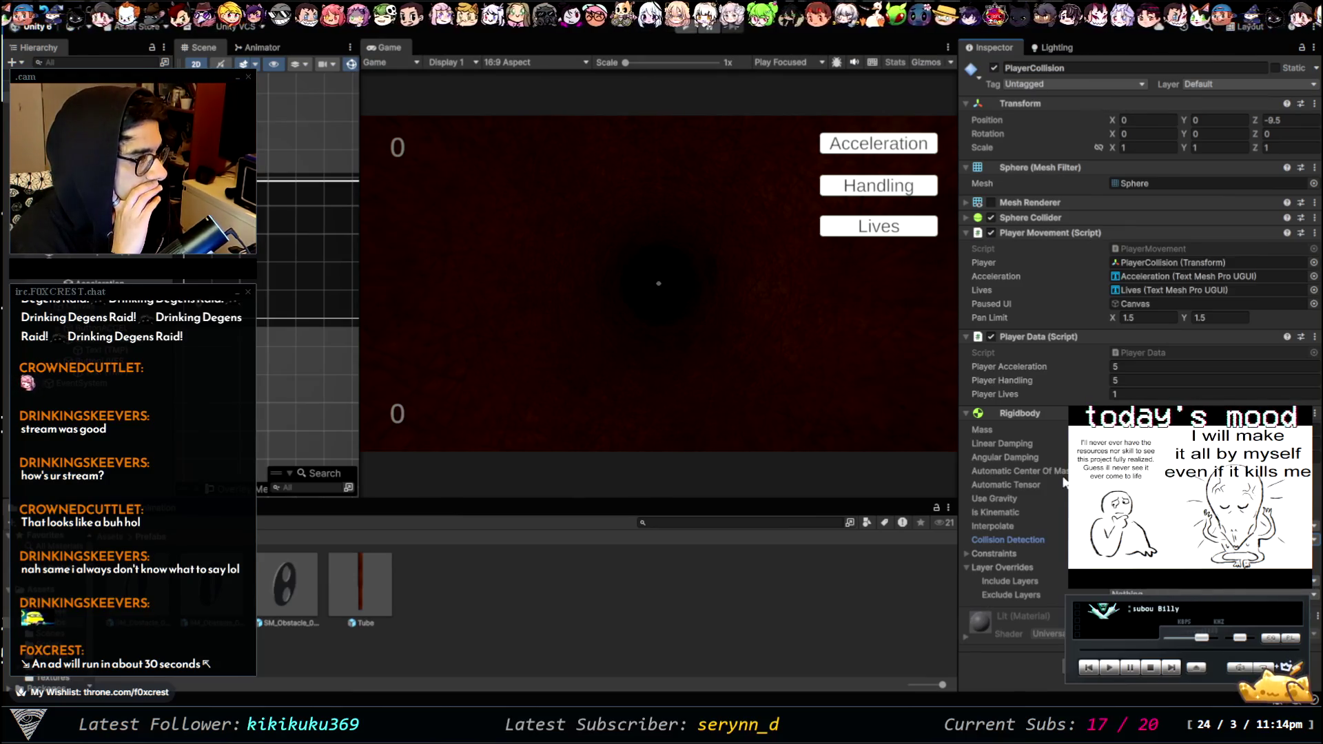
click(686, 28)
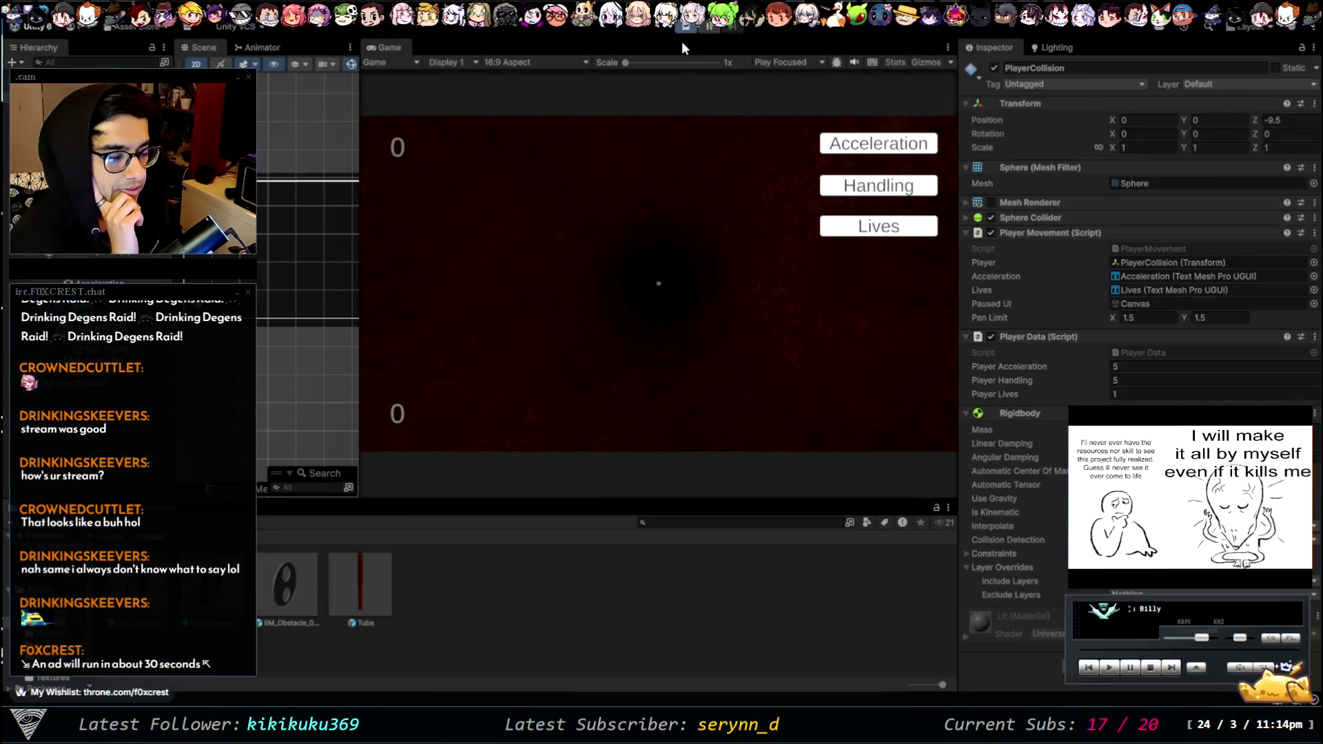
key(Escape)
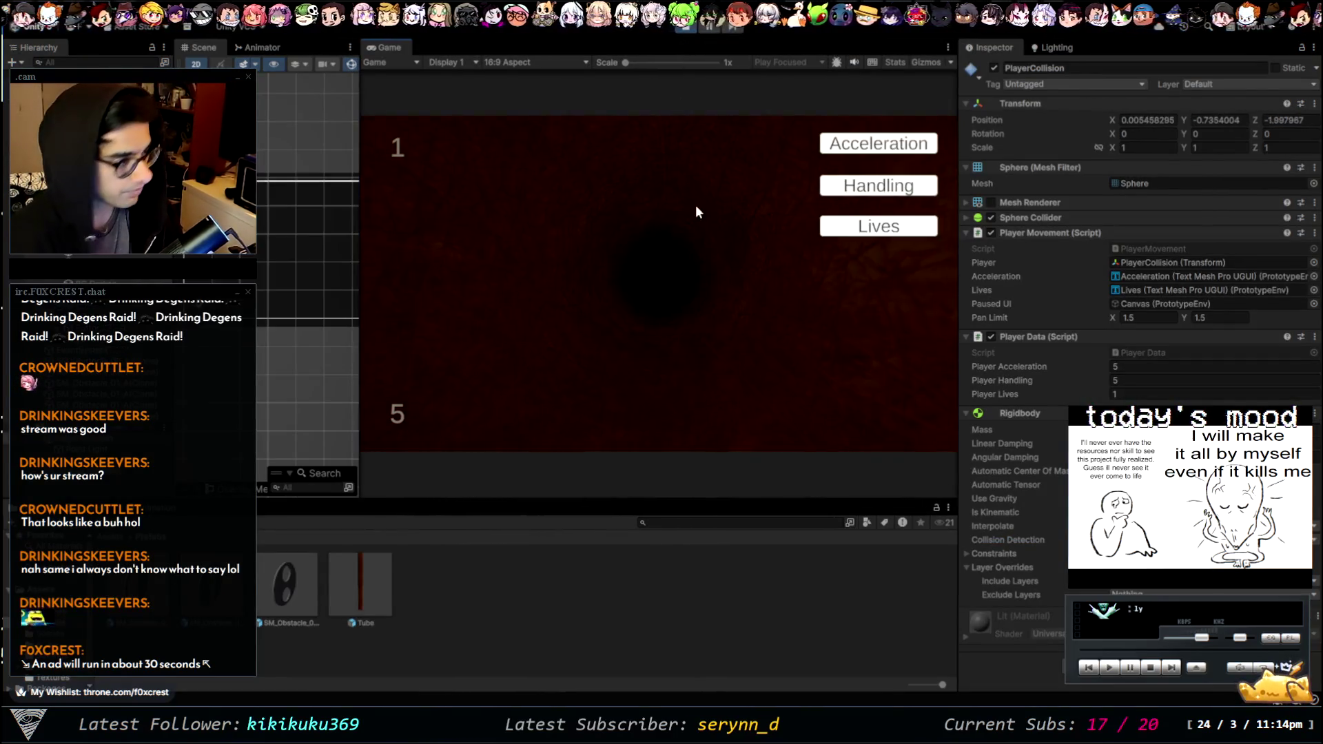
click(837, 141)
click(837, 141)
click(837, 142)
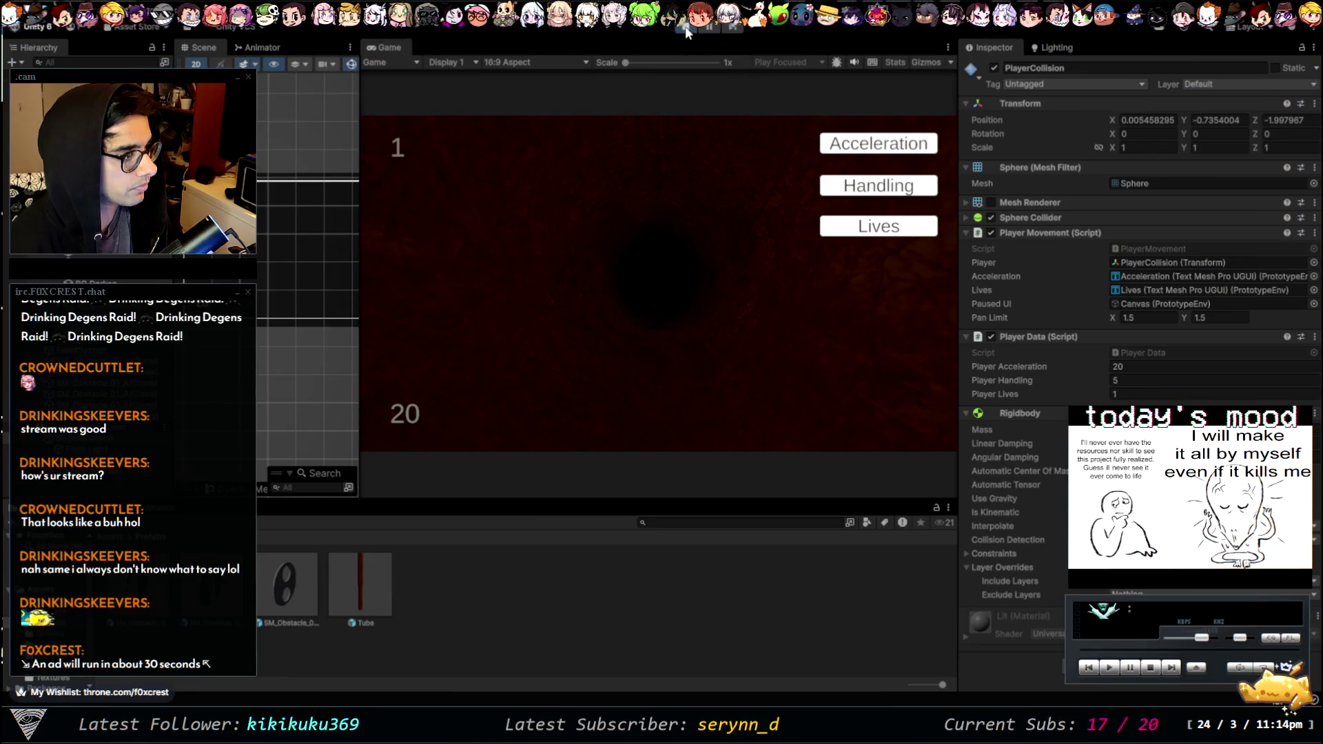
click(687, 29)
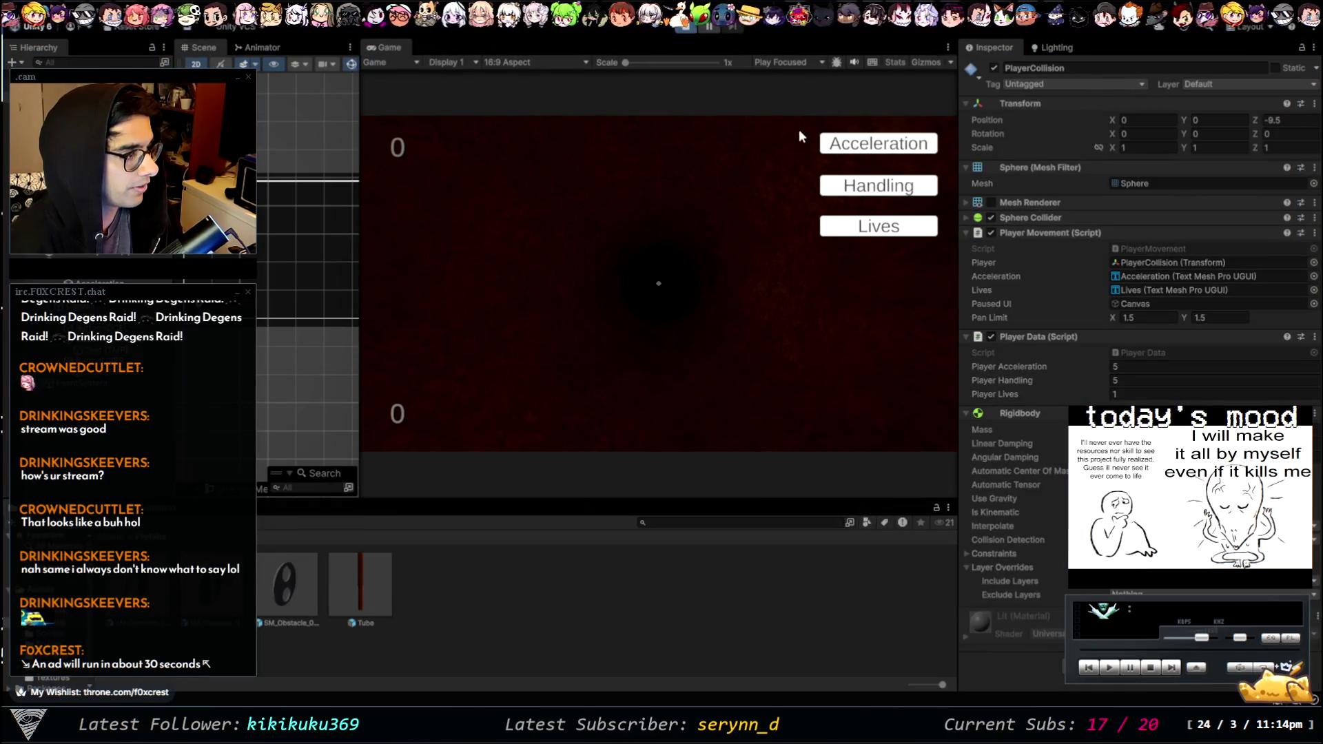
- Replay with acceleration at 20, steer the ball into the rotating obstacle, then stop
key(Escape)
click(832, 144)
click(834, 144)
key(Escape)
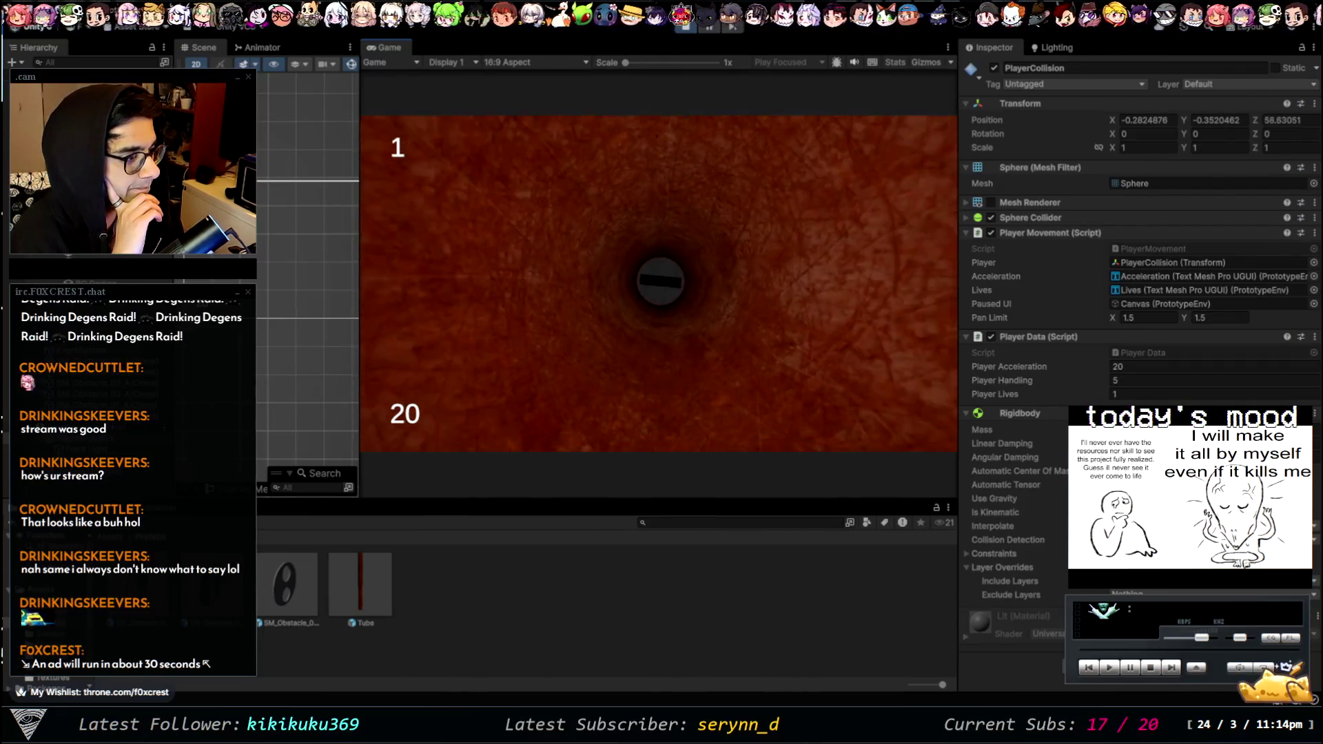
key(Down)
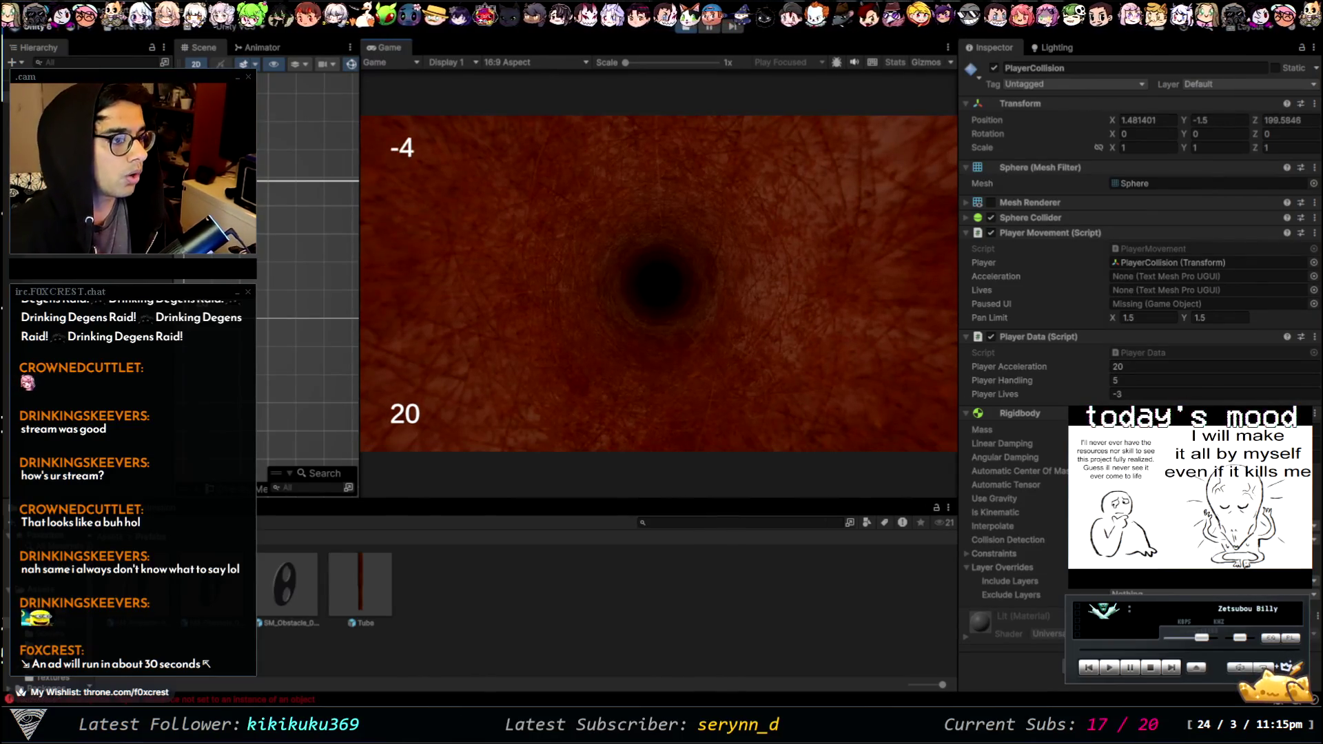
click(687, 40)
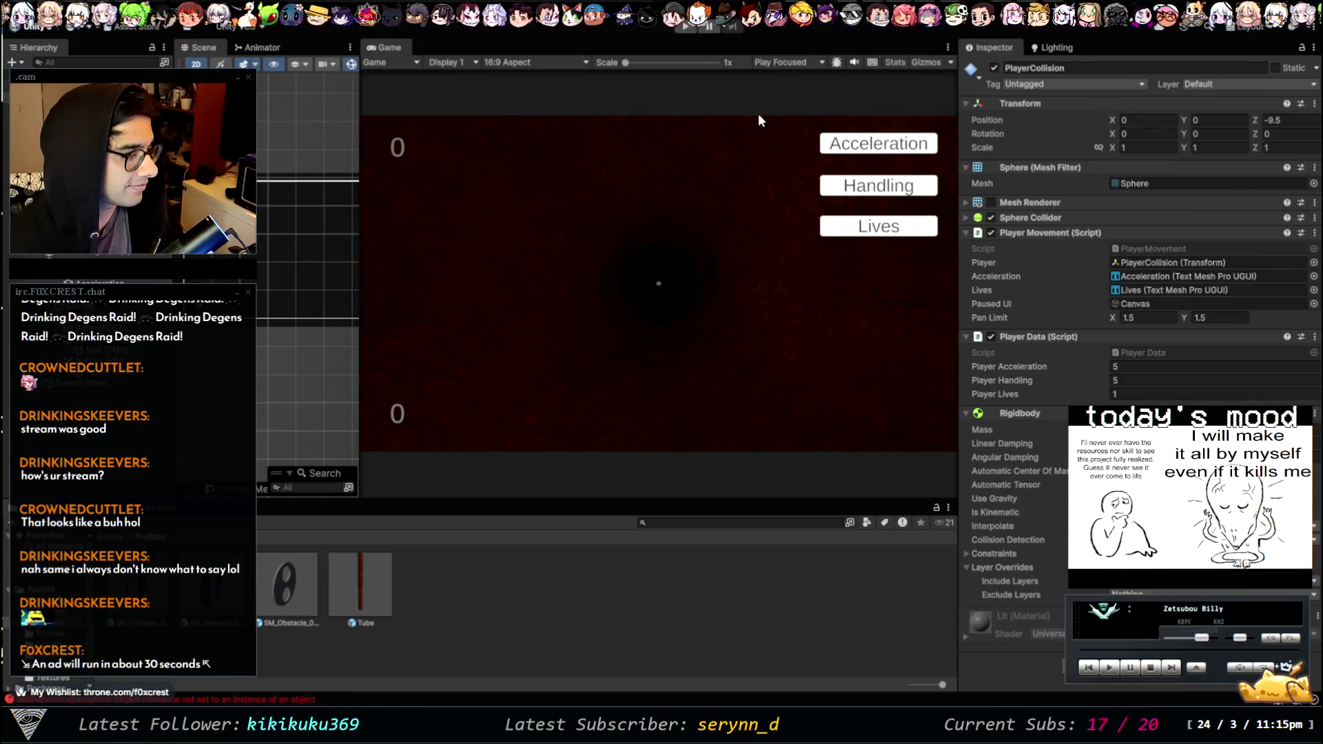
- Play, buy several Lives upgrades and raise acceleration to 30, then stop the run
click(677, 31)
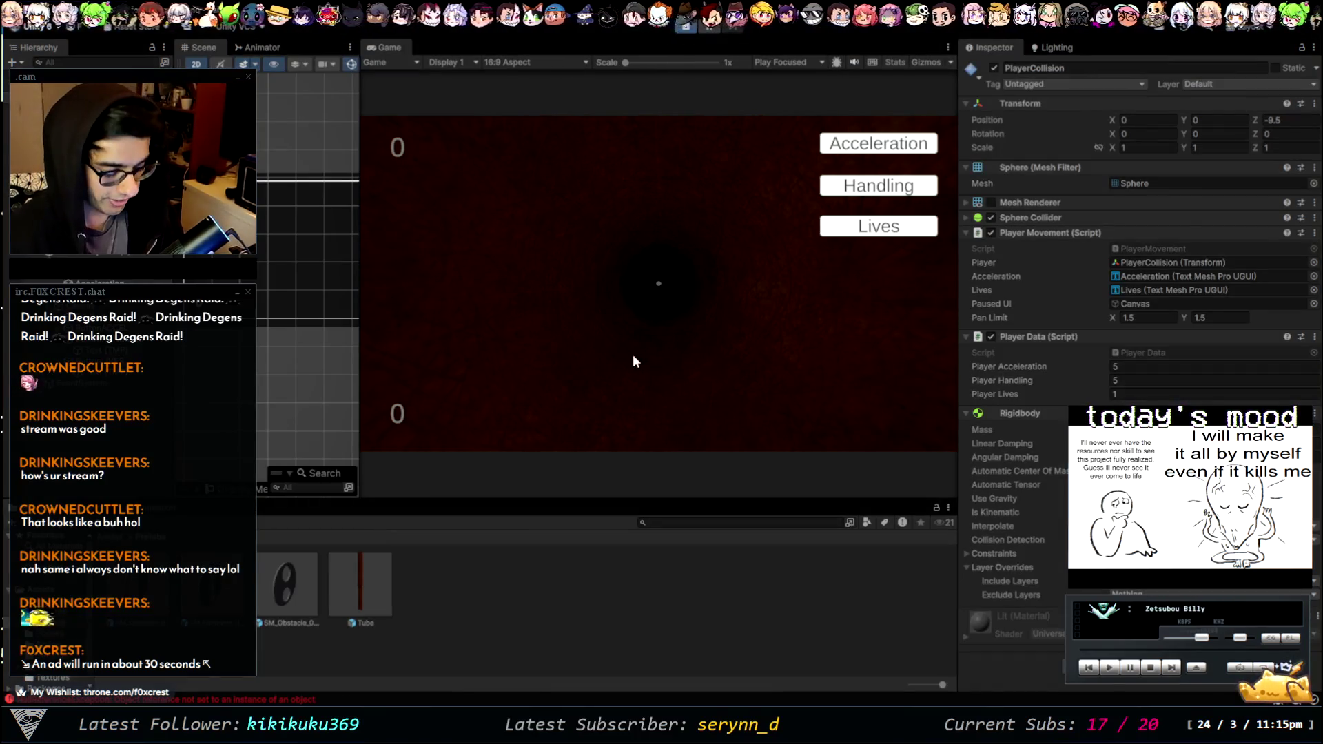
key(Escape)
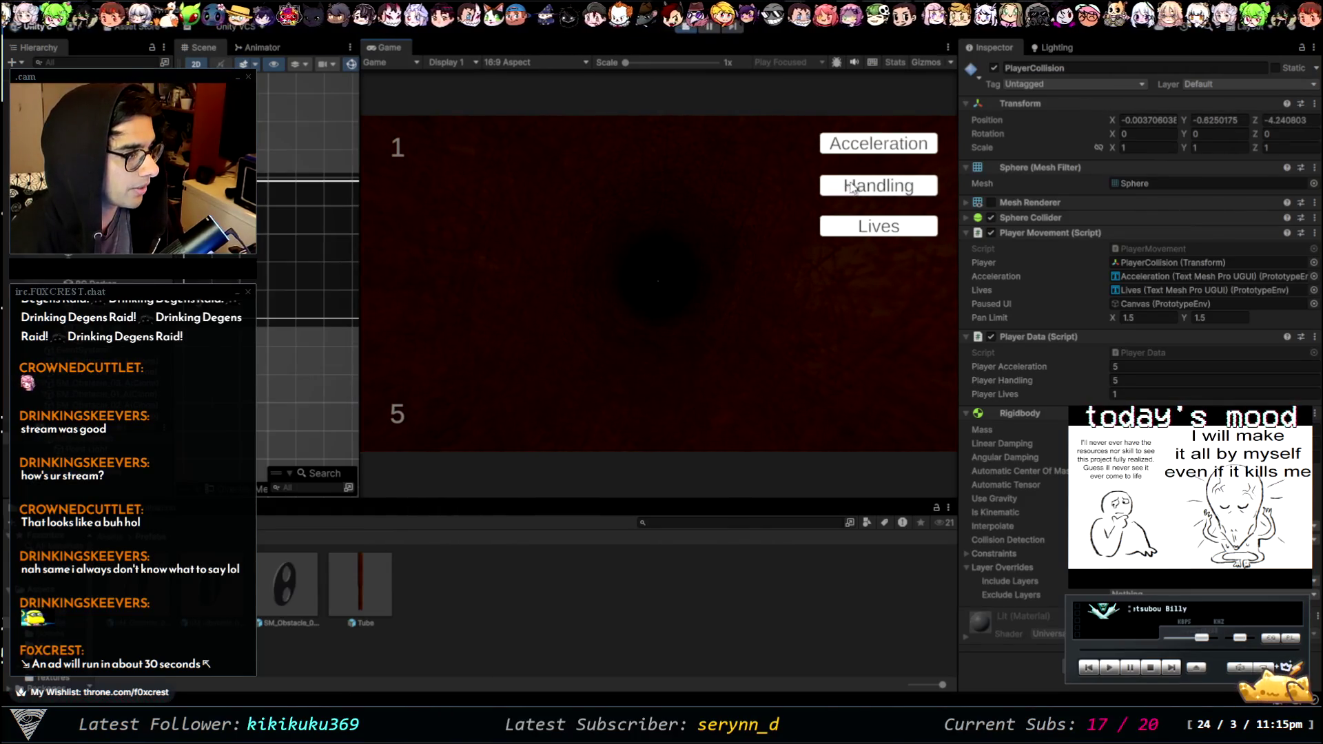
click(867, 235)
triple_click(866, 234)
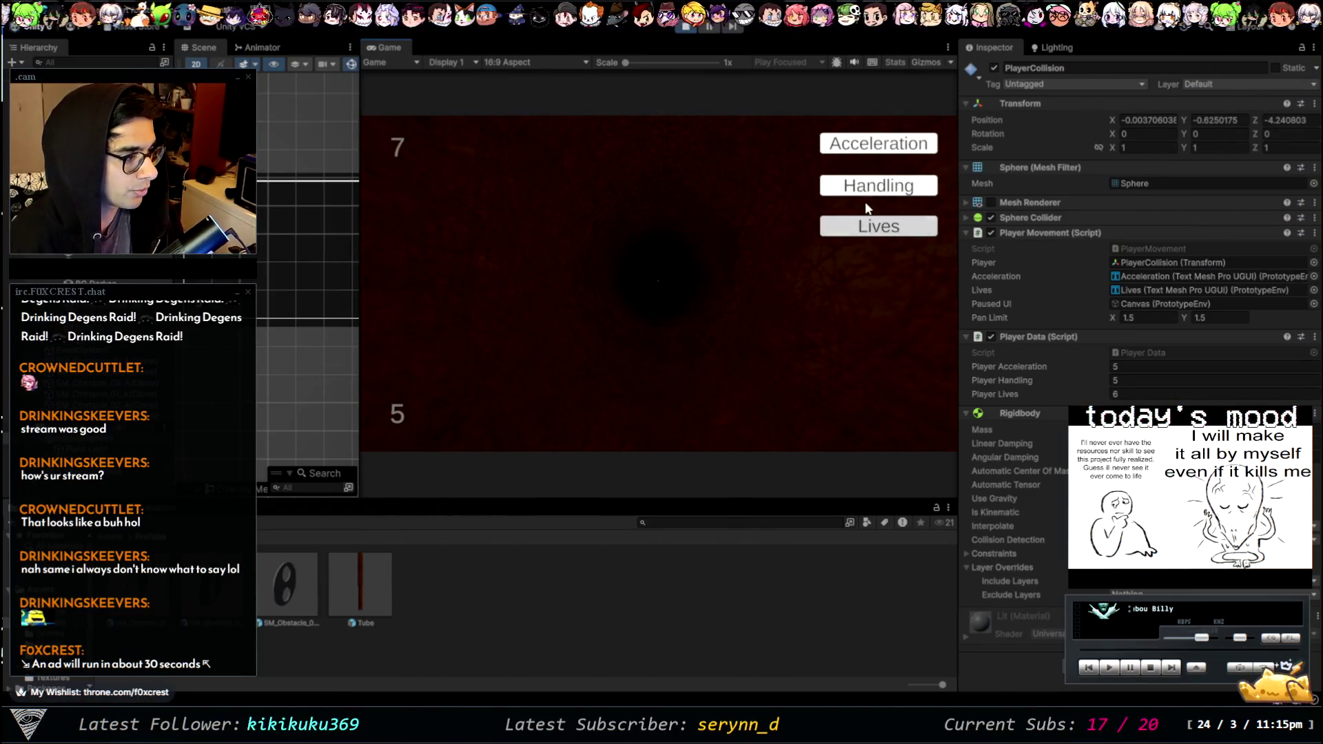
triple_click(859, 141)
double_click(859, 141)
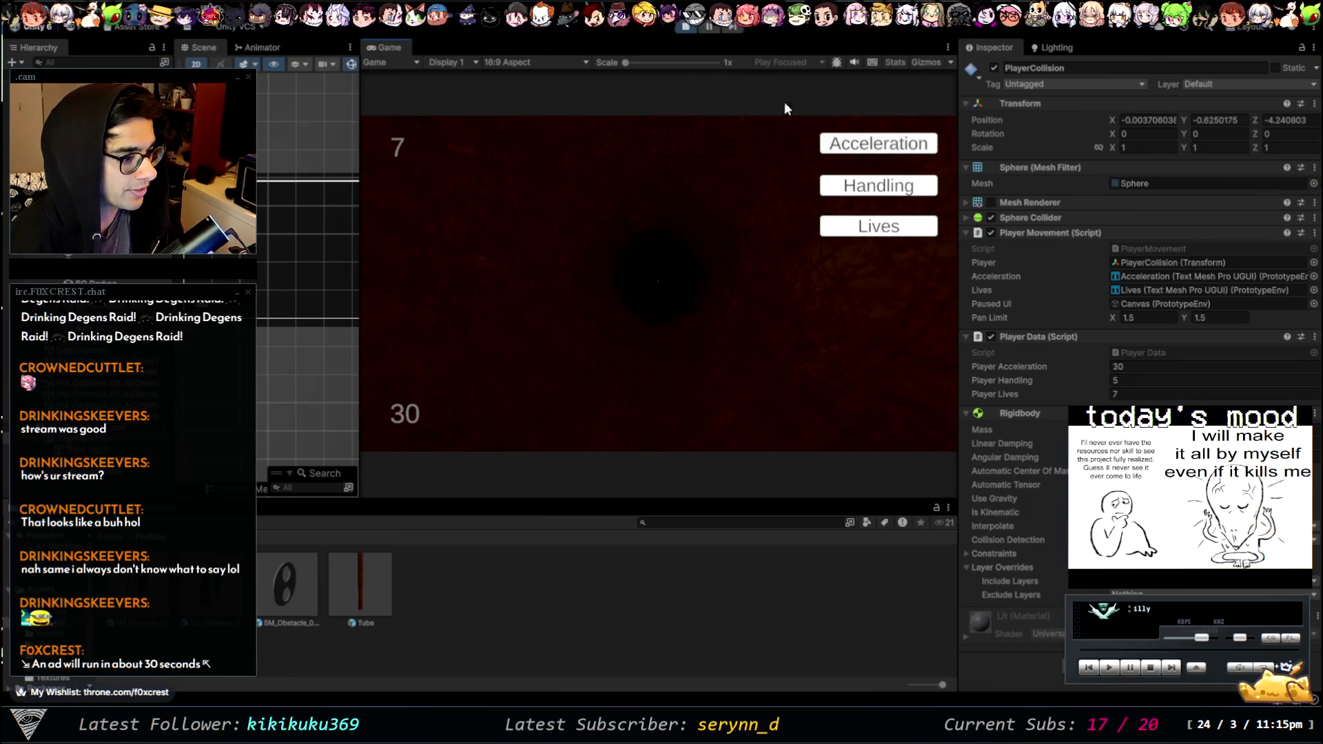
key(ctrl+p)
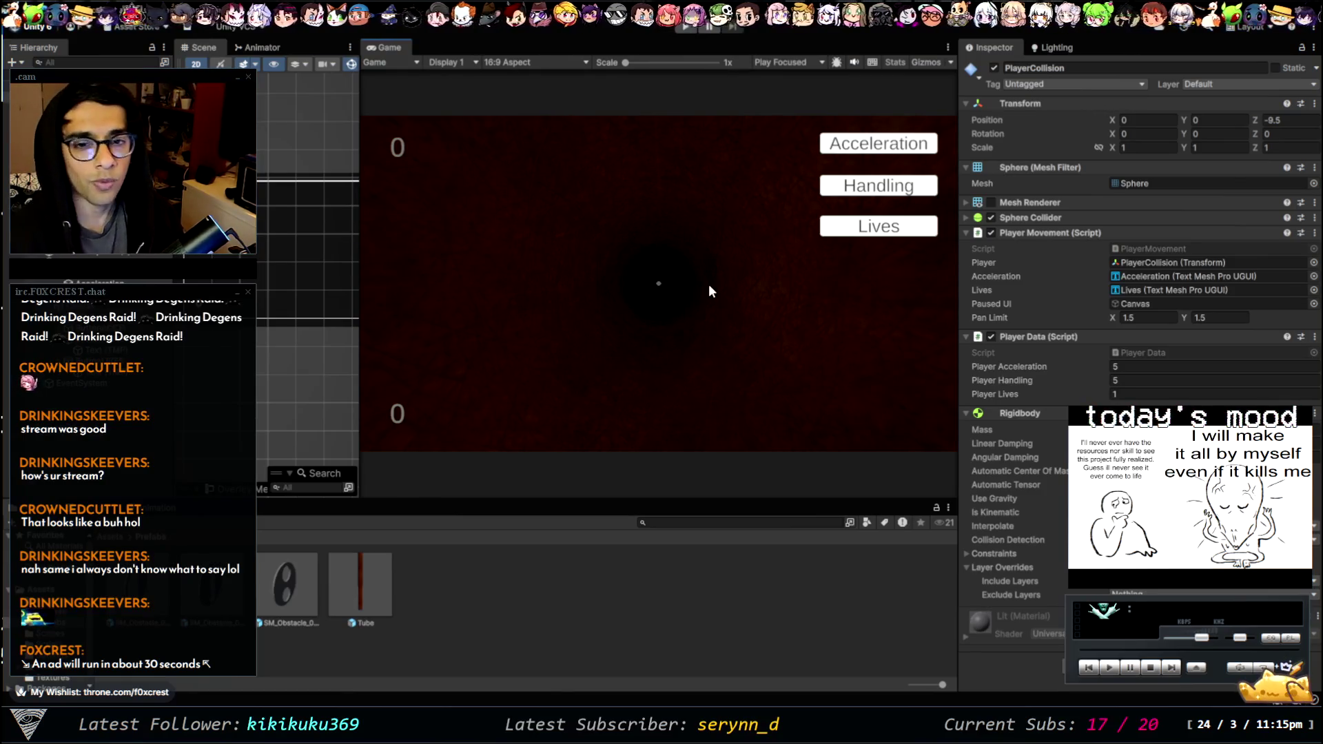
- Replay, upgrade acceleration twice and buy three extra lives, then resume the game
click(686, 26)
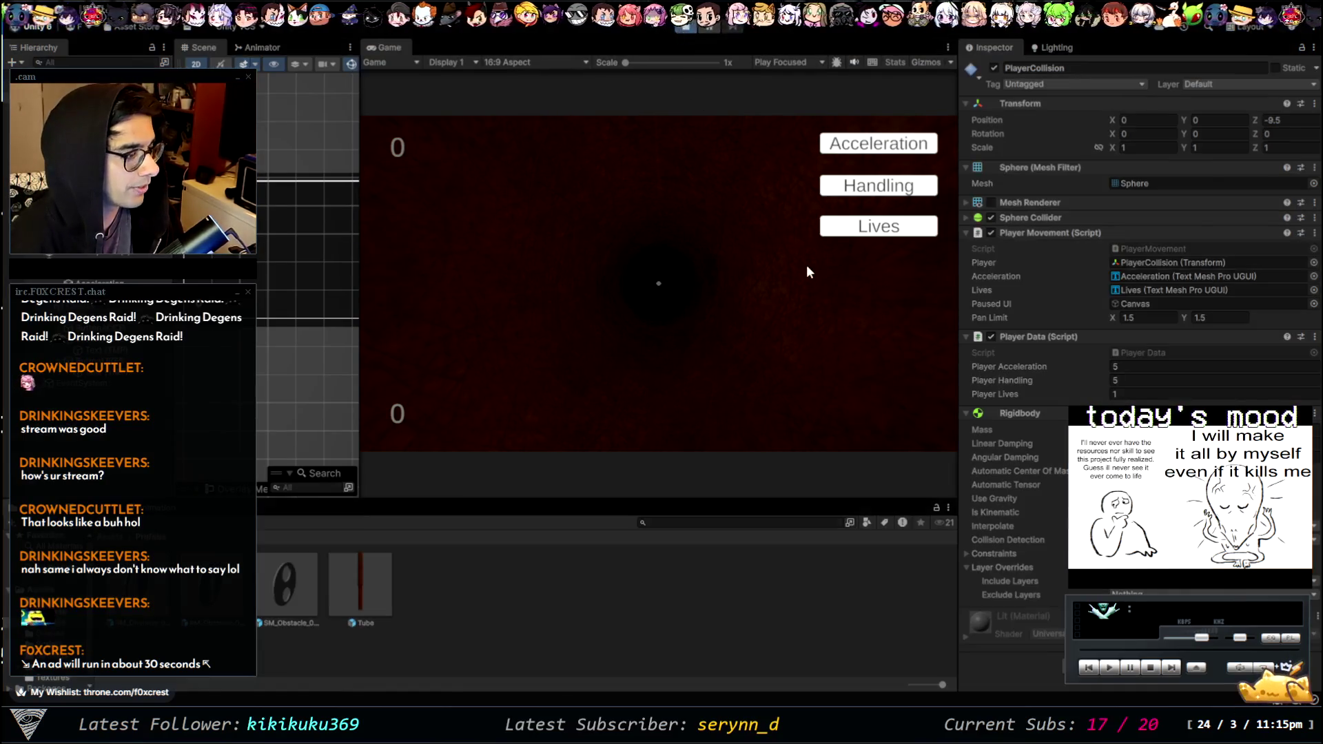
click(875, 145)
click(874, 145)
click(895, 227)
click(894, 227)
click(894, 228)
click(894, 228)
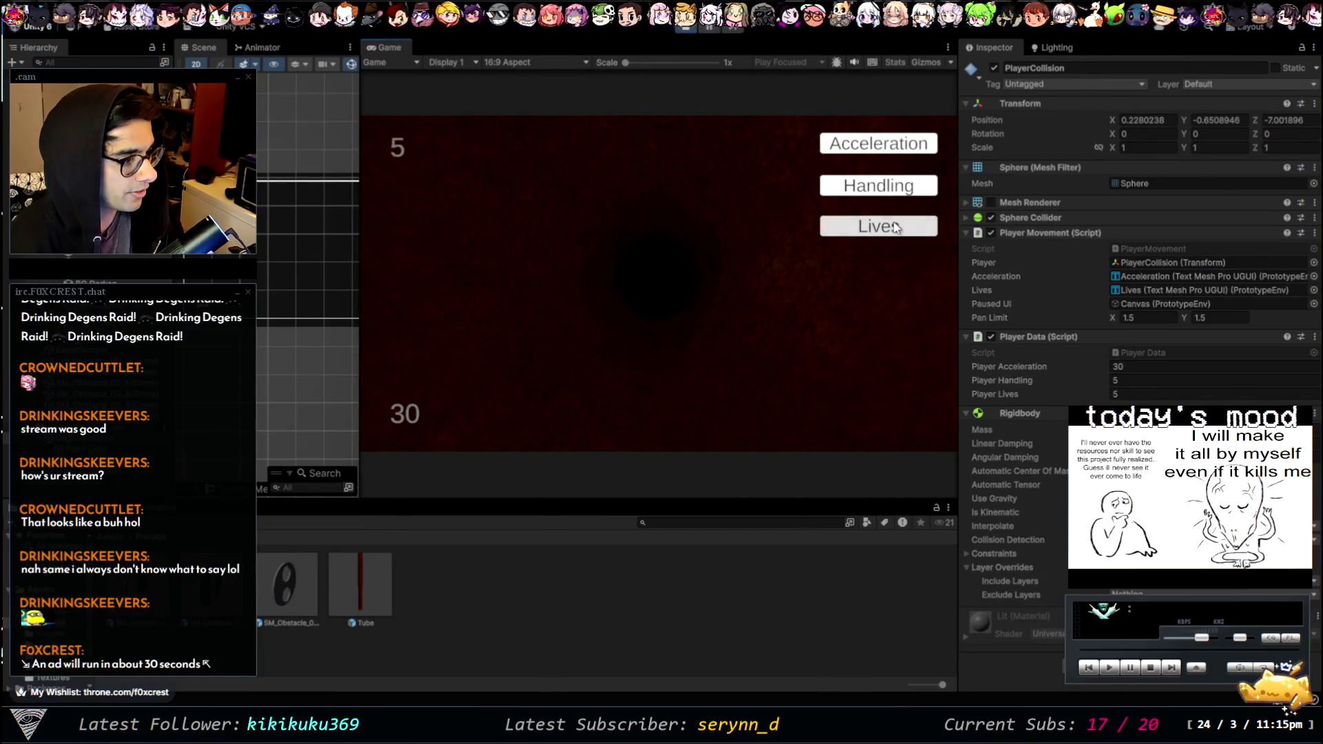
click(895, 228)
click(894, 227)
key(Escape)
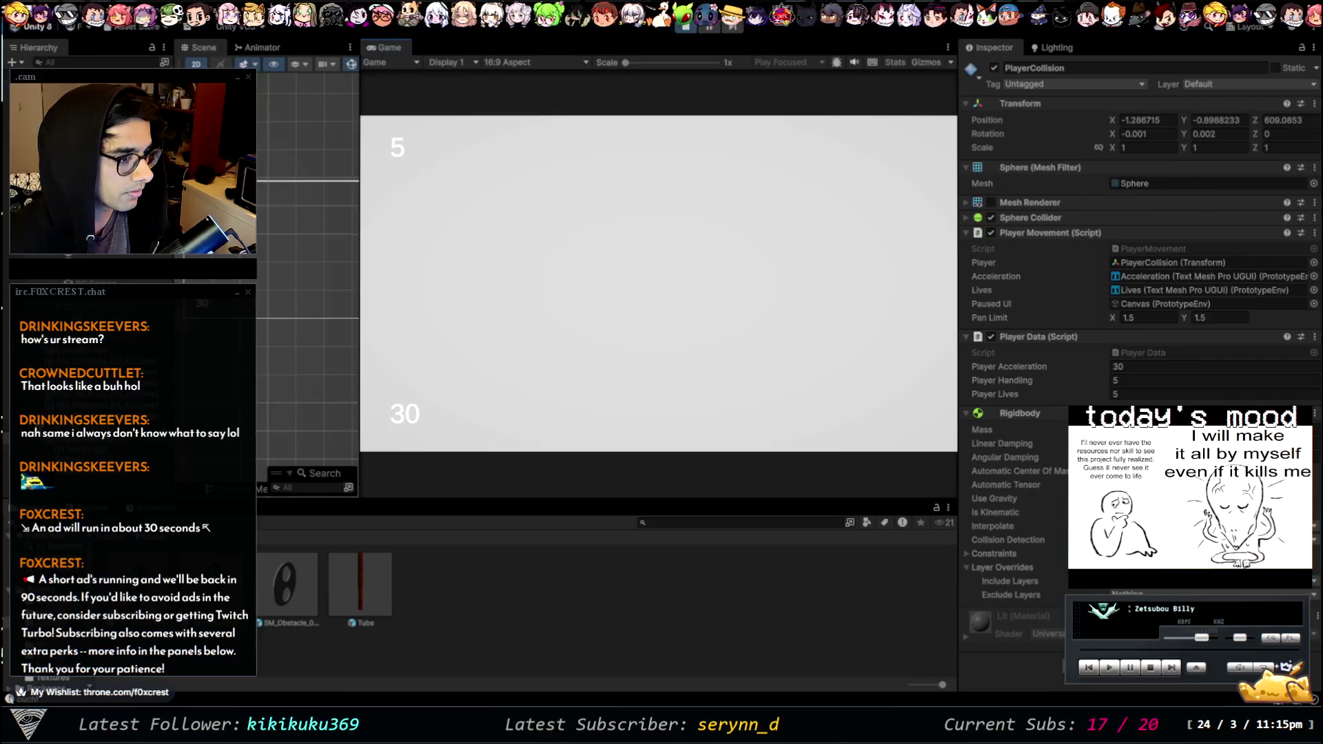
- Restart the game, upgrade acceleration to 30, play until lives run low, then stop
click(686, 26)
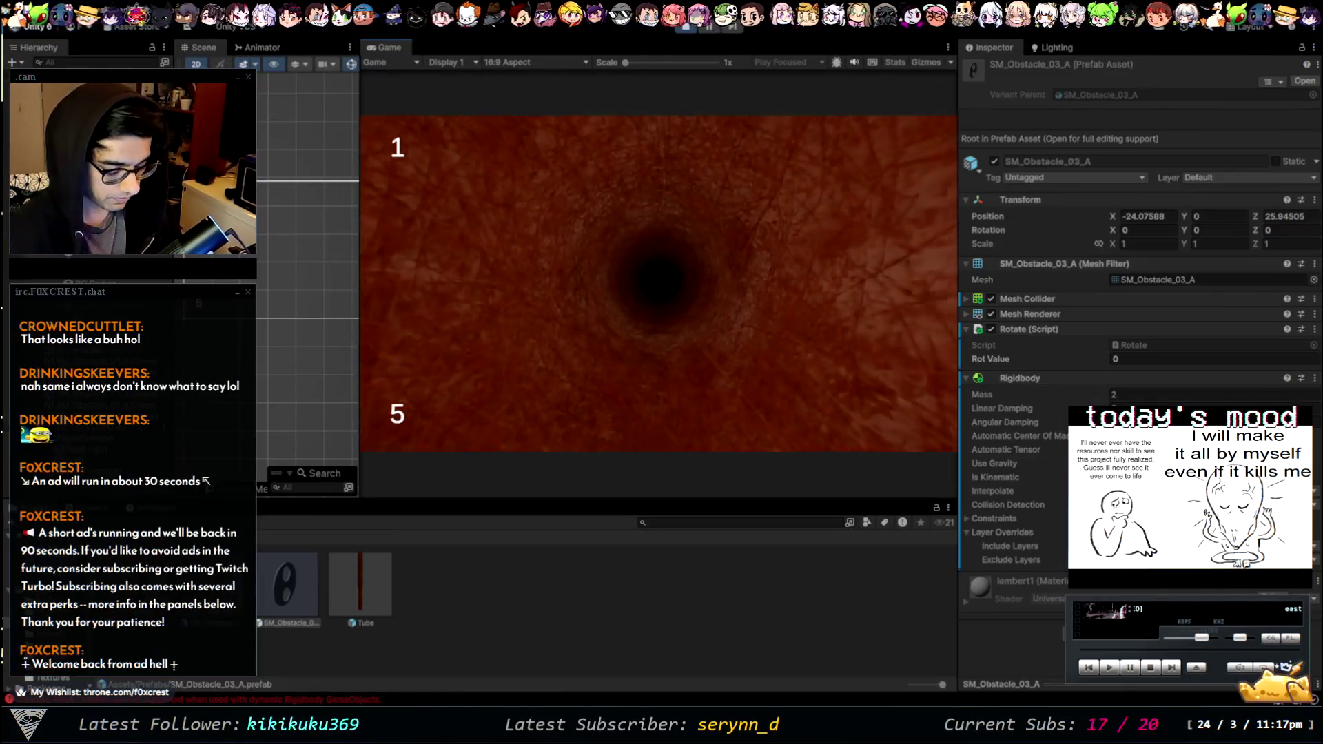
click(879, 147)
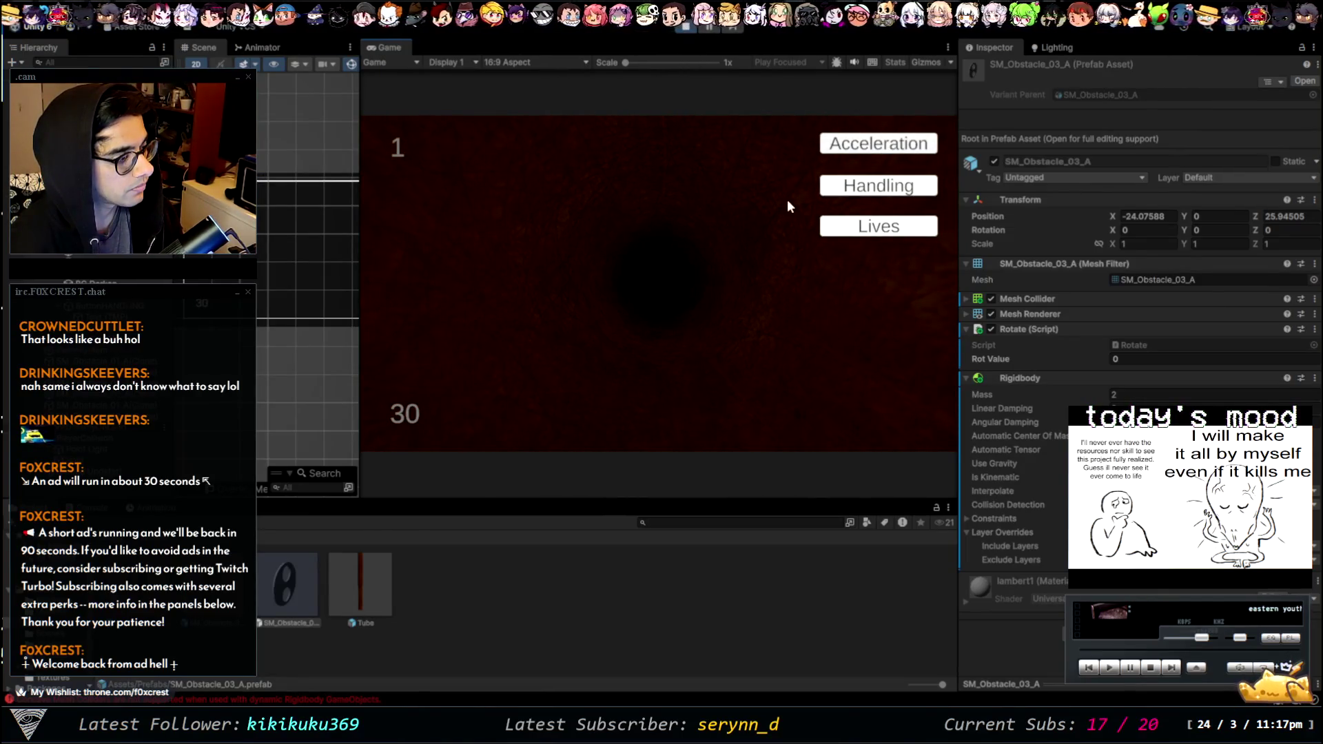
key(Escape)
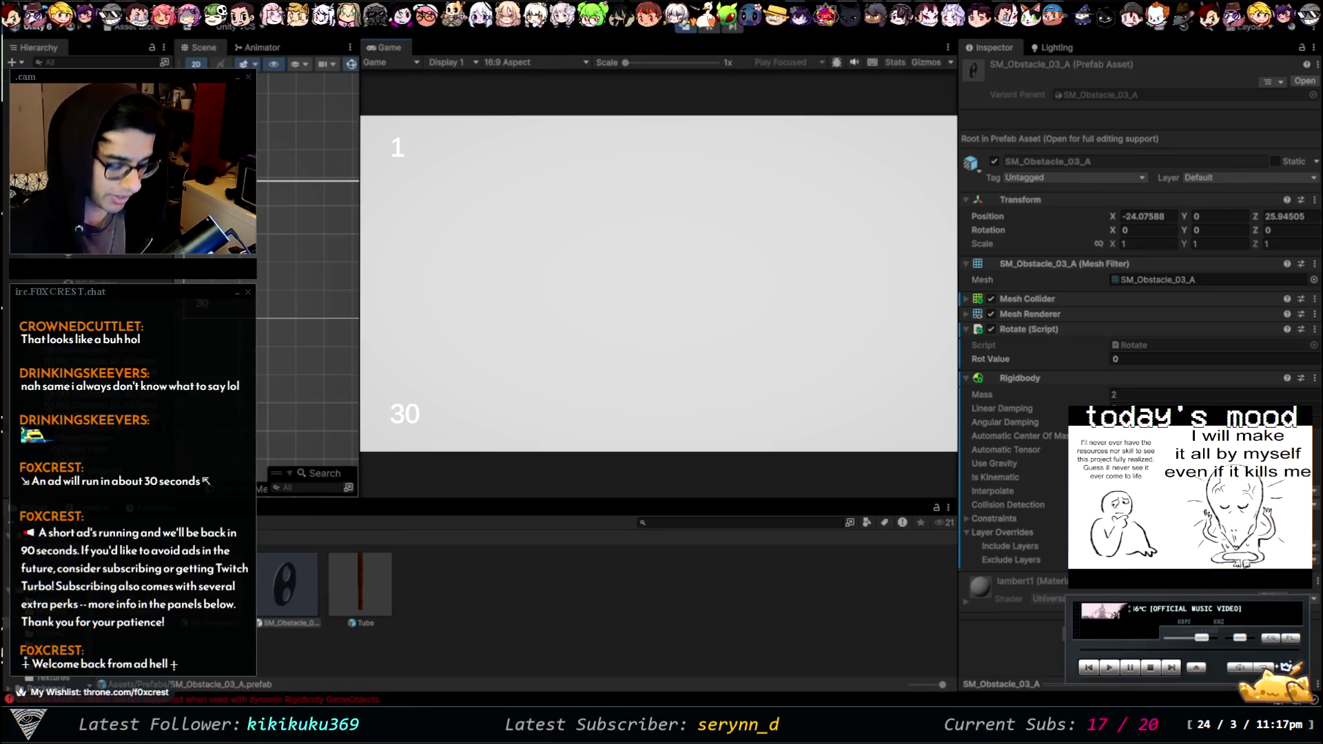
click(687, 28)
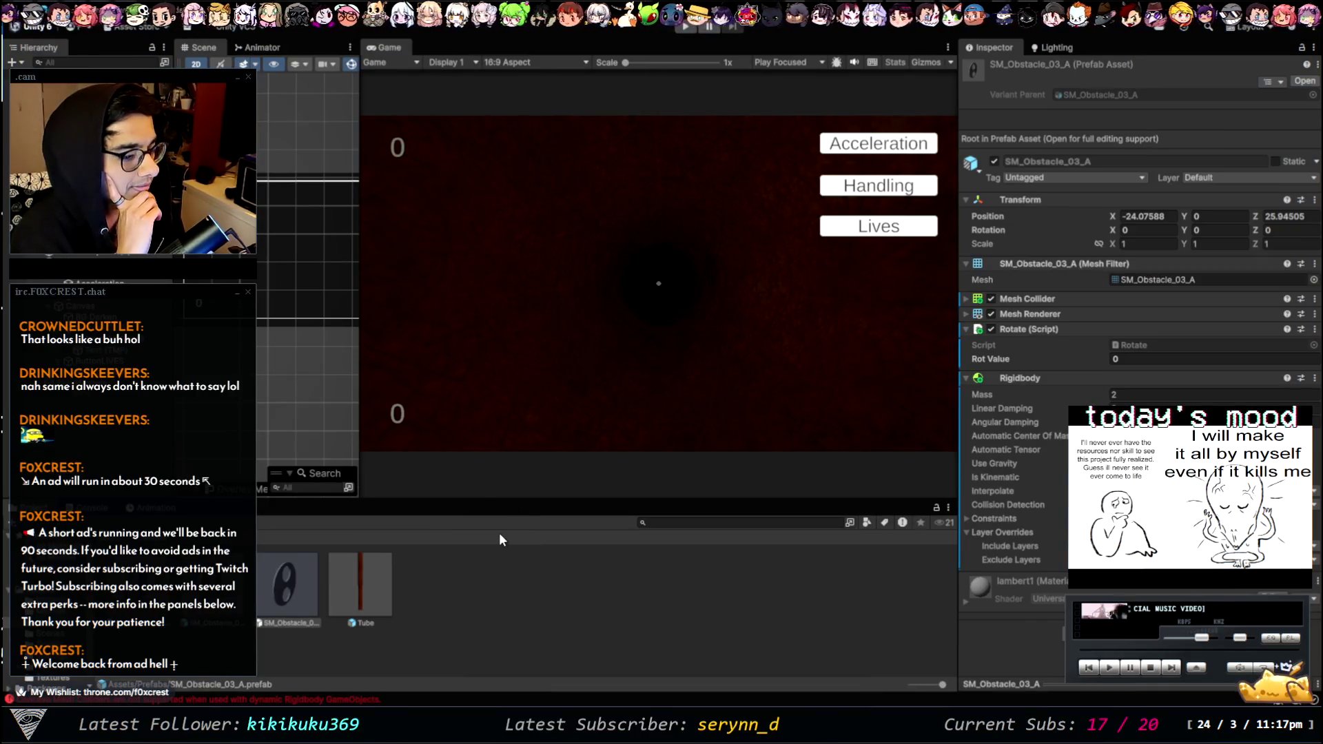
- Read the SM_Obstacle_01_A(Clone) Rigidbody warning in the Console, then select PlayerCollision
click(109, 700)
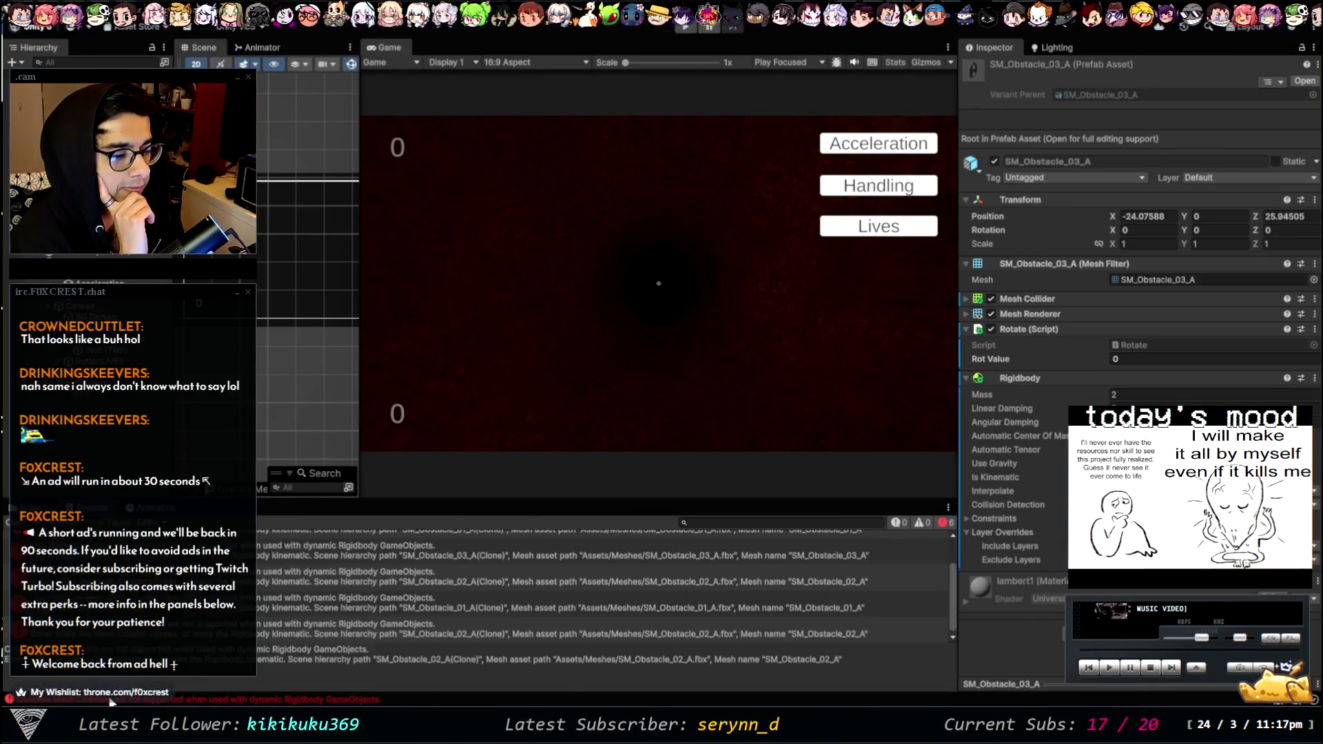
click(301, 614)
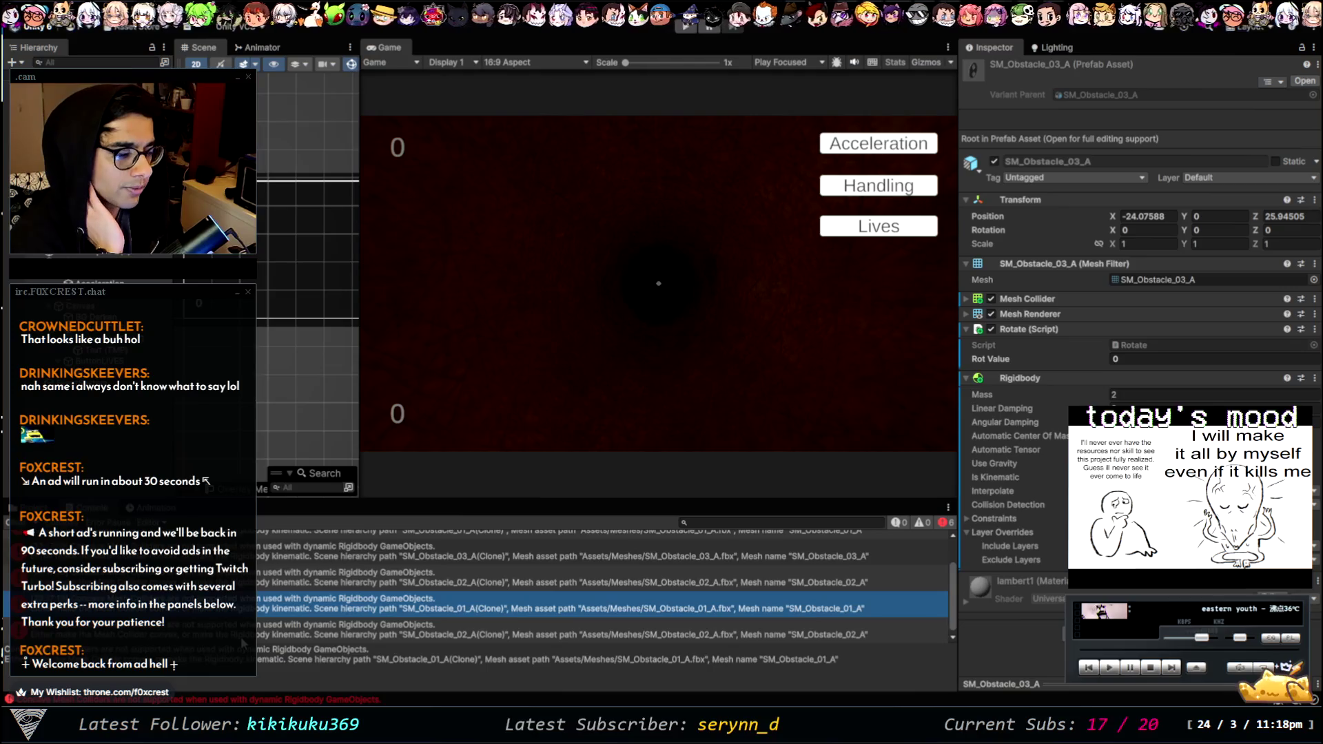
click(82, 124)
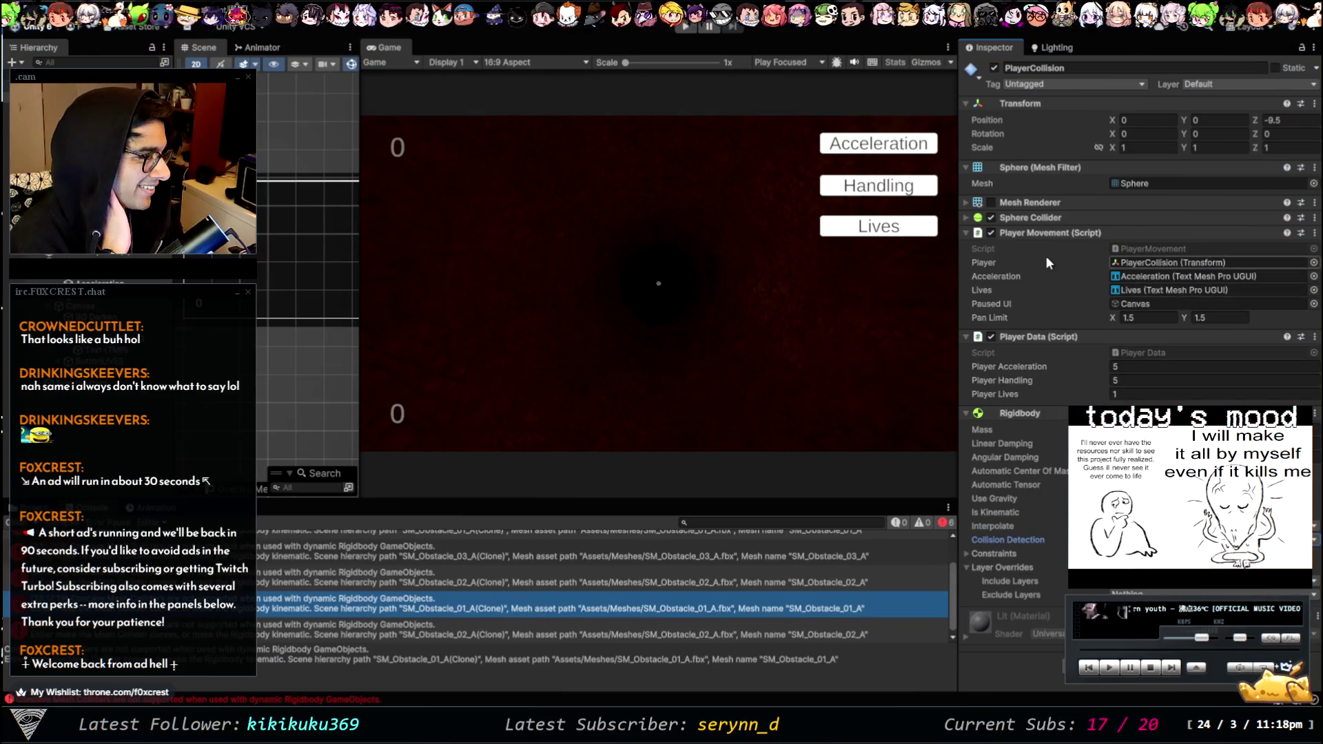
click(1032, 203)
click(1032, 204)
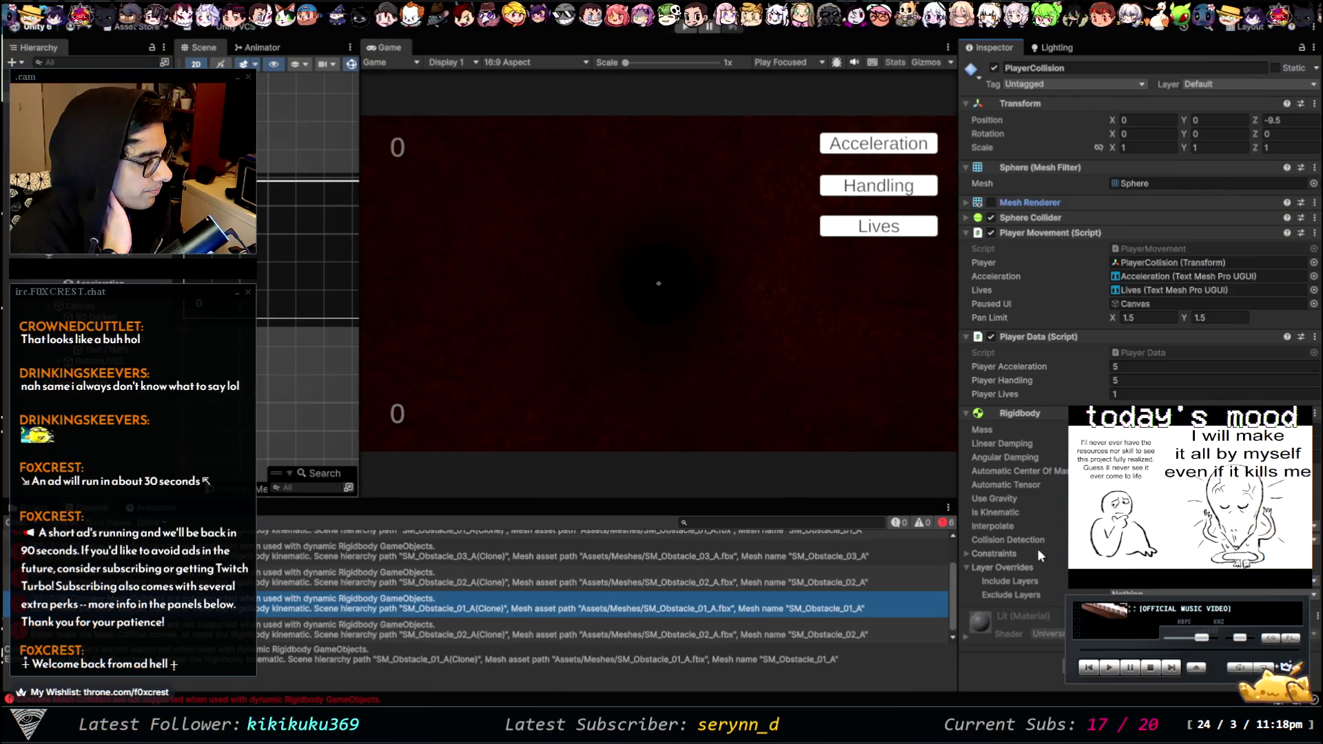
click(1022, 511)
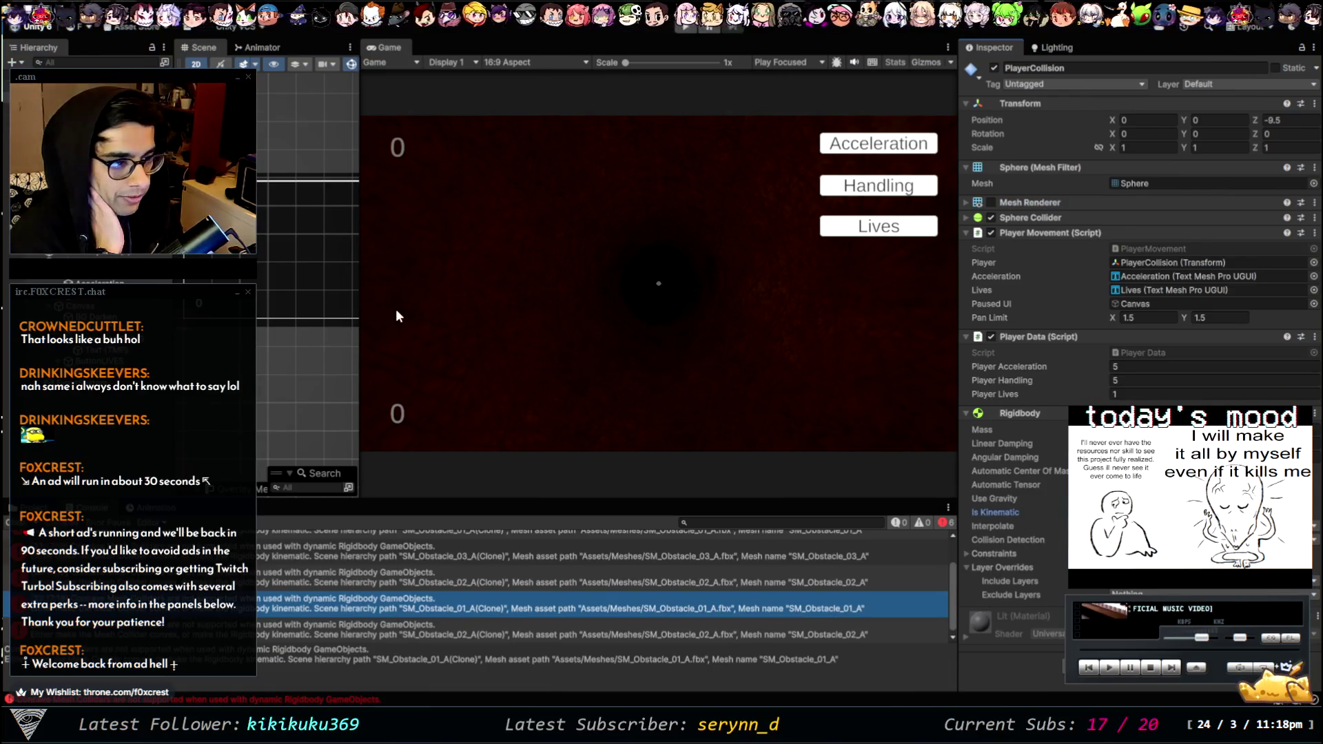
click(681, 29)
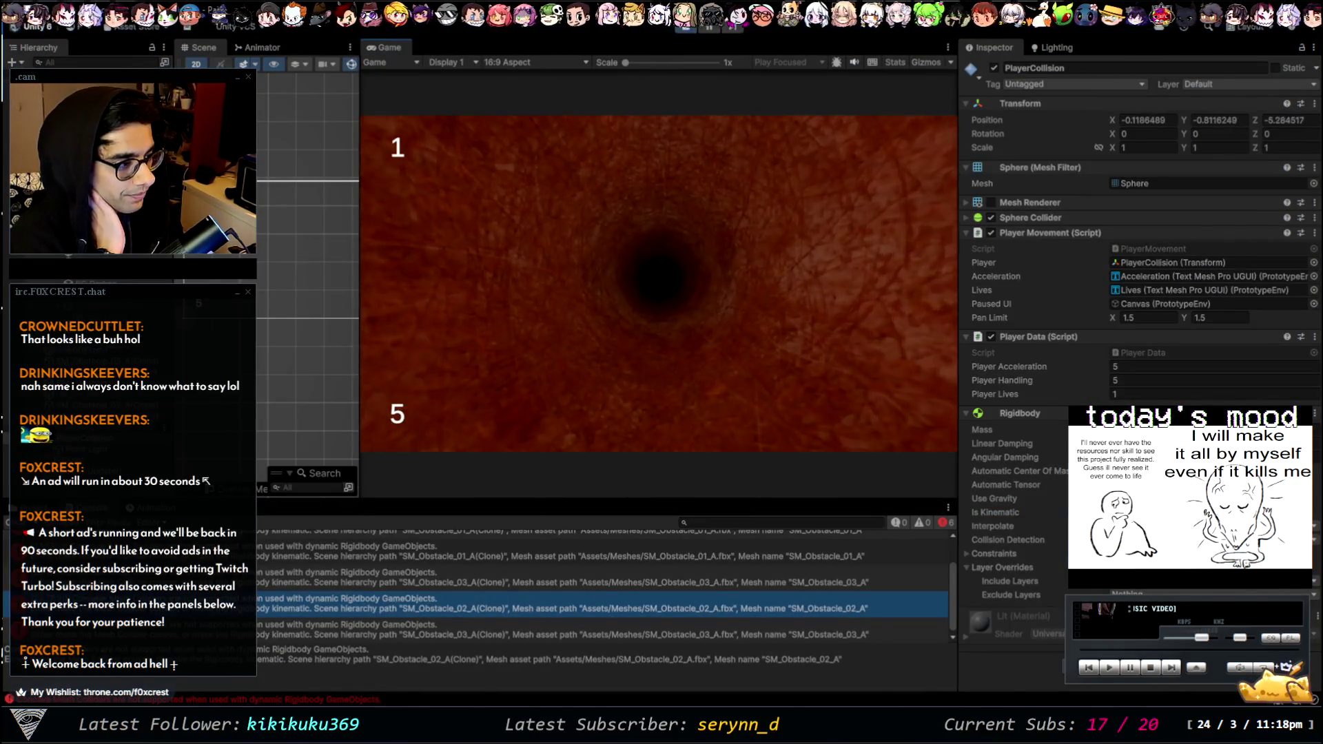
key(Escape)
click(878, 143)
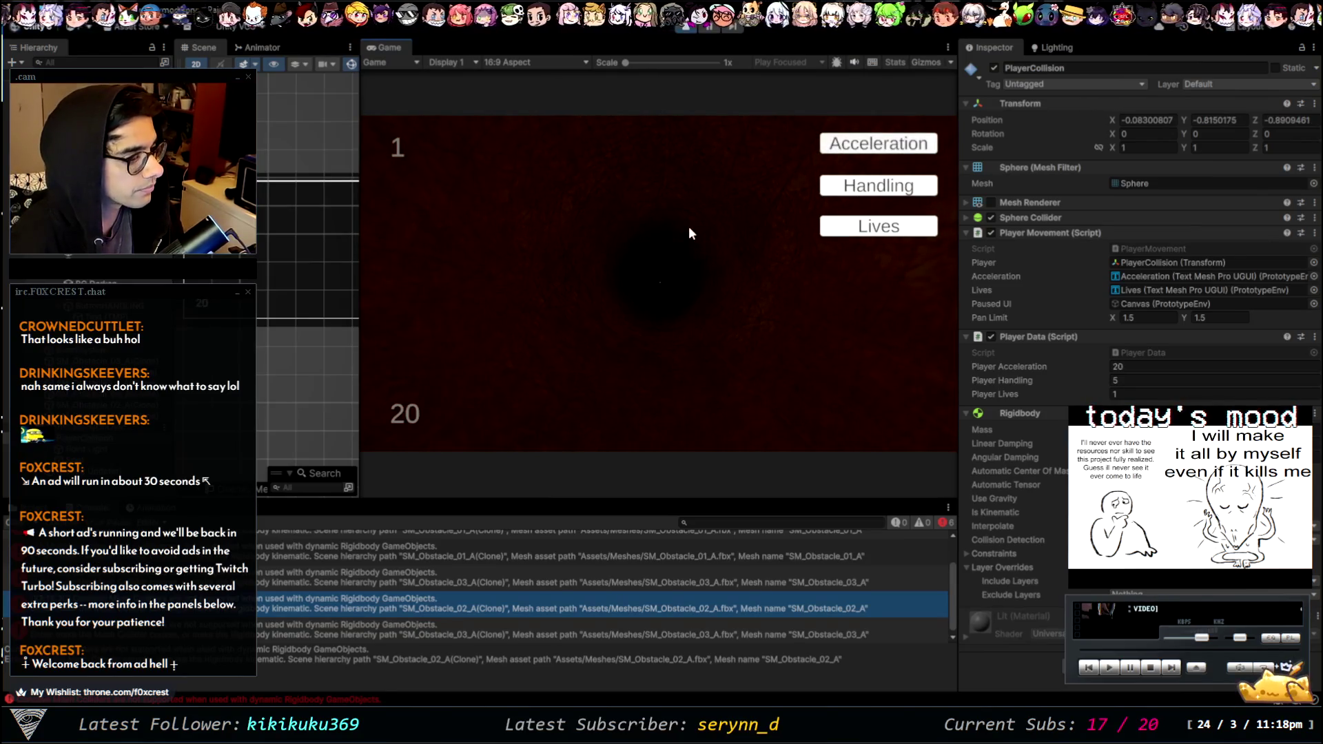
click(871, 227)
key(Escape)
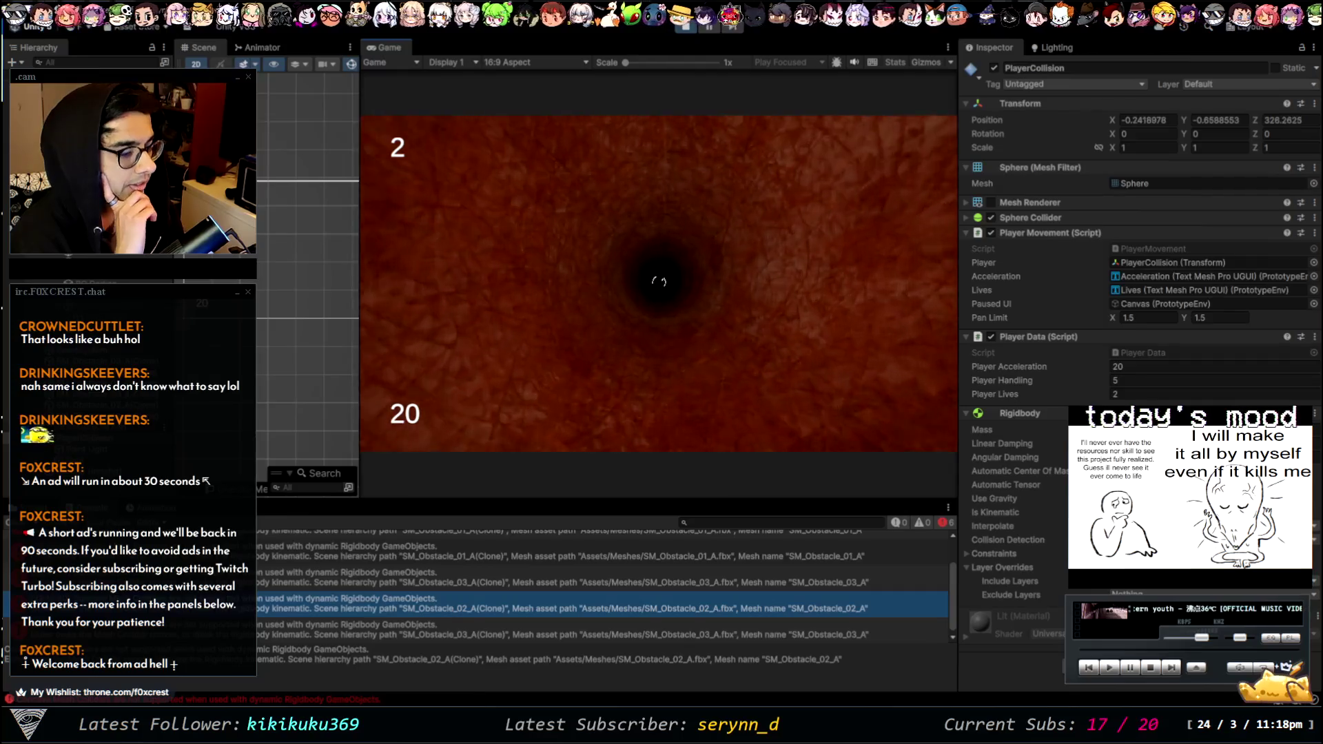
key(Escape)
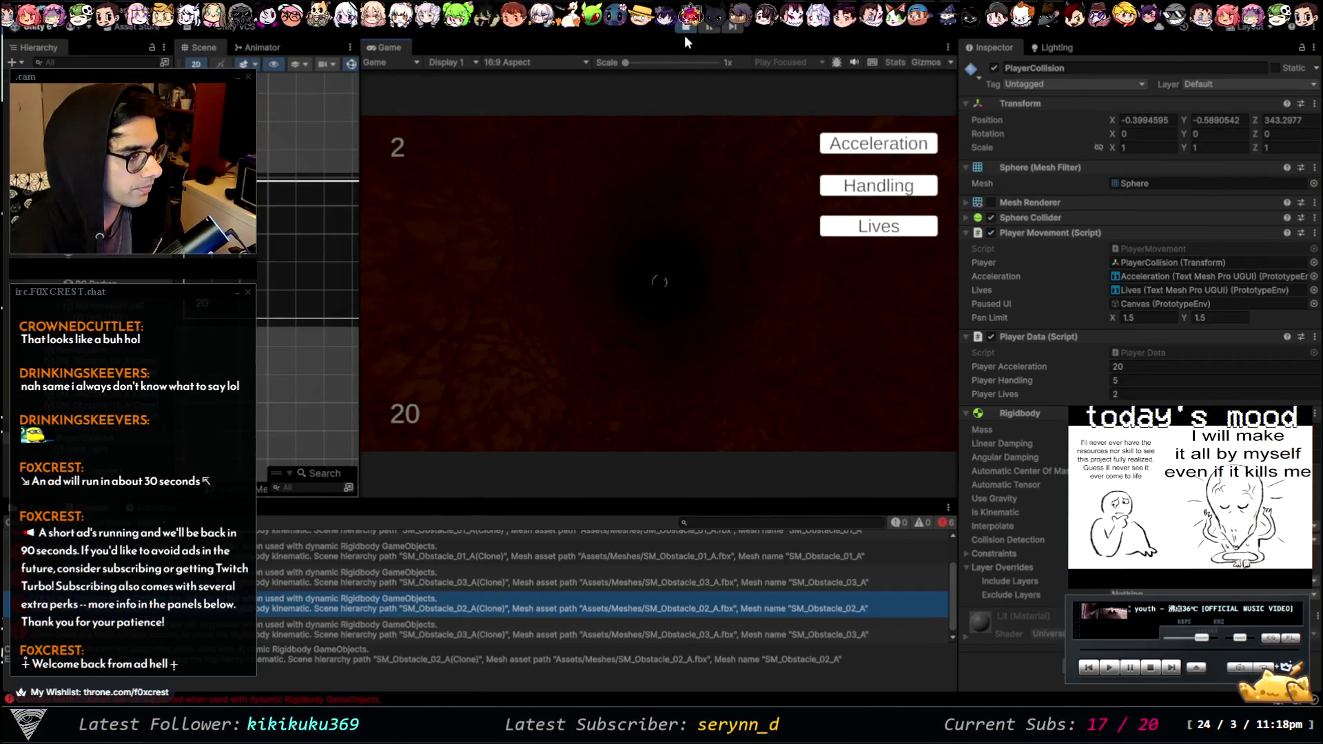
click(679, 32)
- Inspect the SM_Obstacle_03_A prefab's Rigidbody Is Kinematic setting and Mass of 2
scroll(939, 539, up, 2)
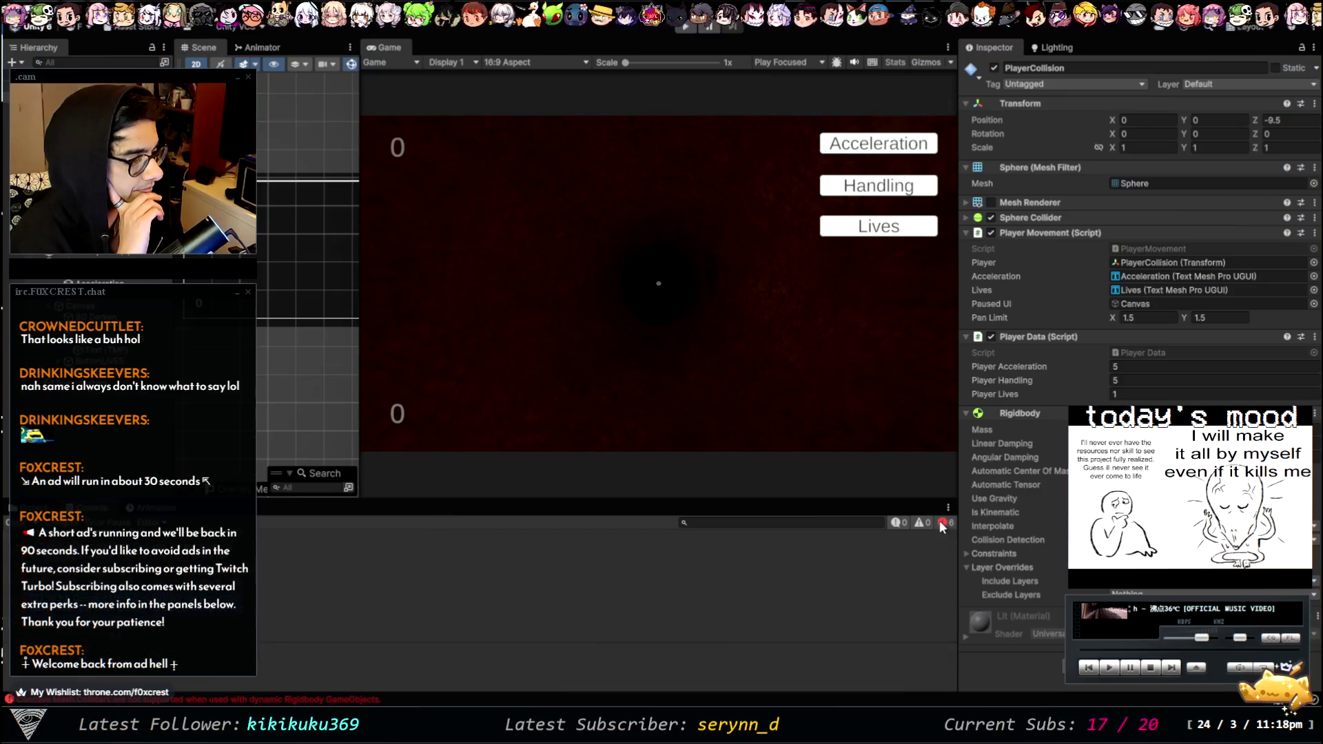
scroll(595, 585, down, 2)
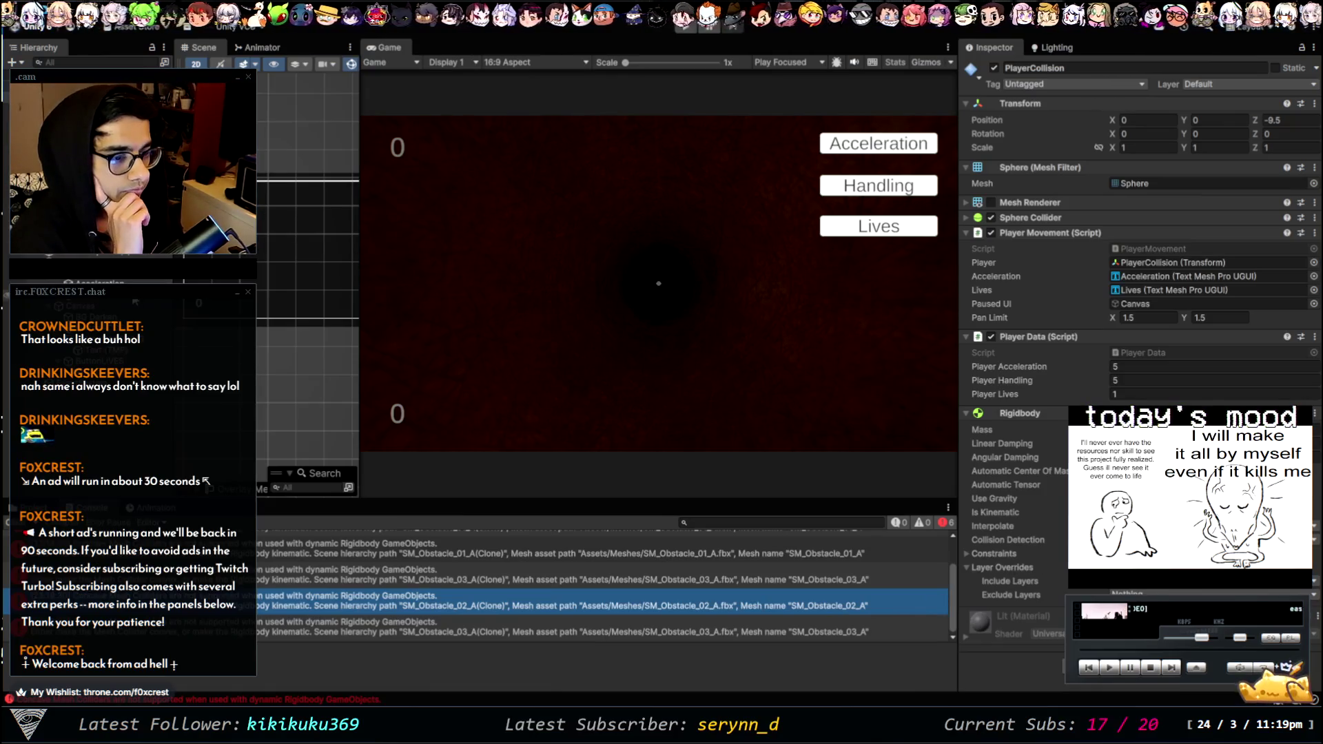
click(34, 507)
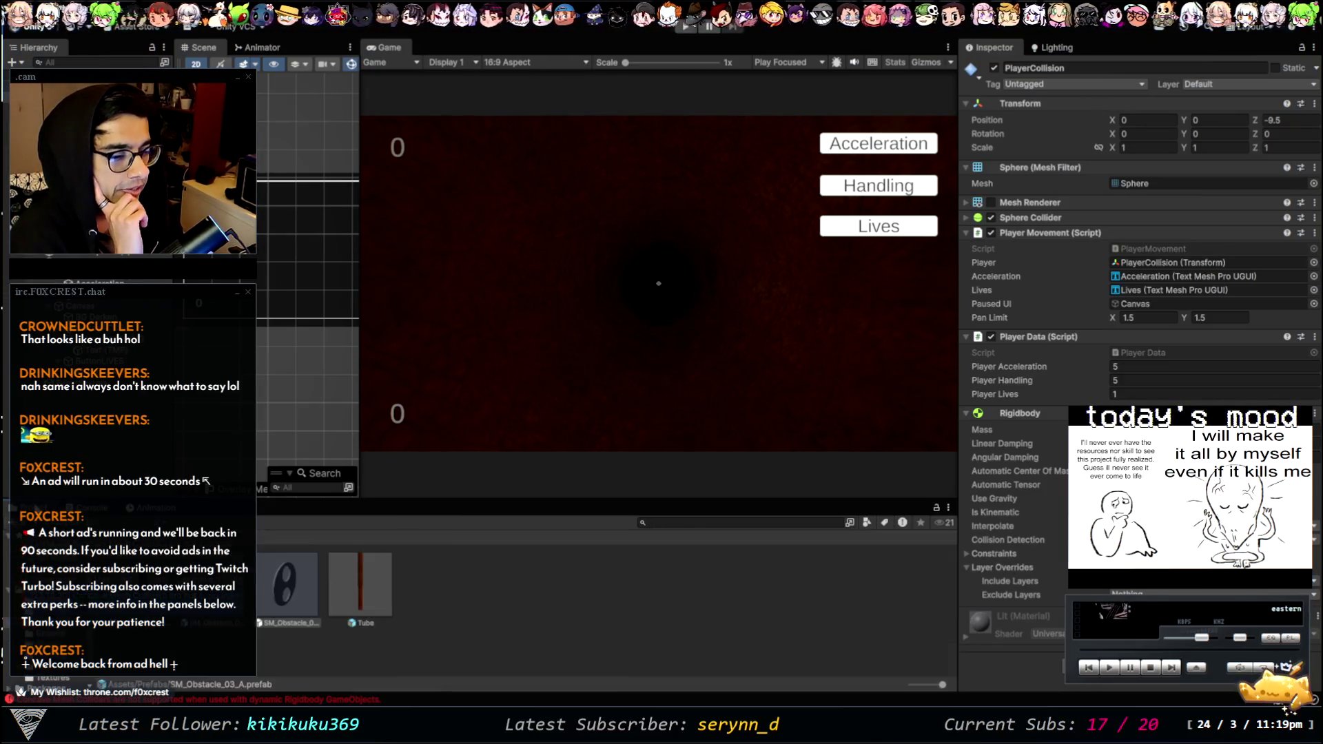
click(286, 586)
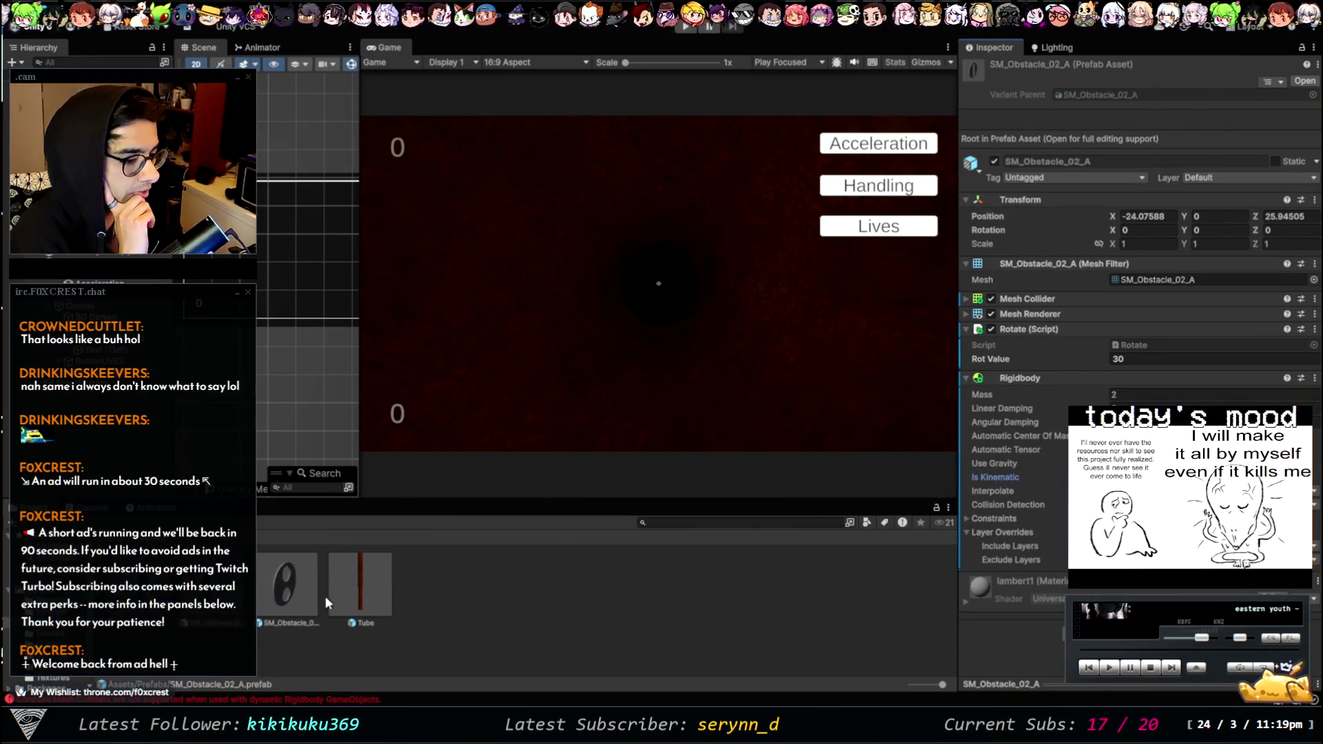
click(998, 477)
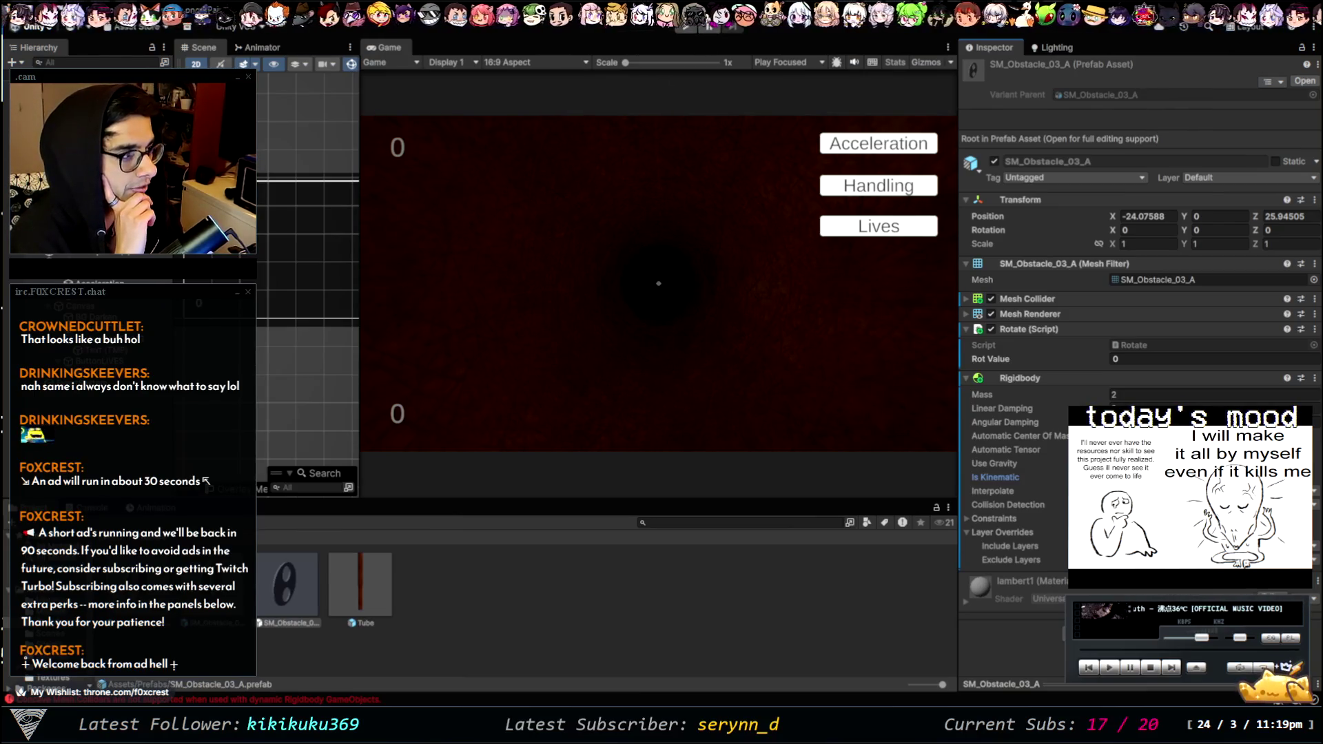
click(1132, 395)
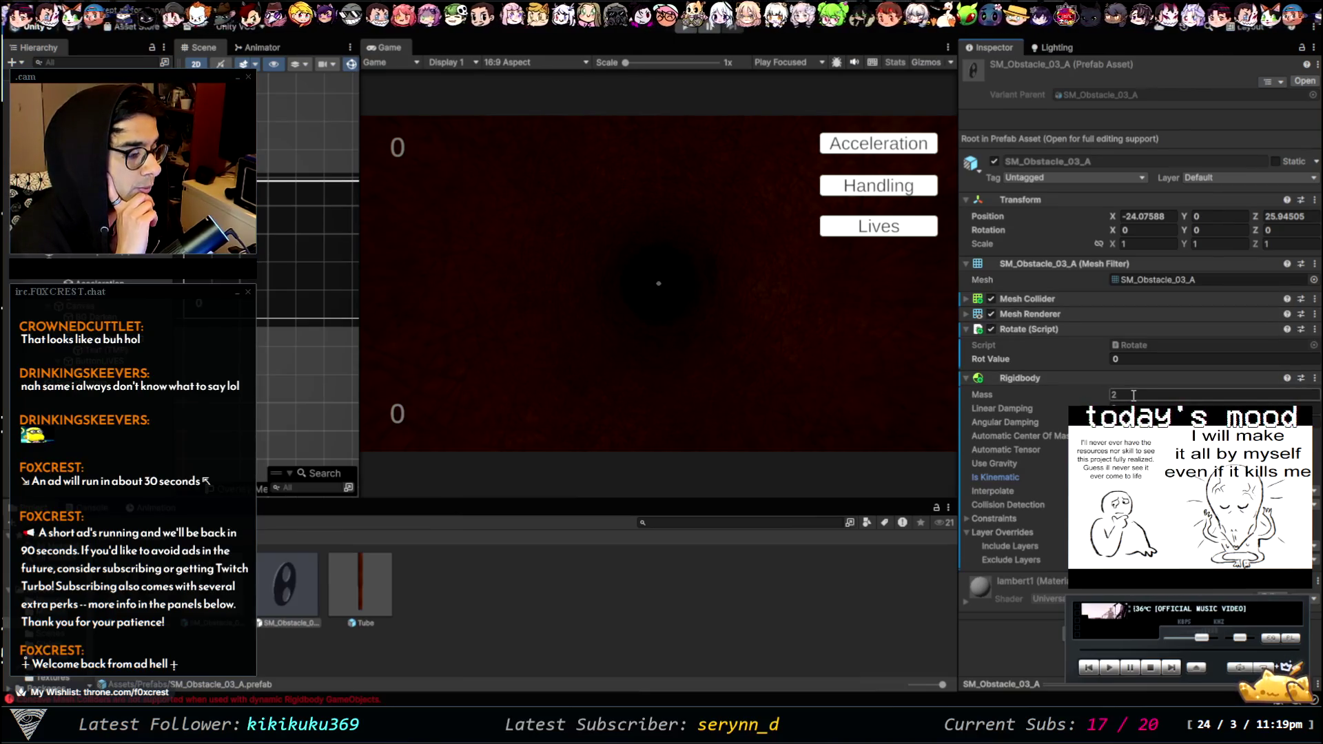
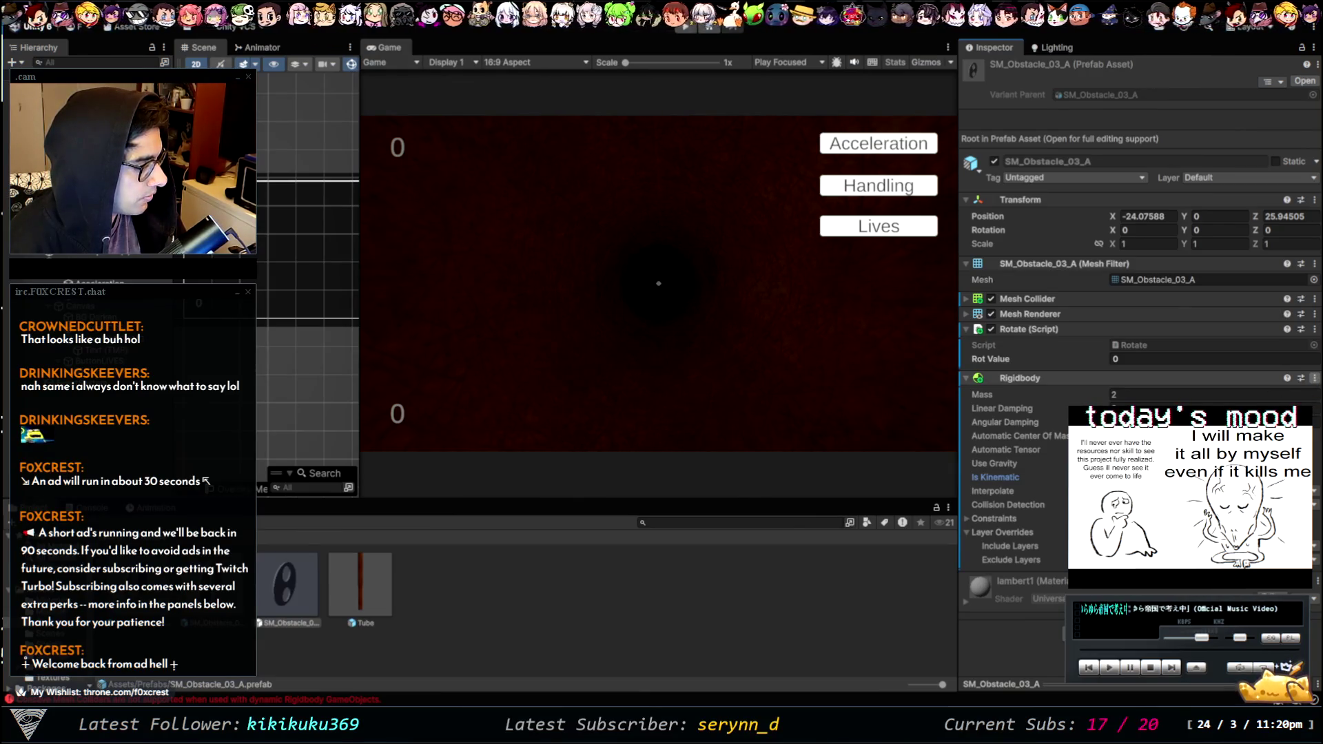
- Step through the SM_Obstacle_02_A and SM_Obstacle_01_A prefabs, then clear the selection
key(Left)
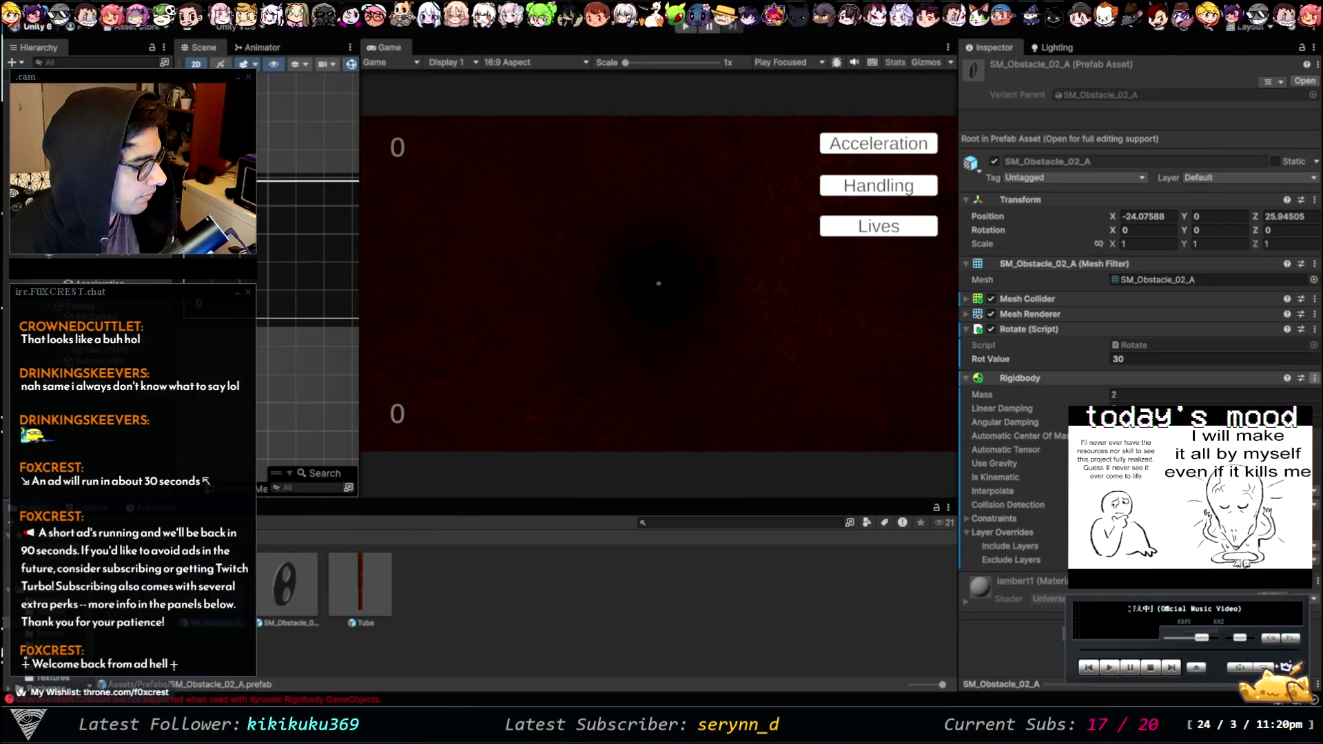
key(Left)
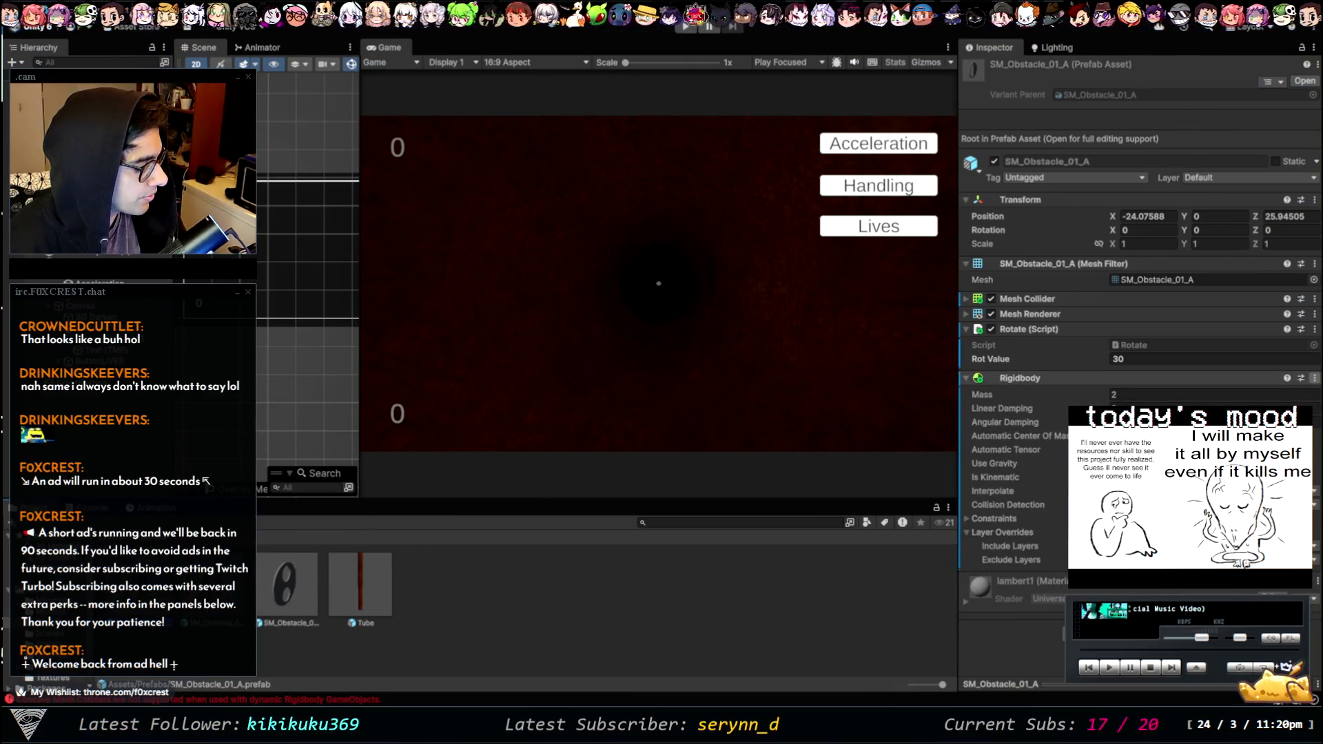
click(582, 586)
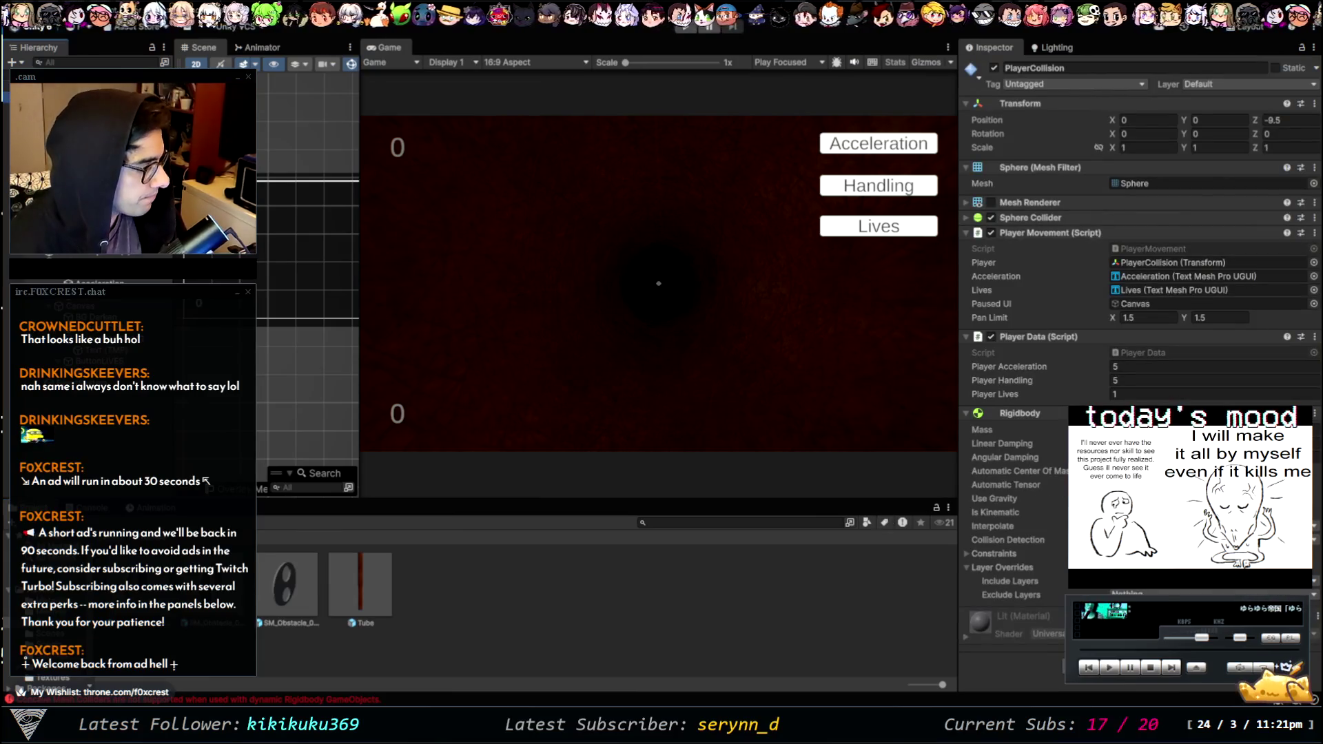
- Set the player's acceleration to 25 and play-test the tunnel run
click(1150, 367)
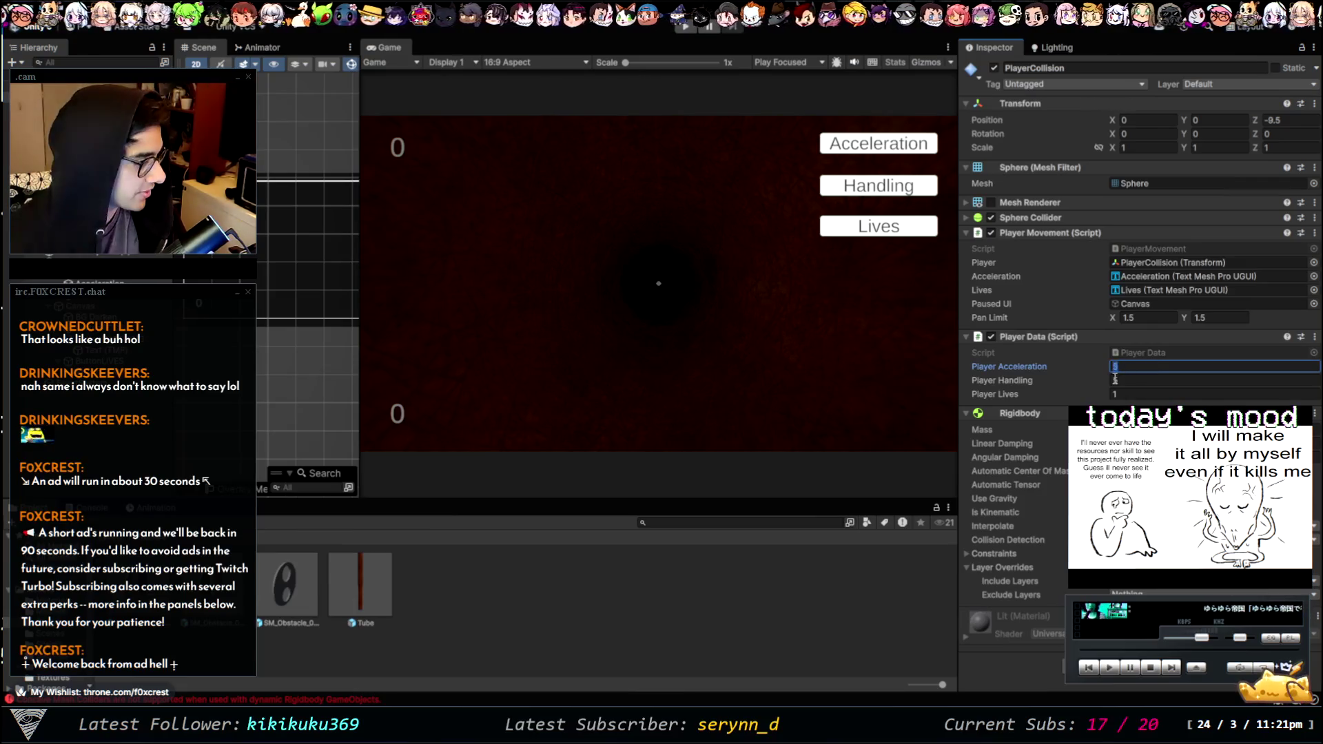
text(25)
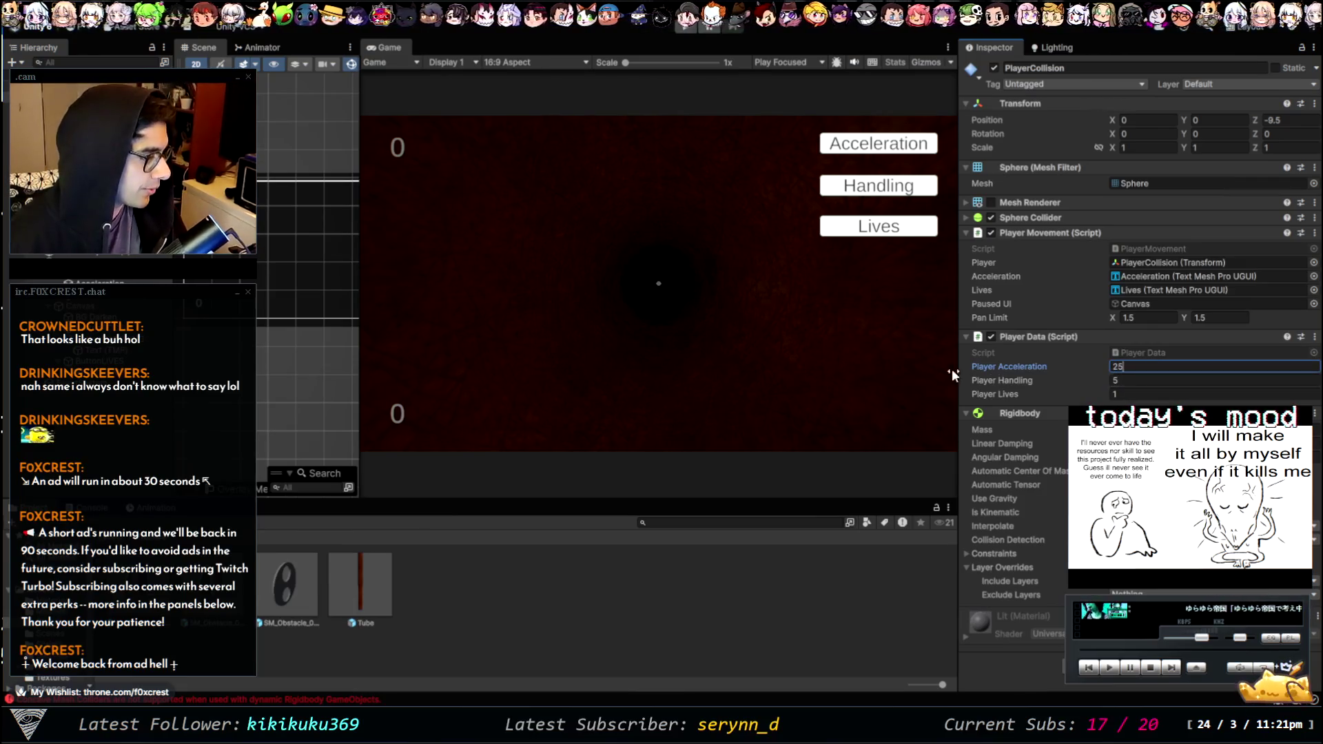
key(Return)
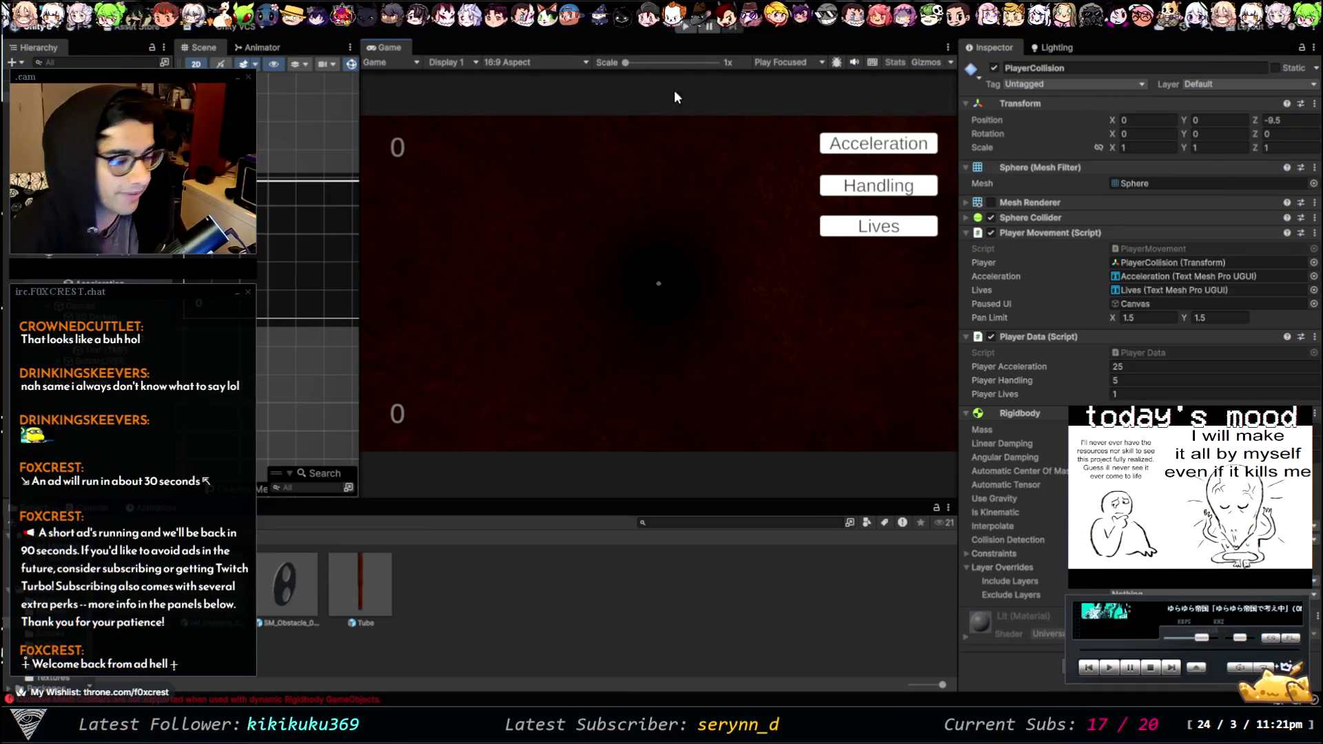
click(682, 27)
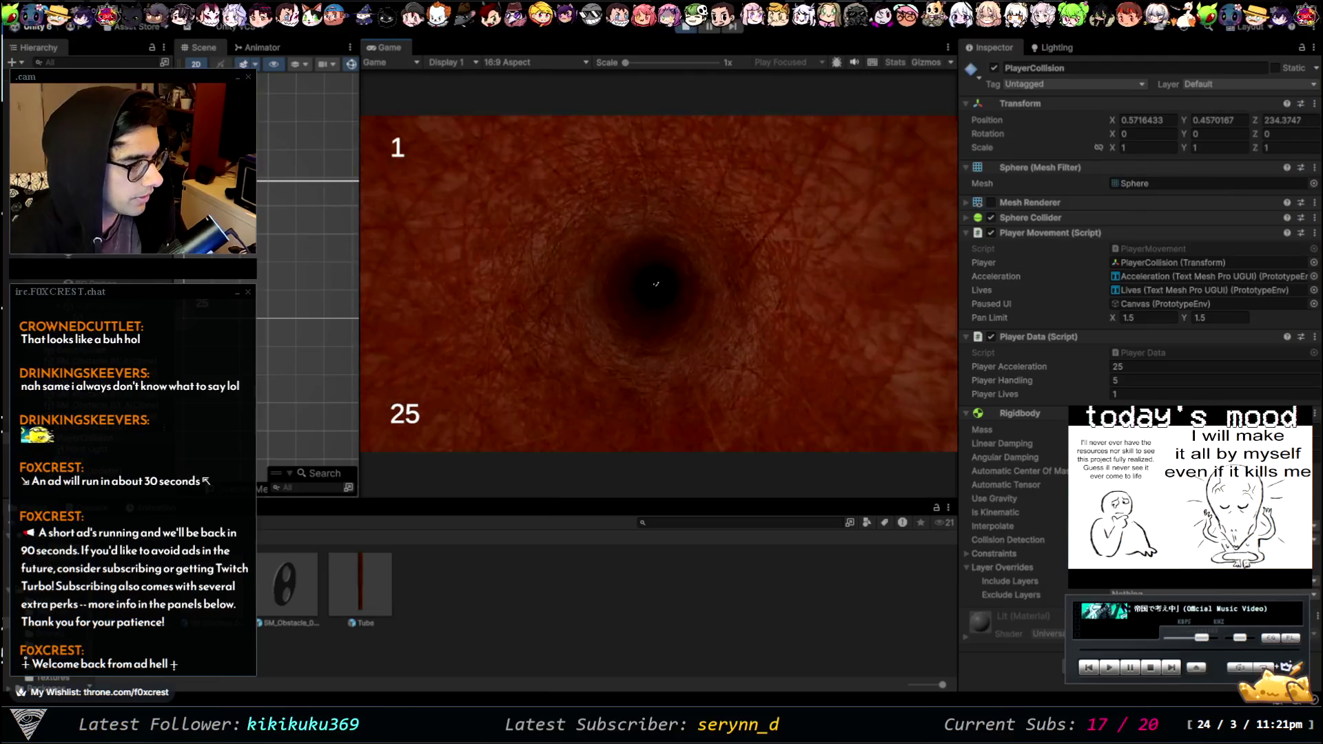
click(688, 27)
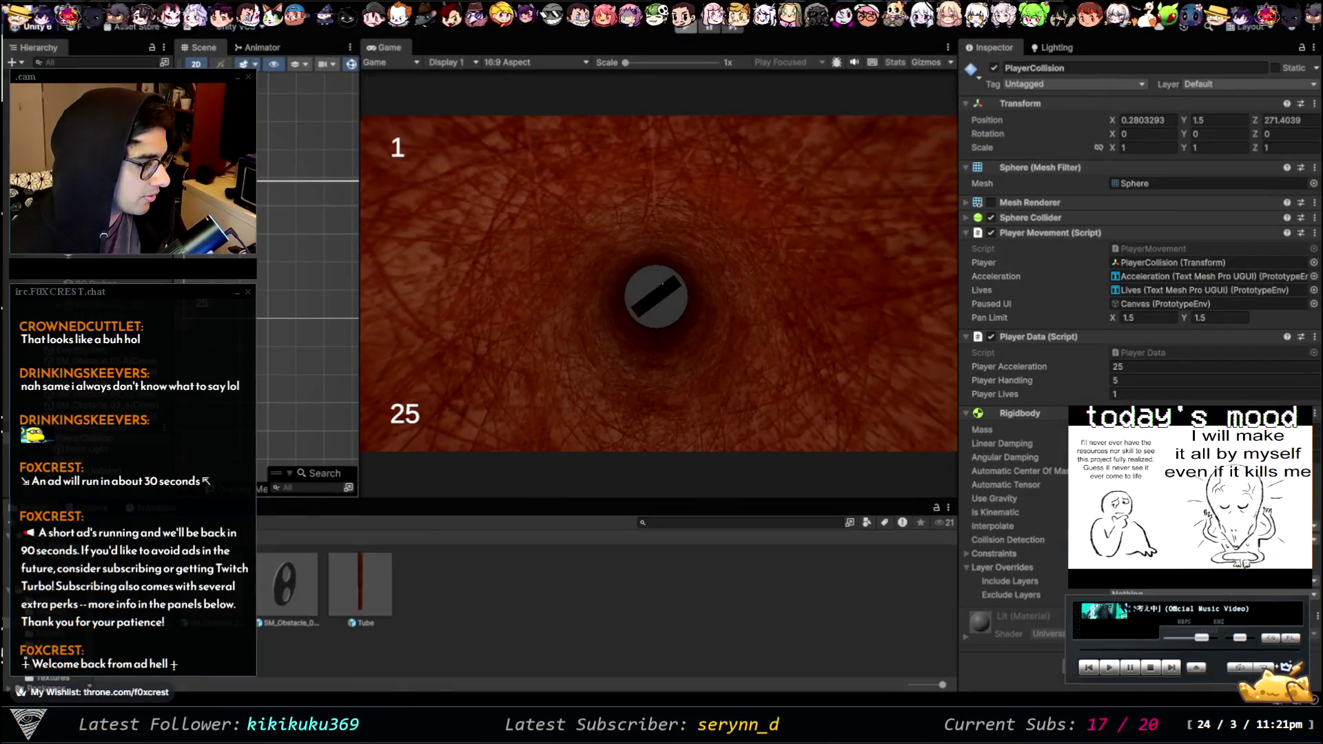
- Lower acceleration to 10, play-test again, and move the Rigidbody above the player scripts
click(1166, 370)
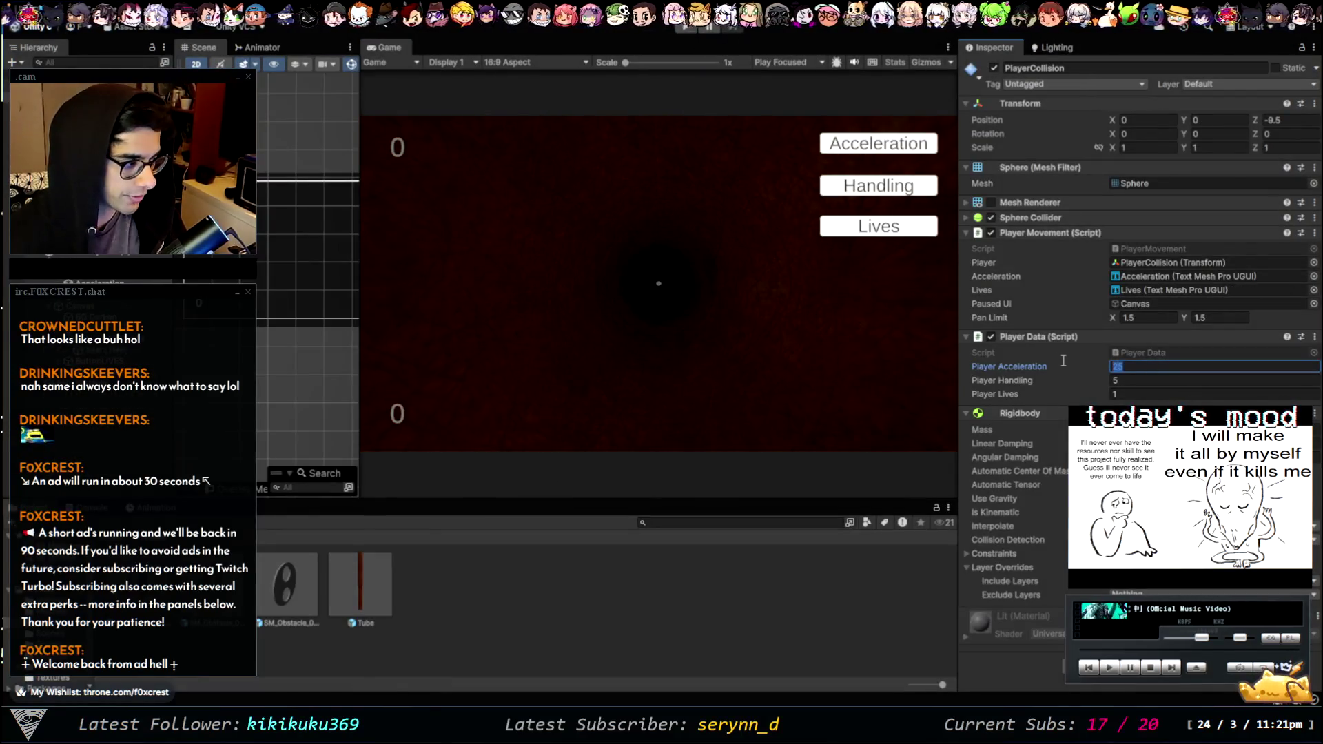
text(10)
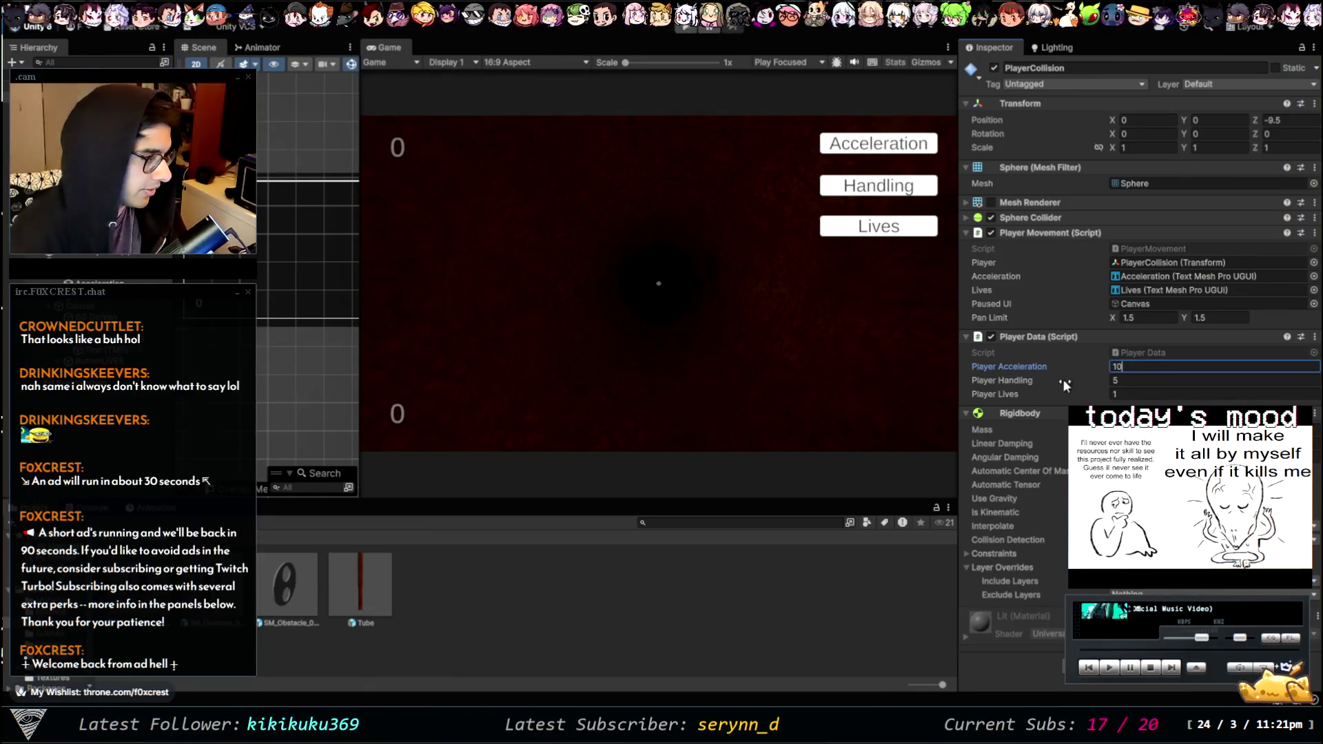
click(683, 26)
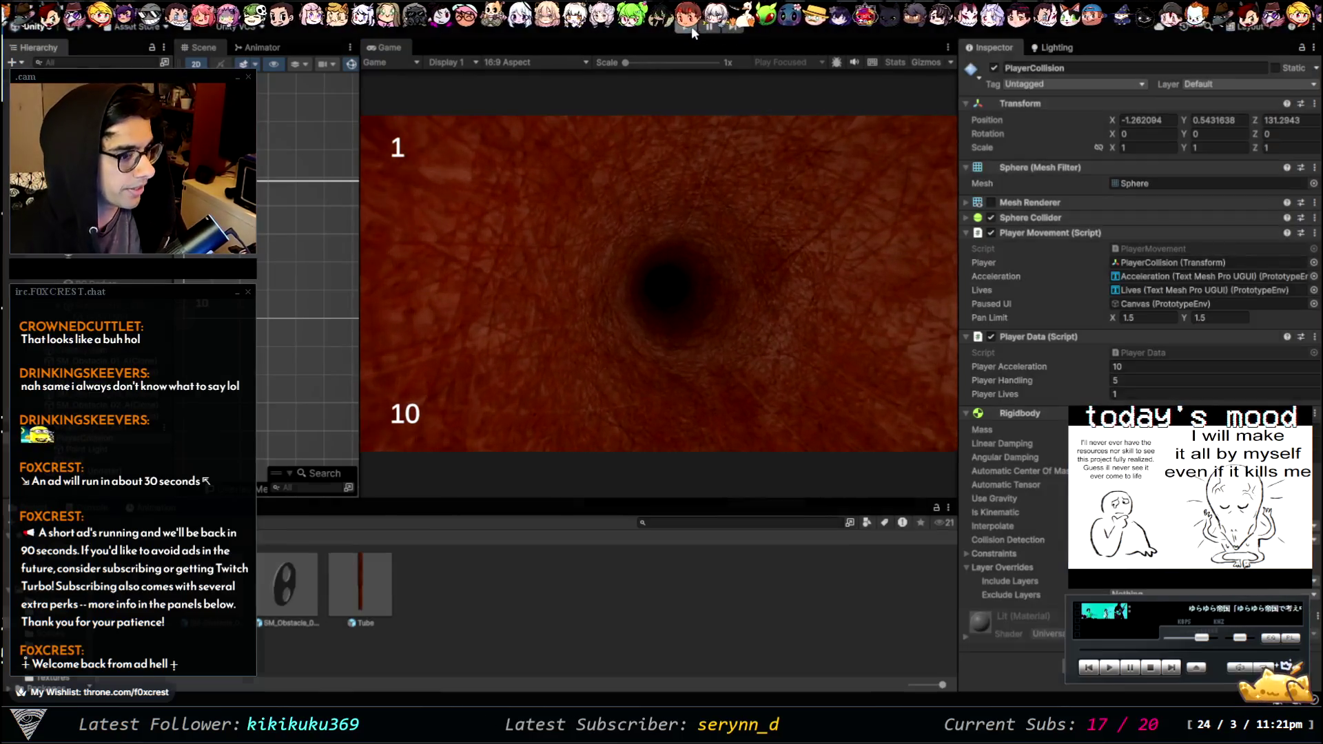
click(689, 27)
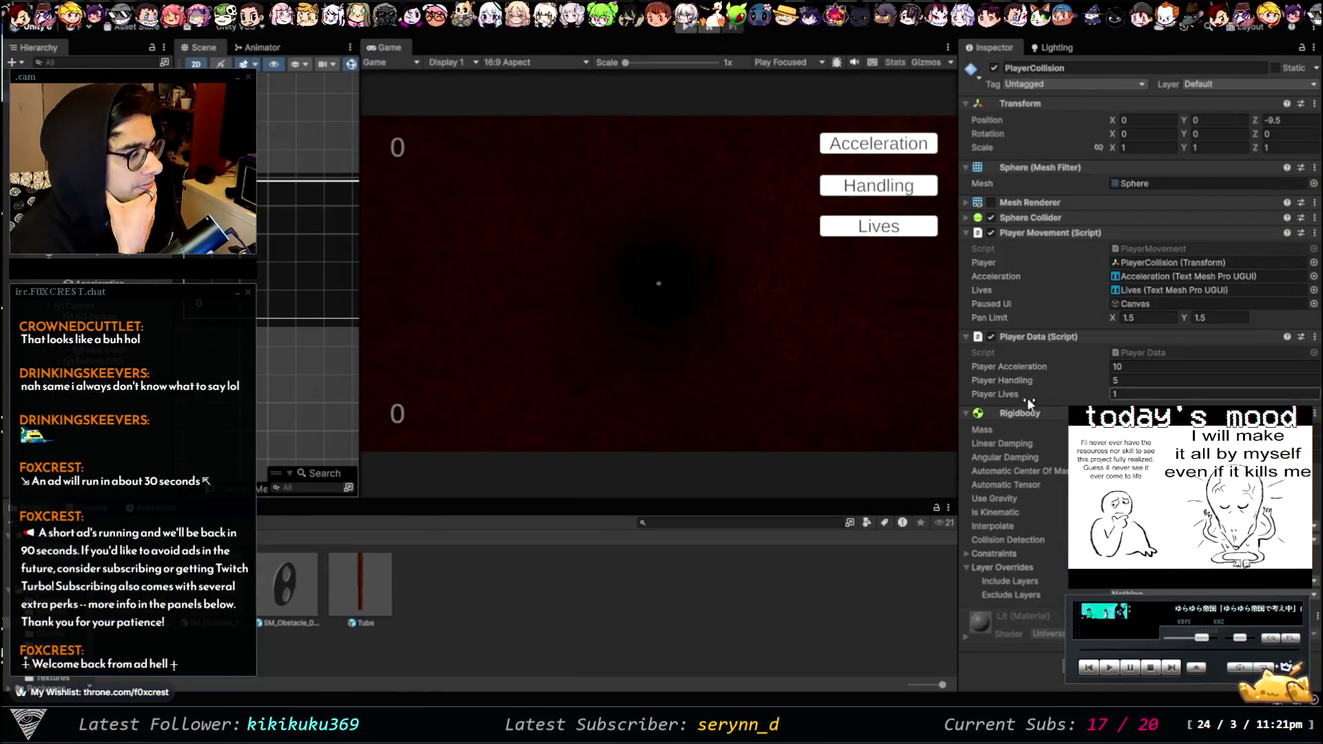
mouse_move(1019, 412)
mouse_down()
mouse_move(1057, 241)
mouse_move(1013, 228)
mouse_move(1025, 220)
mouse_up()
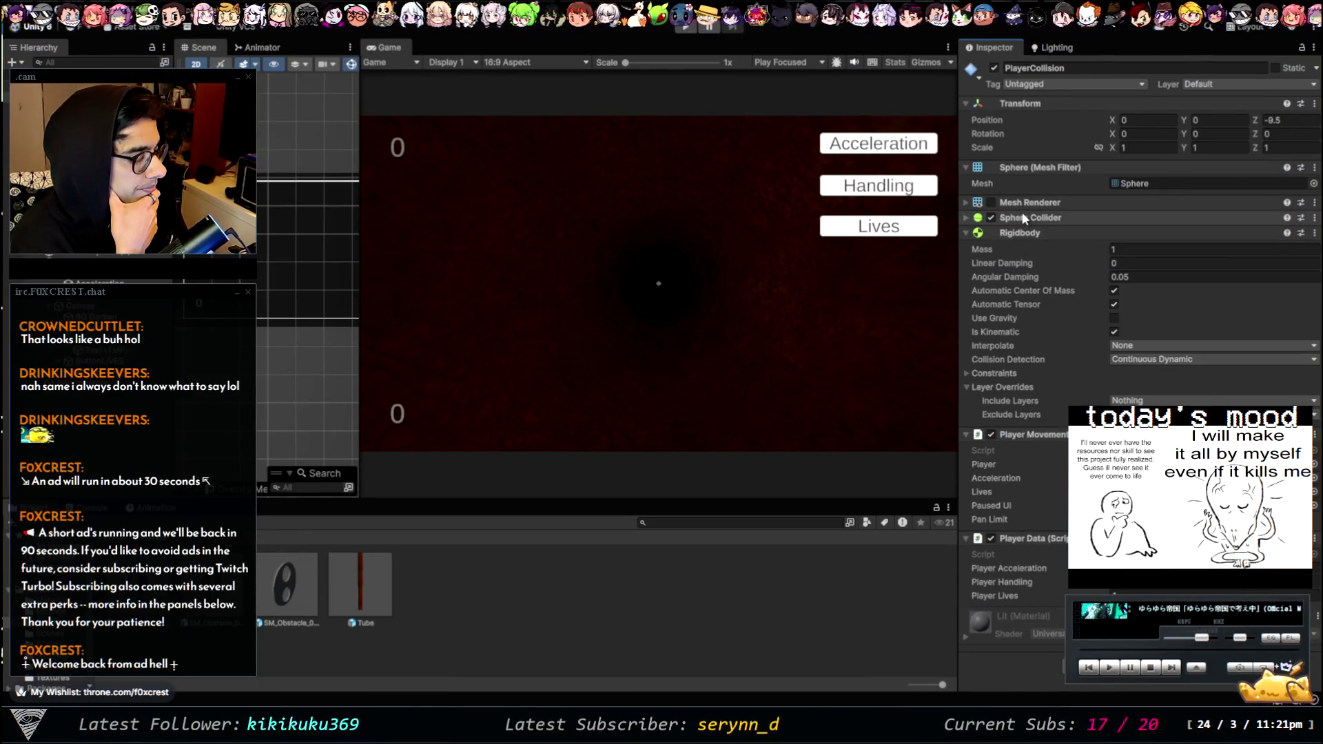
- Review the player's Sphere Collider (radius 0.3), then select the SM_Obstacle_01_A prefab
click(1022, 217)
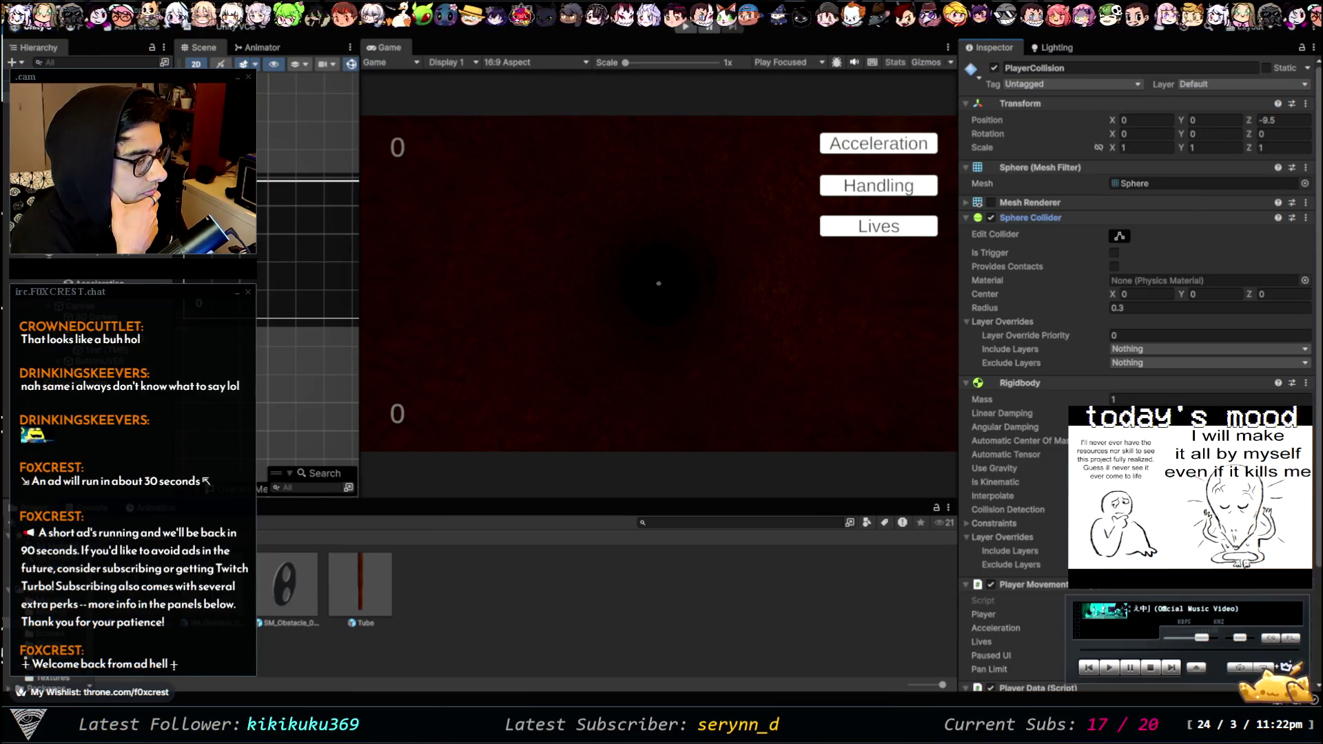
scroll(1137, 344, down, 3)
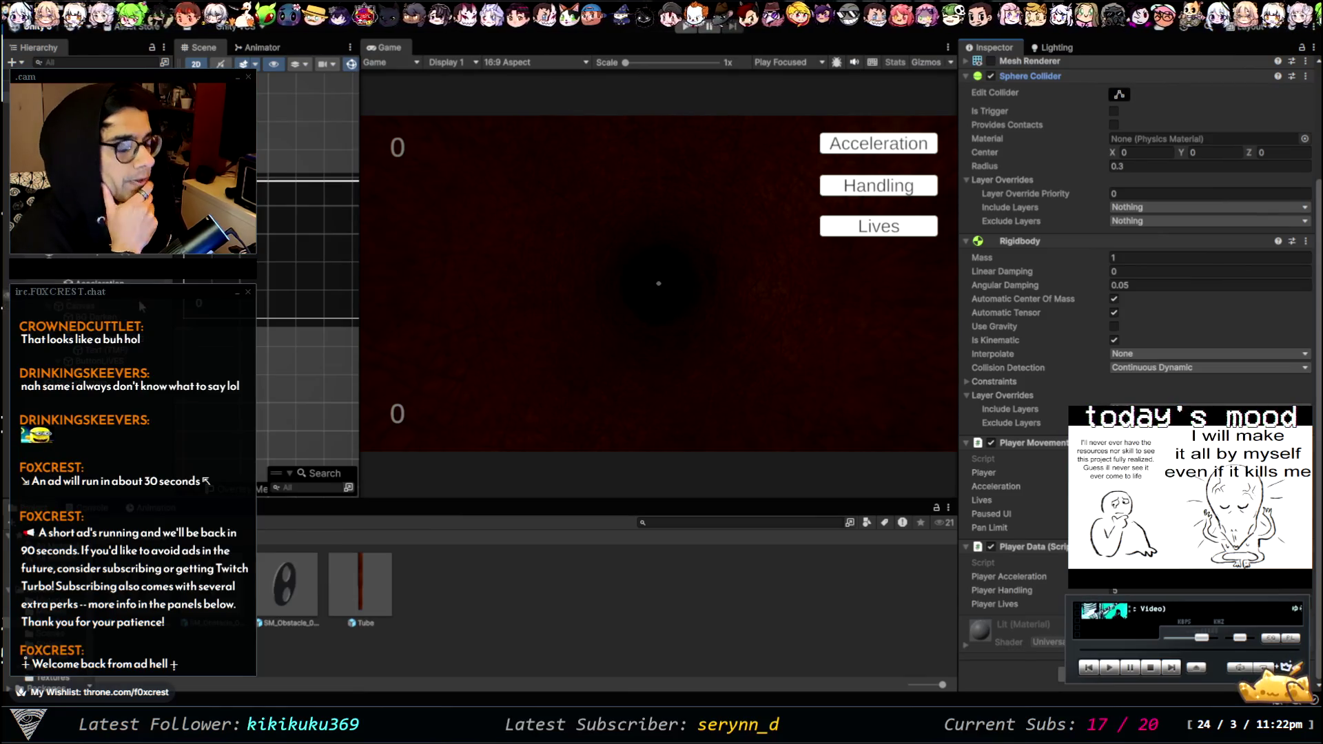
click(286, 586)
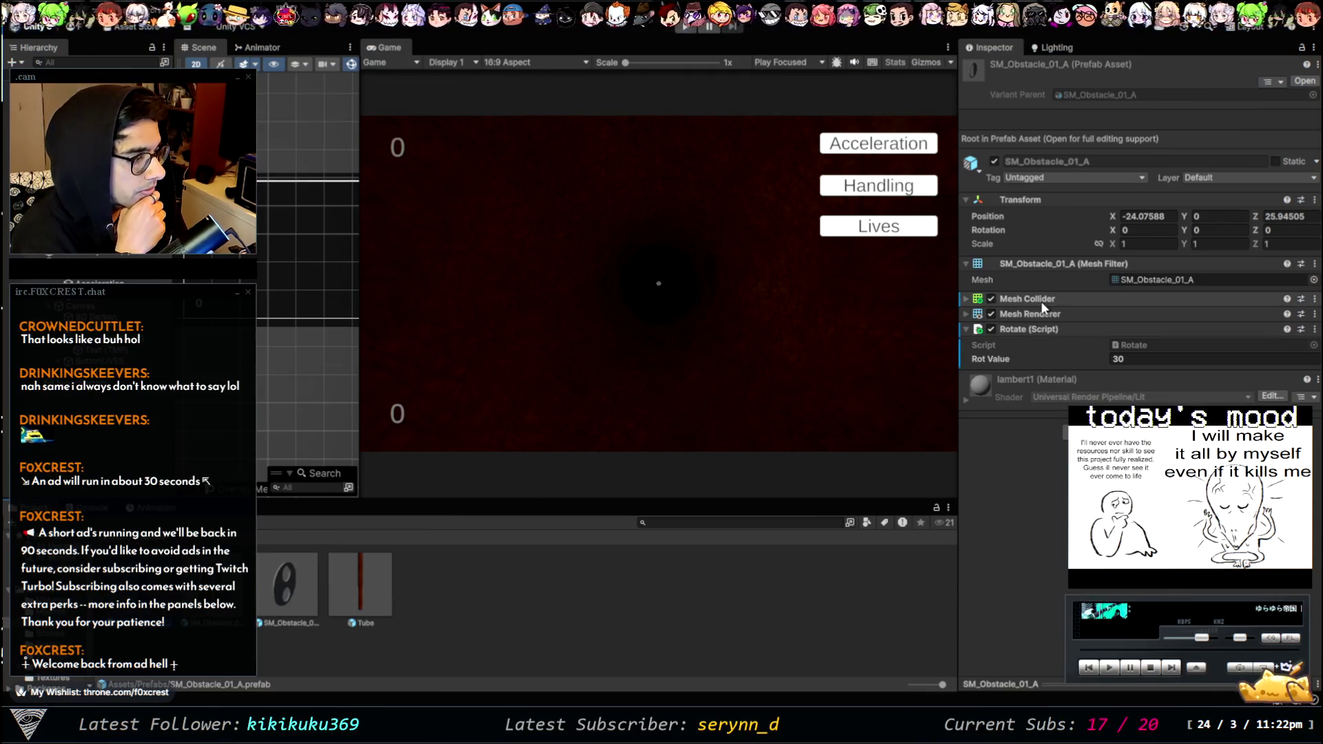
- Keep the obstacle Mesh Collider non-convex, check its mesh, and locate the Rotate script
click(1010, 296)
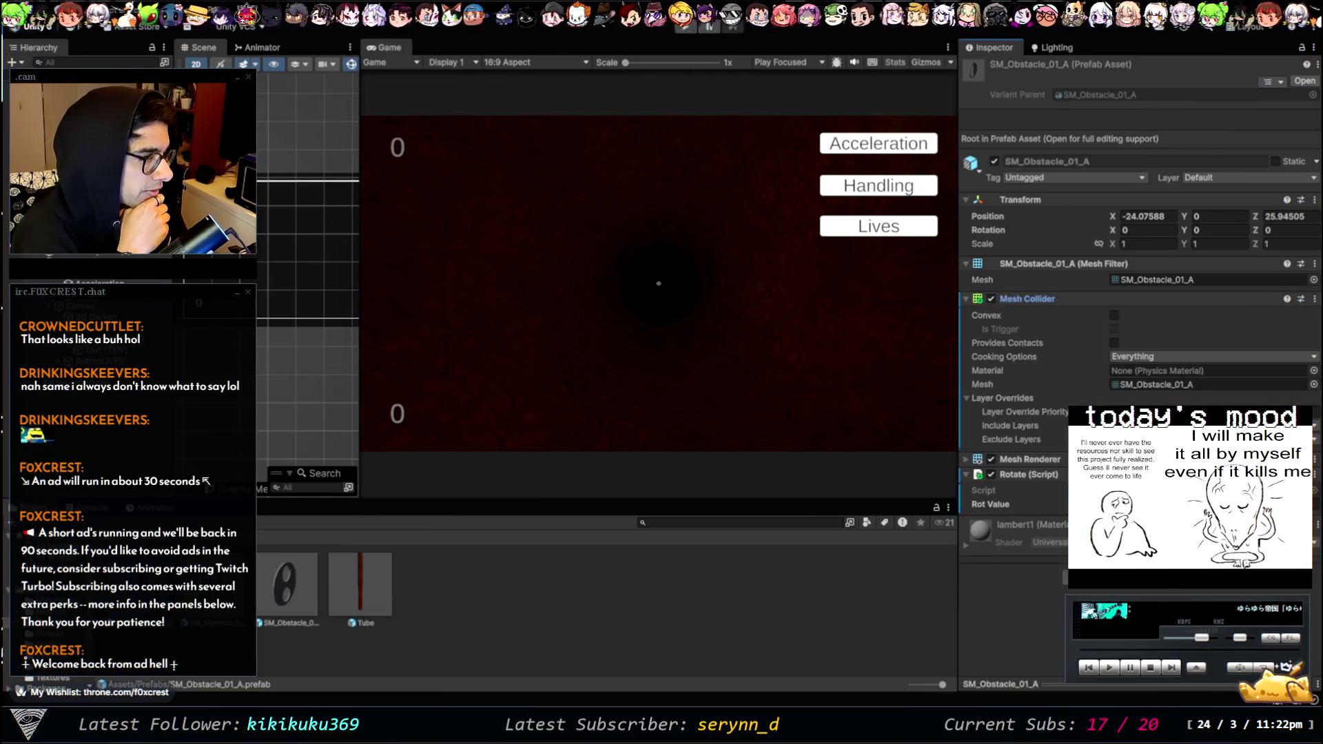
click(1112, 317)
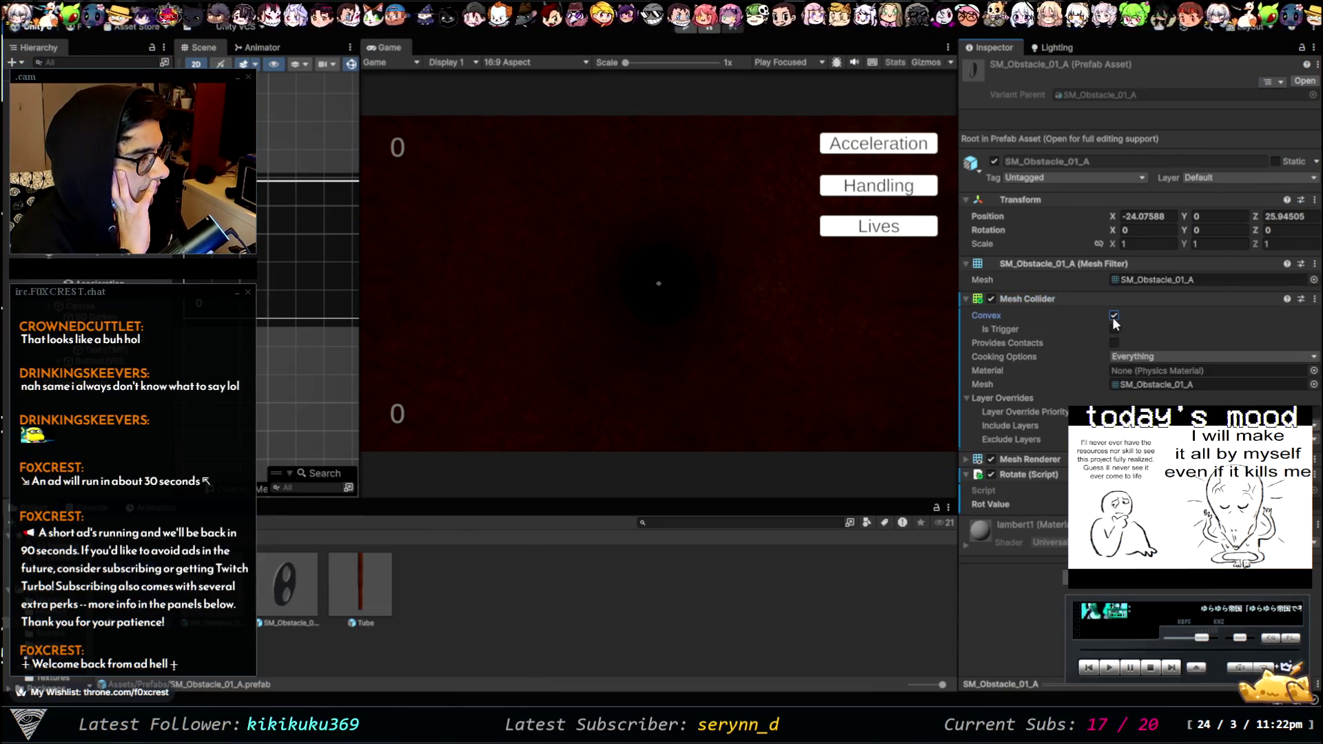
click(1111, 316)
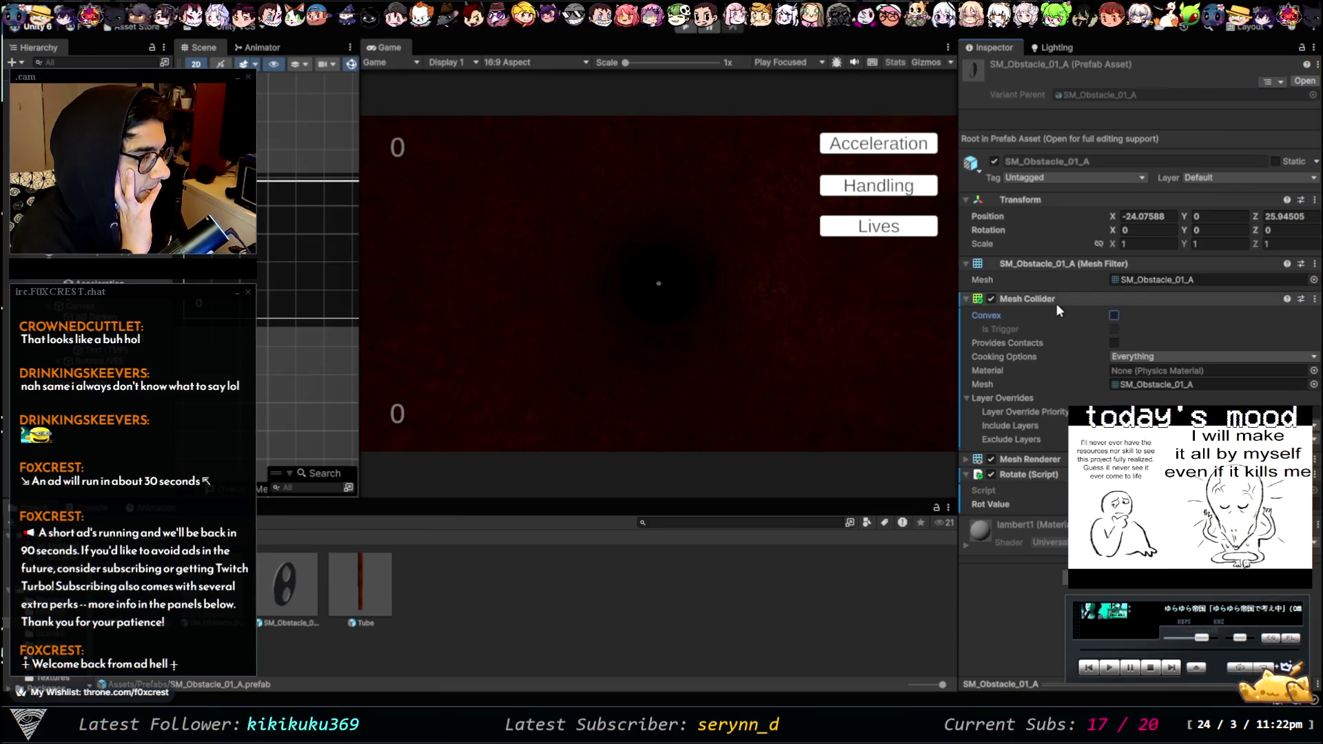
click(1178, 384)
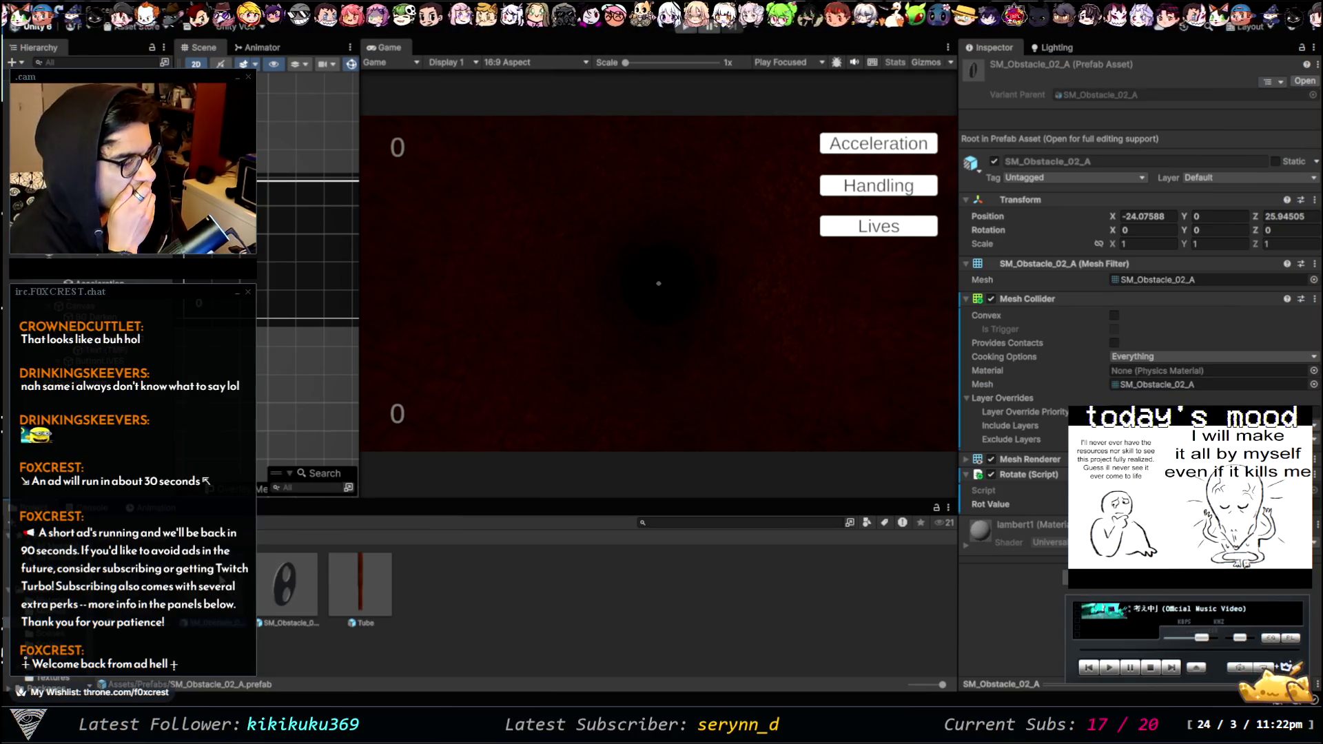
click(293, 573)
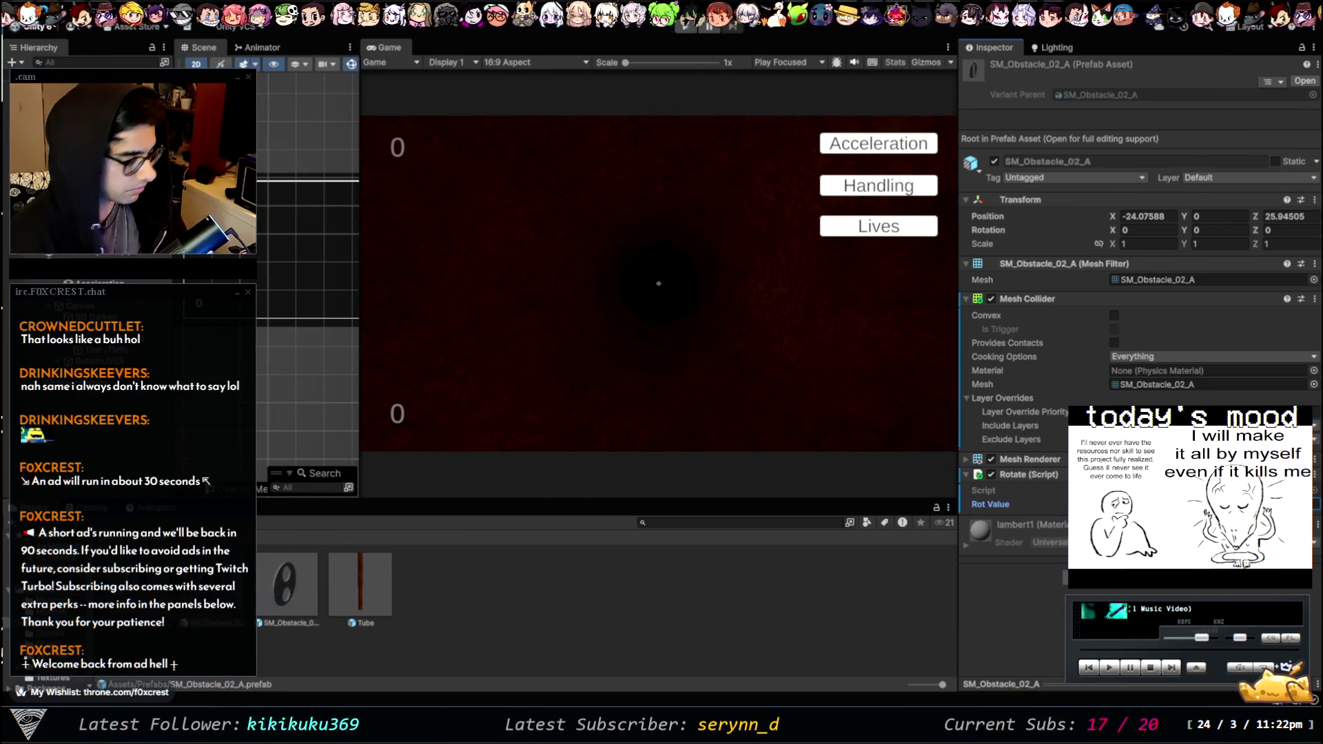
click(1171, 490)
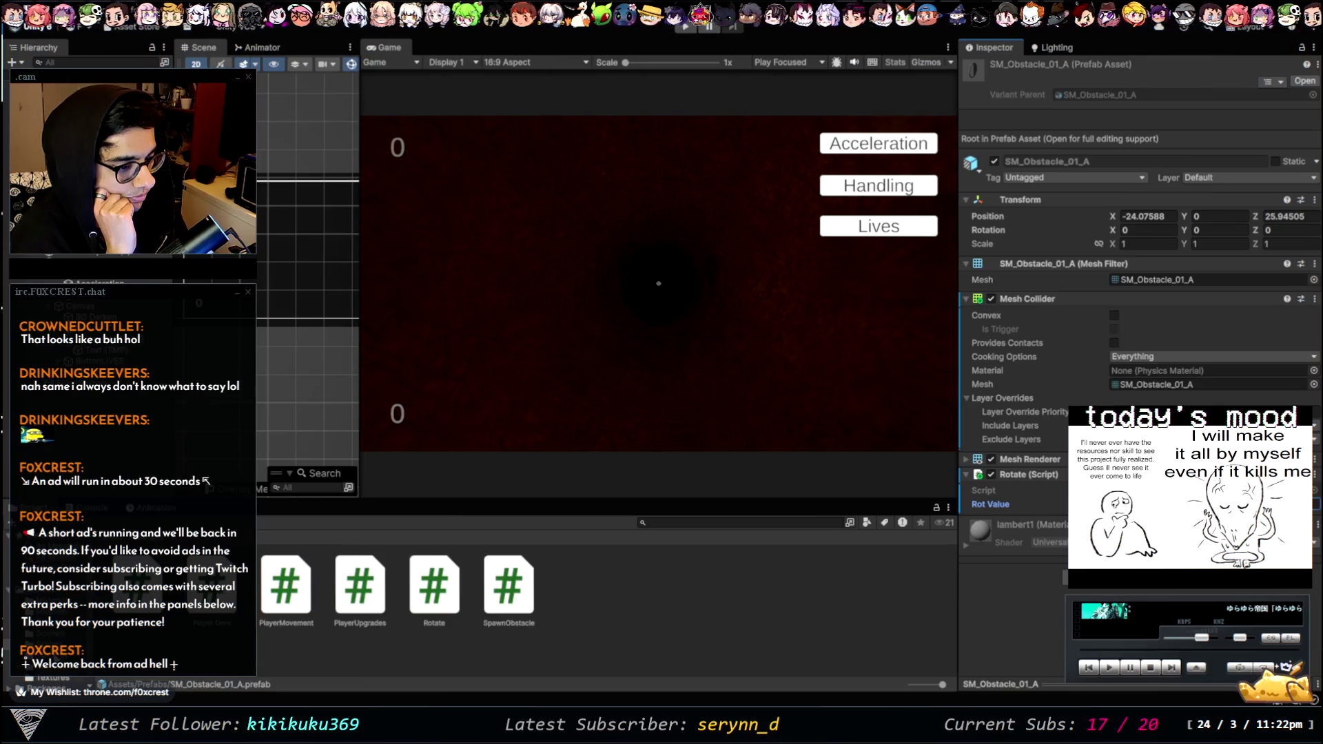
- Select the Prototype Env scene, consult the Paint planning notes, then start a play test
click(321, 605)
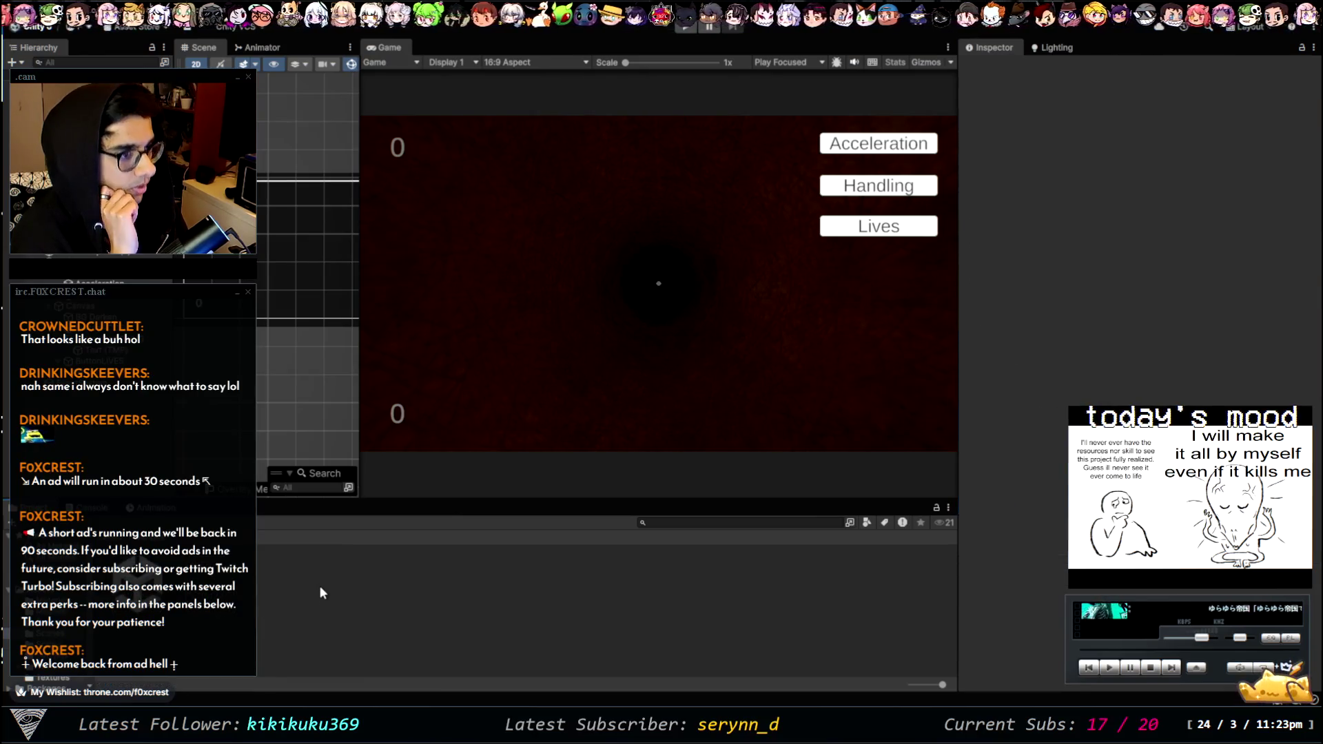
click(207, 607)
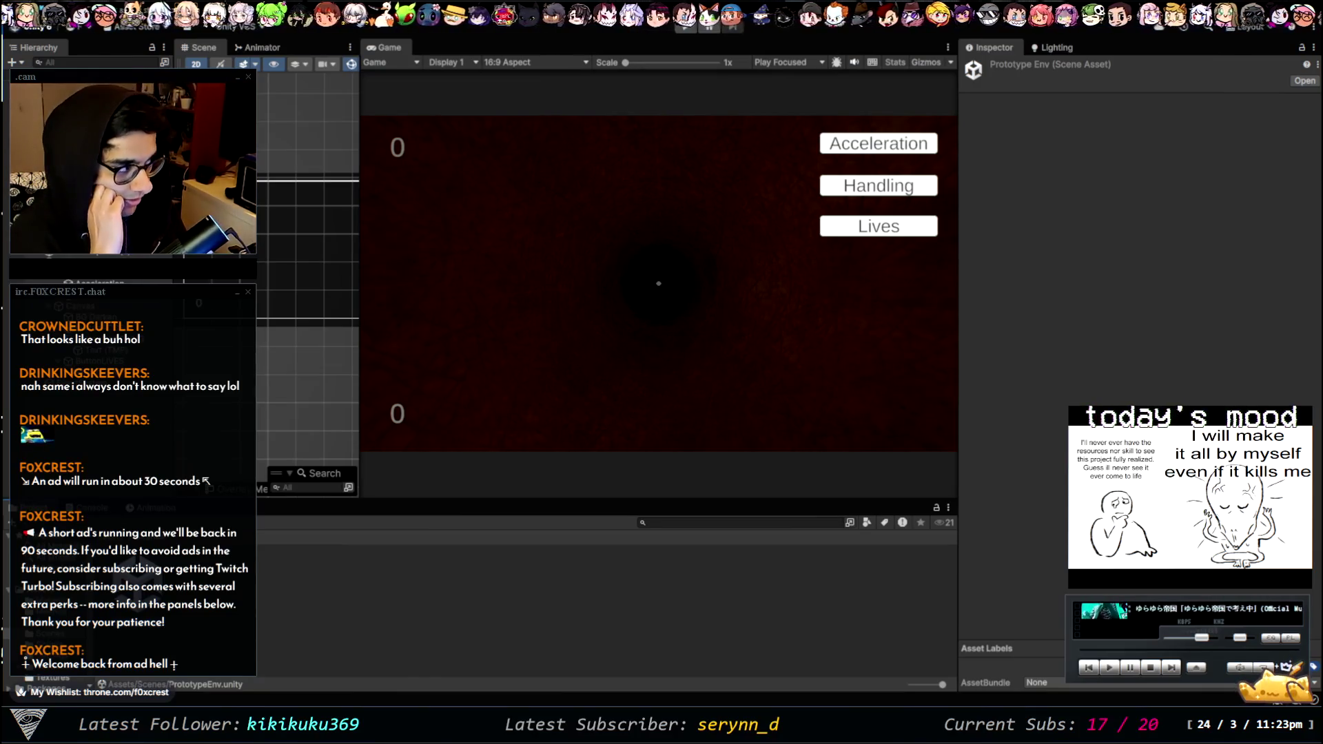
key(alt+Tab)
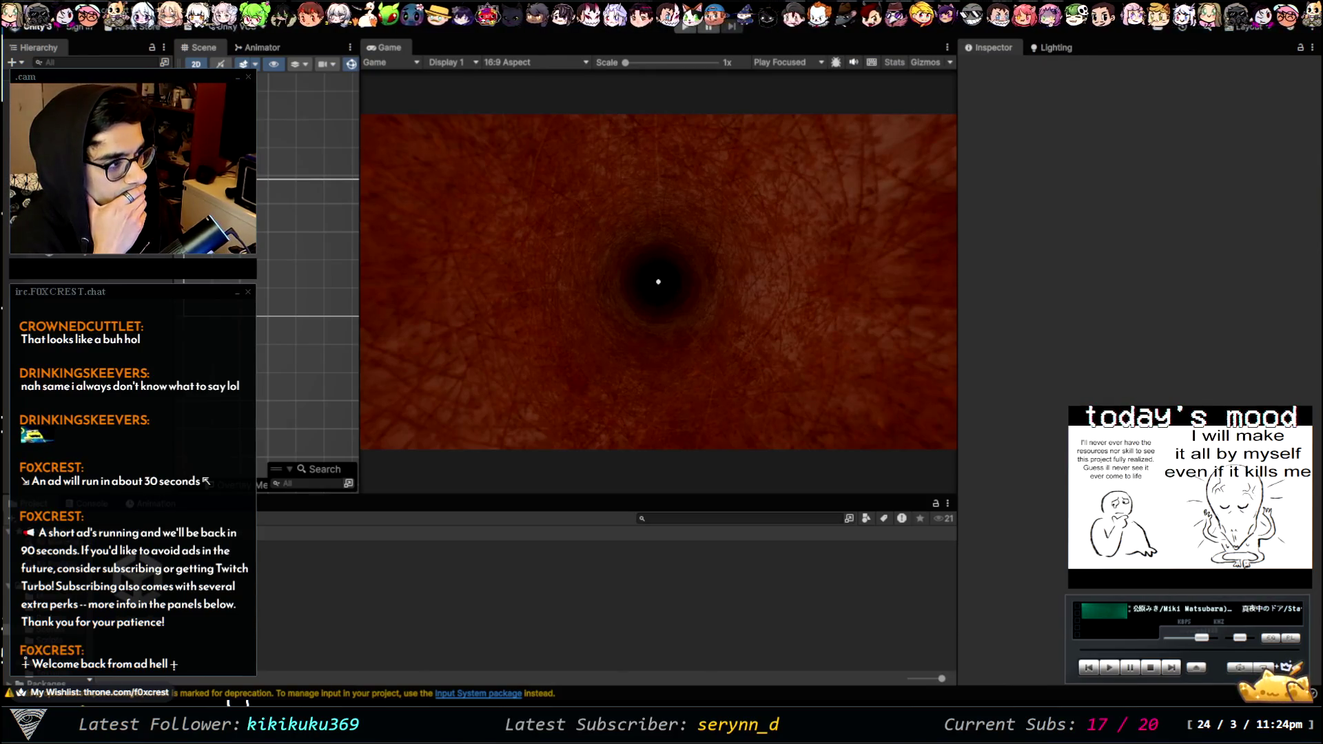
click(690, 24)
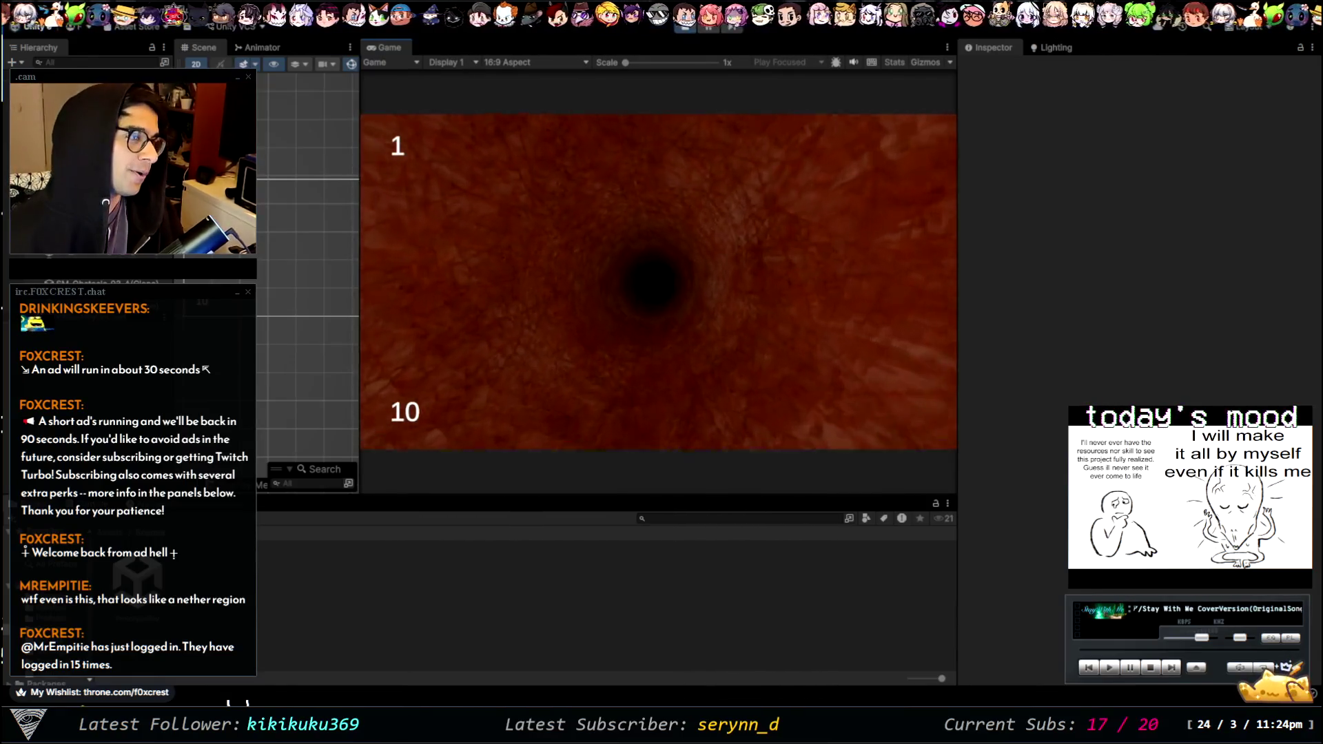
- Stop the play test and browse the Prefabs, Settings, Textures and Packages folders
click(680, 31)
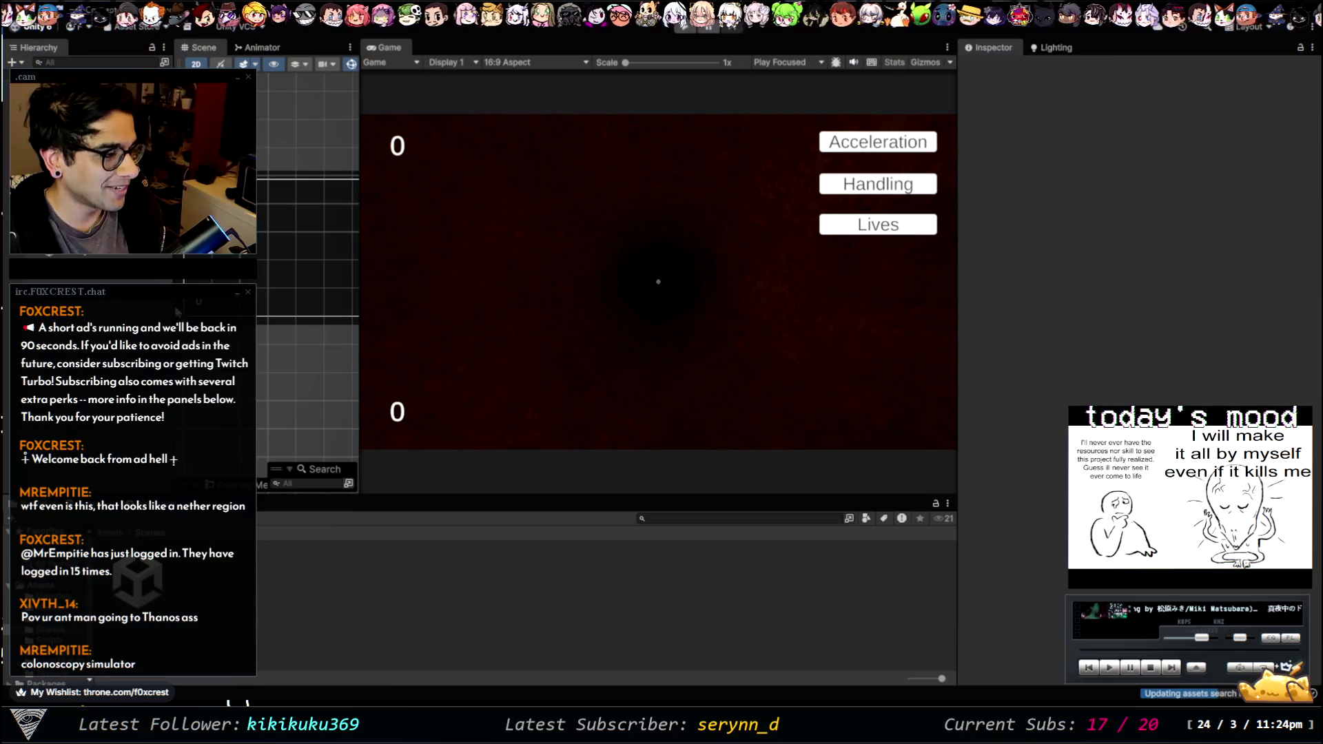
click(41, 619)
click(45, 651)
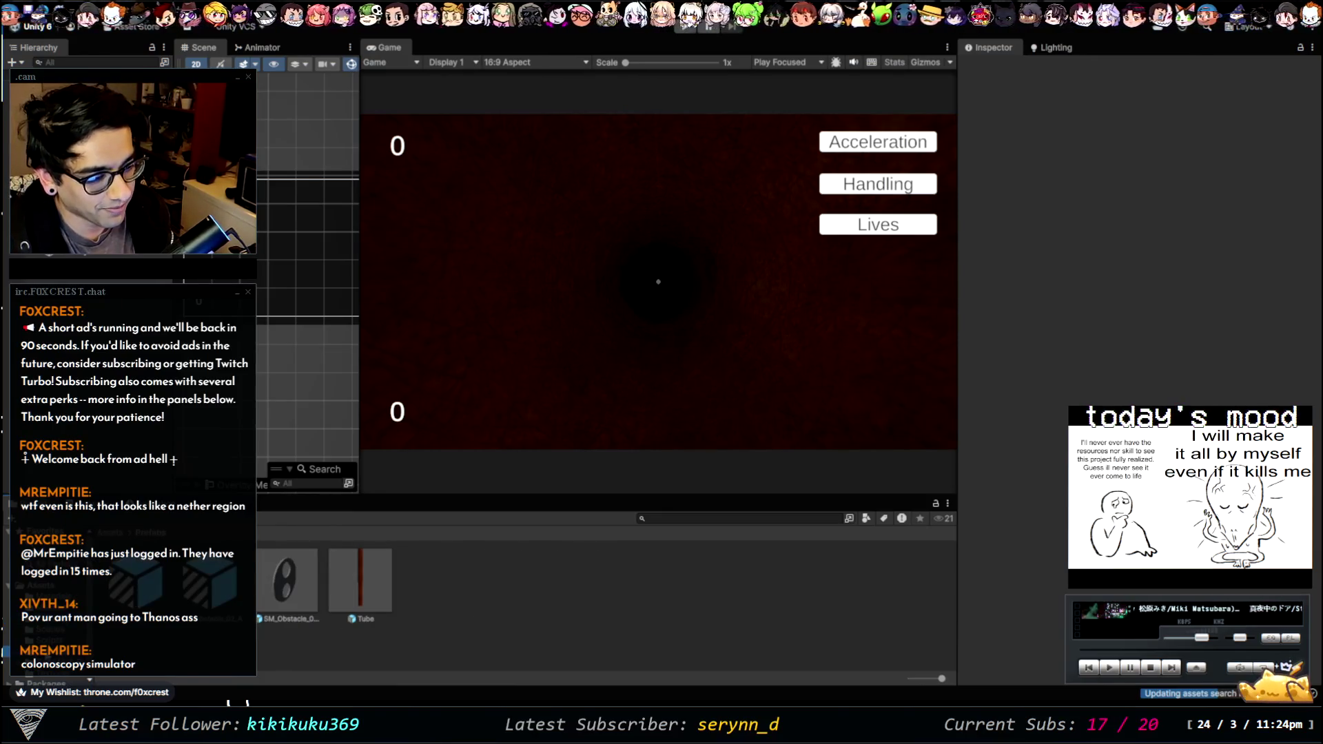
click(62, 684)
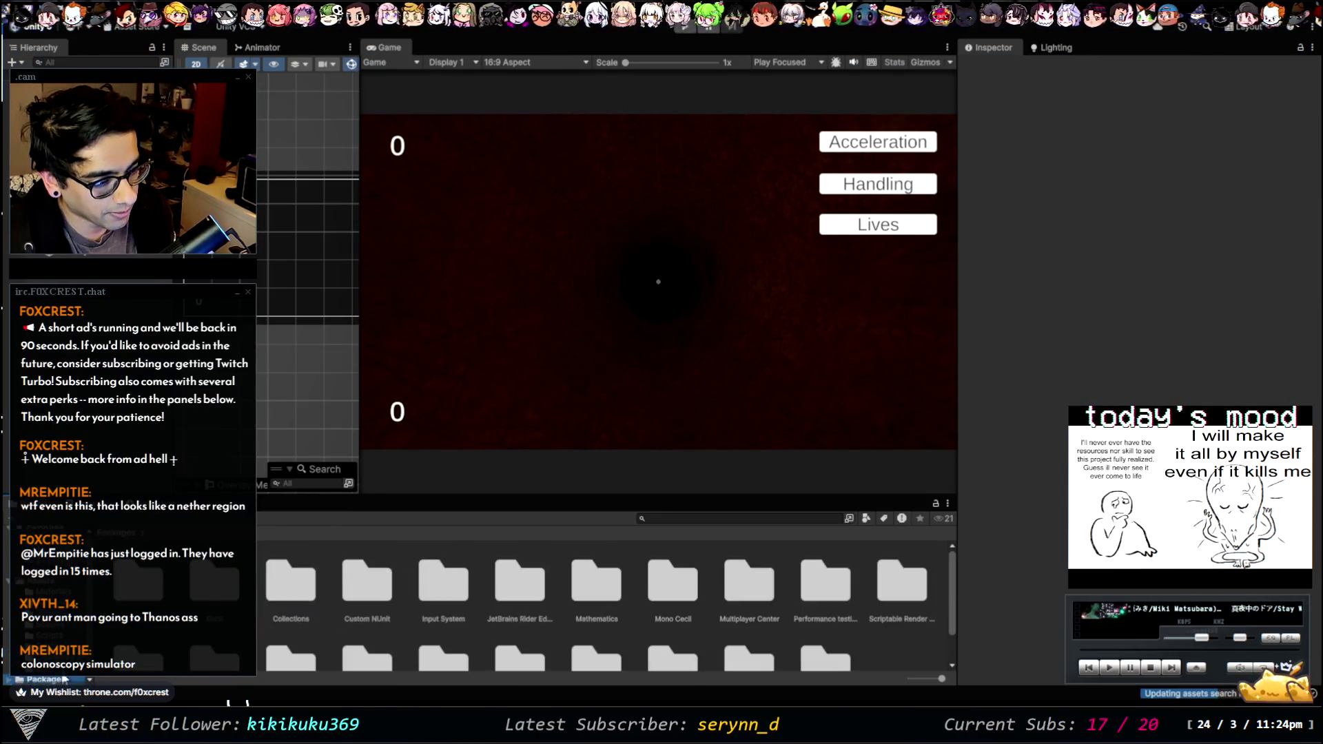
click(66, 667)
- Select the Unlit Test material in Materials and remove its Base Map texture
click(66, 605)
click(44, 591)
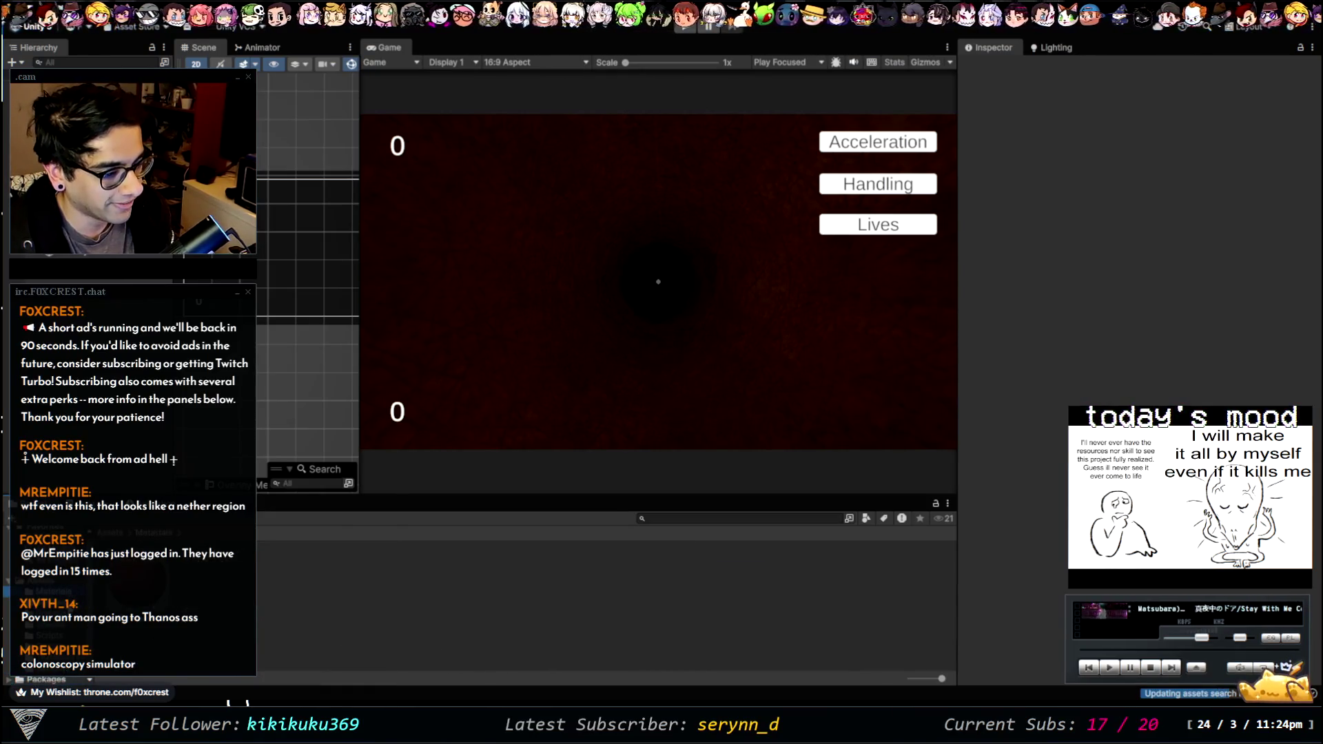
click(167, 578)
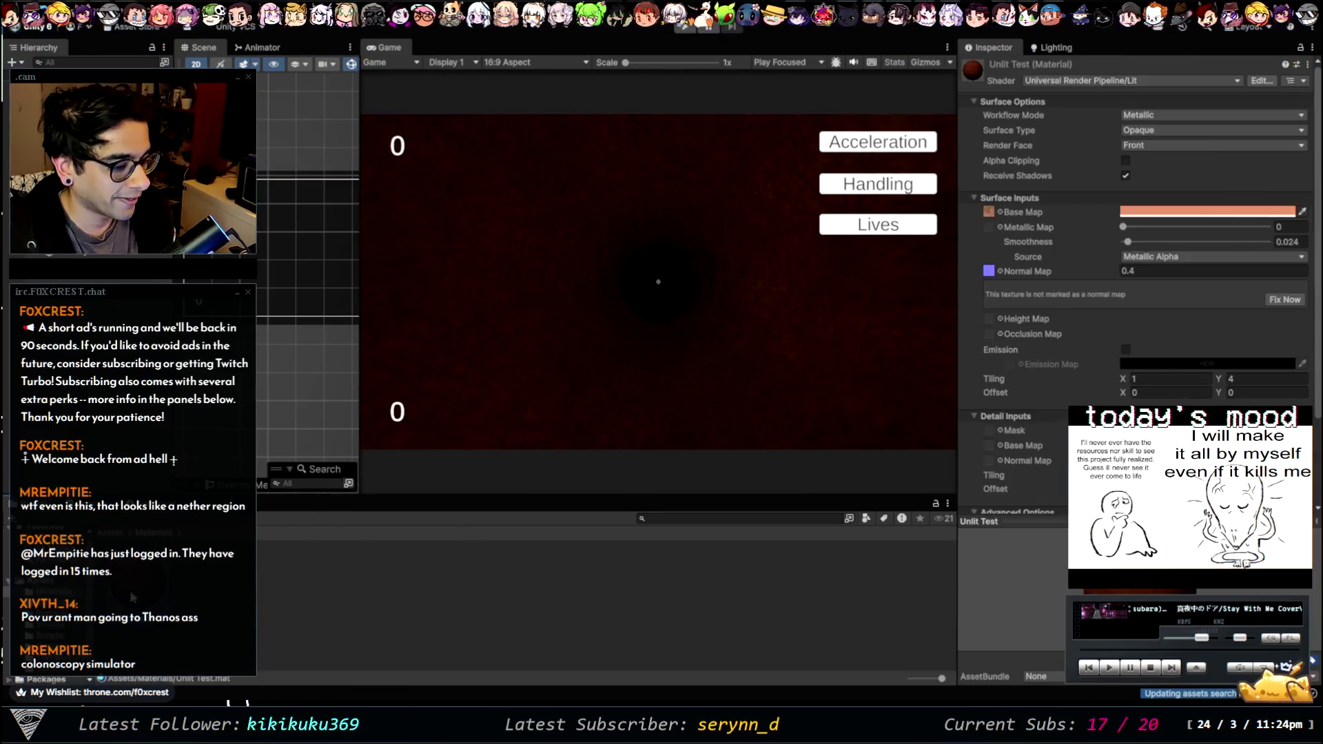
scroll(1137, 275, down, 3)
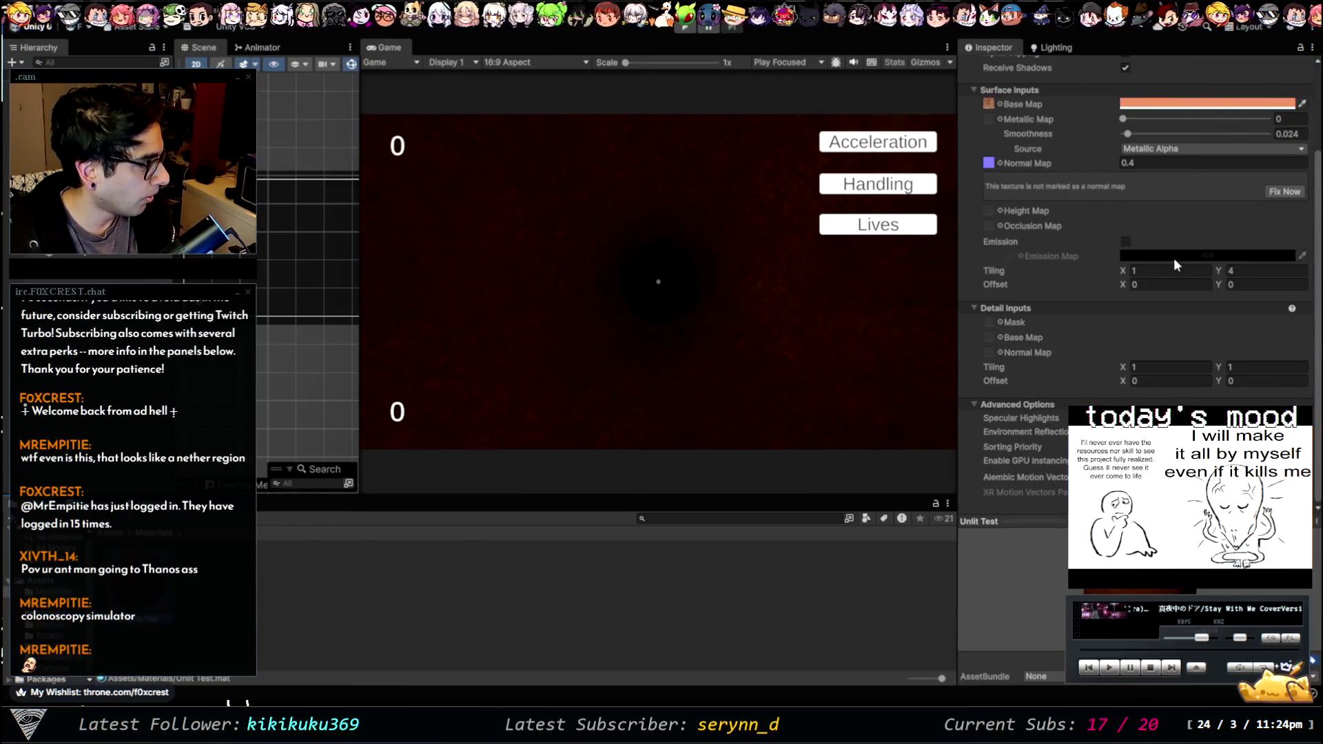
scroll(1116, 275, up, 3)
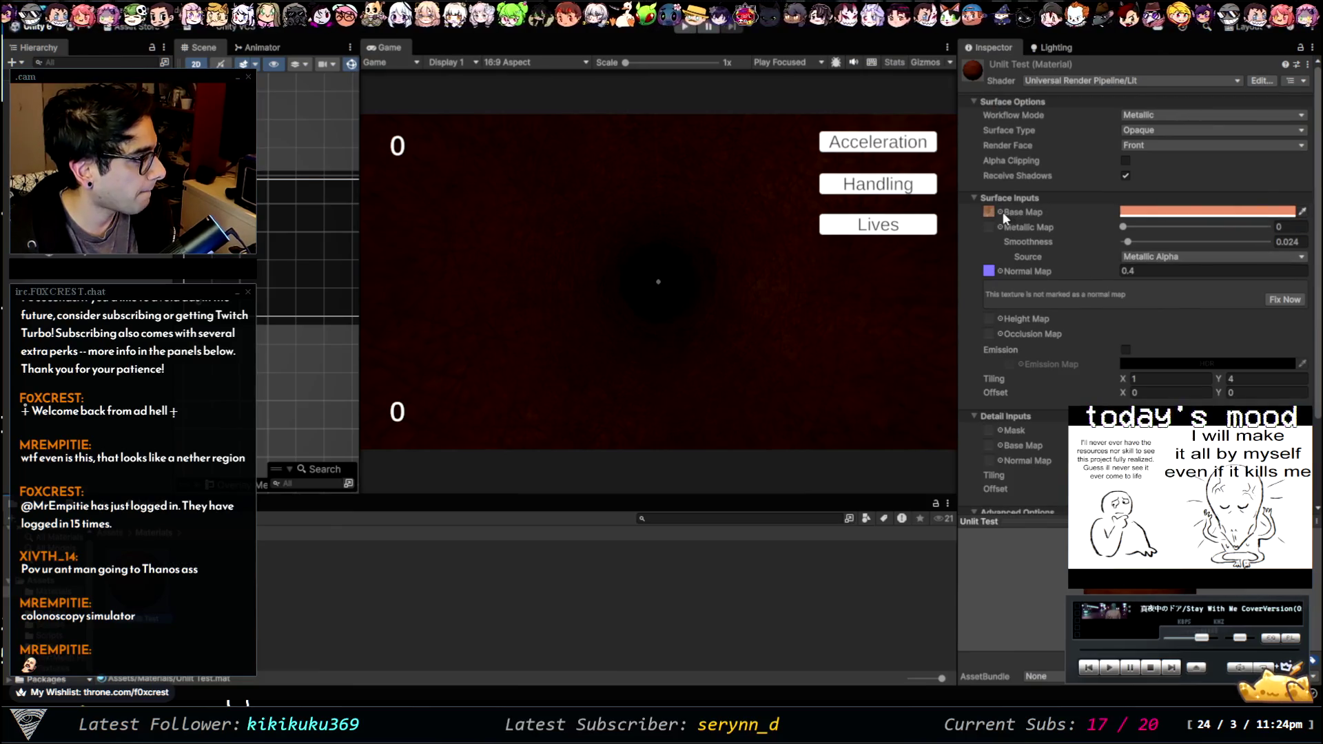
key(Delete)
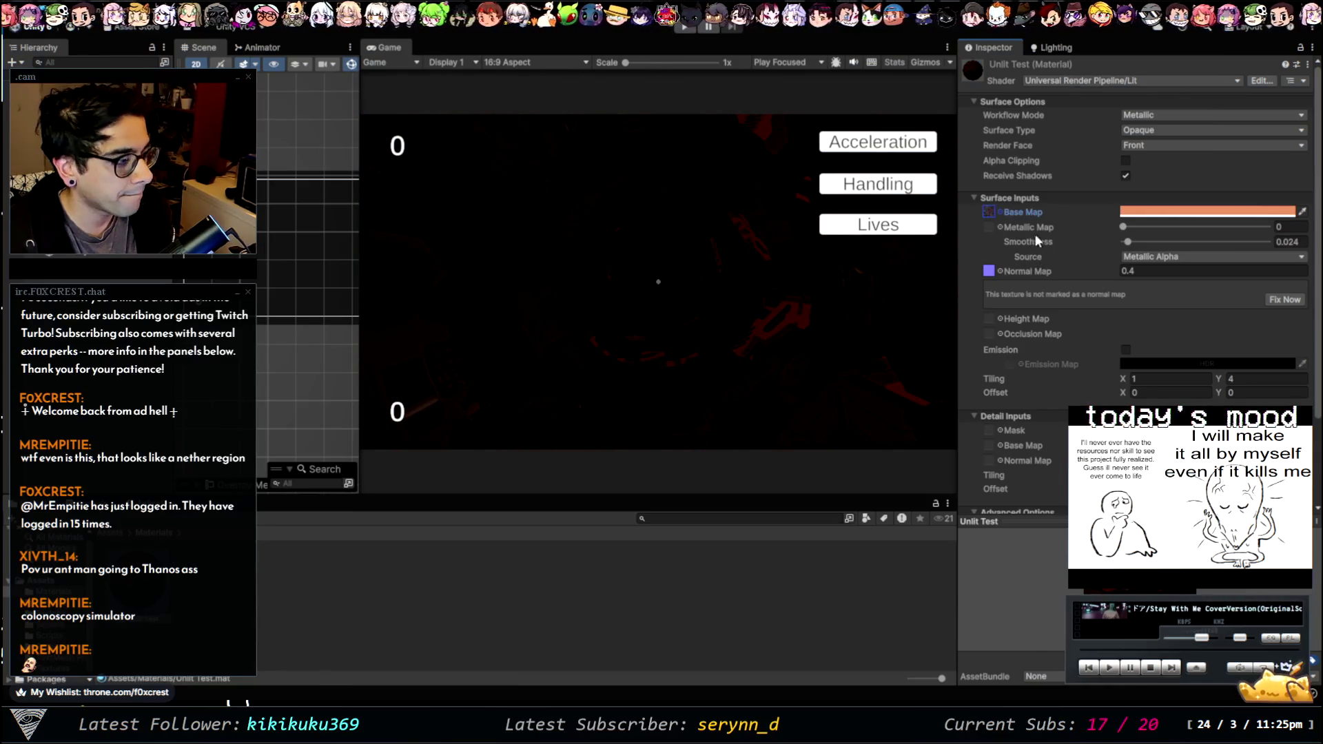
click(1001, 273)
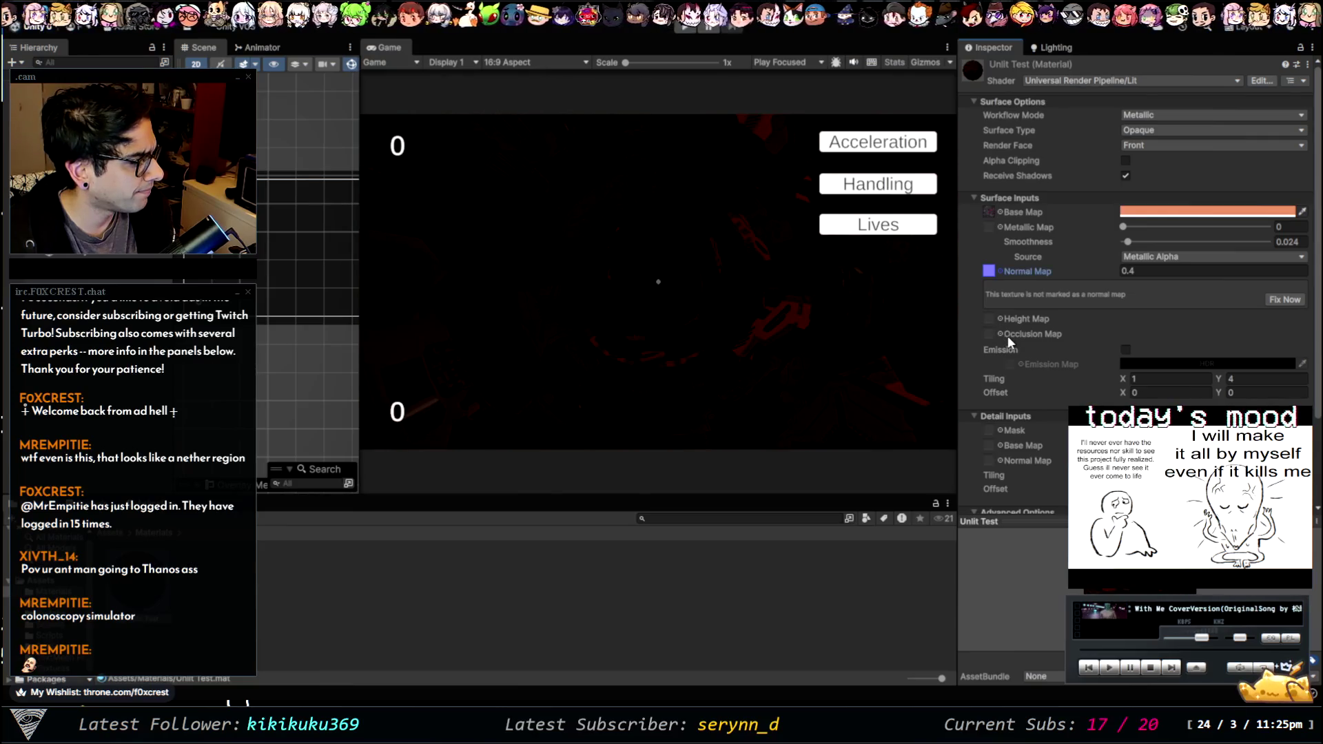
click(1159, 271)
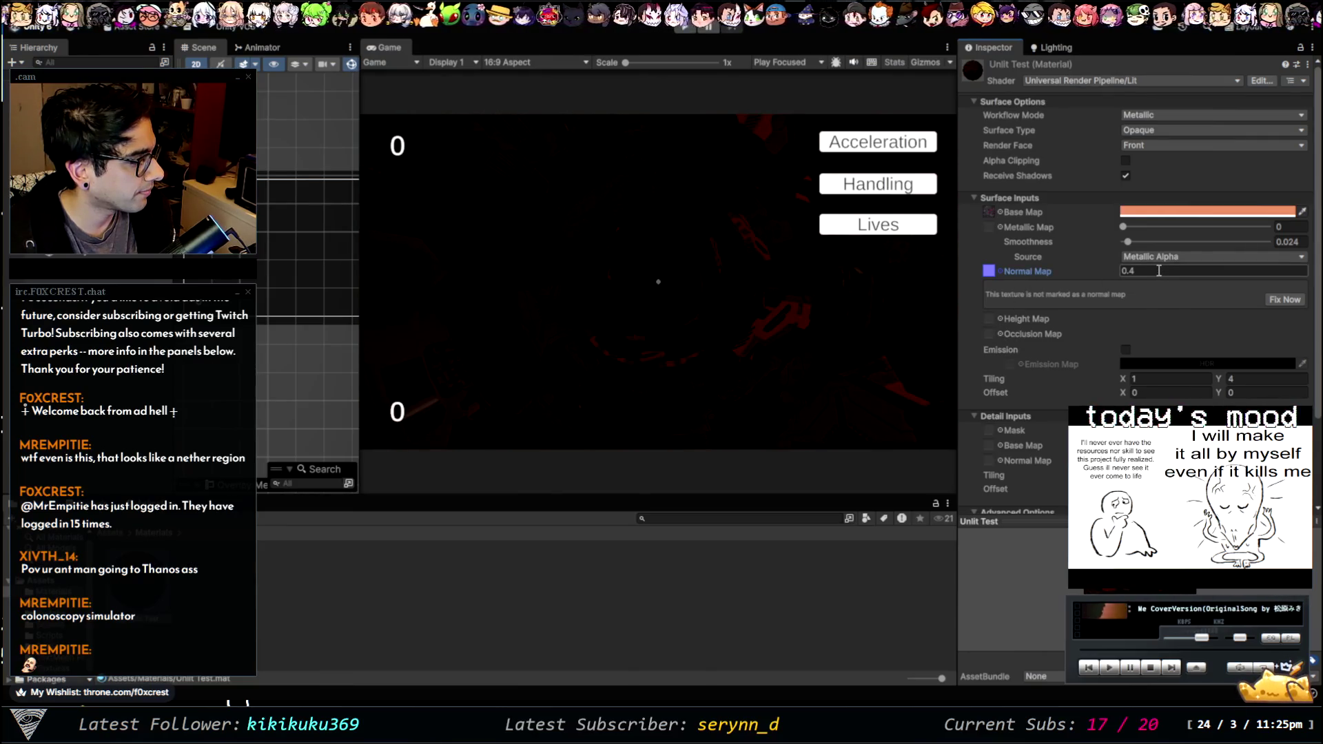
key(Return)
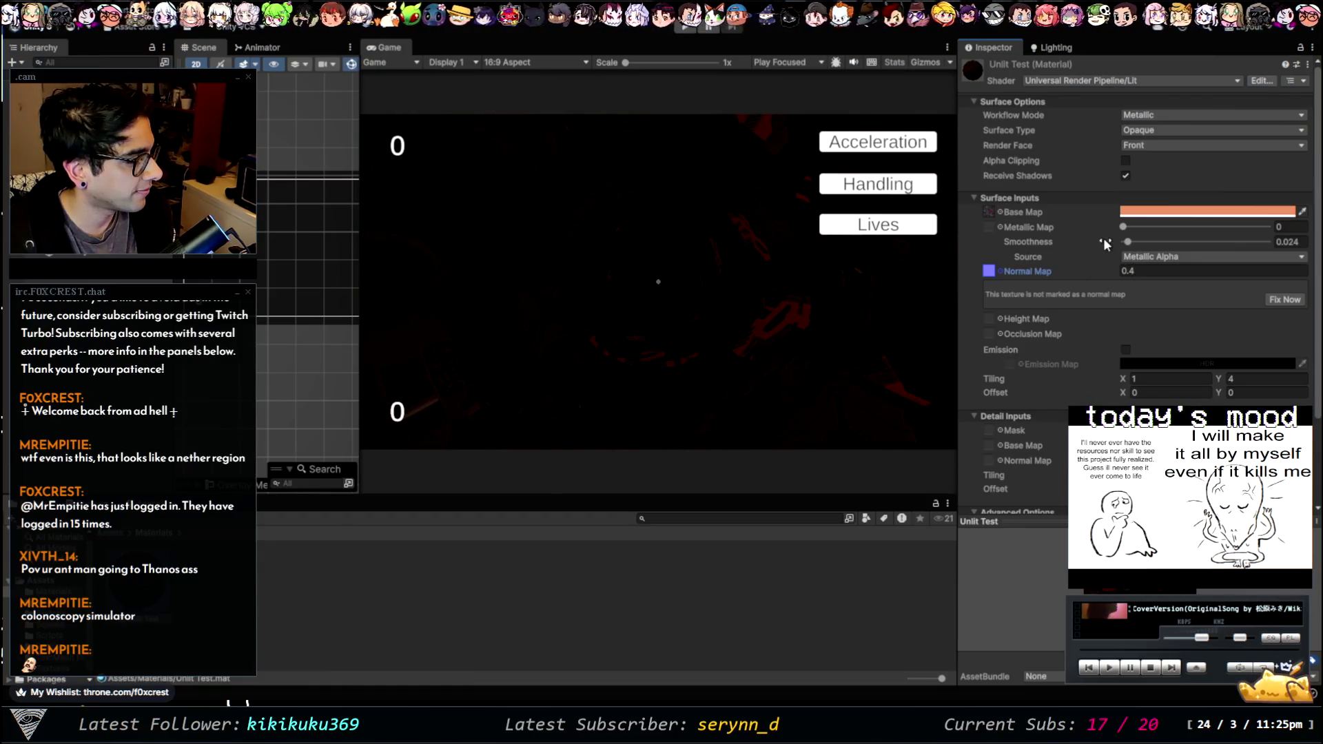
- Make Unlit Test white with smoothness 1 and white emission enabled
click(1300, 211)
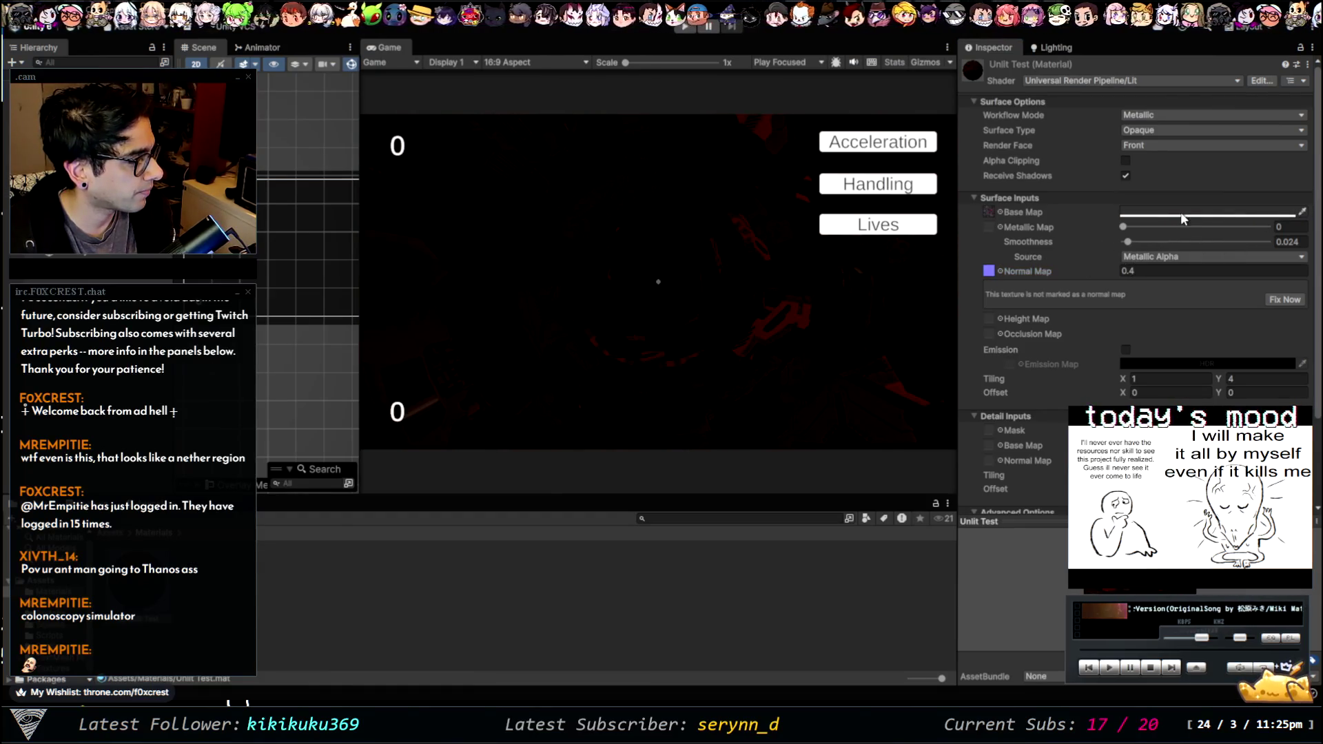
click(1161, 210)
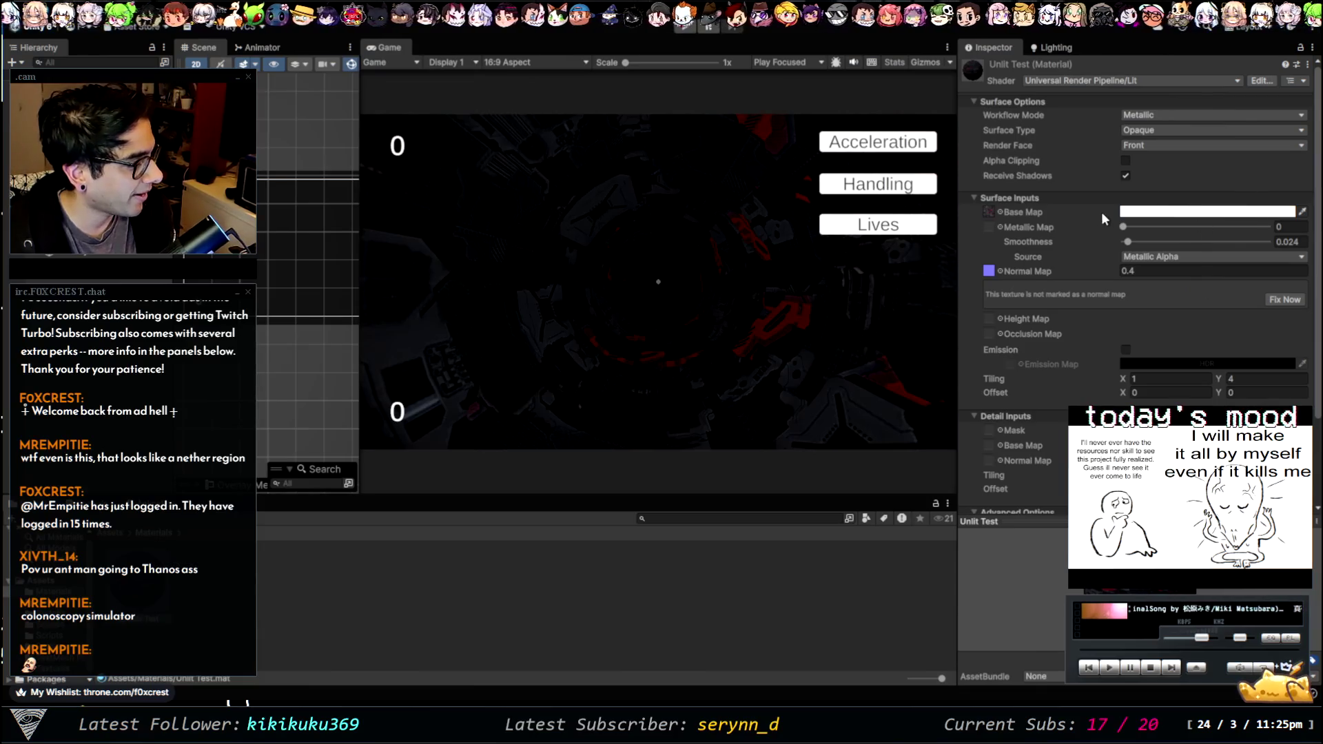
drag(1129, 242, 1271, 246)
mouse_move(1123, 226)
mouse_down()
mouse_move(1171, 227)
mouse_move(1134, 226)
mouse_up()
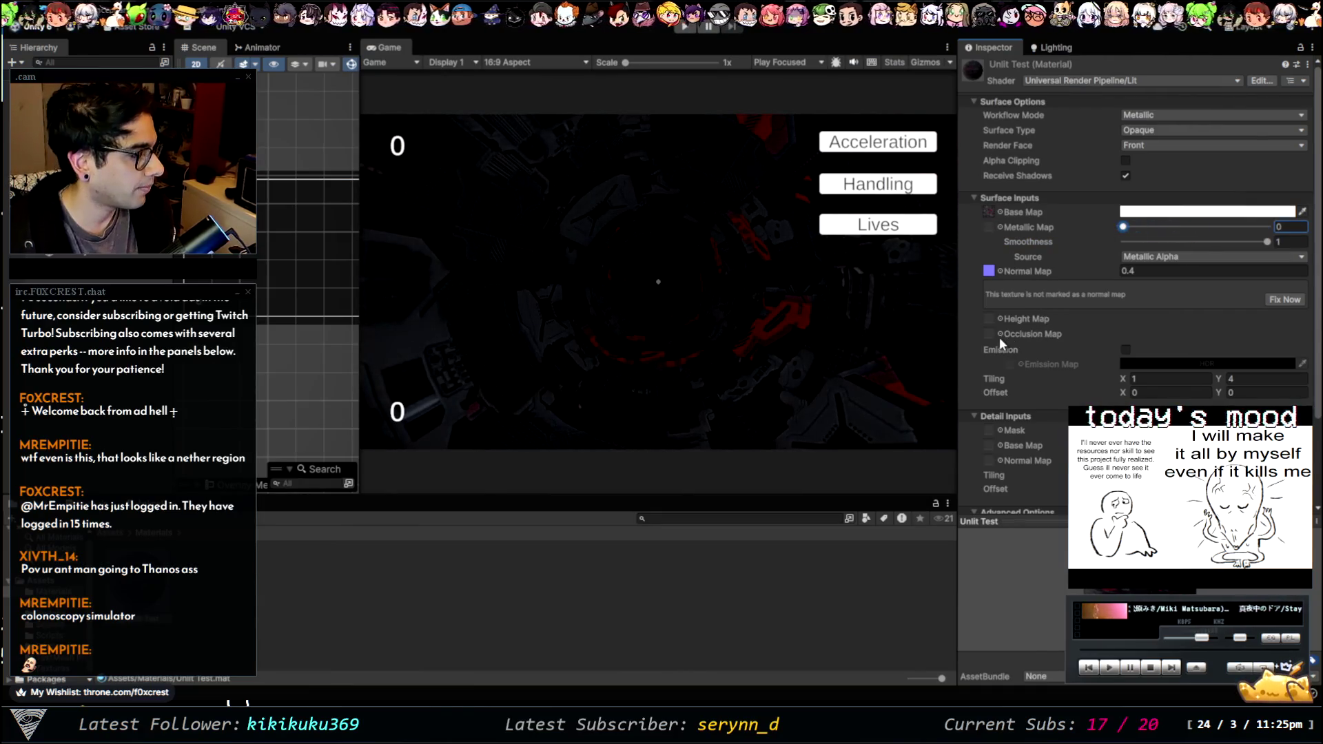
click(1121, 353)
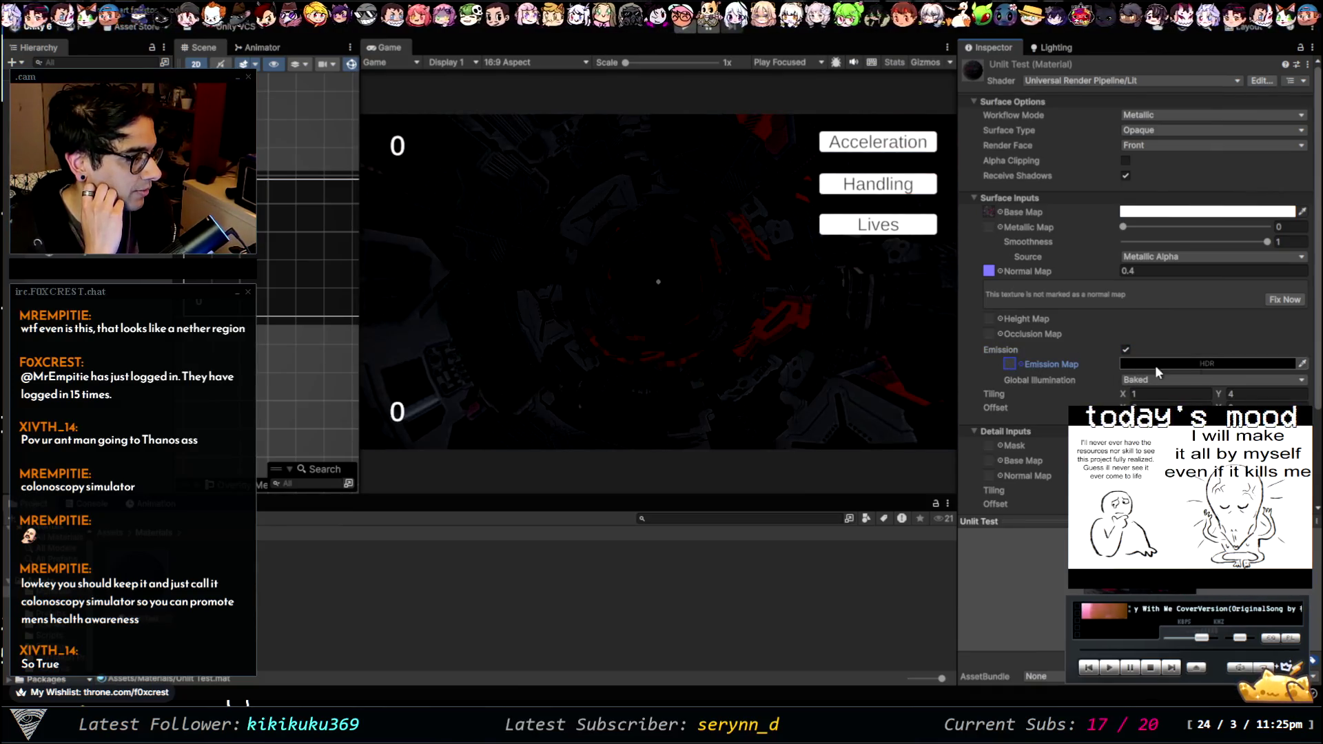
click(1137, 370)
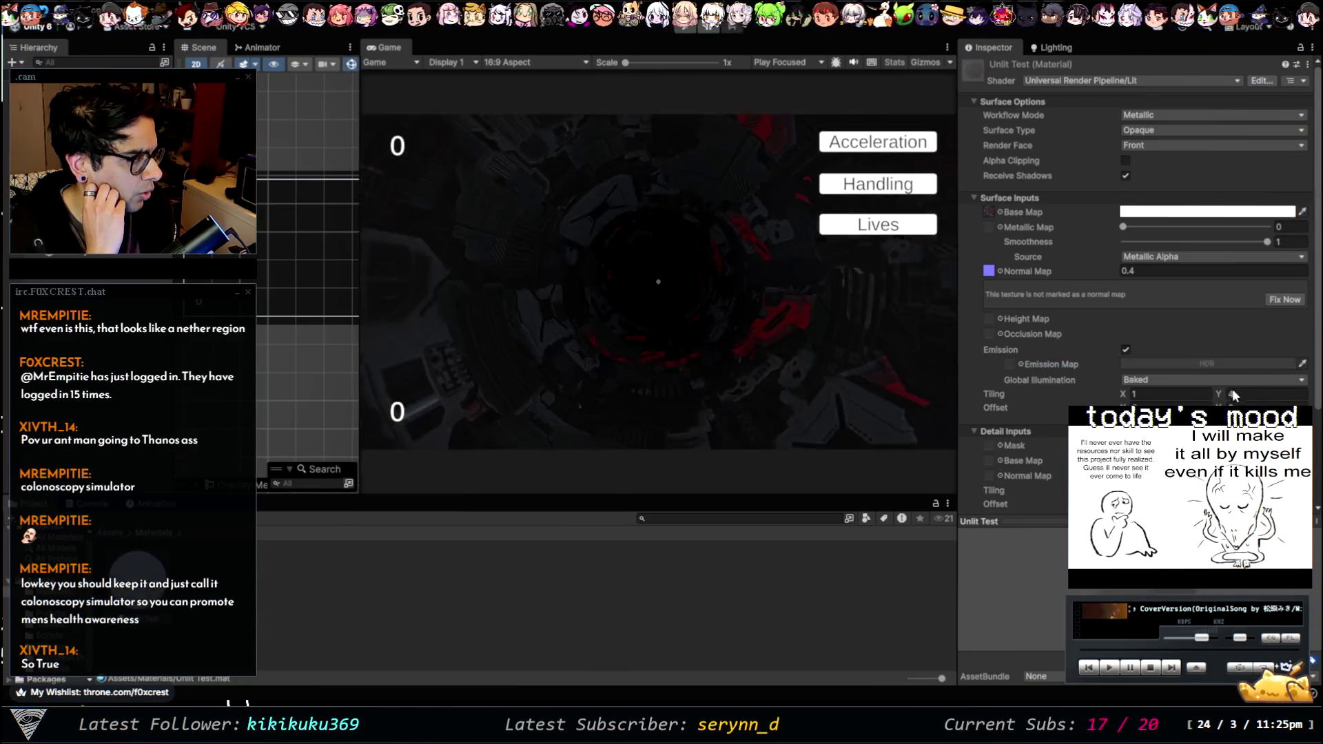
- Check the scene's Lighting settings, then return to the material's properties
click(816, 605)
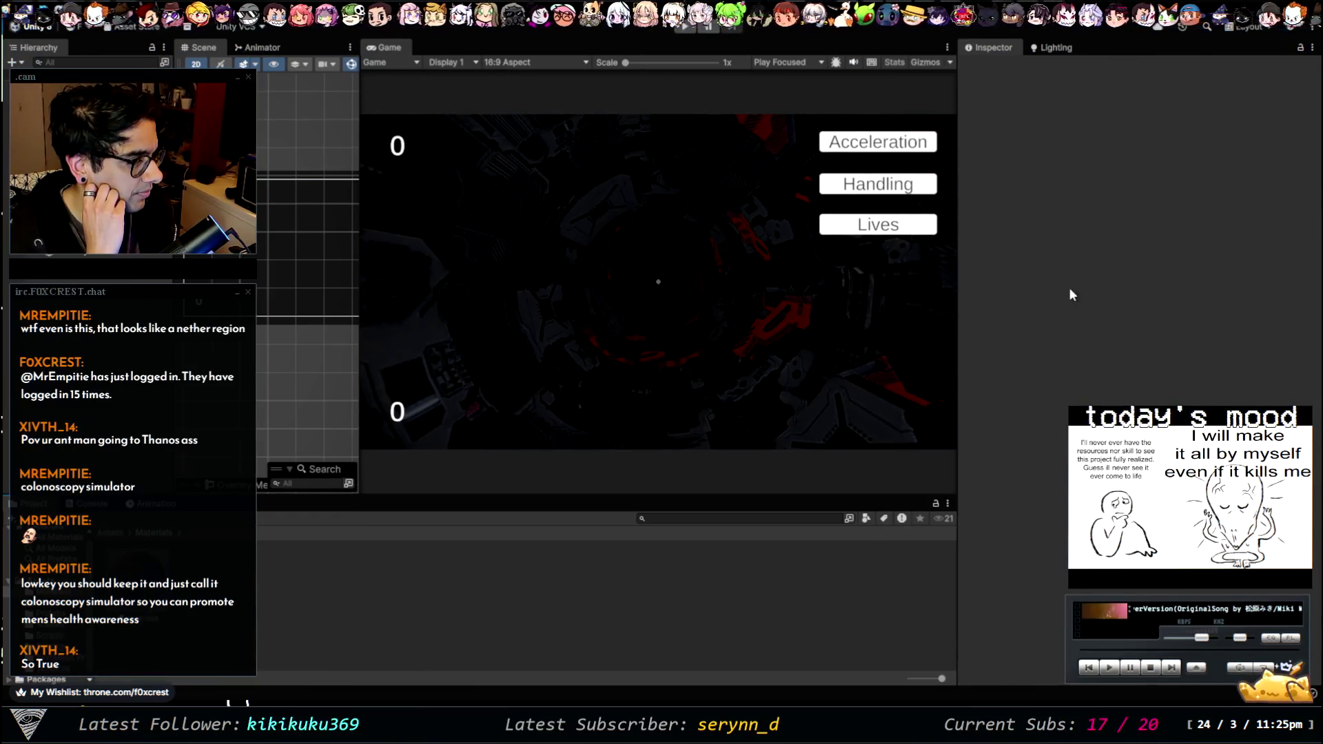
click(1054, 47)
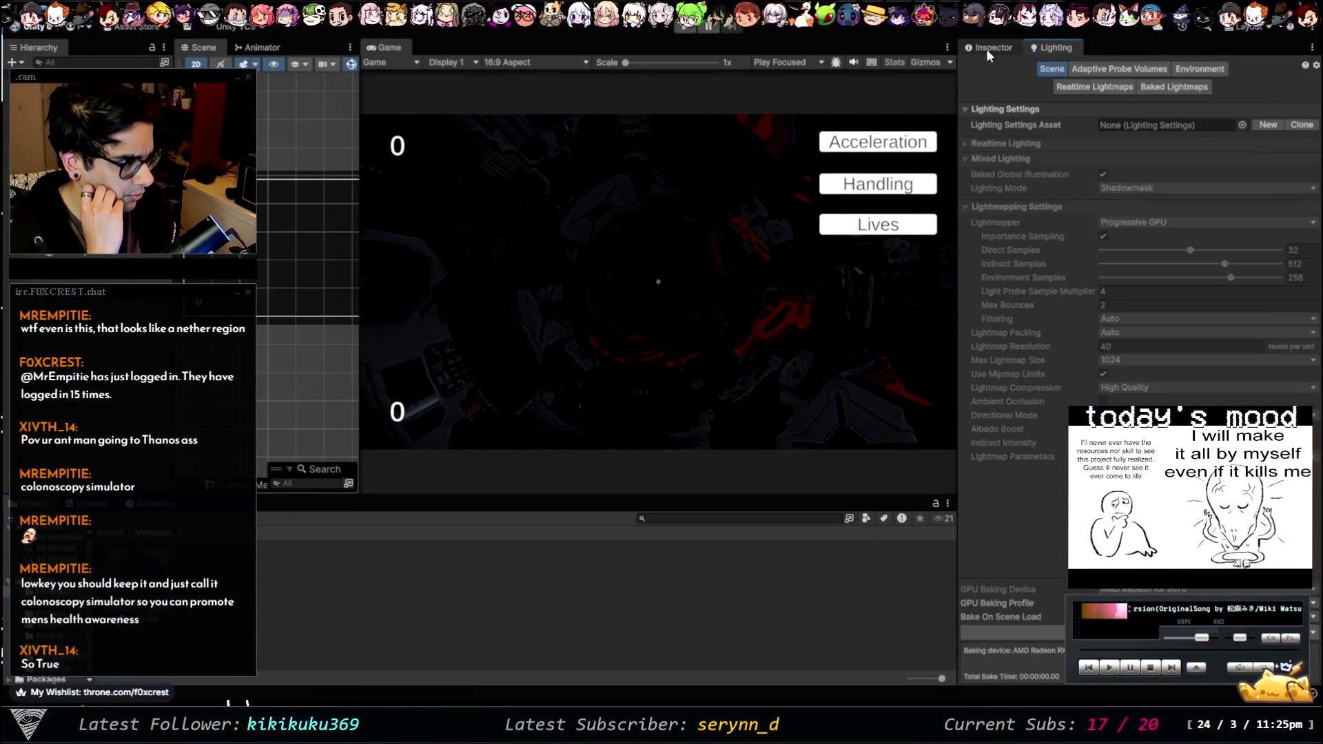
click(987, 48)
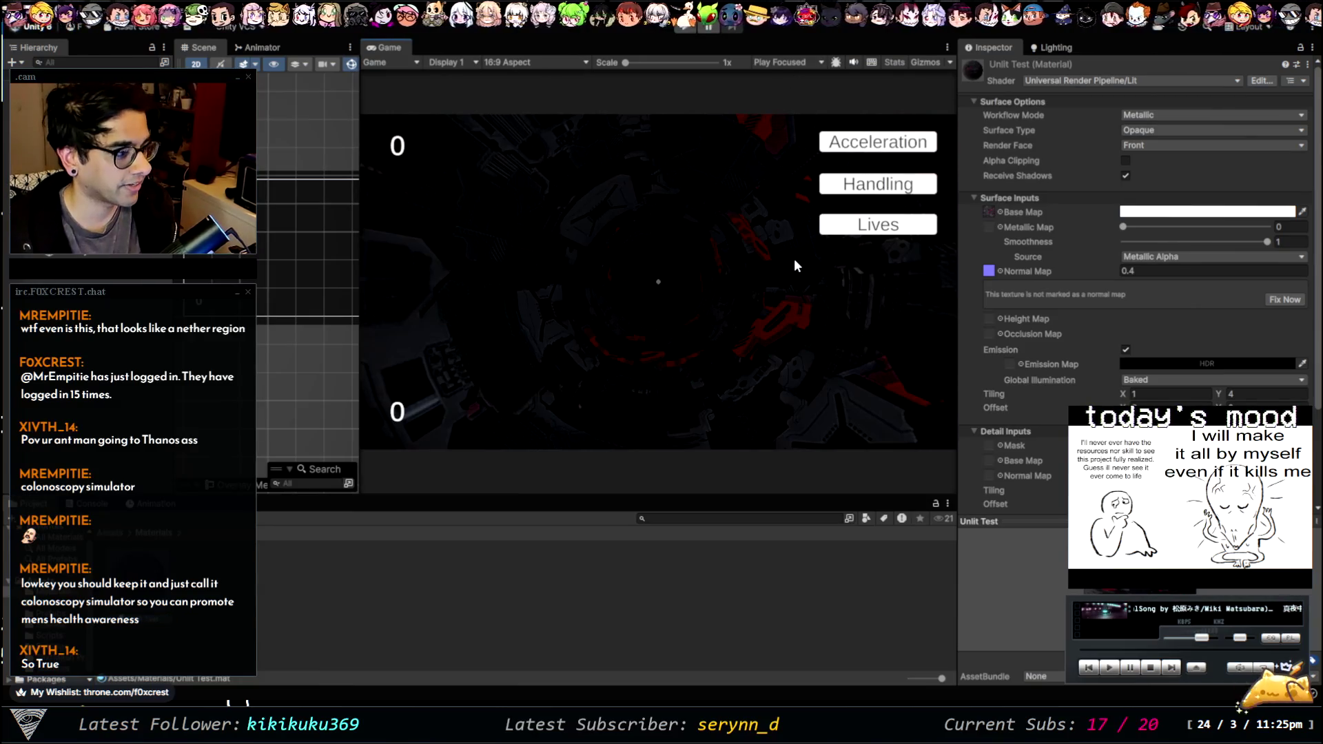
- Play the run in a maximized Game view, choosing the Acceleration upgrade, then stop
key(shift+space)
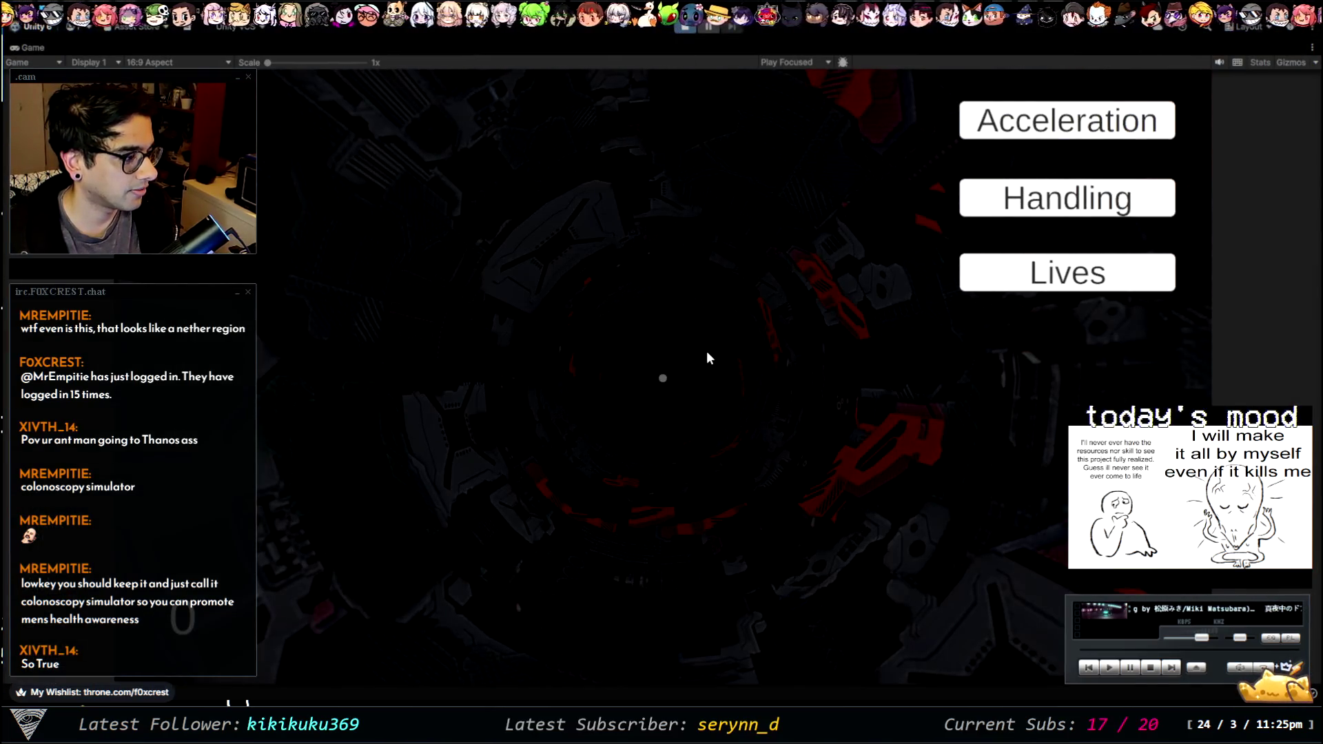
click(705, 350)
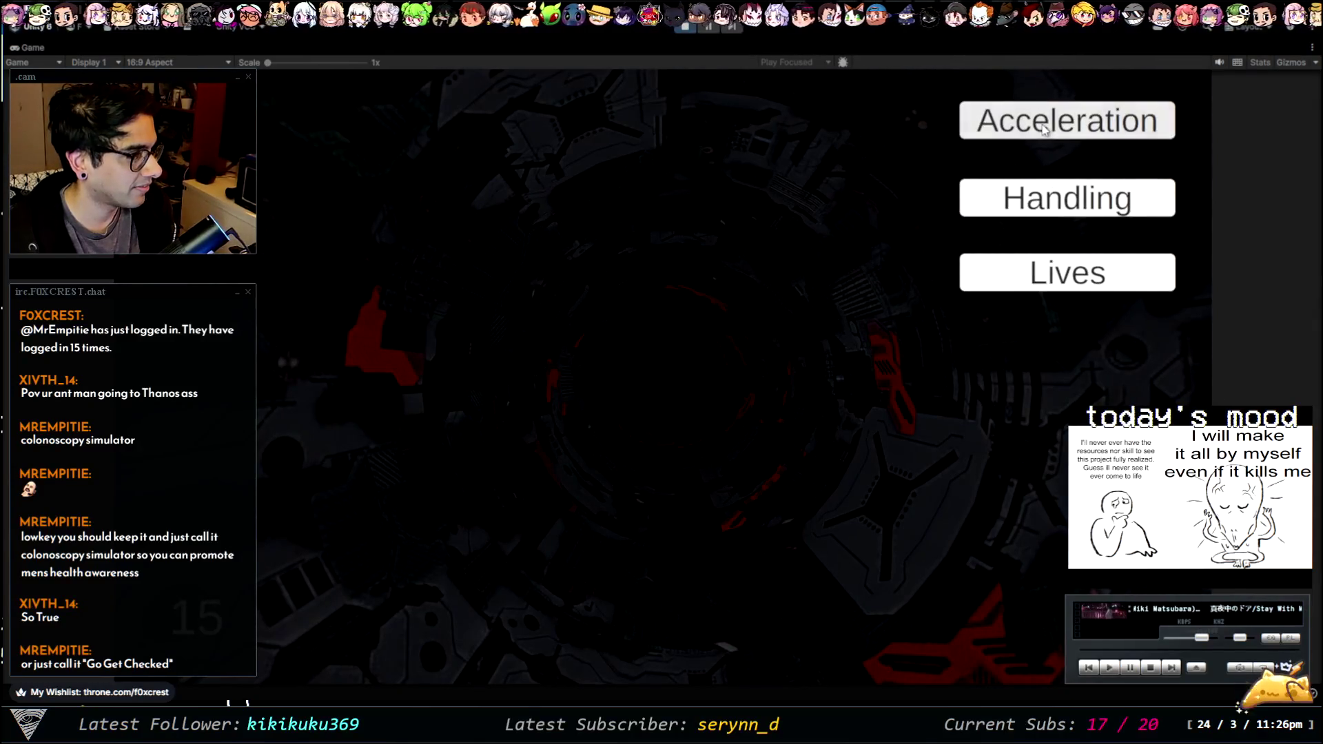
click(751, 316)
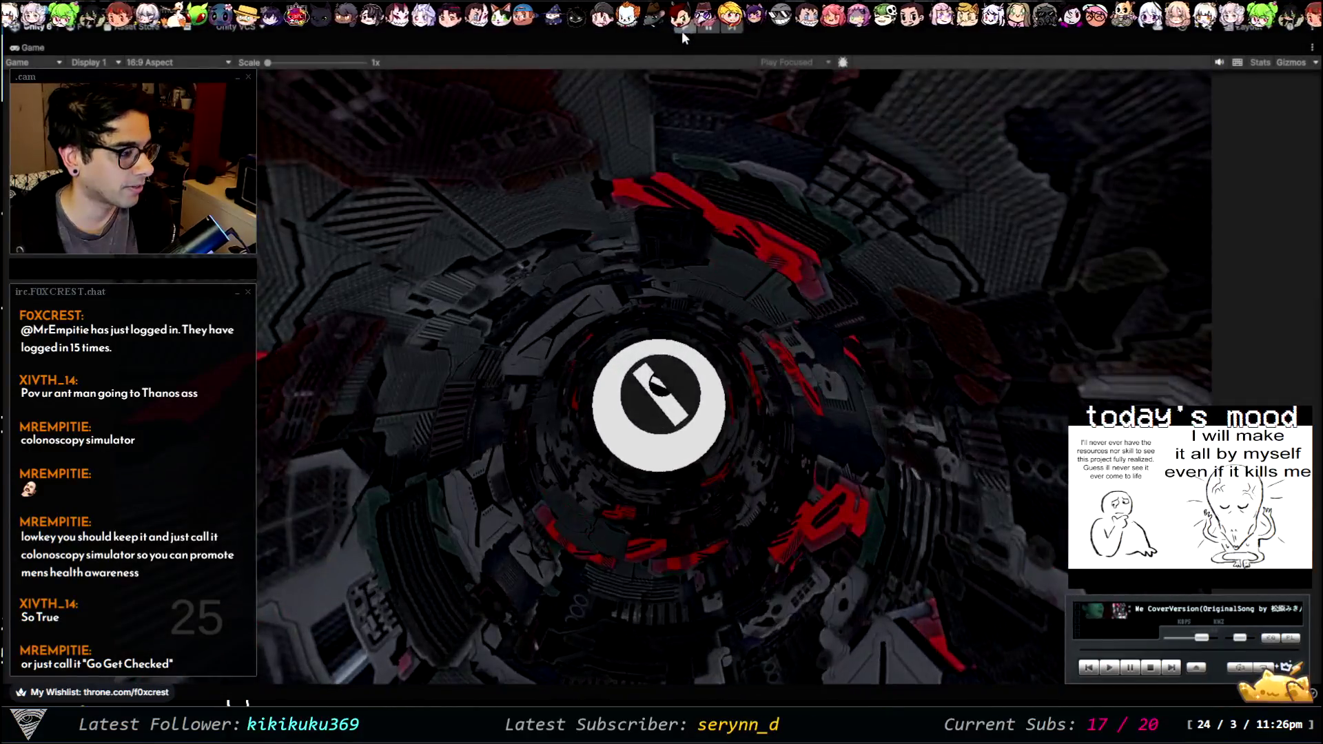
click(682, 29)
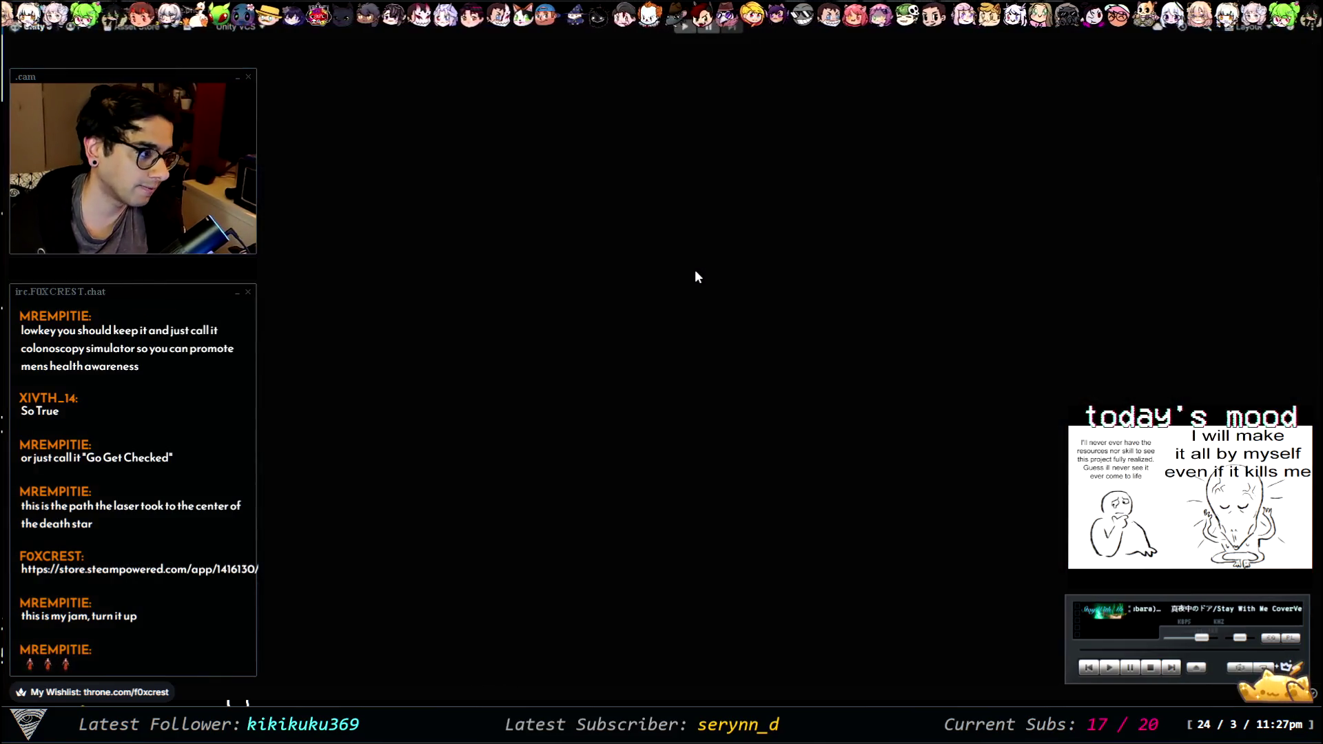
- Restore the layout, inspect SM_Obstacle_01_A in Prefabs, then select the ObstacleSpawn (1) spawner
key(shift+space)
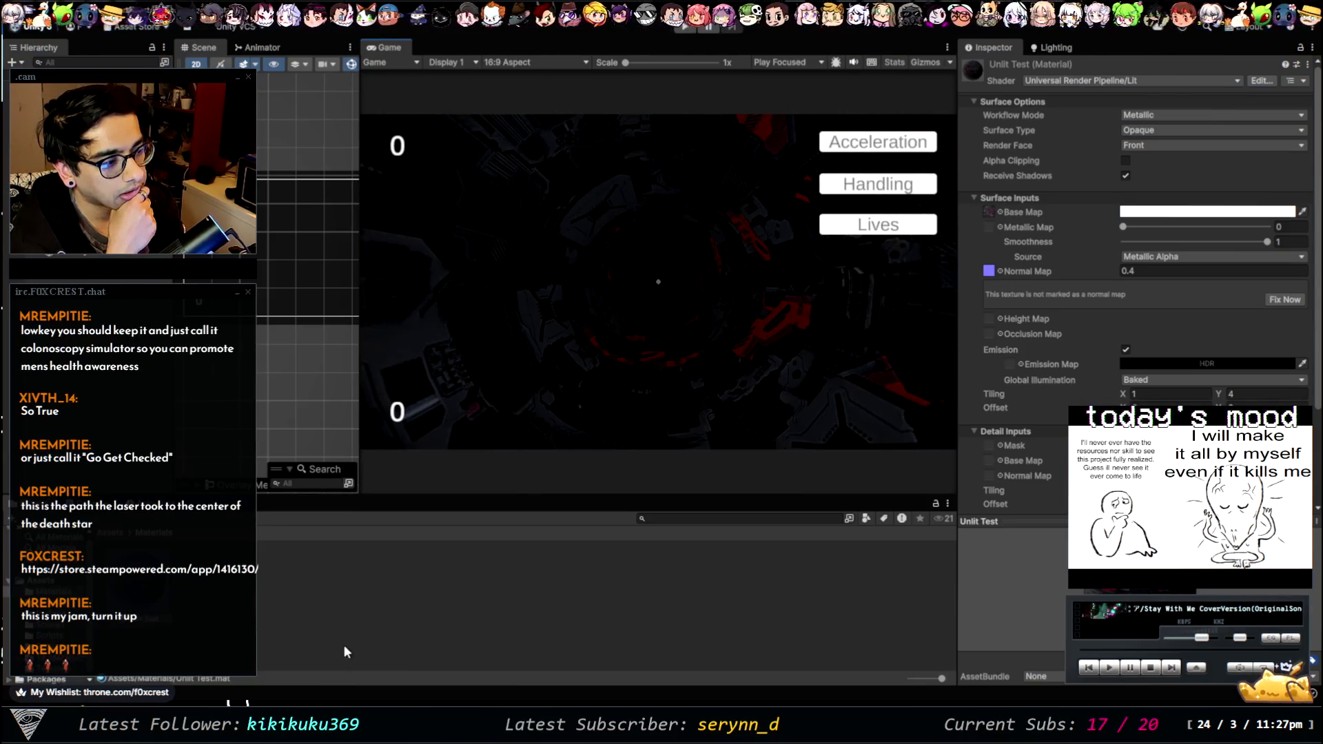
click(61, 629)
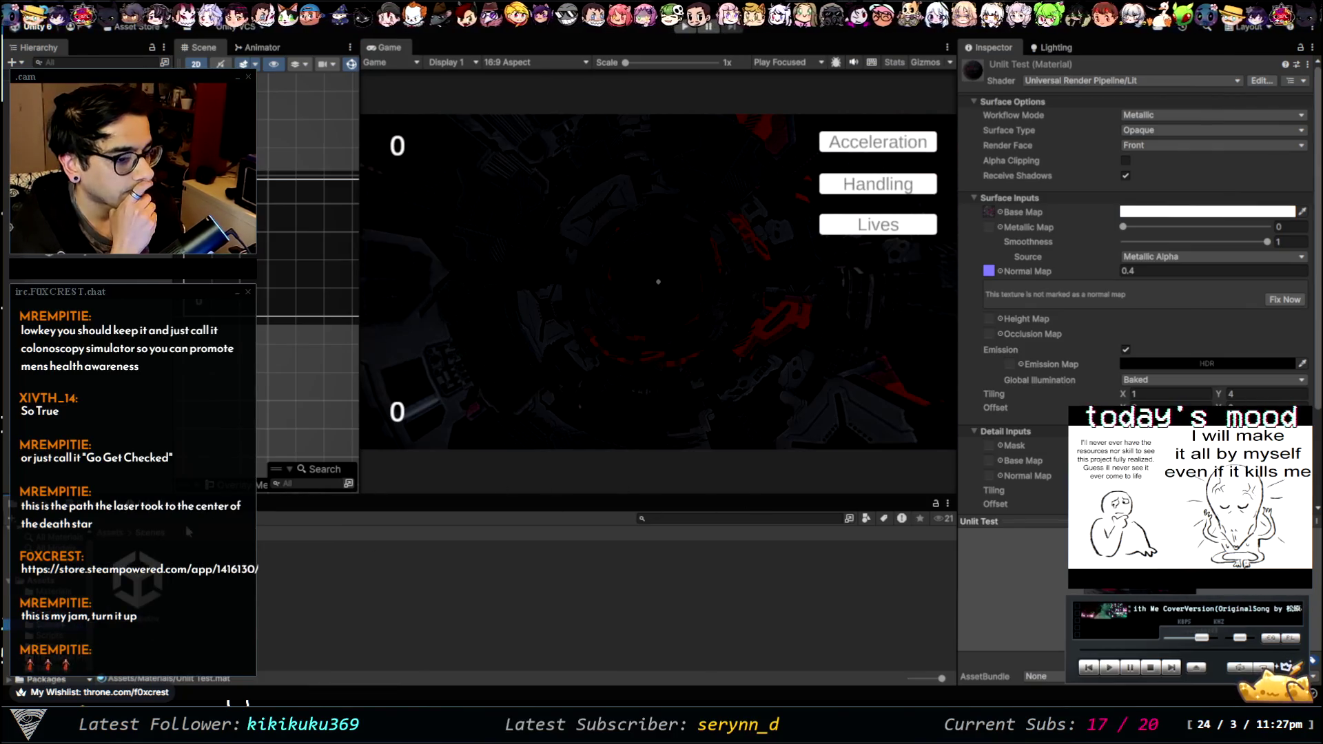
click(88, 629)
click(69, 613)
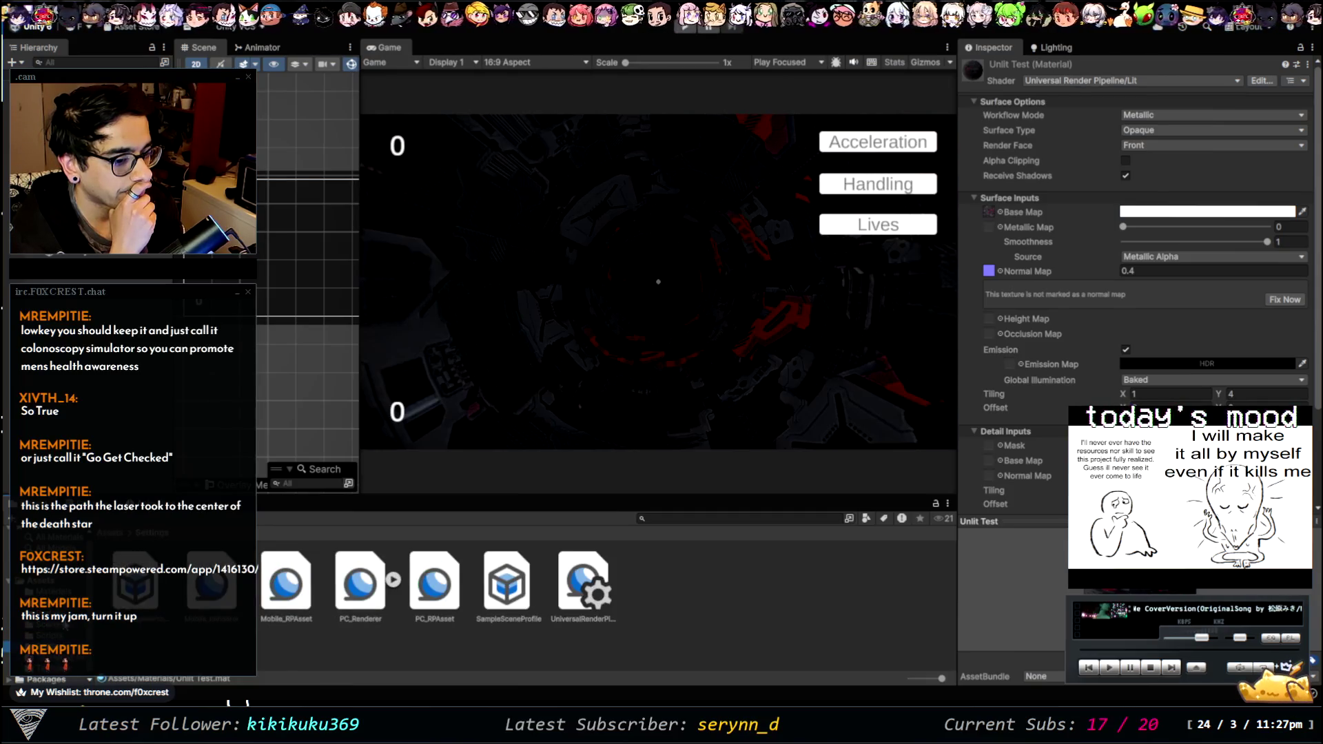
key(Tab)
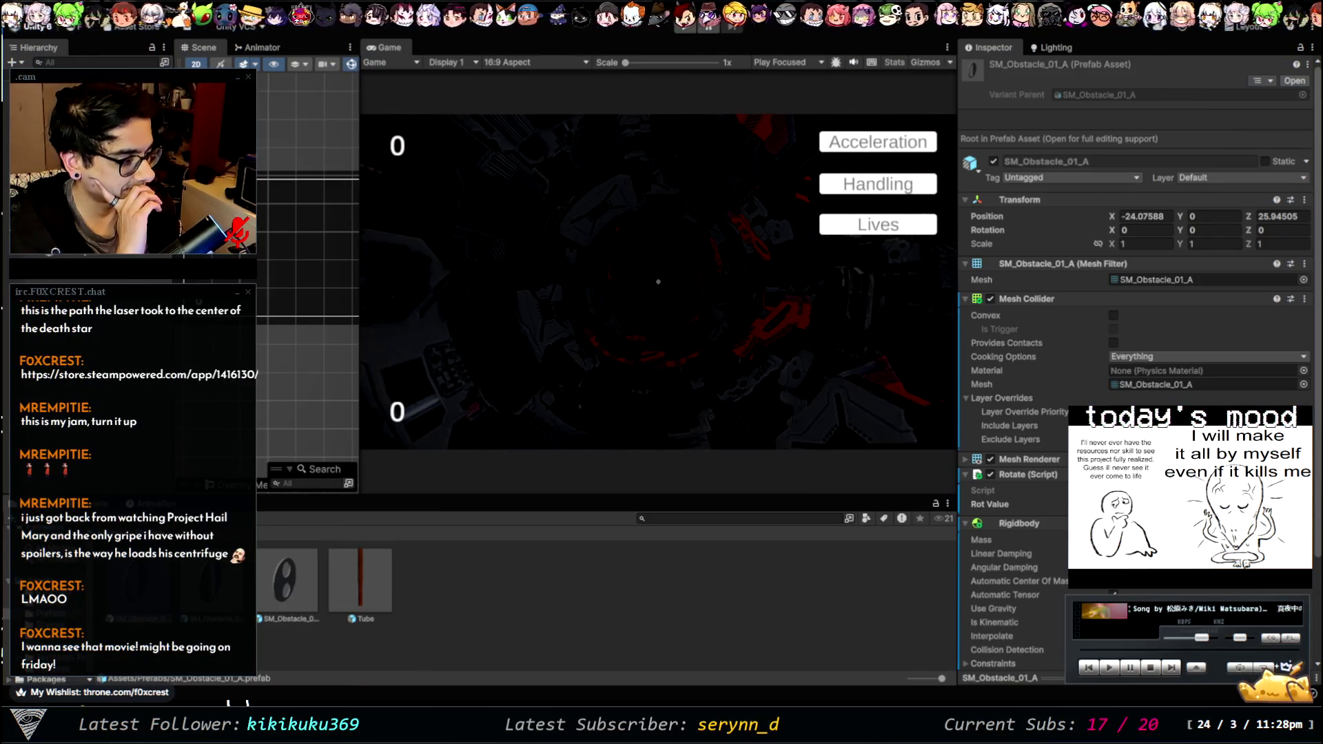
scroll(1136, 366, down, 2)
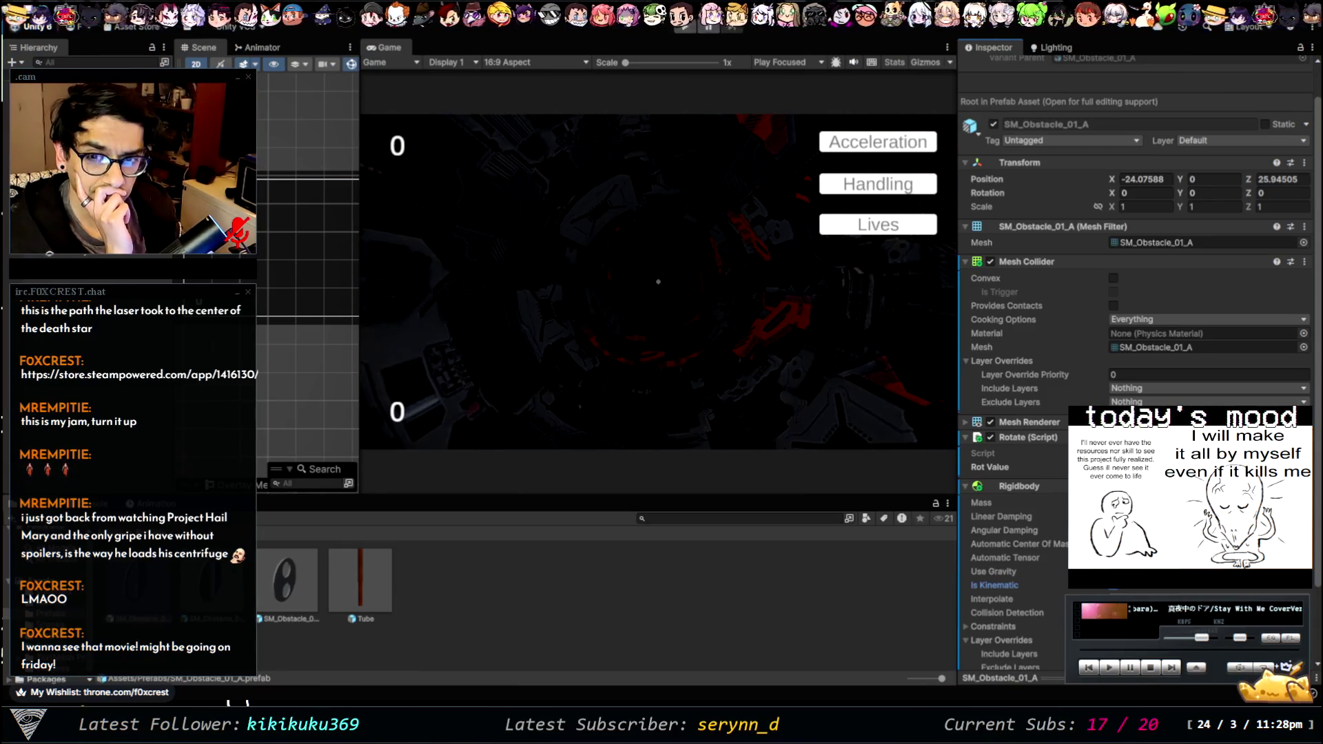
click(809, 623)
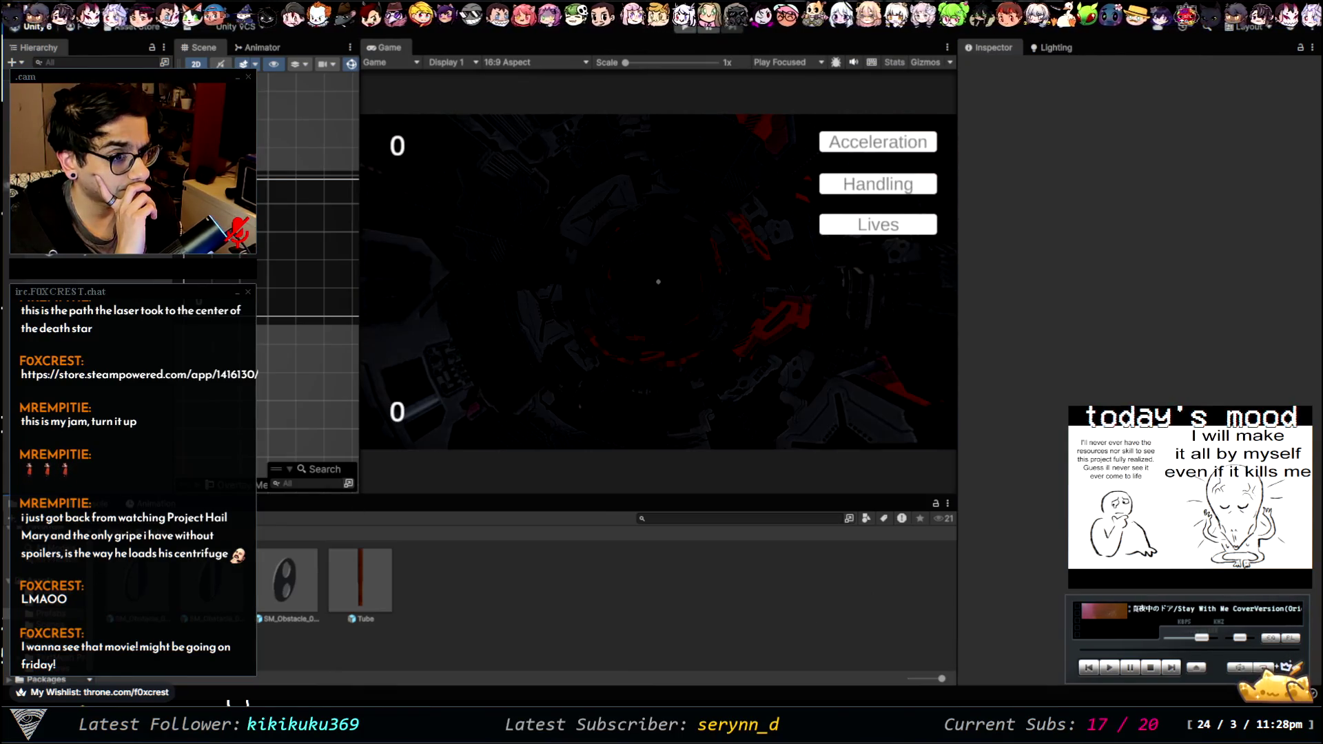
click(69, 138)
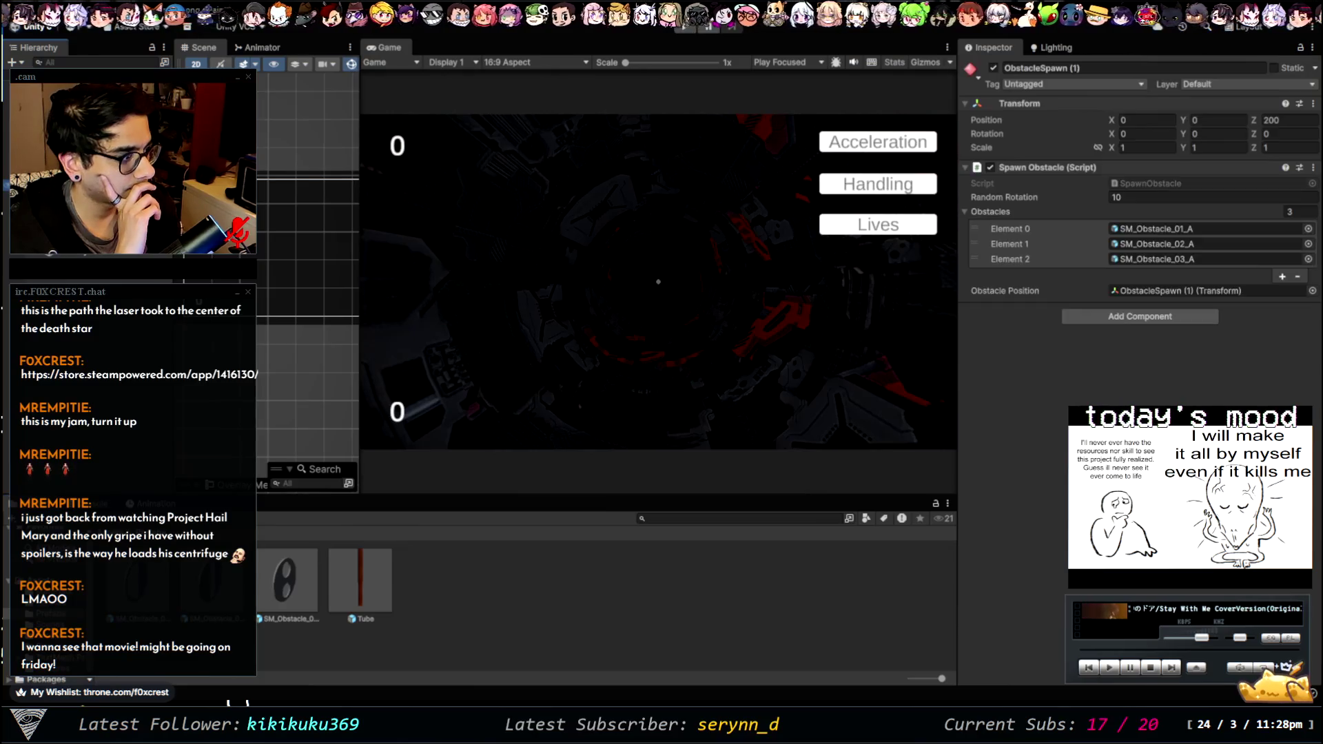
- Step through the ObstacleSpawn spawners with Random Rotation 10, then open SM_Obstacle_01_A
key(Up)
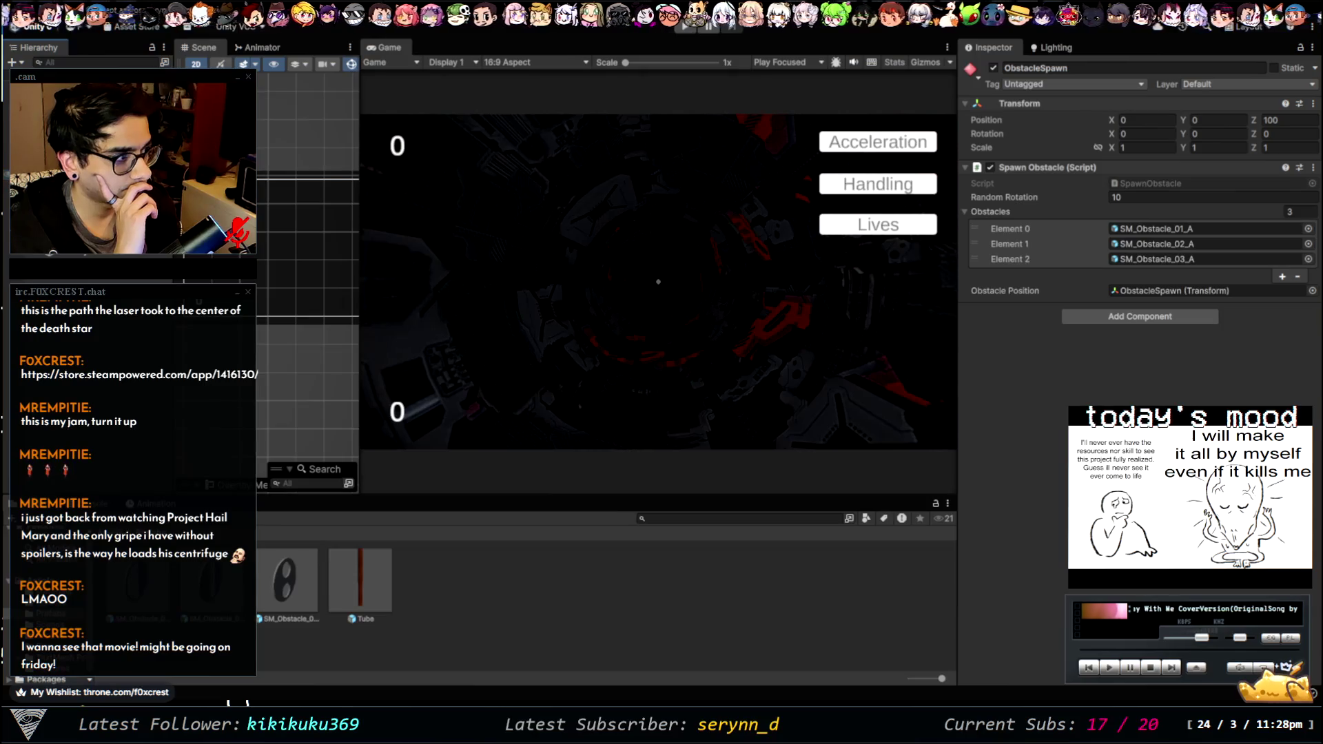
key(Down)
key(Down)
key(Down)
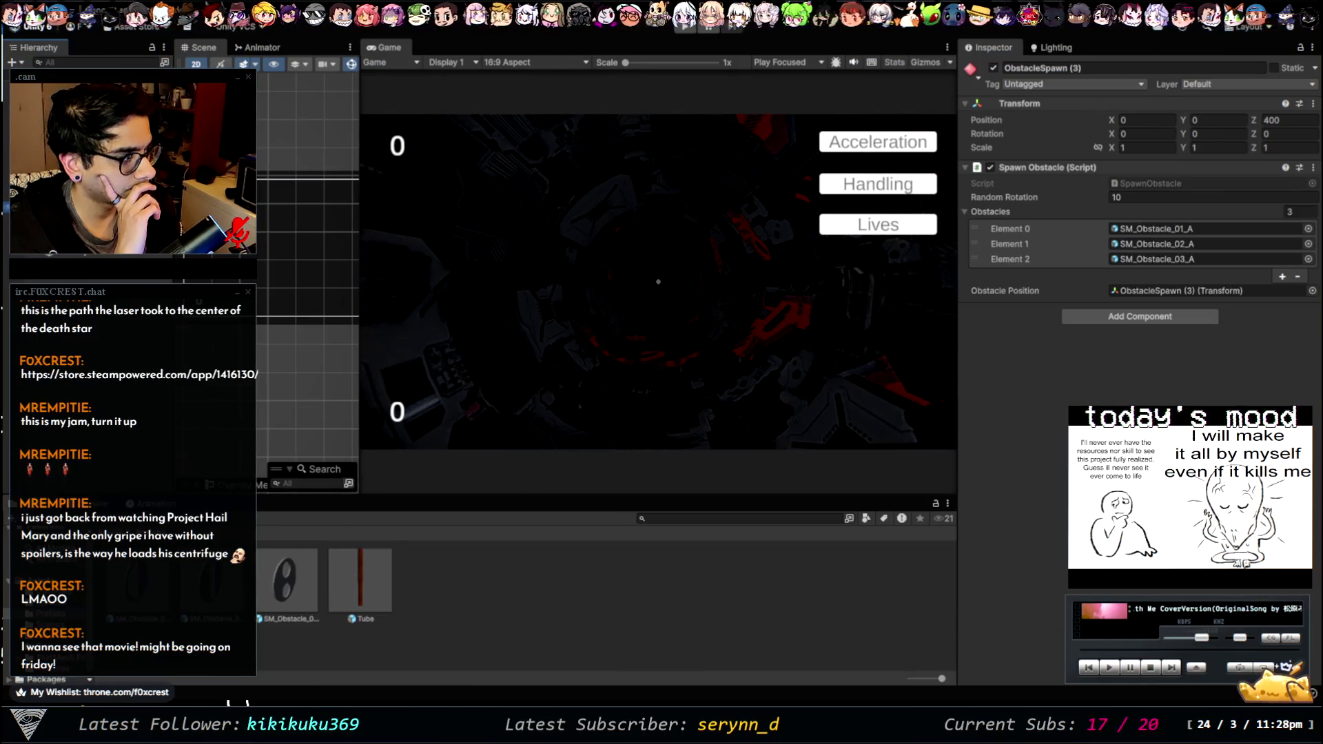
key(Down)
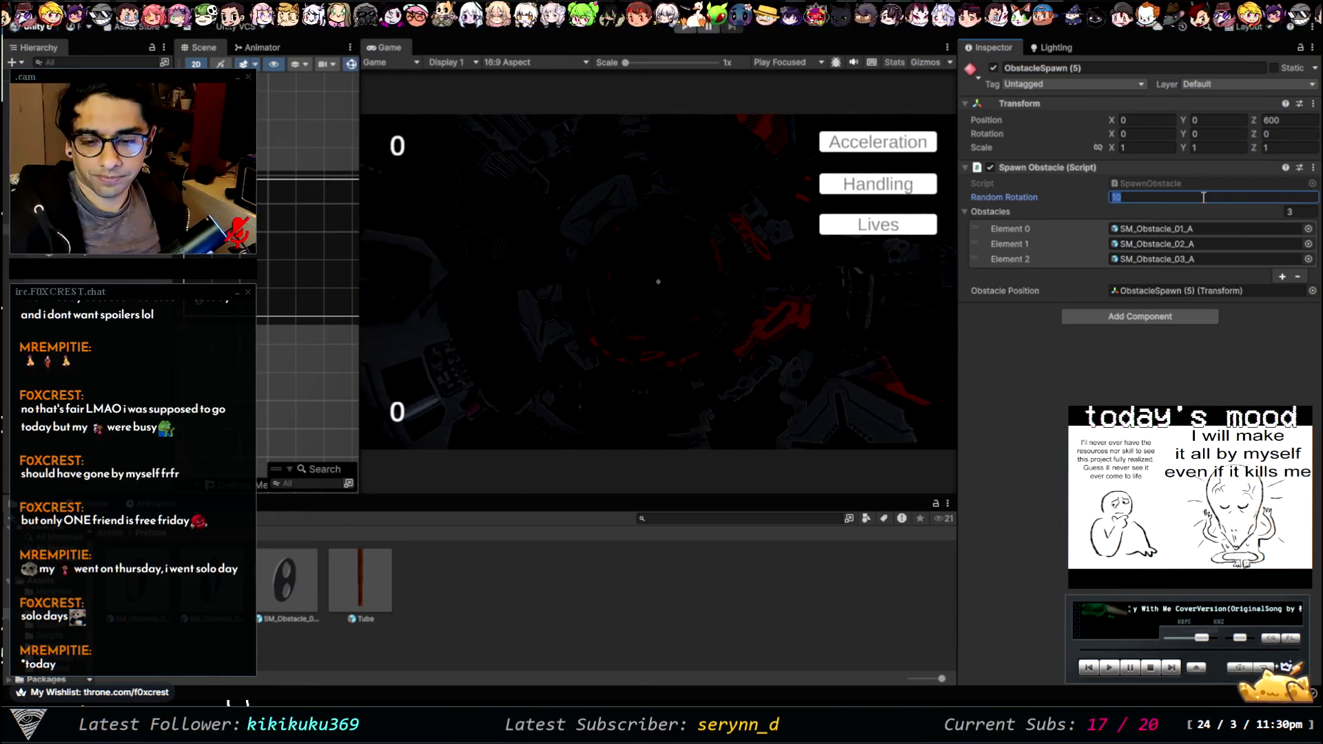
key(Return)
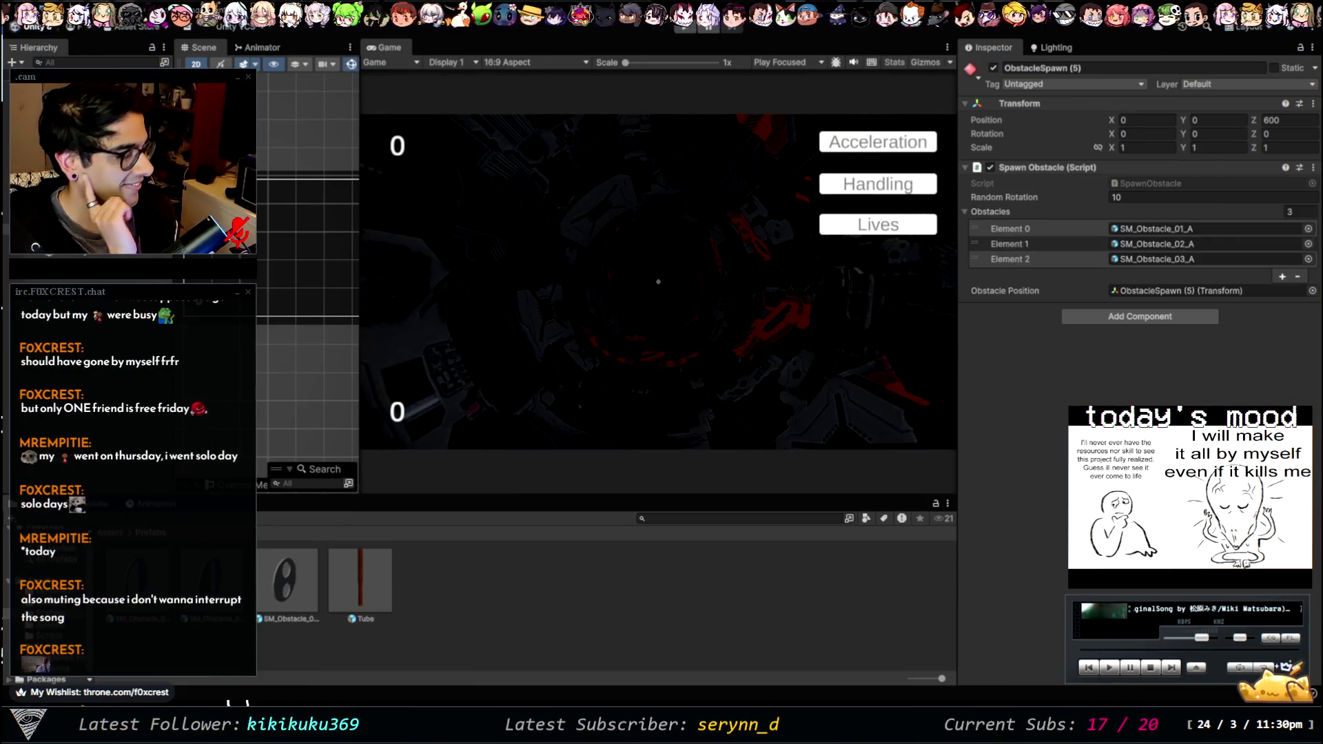
key(Up)
key(Up)
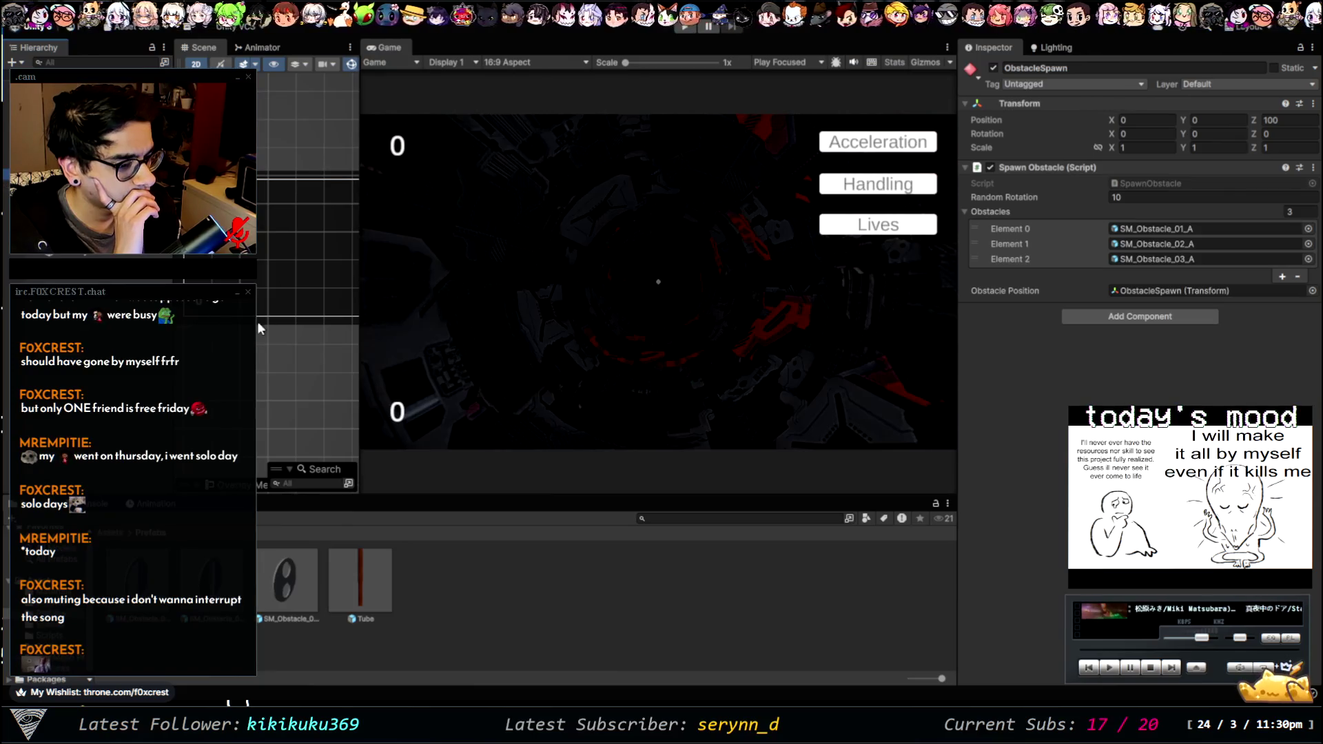
click(152, 584)
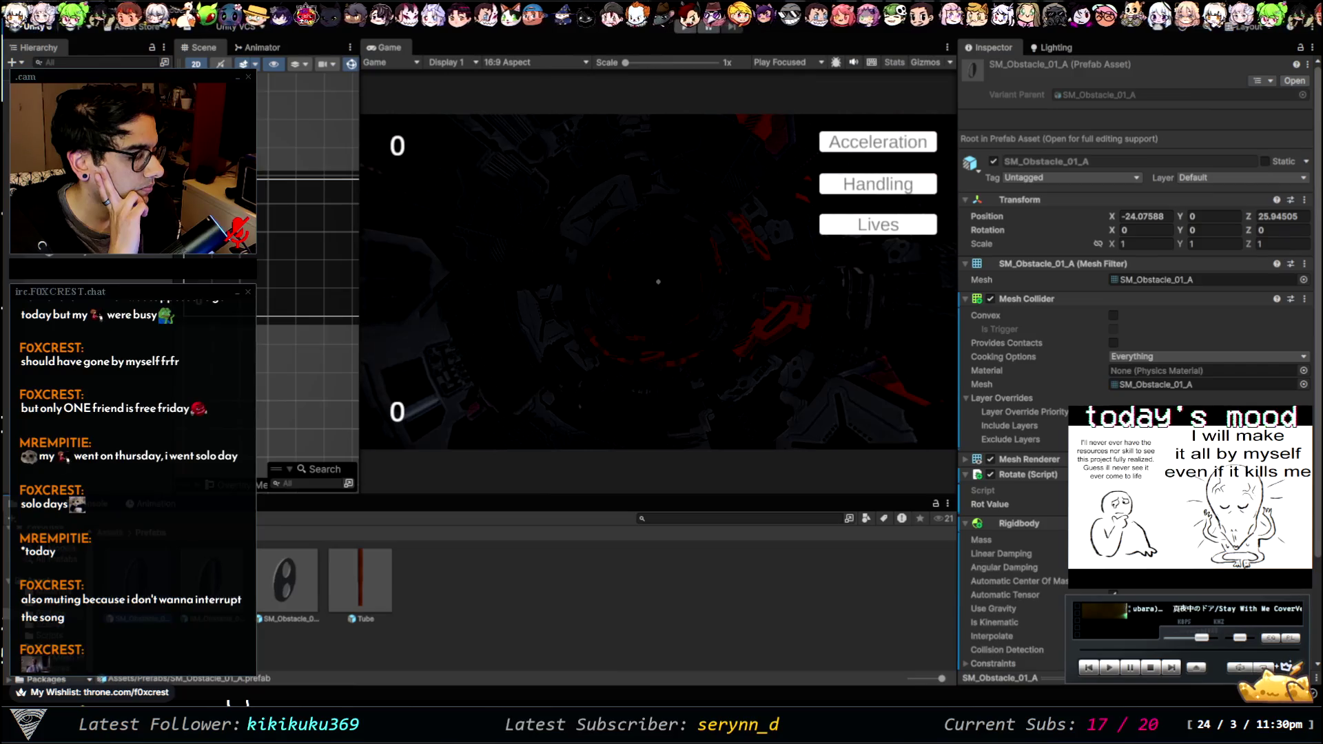
- Check SM_Obstacle_02_A's non-convex Mesh Collider, Rotate script and Rigidbody, then clear the selection
scroll(1137, 344, down, 3)
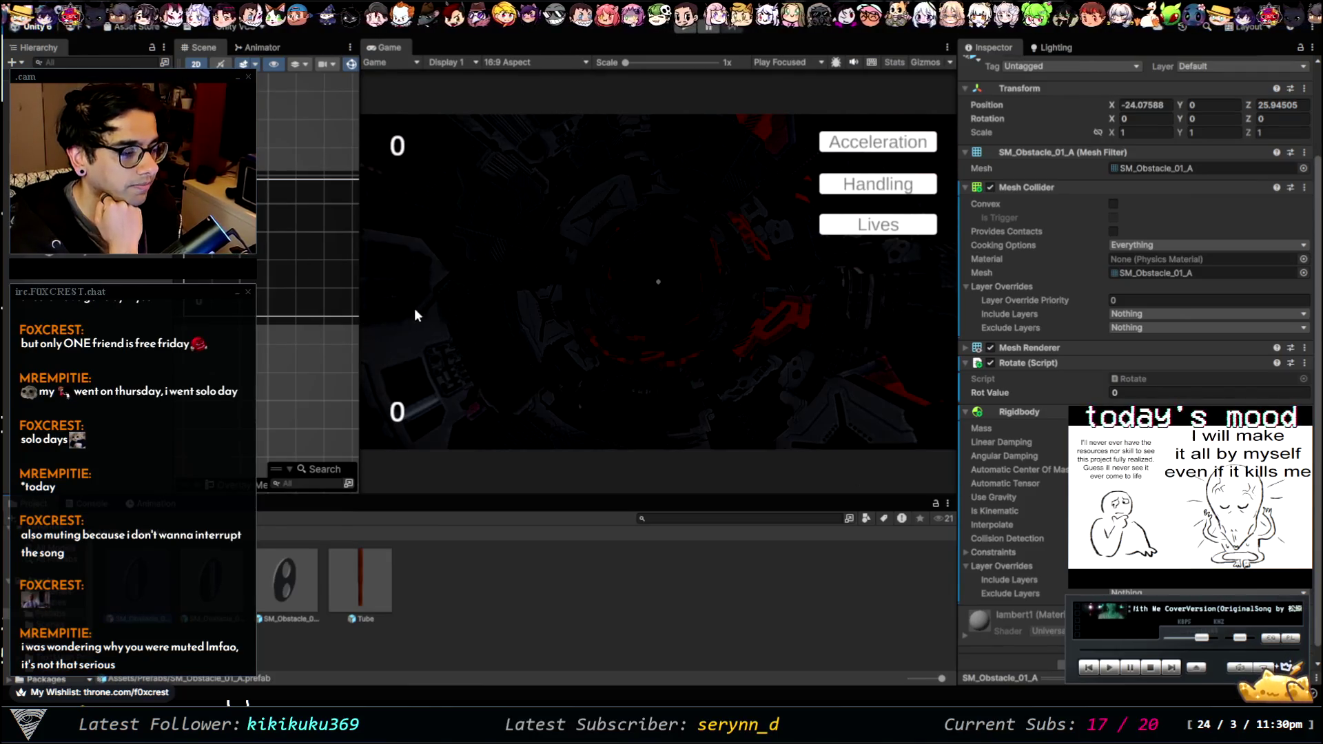
click(280, 571)
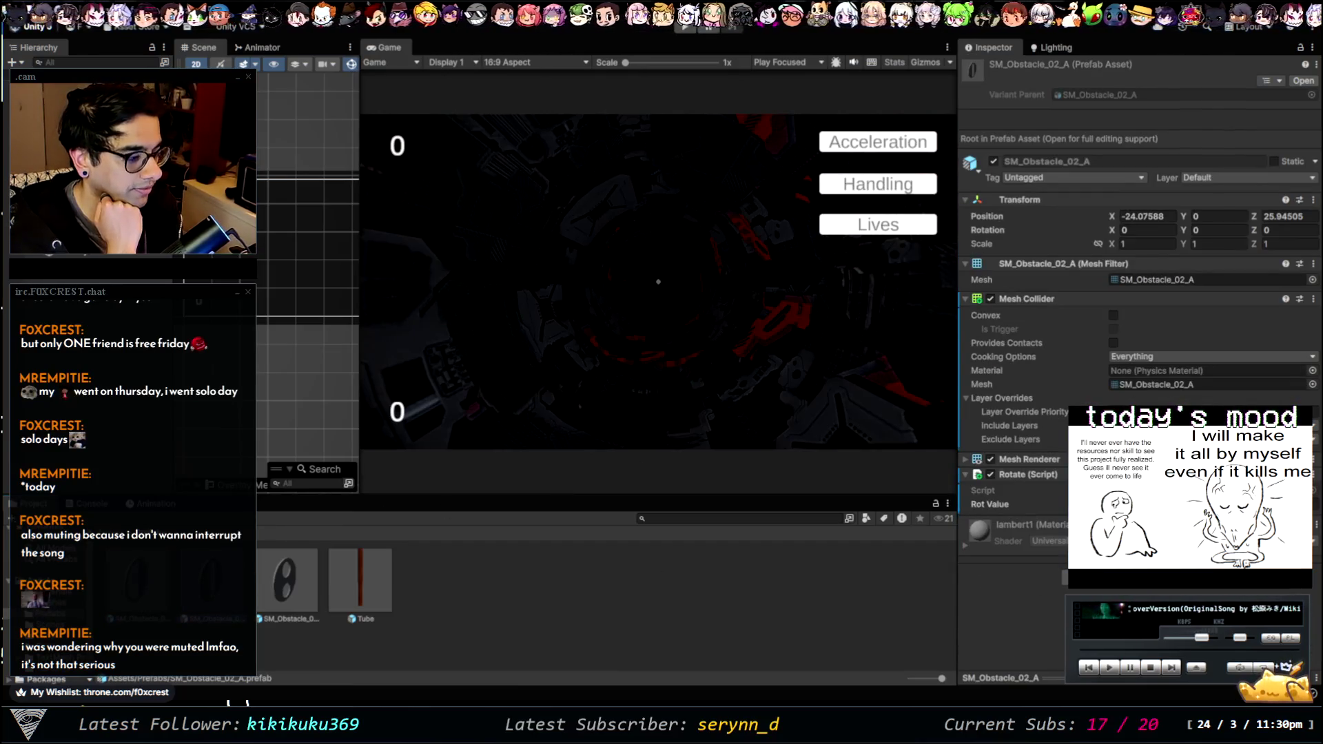
scroll(1137, 345, down, 3)
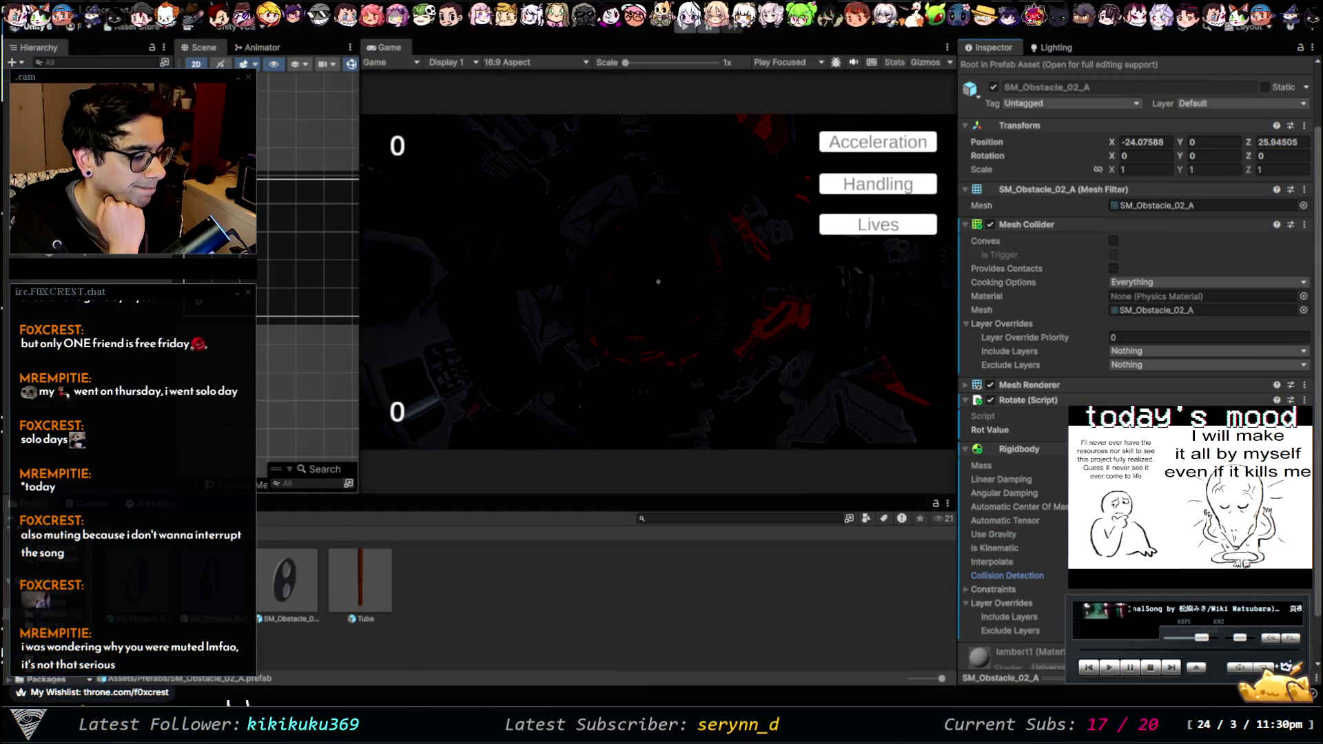
click(586, 604)
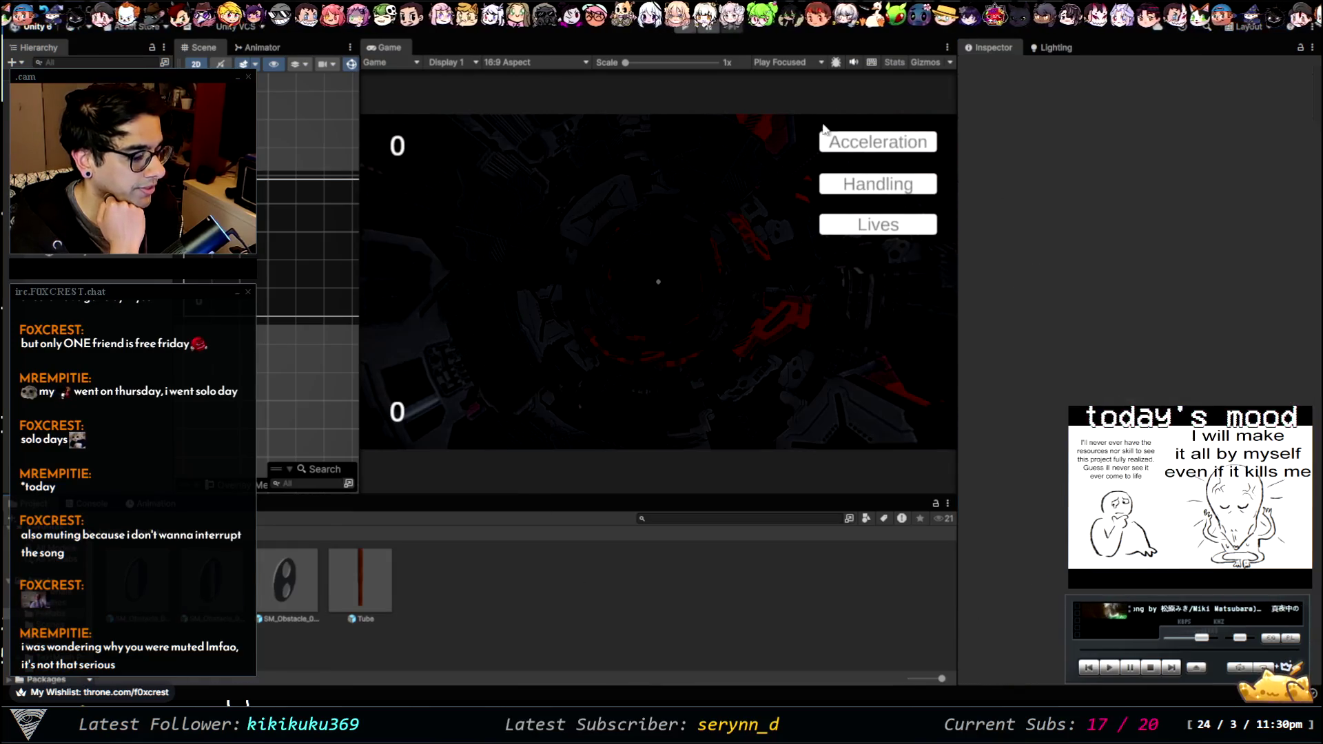
- Play-test the tunnel run until it ends, check the Console, then reselect the SM_Obstacle_01_A prefab
click(684, 29)
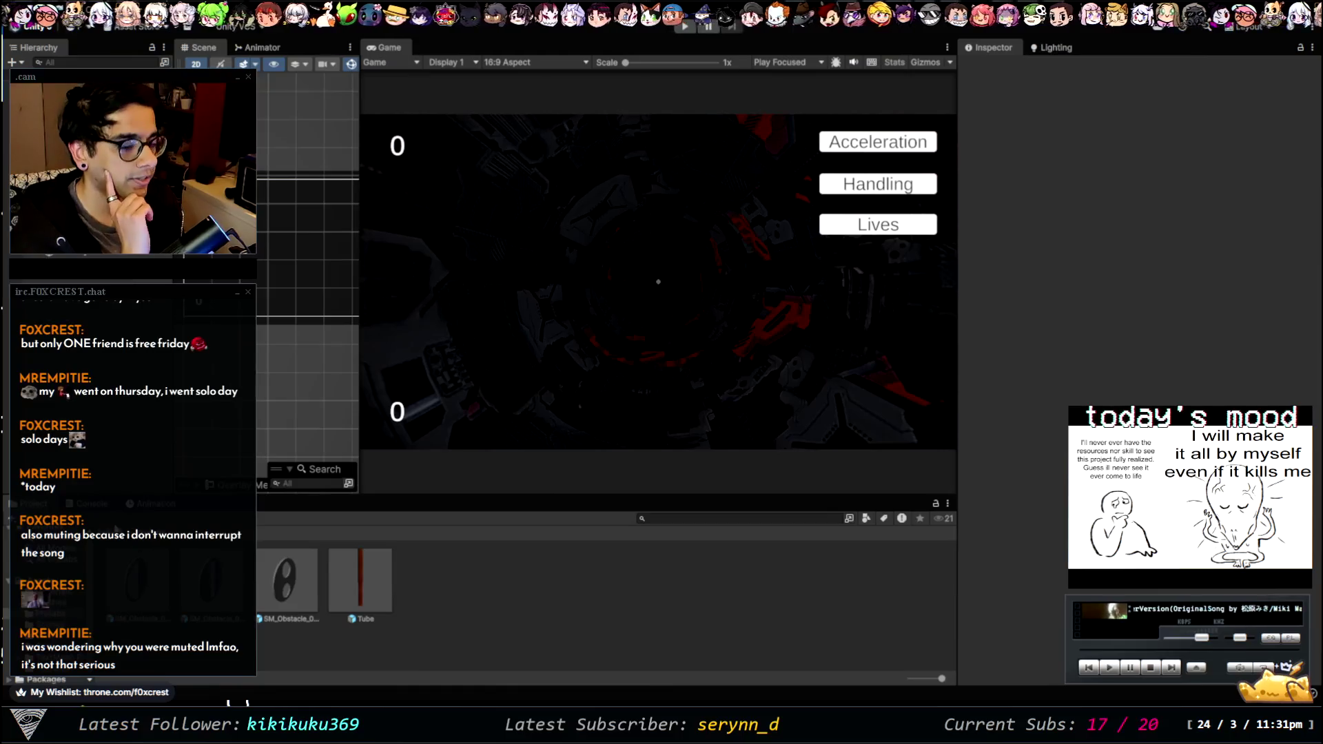
click(94, 506)
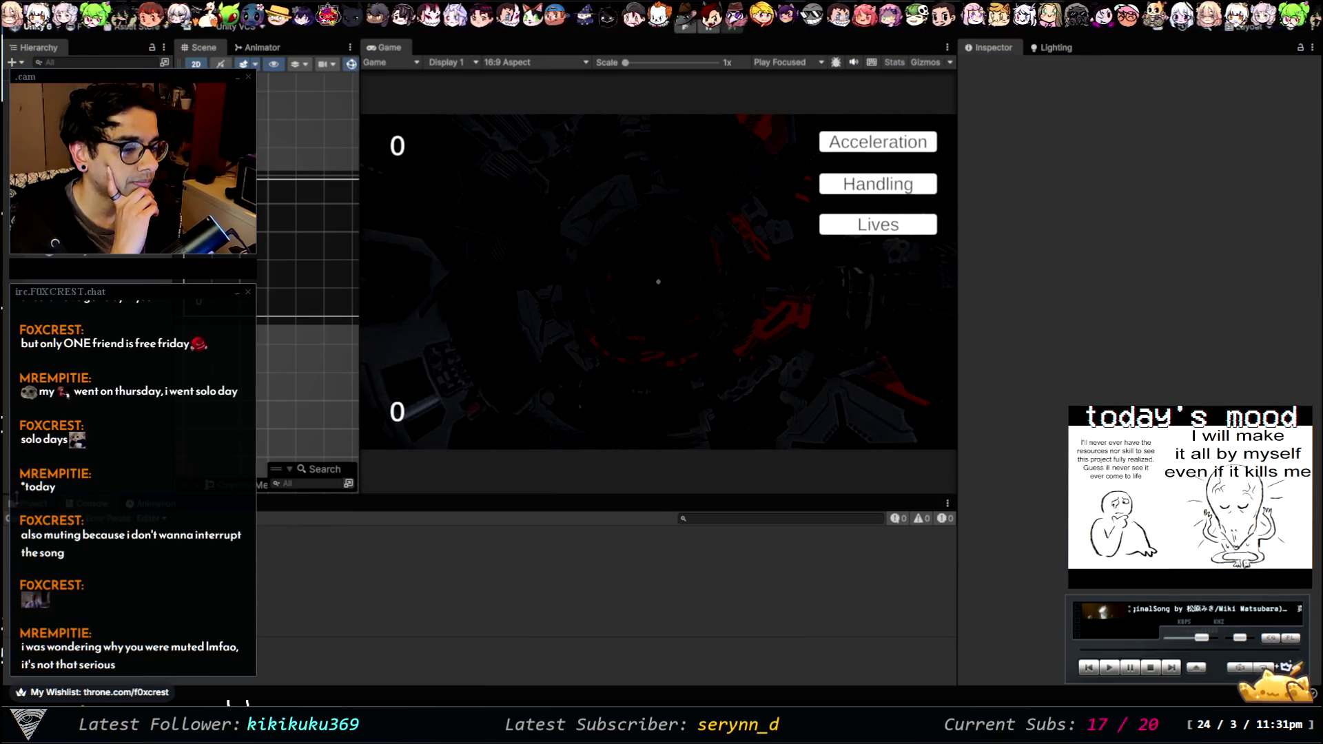
click(31, 504)
click(152, 581)
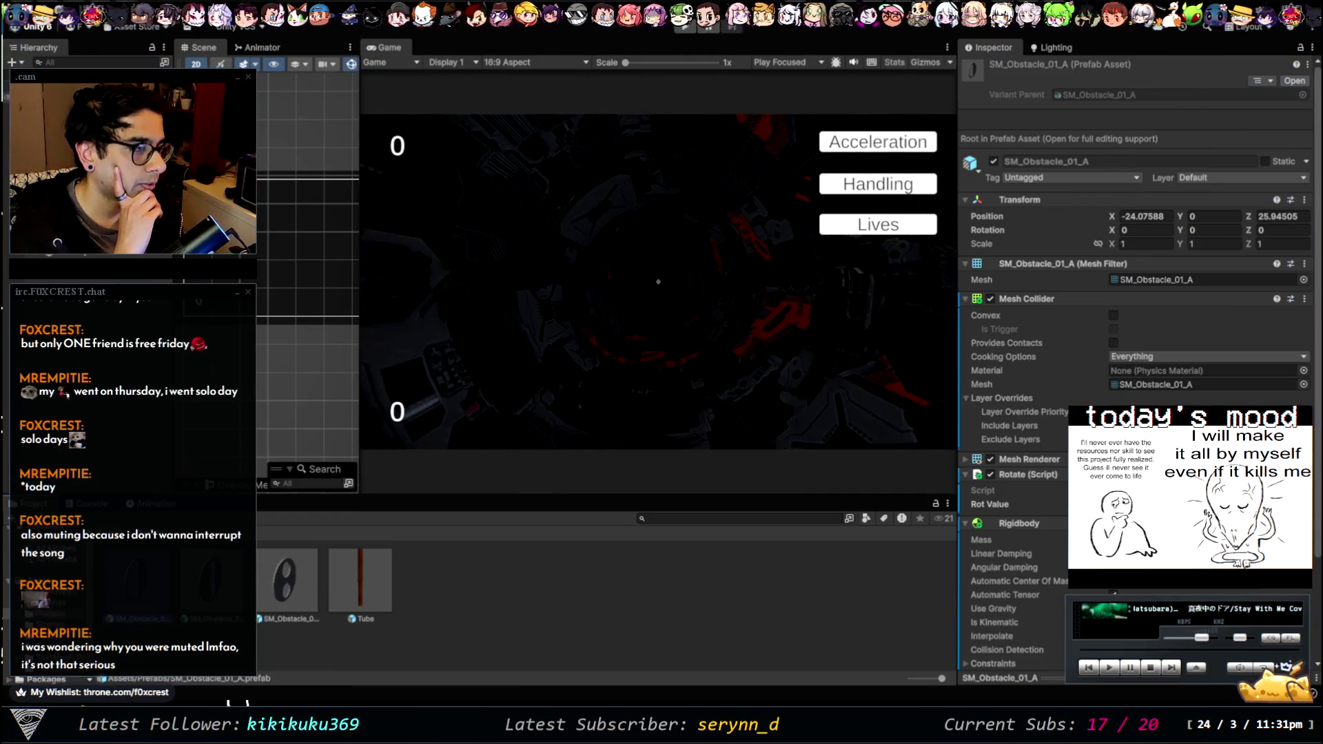
- Tag PlayerCollision as Player, compare ObstacleSpawn and the SM_Obstacle_01_A/02_A prefabs, then reselect the sphere
click(83, 124)
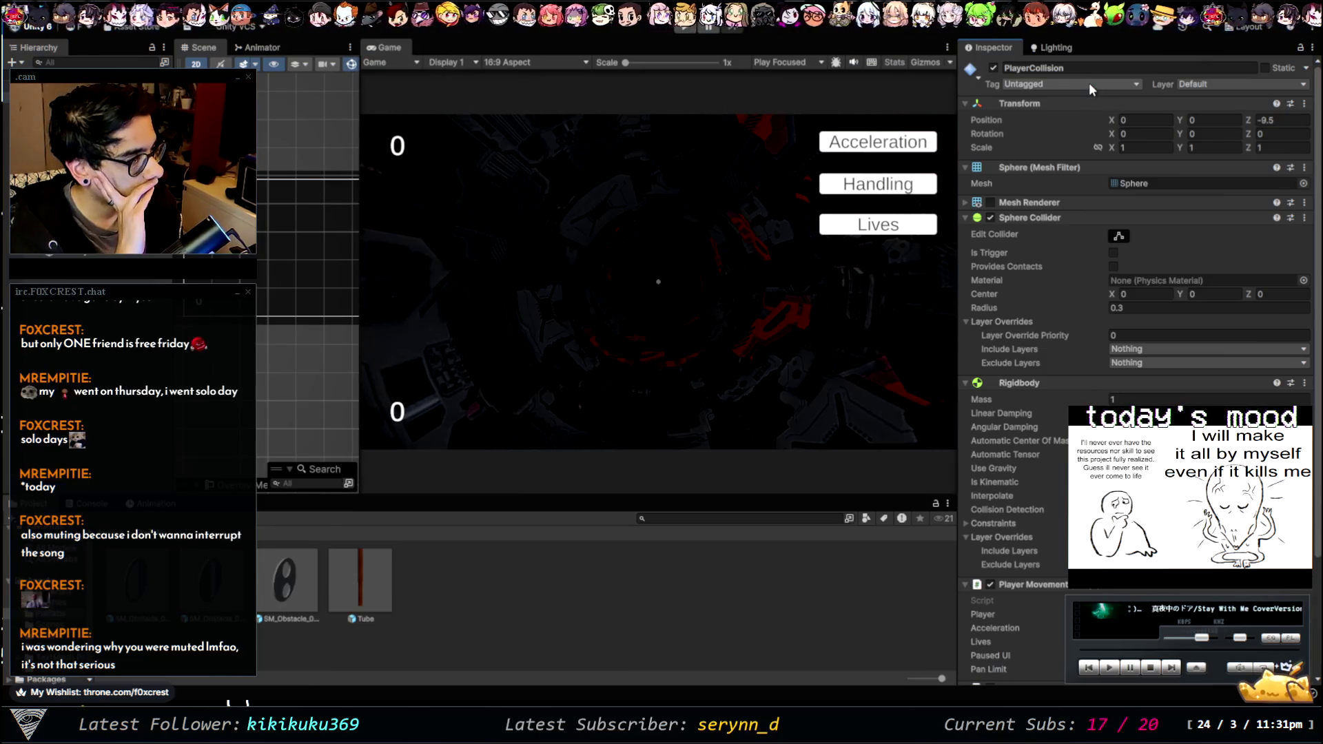
click(1044, 173)
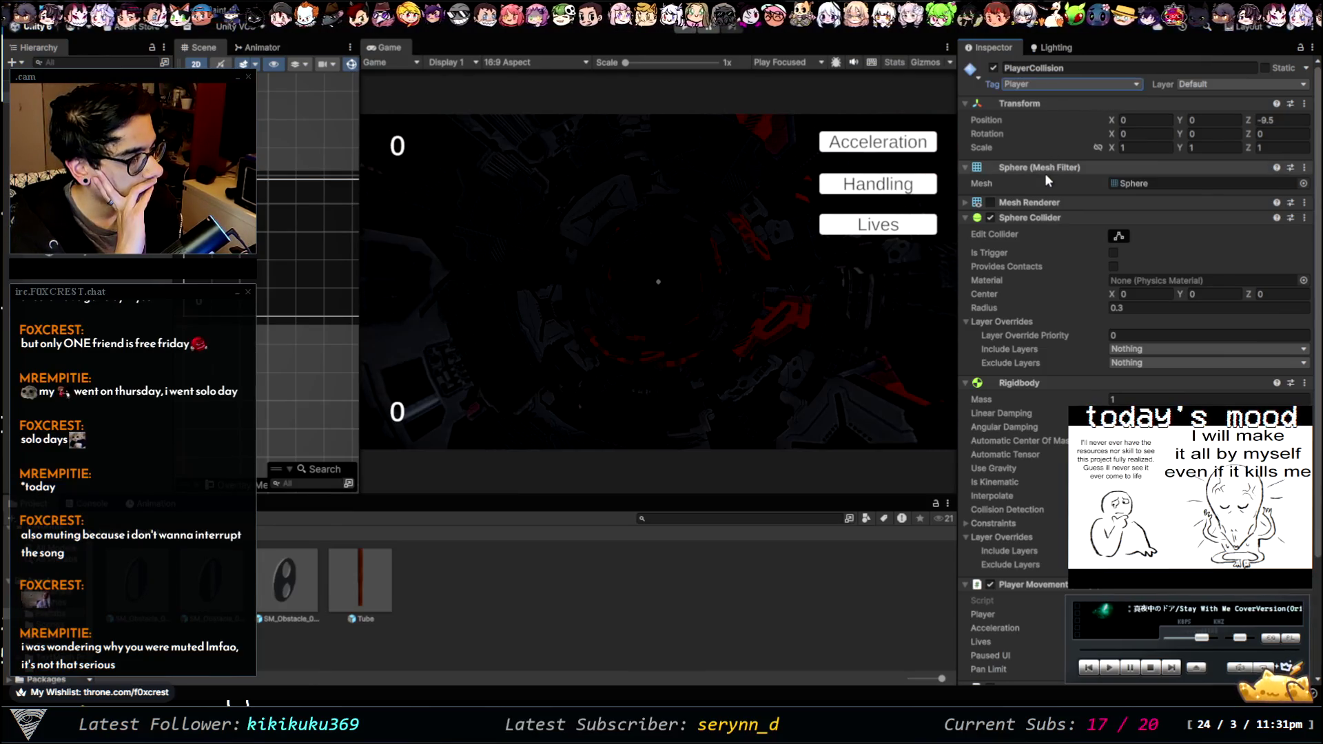
click(134, 588)
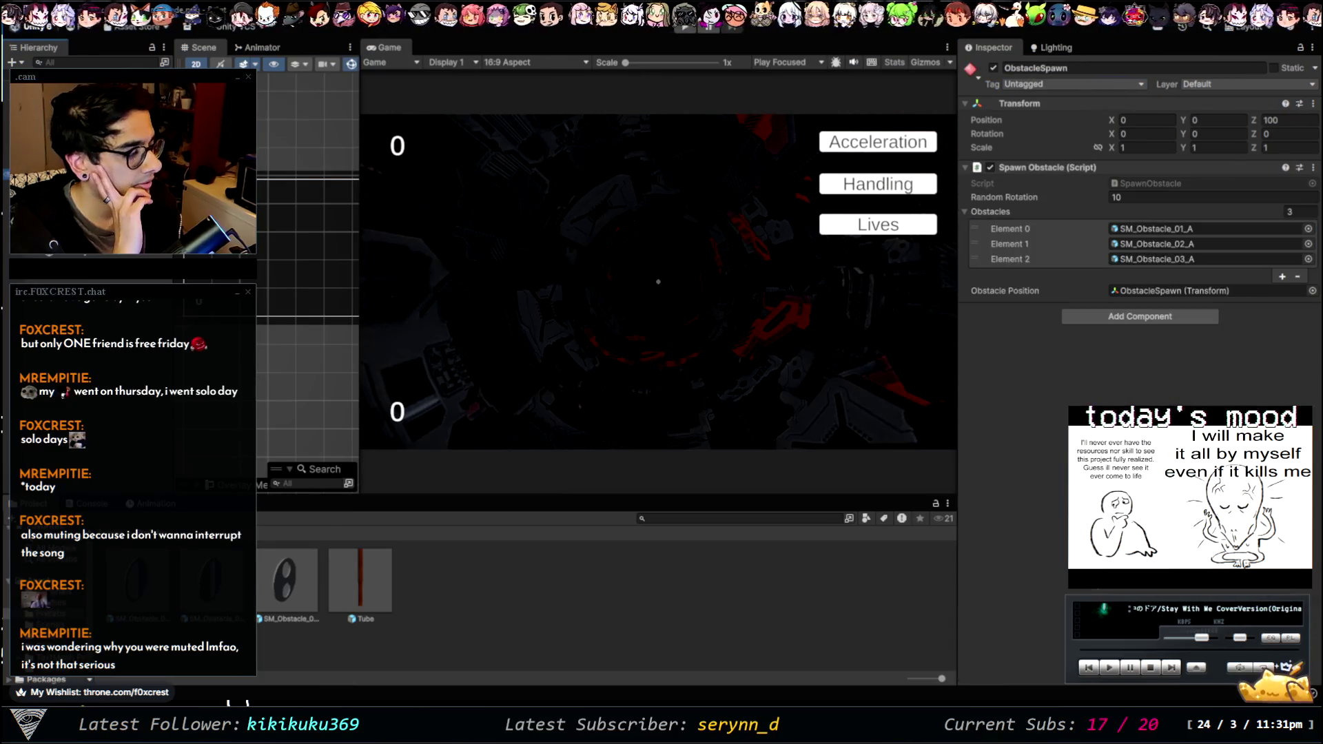
click(133, 588)
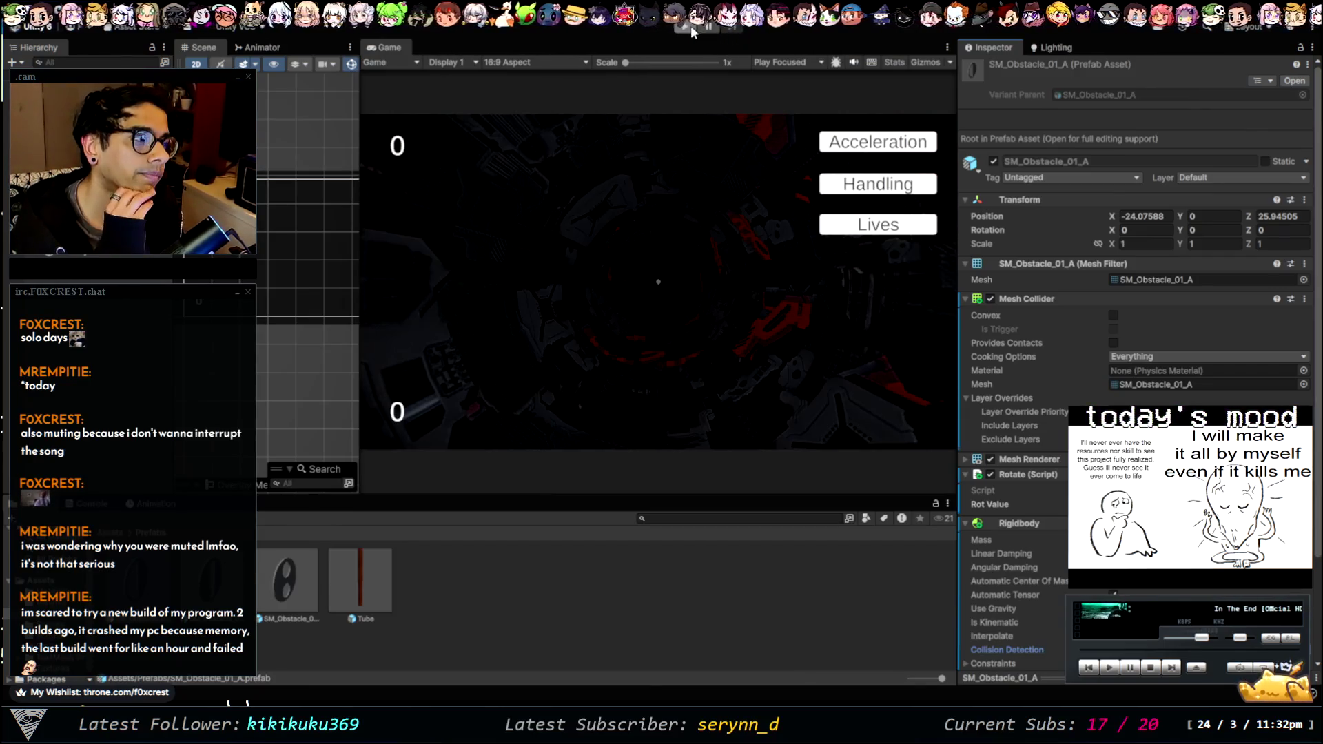
click(212, 578)
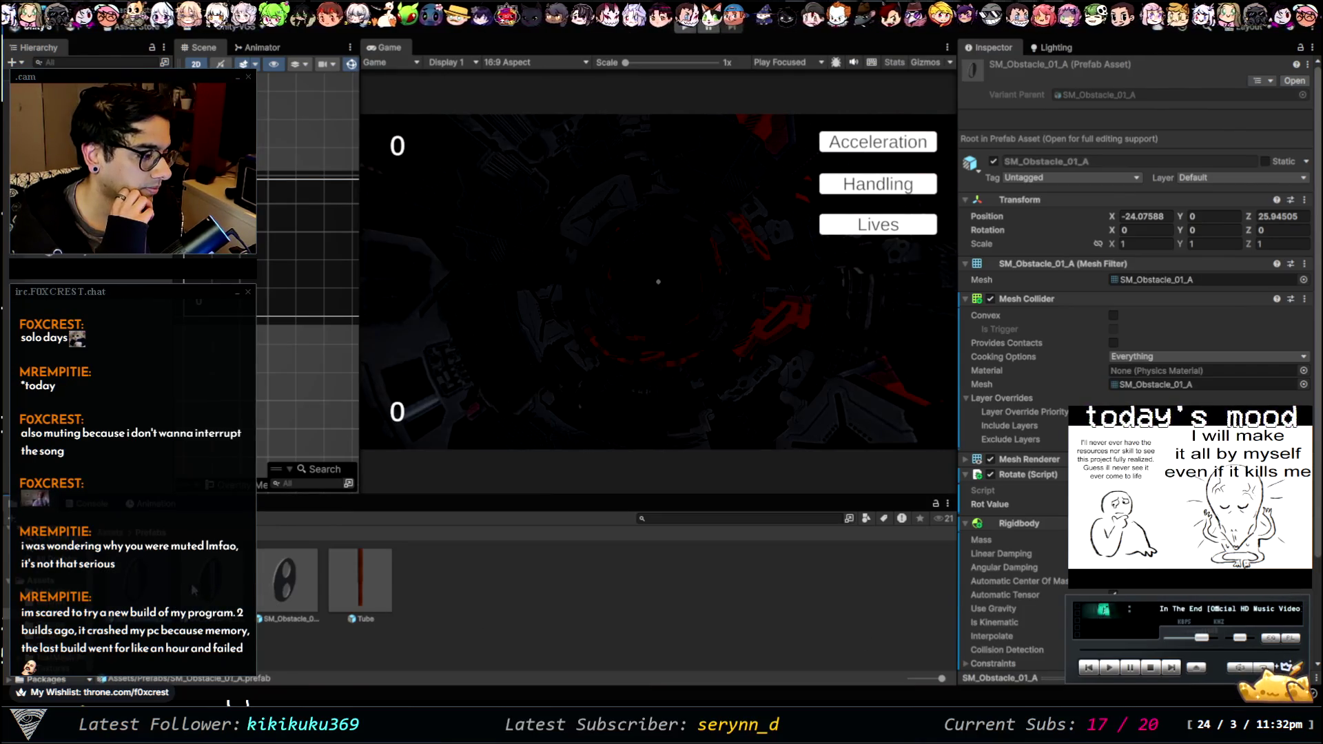
scroll(1137, 345, down, 4)
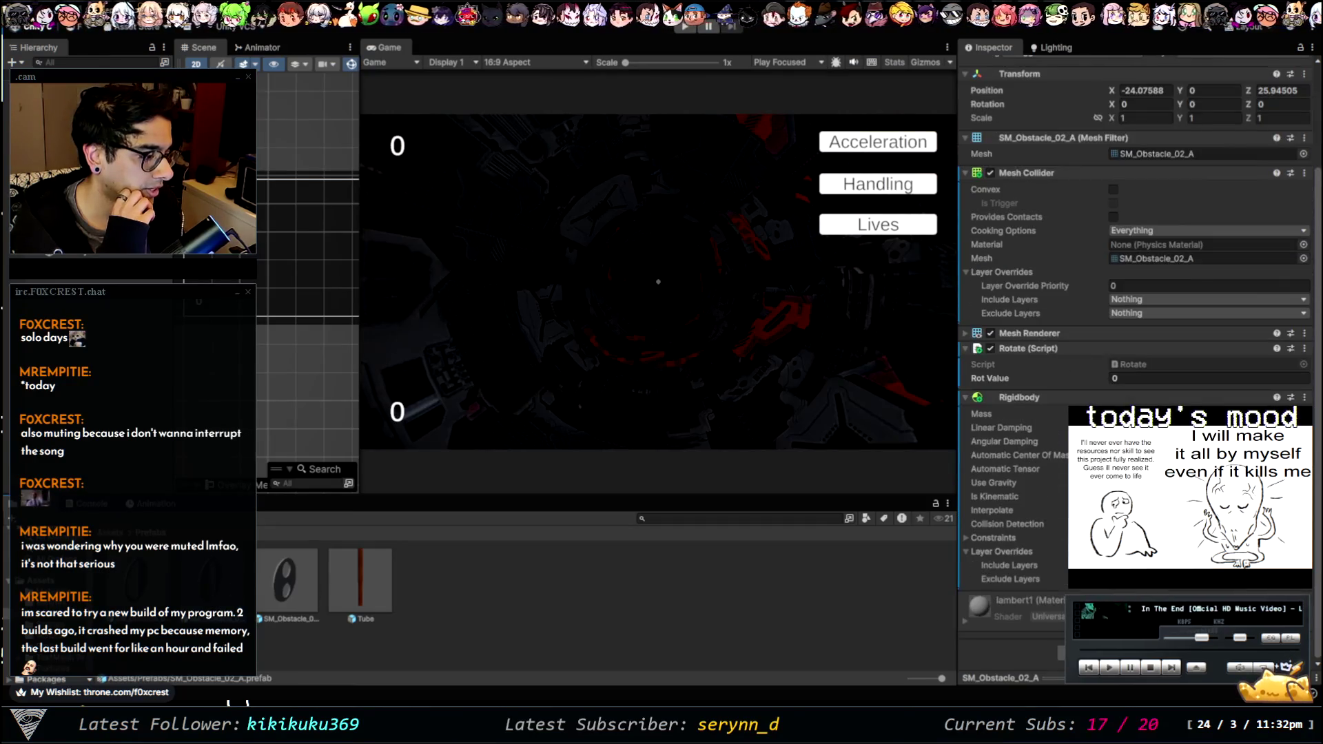
scroll(1136, 310, up, 1)
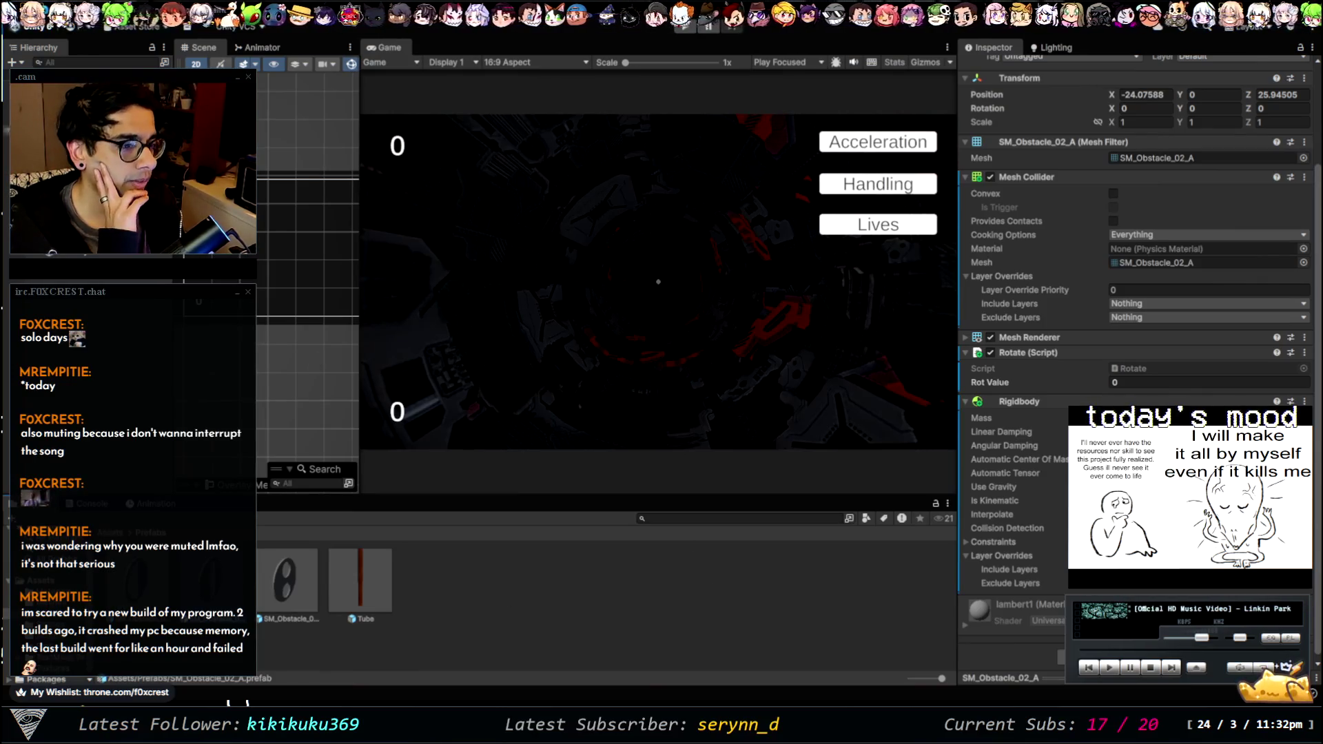
click(69, 206)
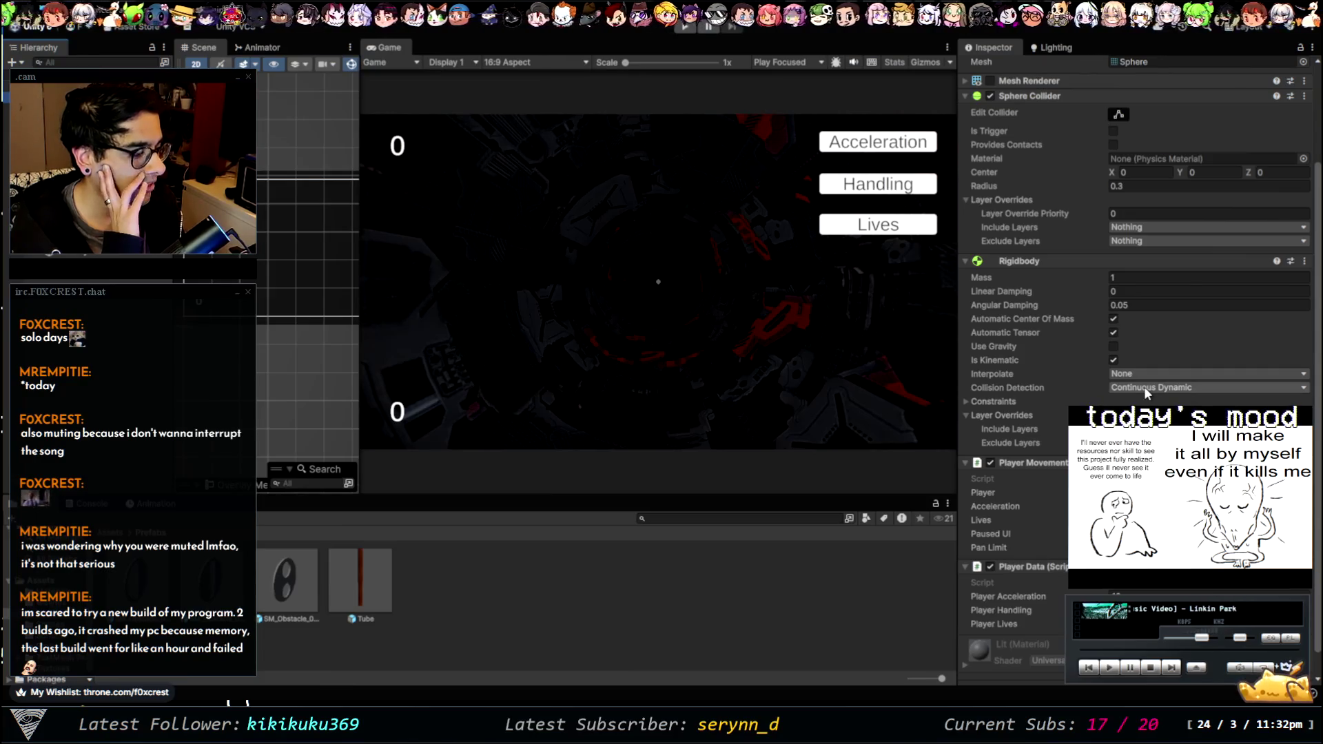
- Turn off Is Kinematic on the sphere's Rigidbody, then run and stop a play-test
click(1113, 360)
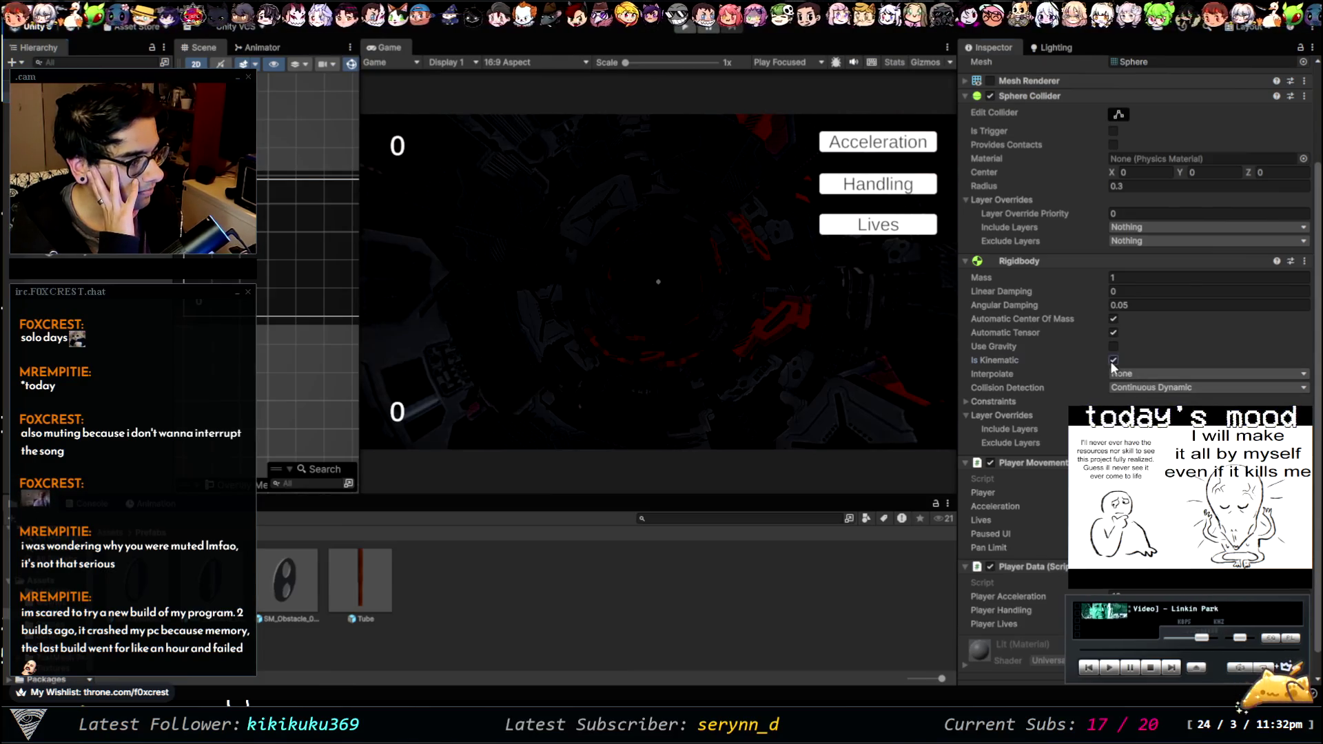
click(684, 30)
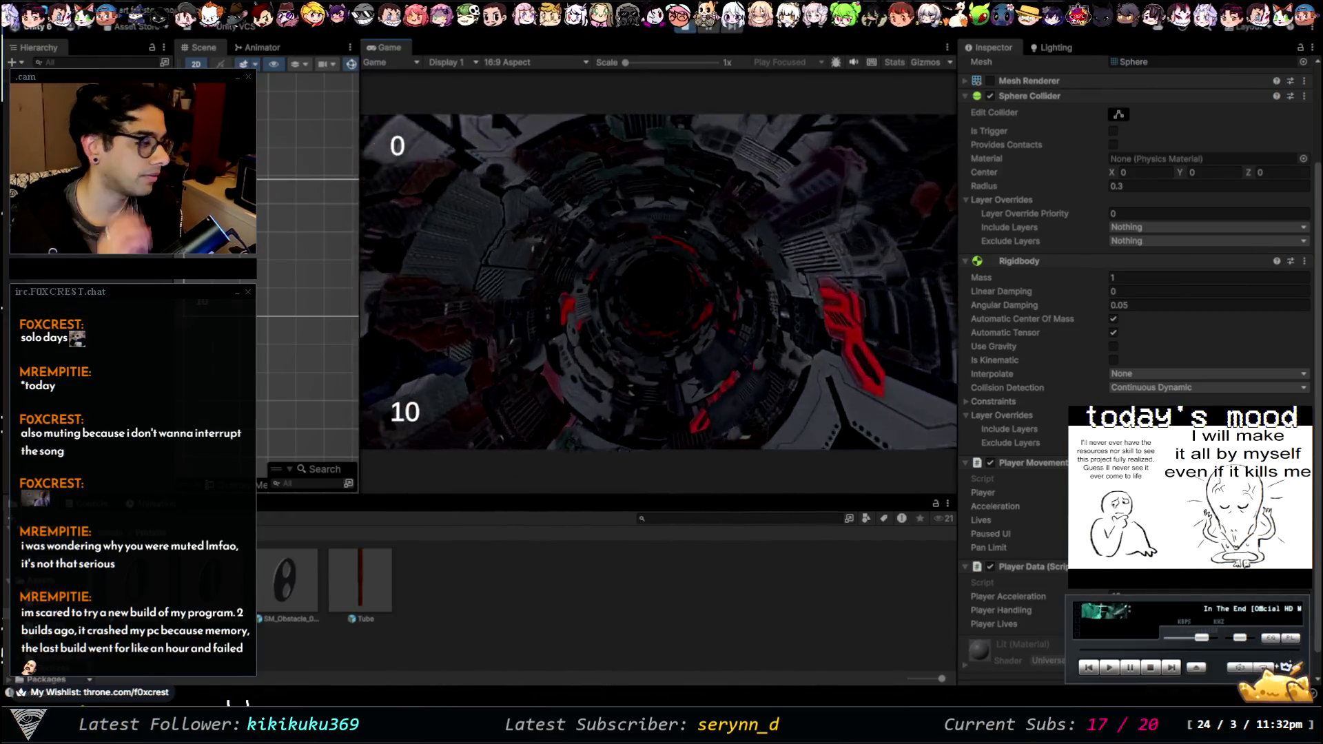
click(677, 24)
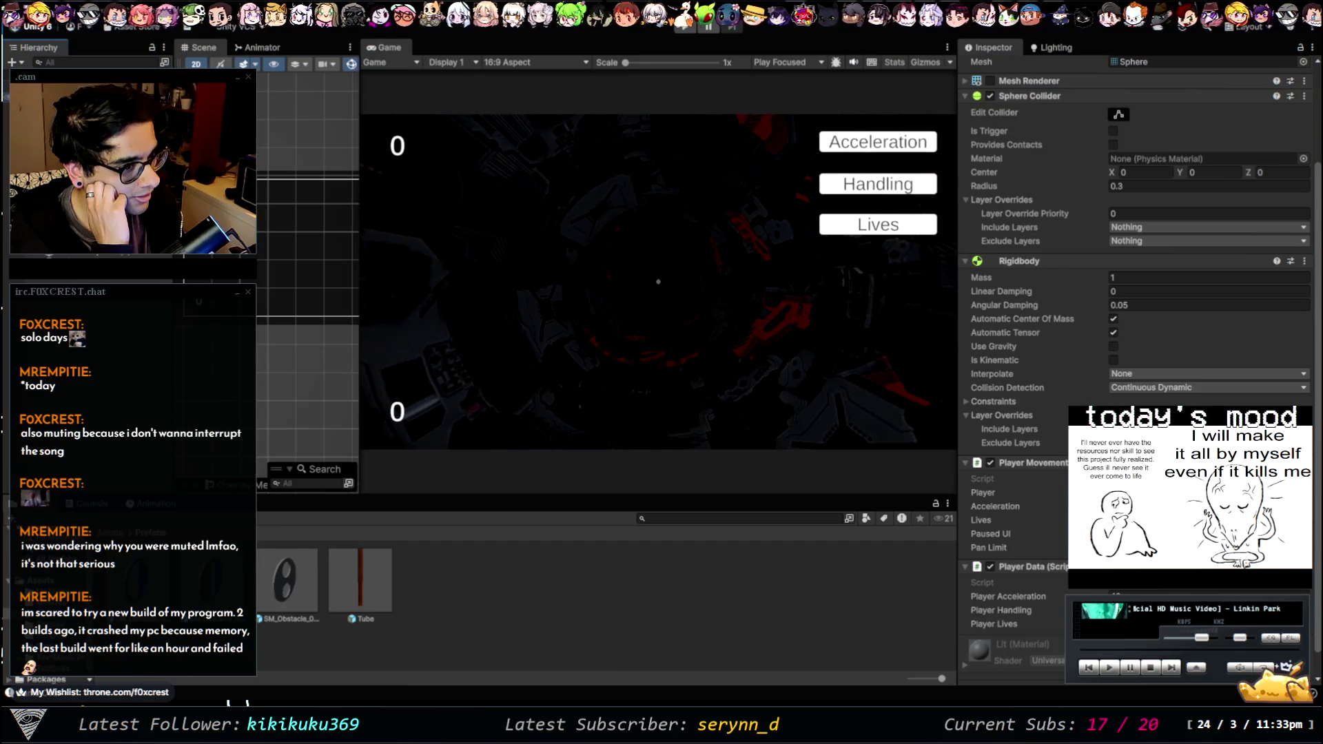
key(Up)
key(Down)
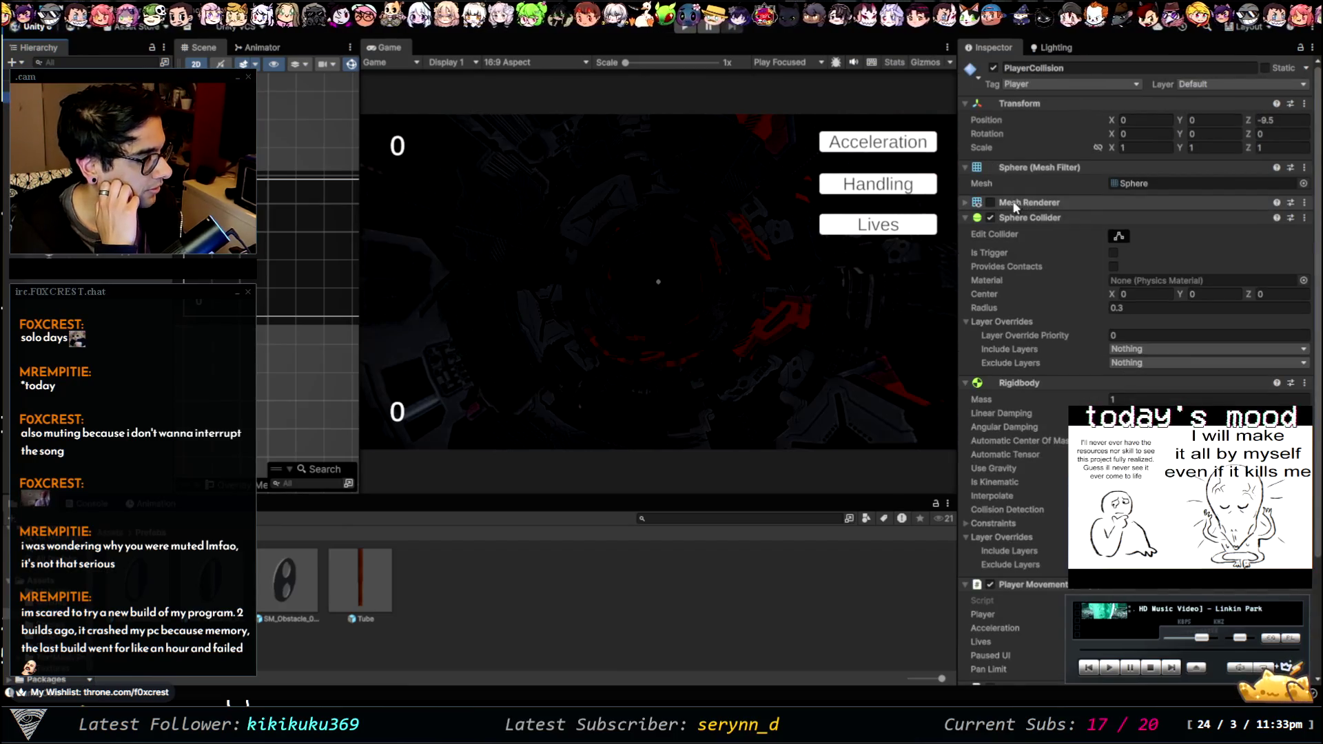
- Enable the PlayerCollision sphere's Mesh Renderer and switch the Scene view to 3D
click(991, 202)
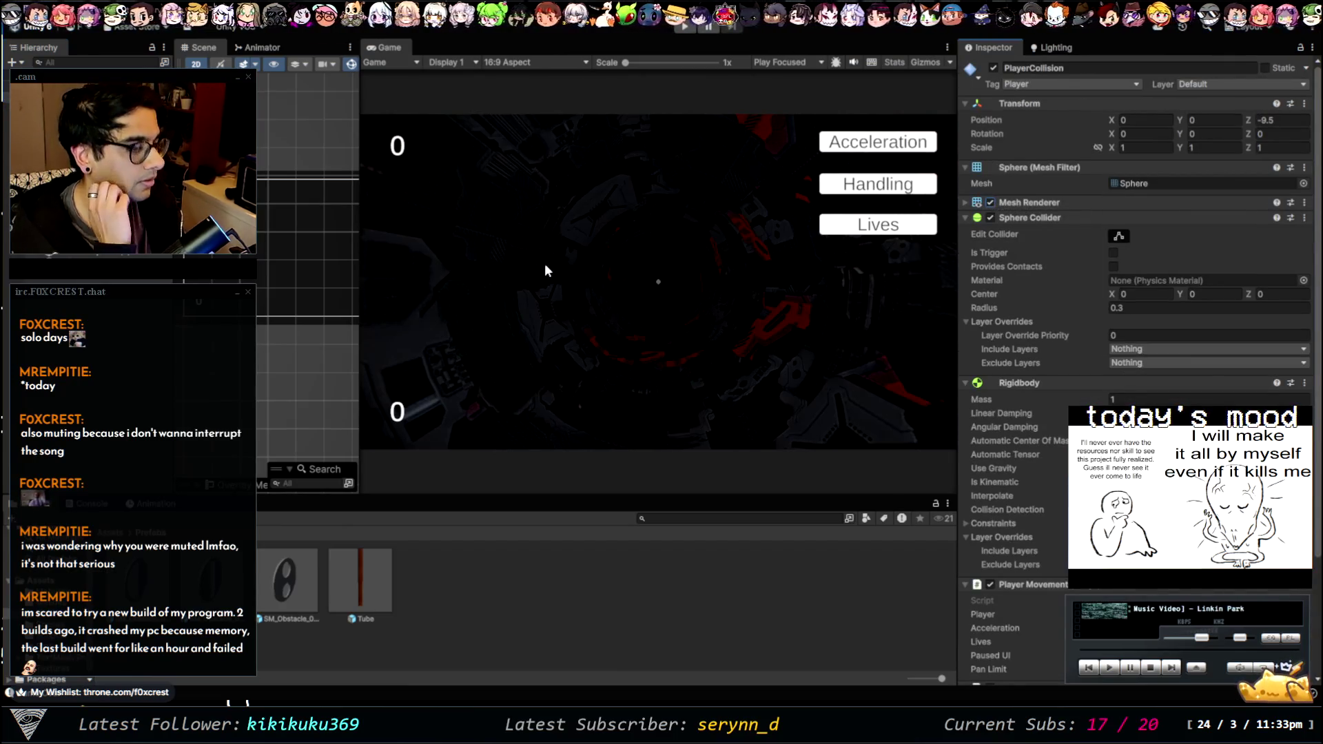
key(2)
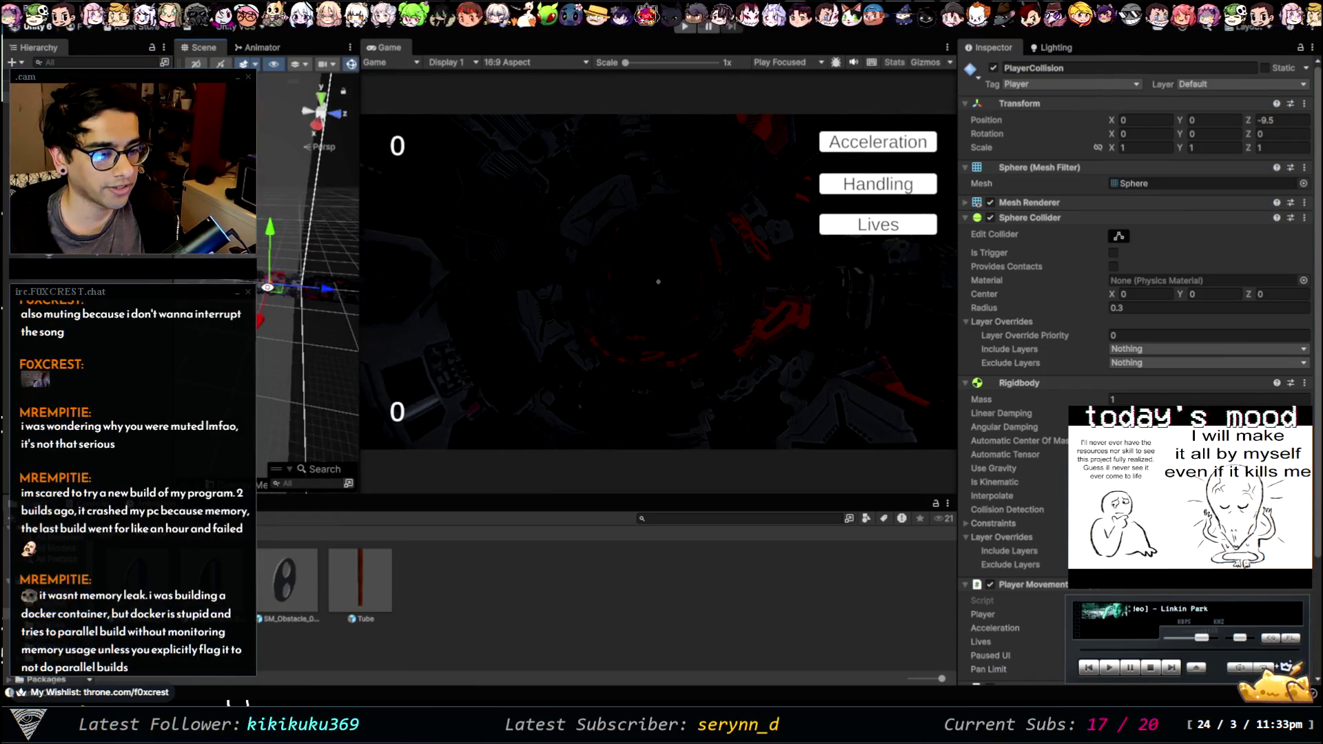
click(280, 311)
click(334, 159)
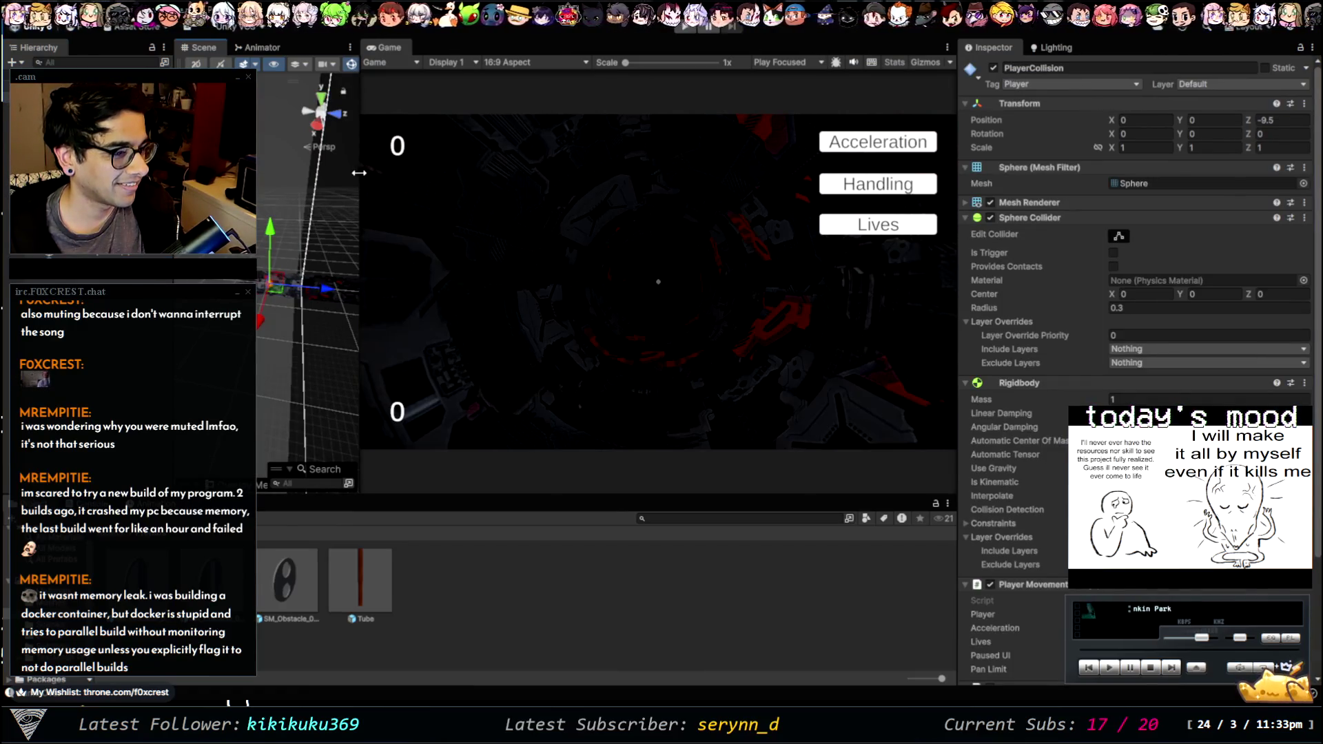
- Frame the sphere, move it along Z to -9.813, then restore the panel layout and deselect
drag(359, 172, 734, 230)
key(f)
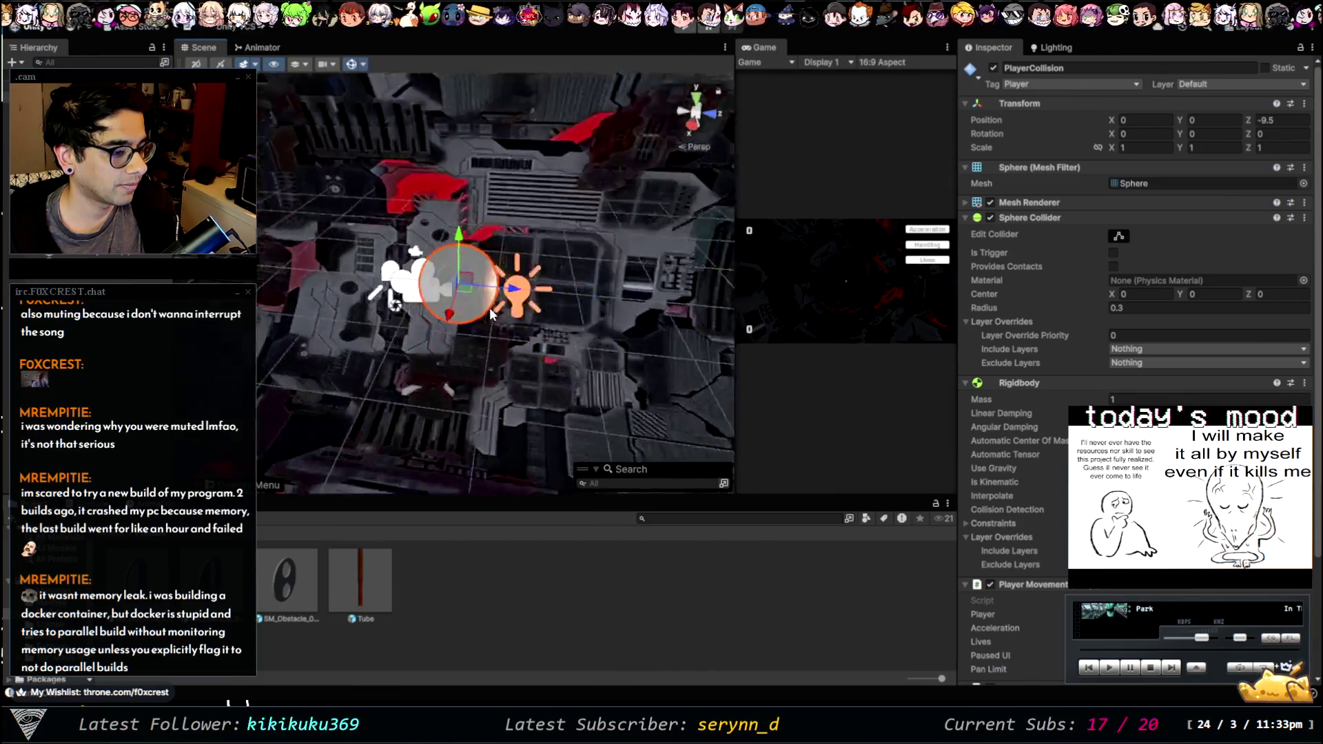
drag(499, 276, 467, 272)
scroll(538, 374, down, 2)
mouse_move(537, 373)
mouse_down()
mouse_move(514, 365)
mouse_move(609, 321)
mouse_move(375, 296)
mouse_move(497, 283)
mouse_move(485, 278)
mouse_up()
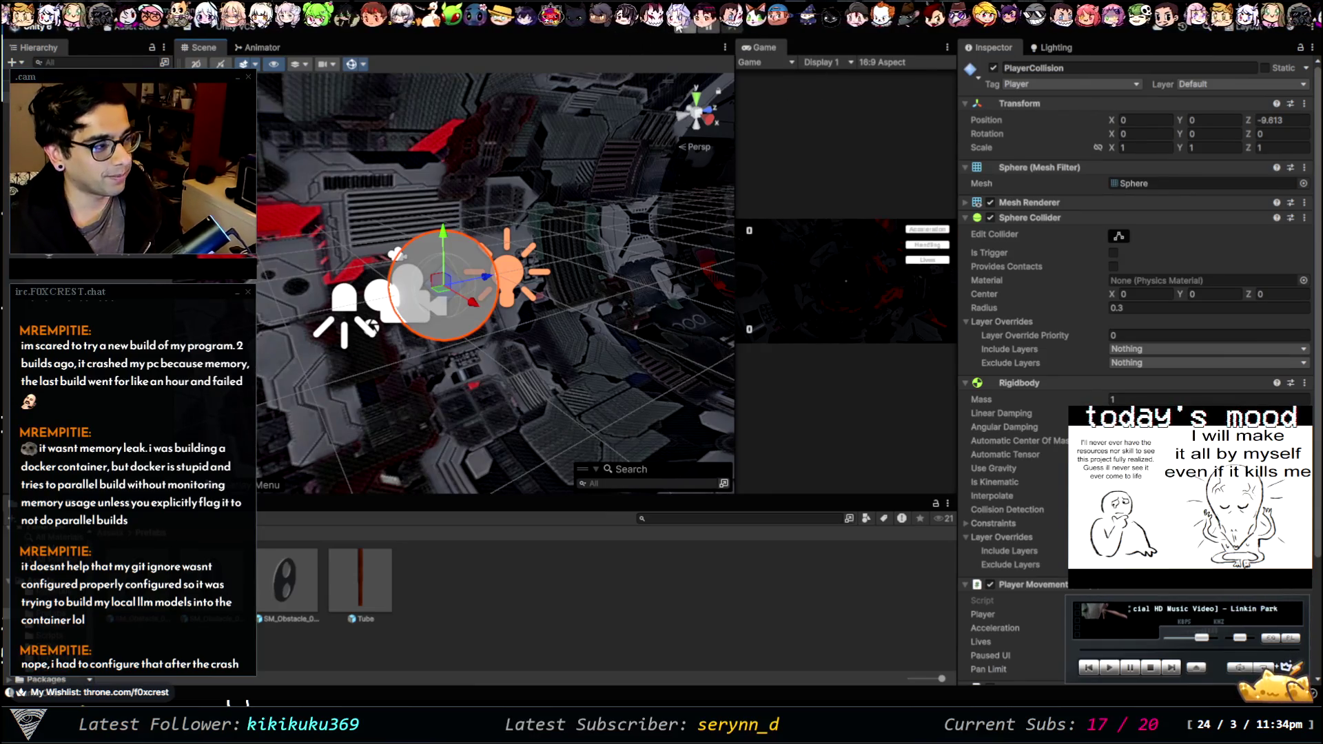
mouse_move(735, 207)
mouse_down()
mouse_move(487, 168)
mouse_move(412, 217)
mouse_up()
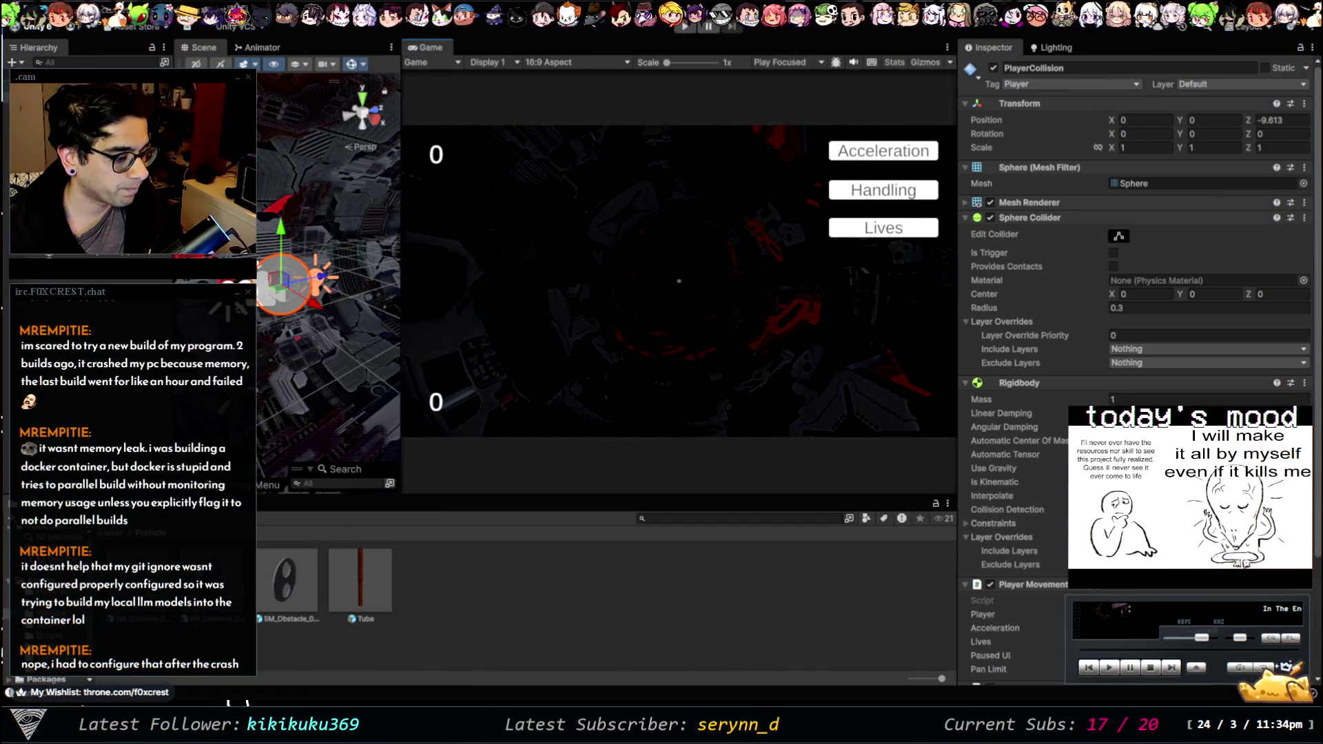
click(777, 670)
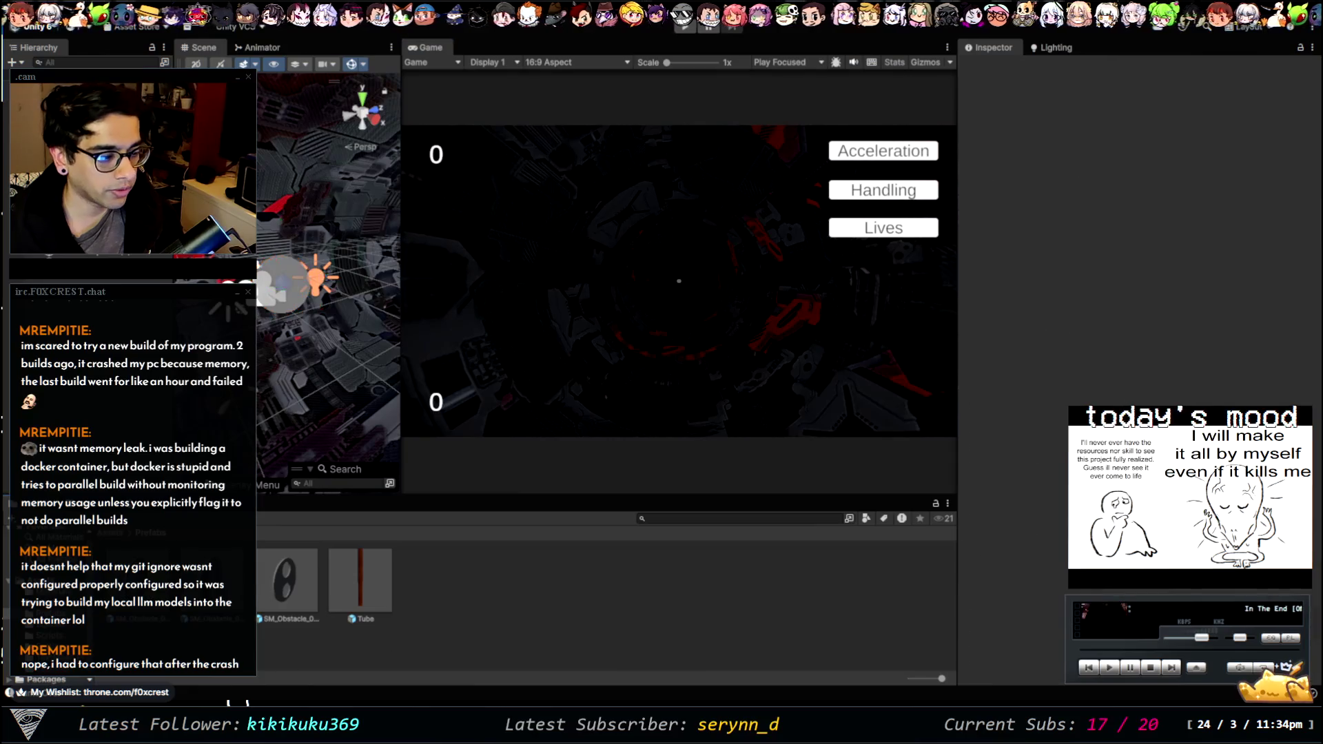
- In PlayerData.cs, add 'playerAcceleration = 0;' after the scene reload in PlayerLives()
key(alt+Tab)
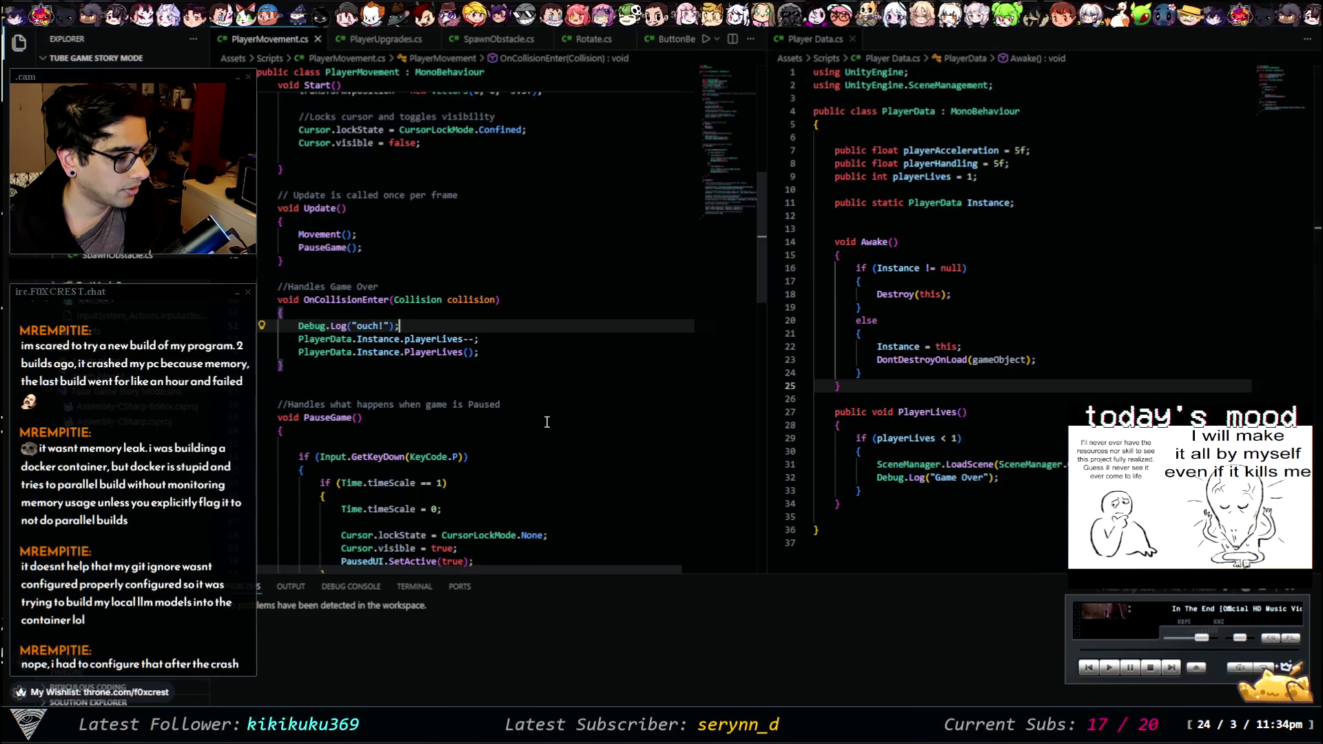
scroll(546, 422, down, 6)
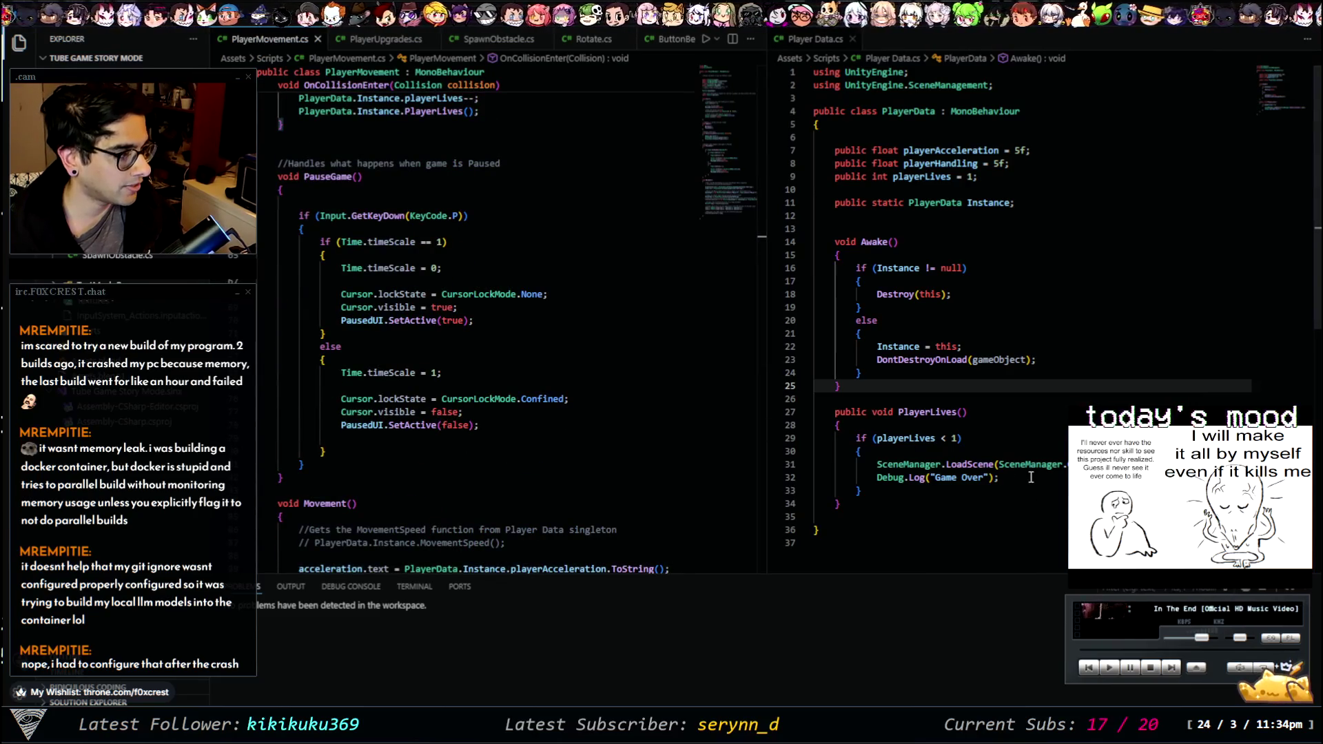
click(1062, 478)
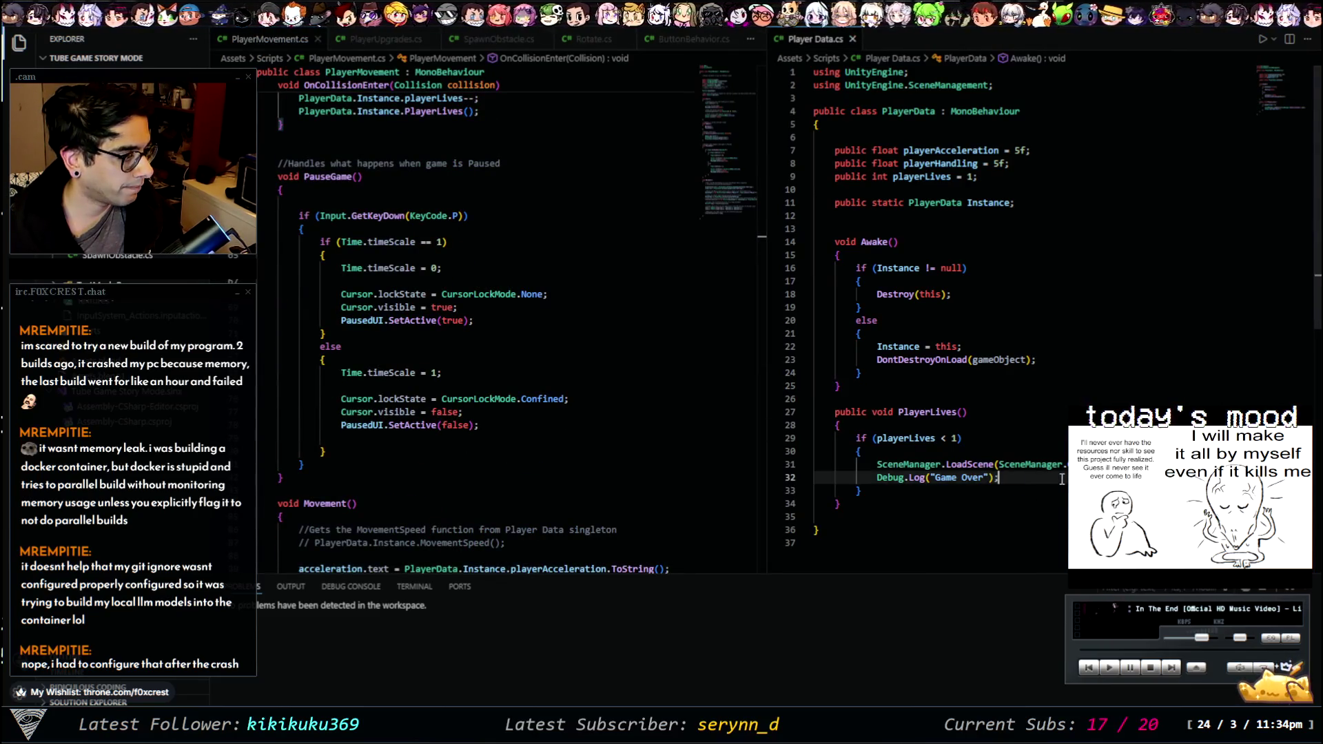
click(1061, 464)
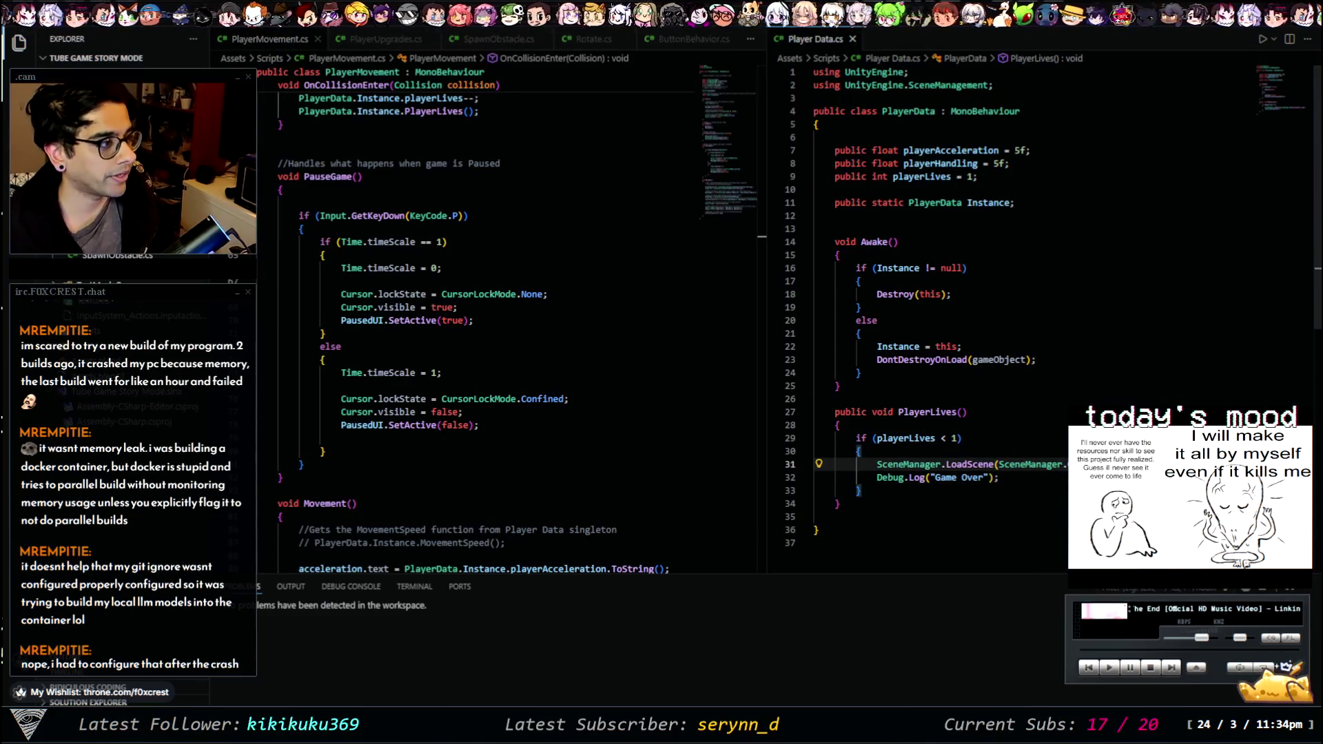
key(Return)
text(playerac)
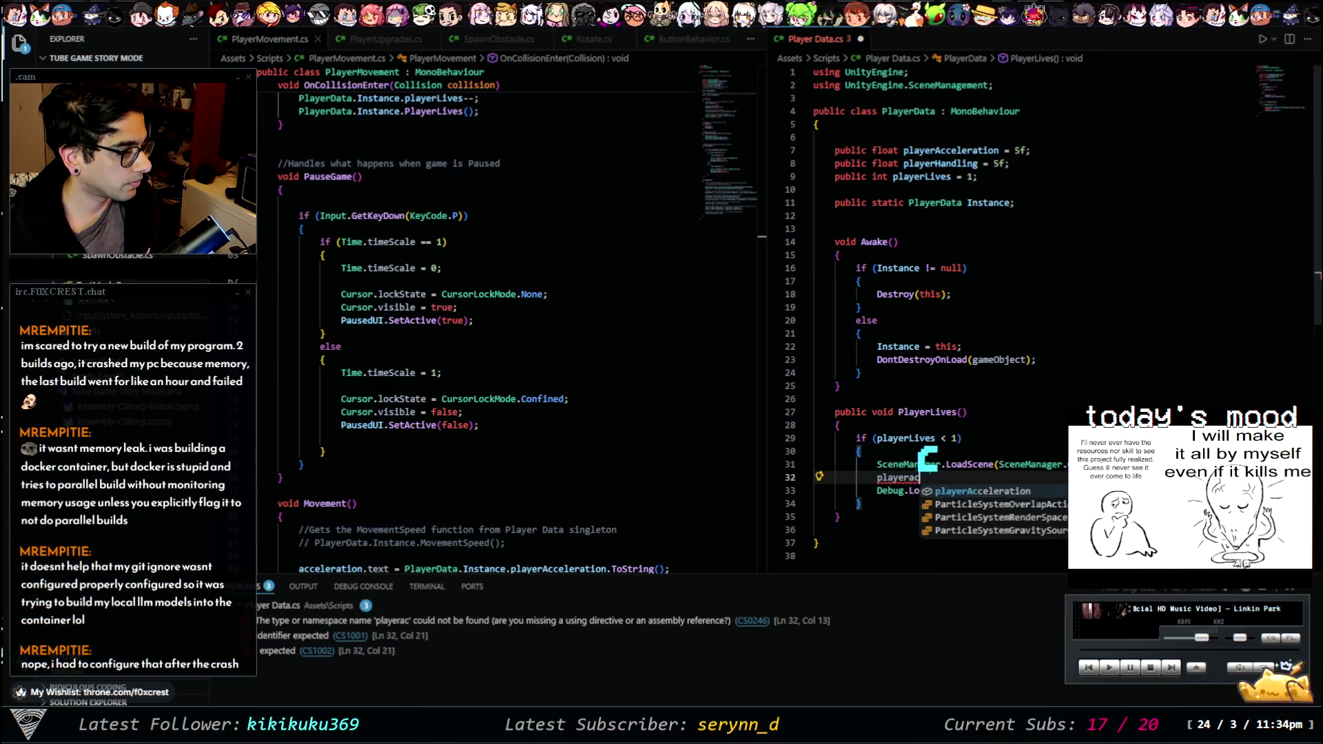
key(Tab)
text(= 0l)
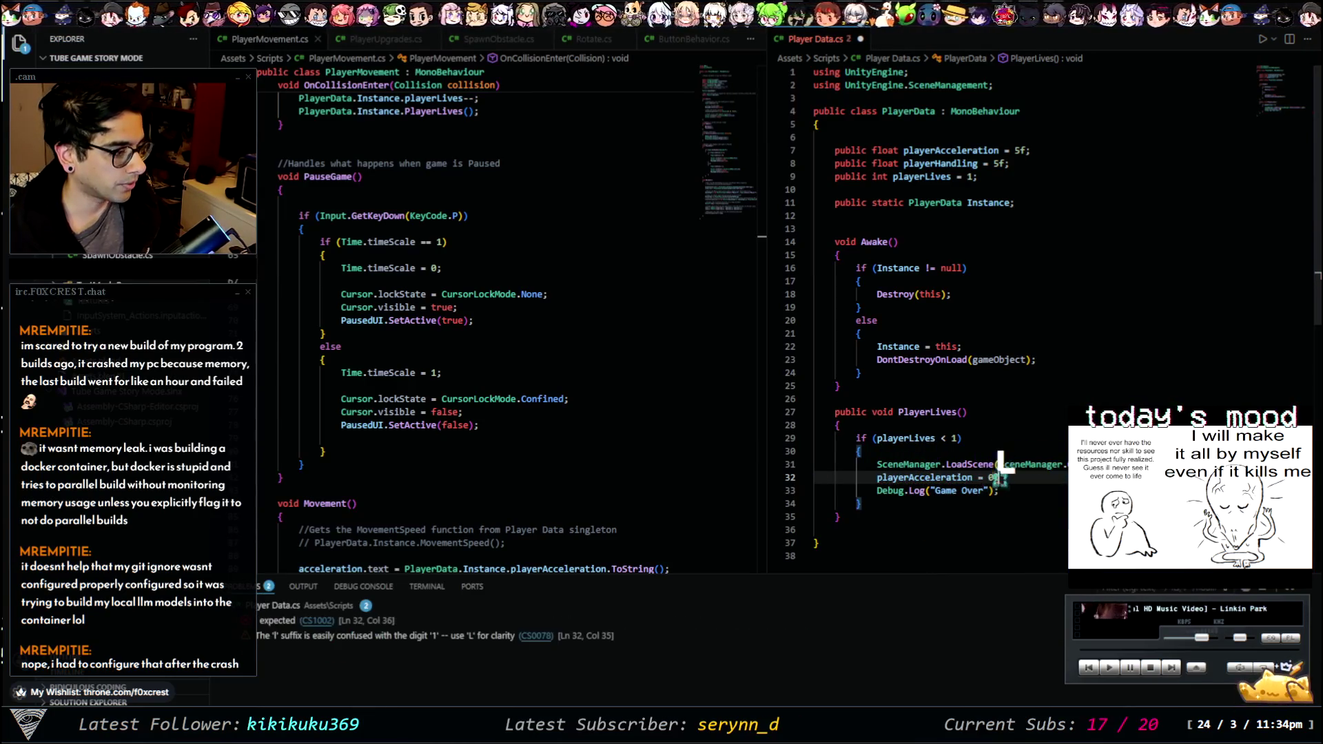
key(BackSpace)
text(;)
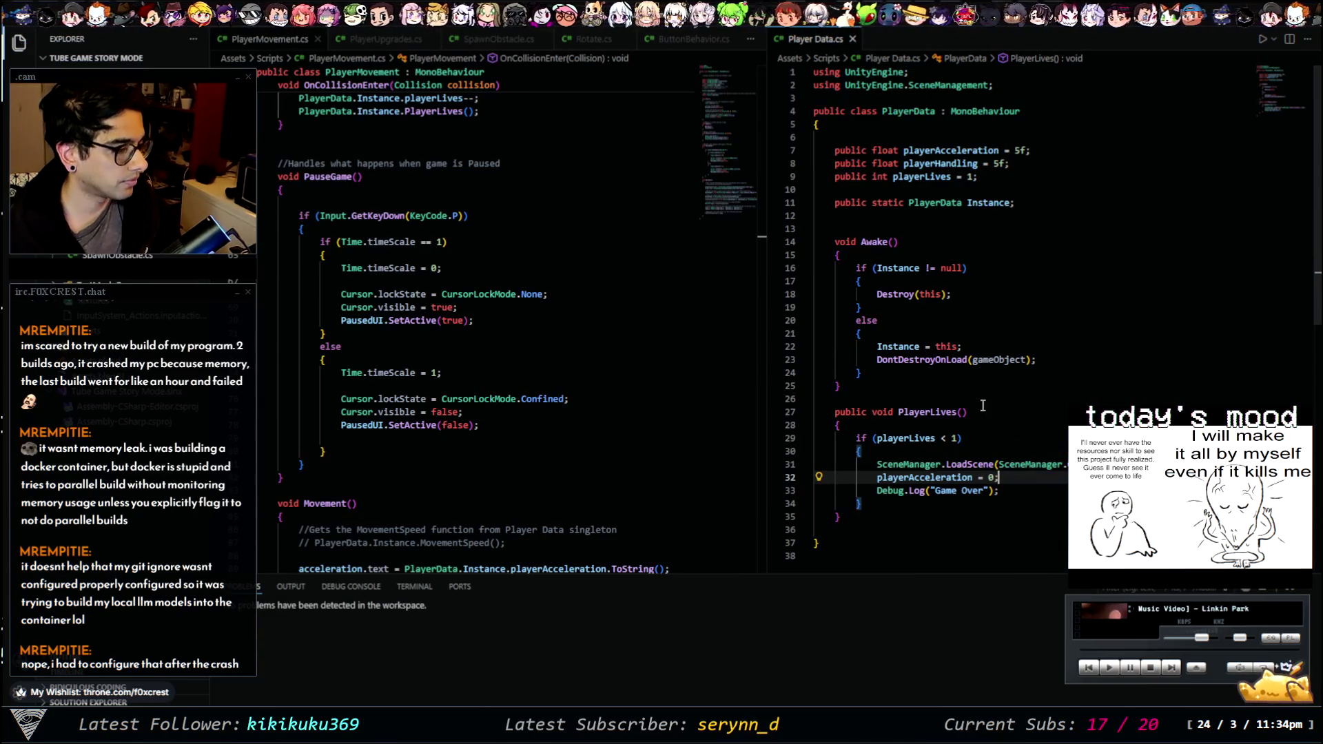
scroll(516, 410, down, 5)
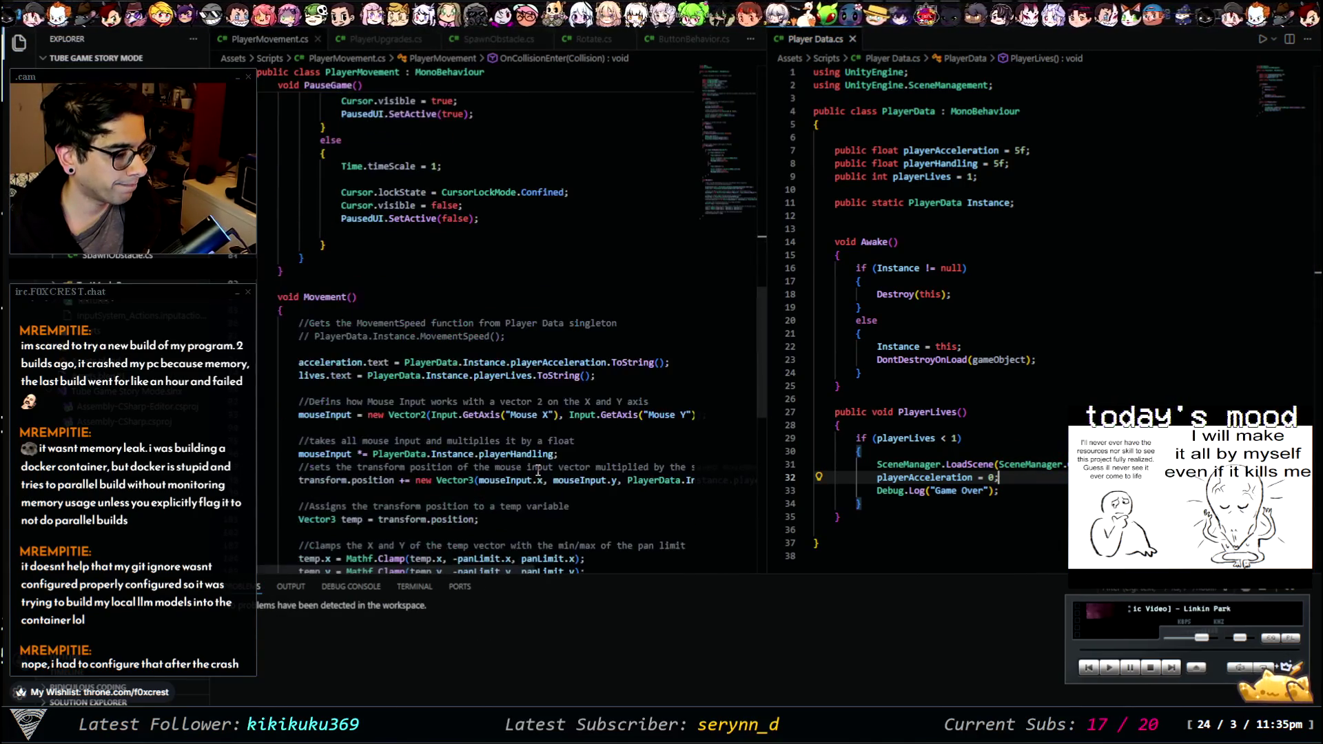
key(alt+Tab)
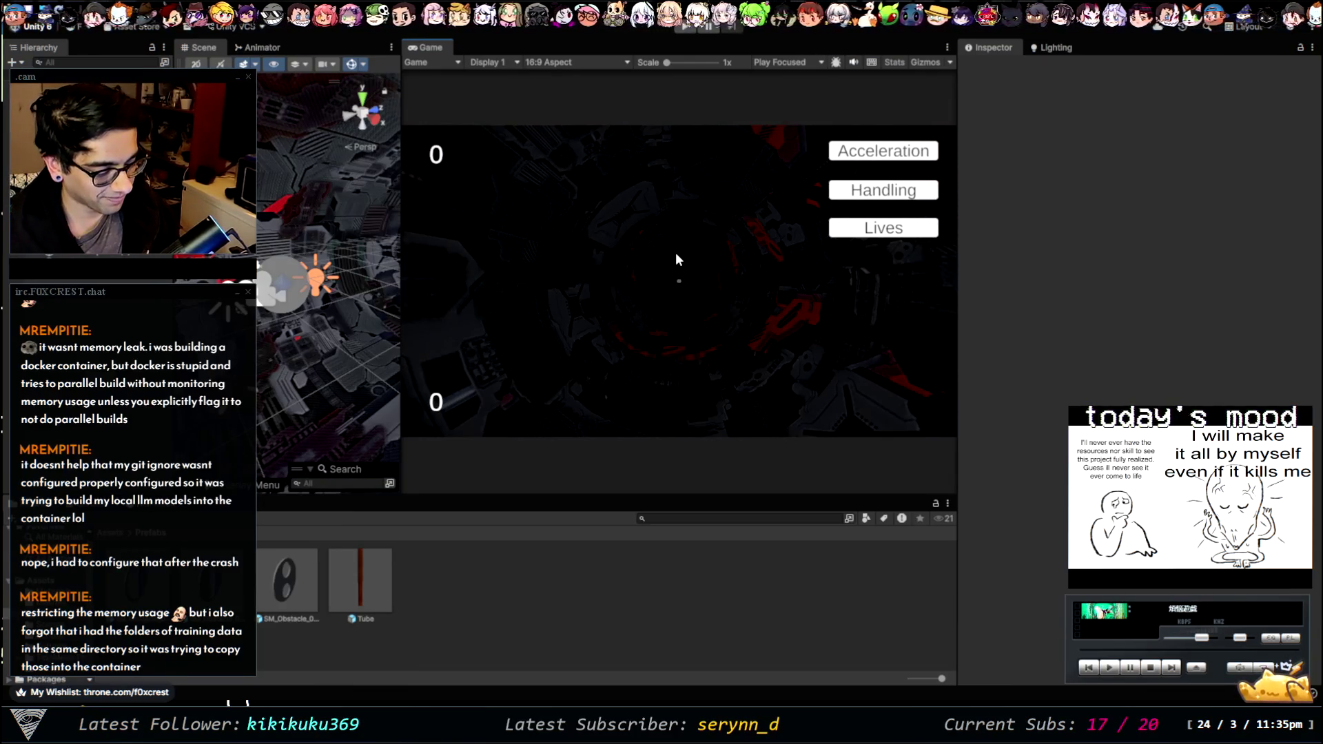
- Inspect PlayerCollision and Main Camera, then start a new play-test with counters at 1 and 10
click(681, 203)
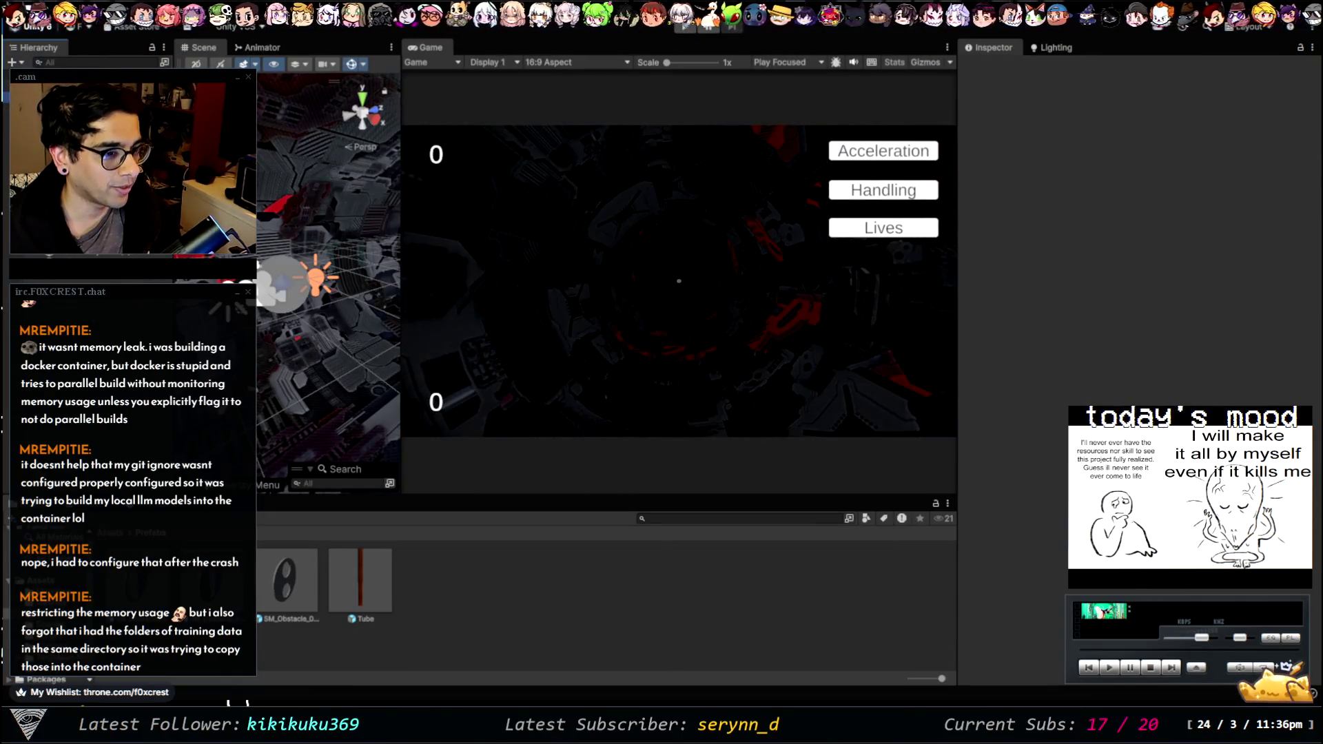
click(281, 282)
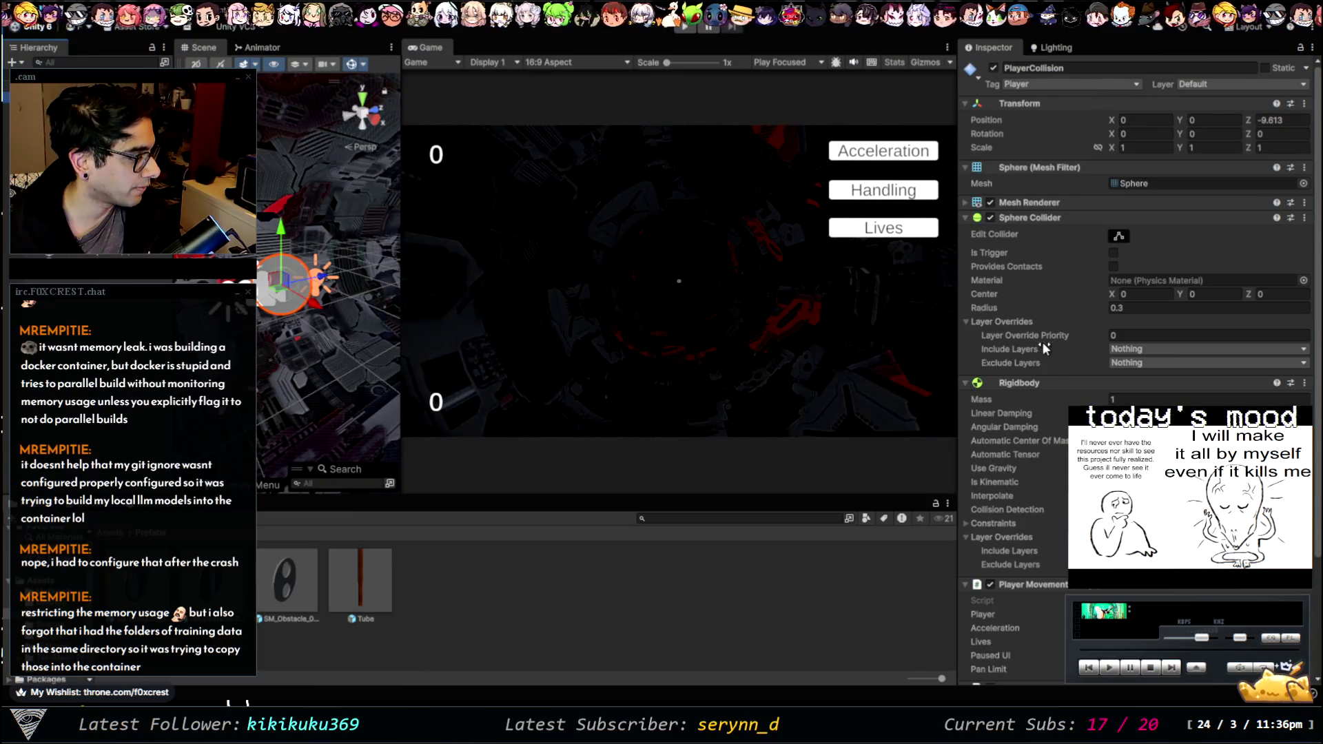
scroll(1043, 342, down, 2)
scroll(1043, 342, up, 2)
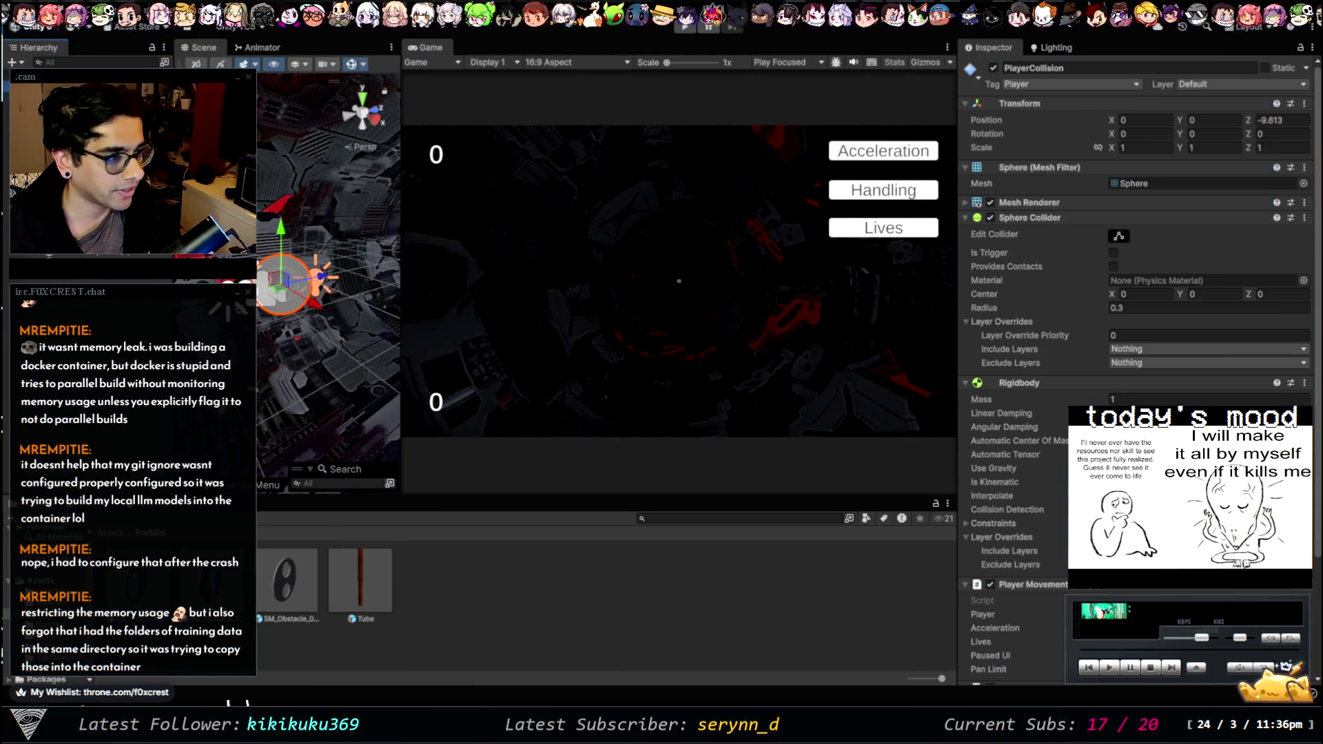
click(316, 277)
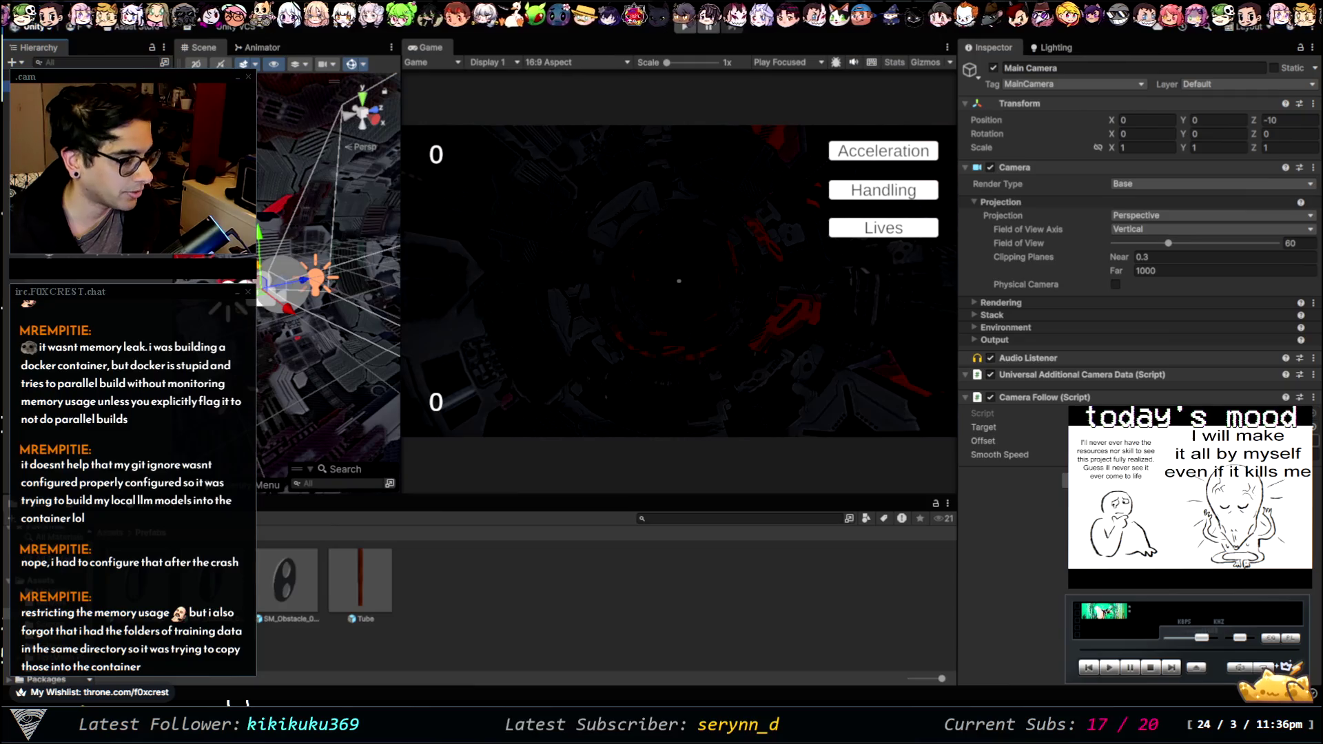
click(688, 28)
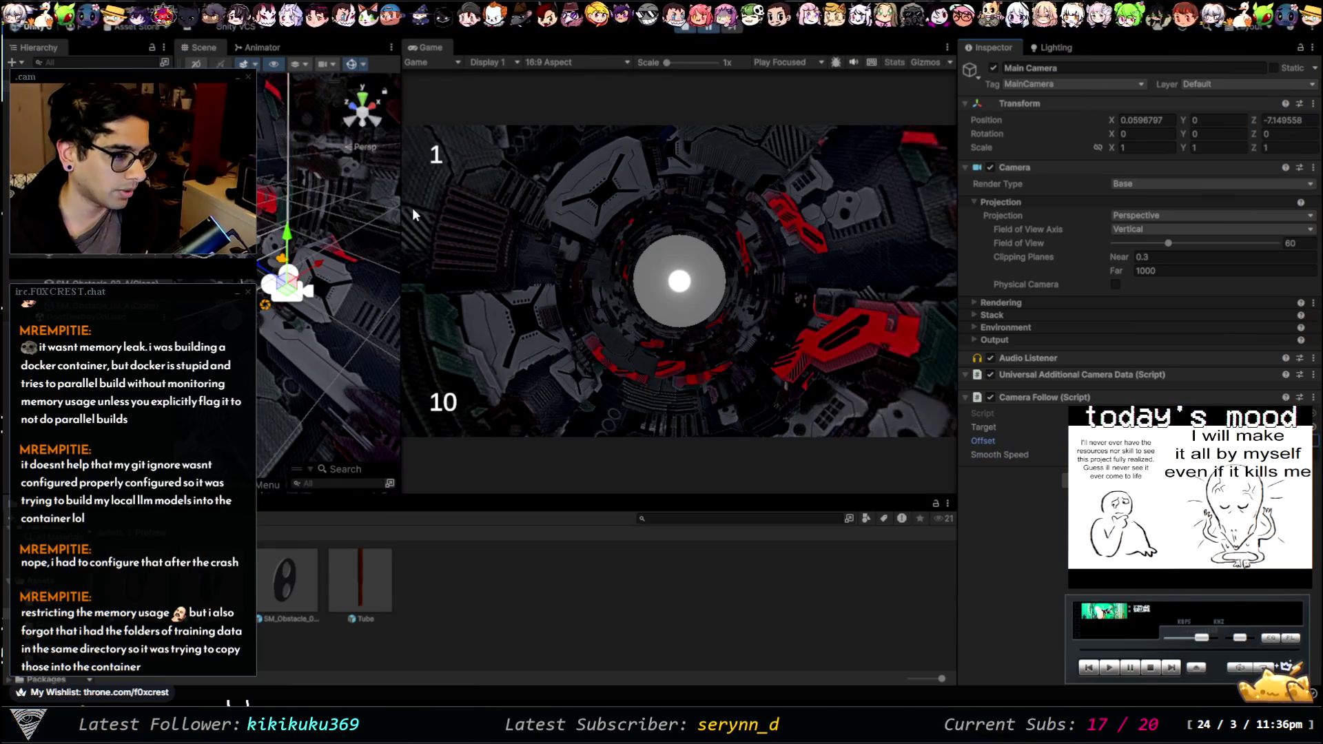
- Select PlayerCollision and scroll down to its Rigidbody and Player Data components
click(264, 310)
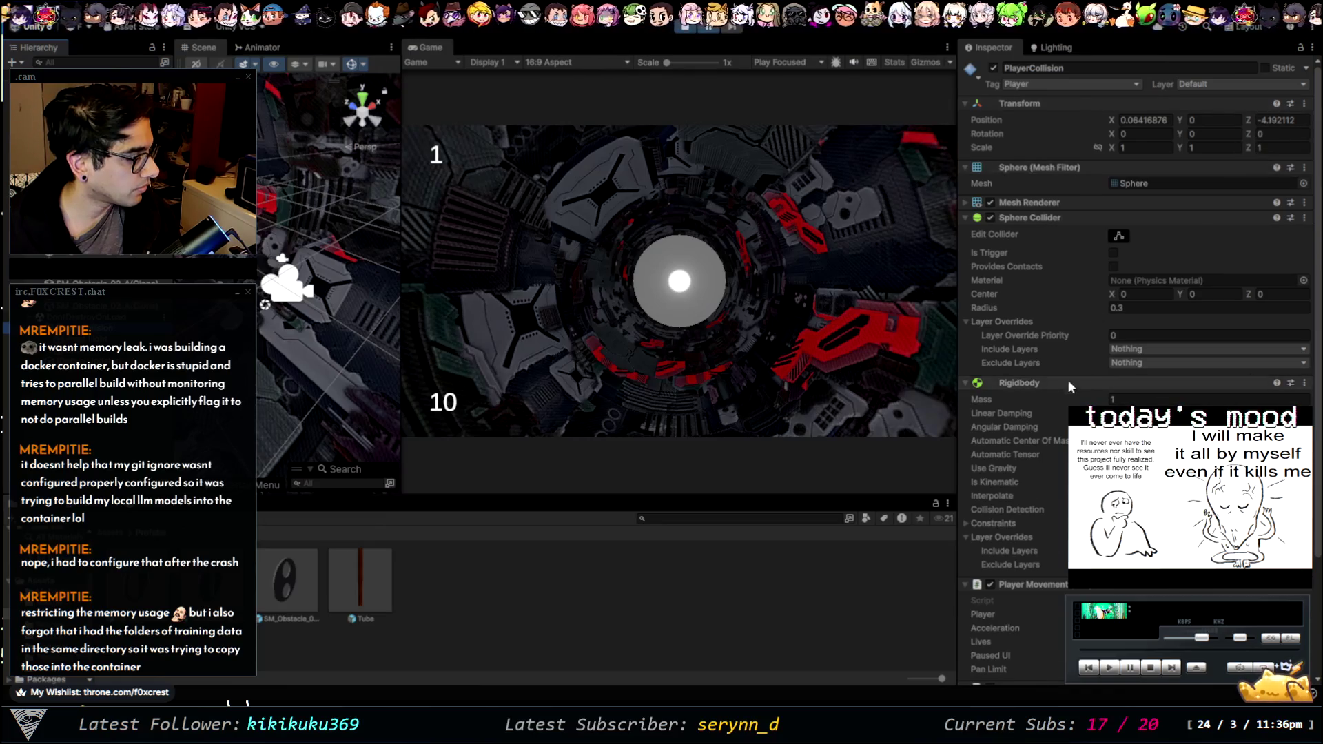
scroll(1046, 507, down, 4)
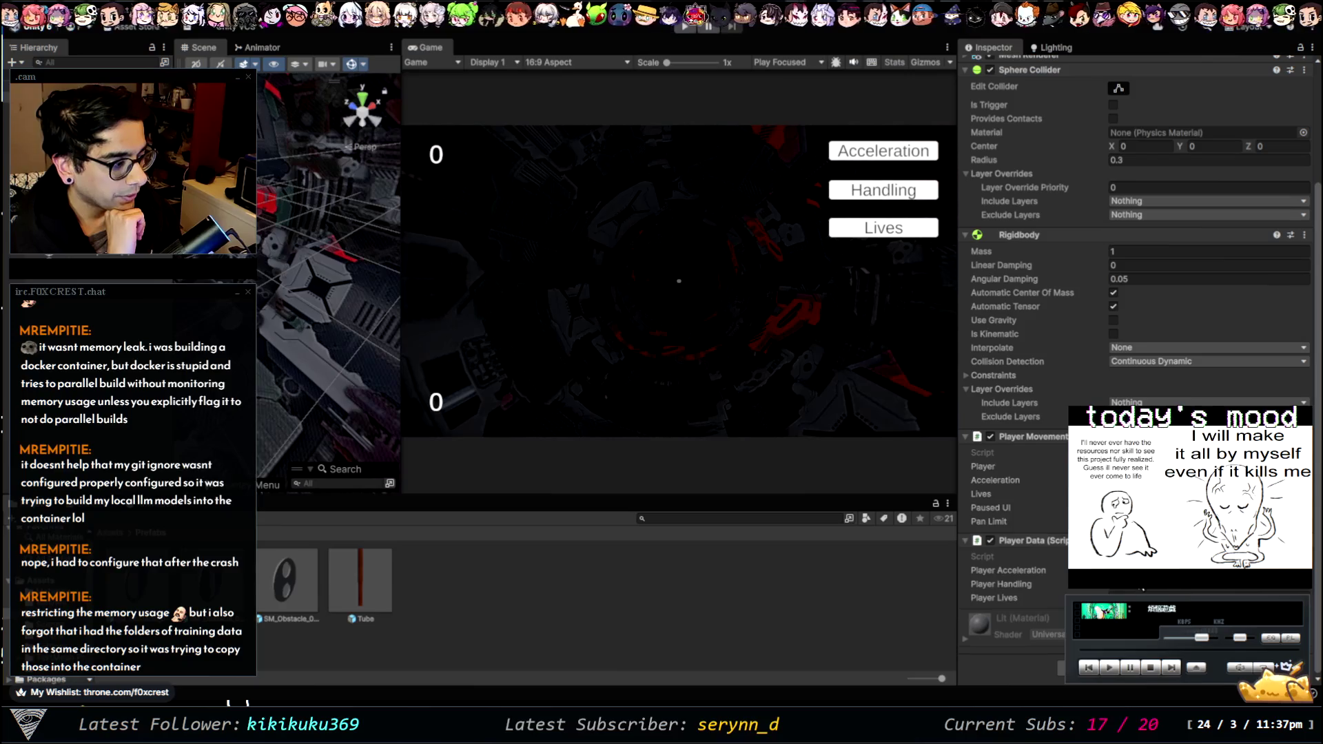
click(1011, 581)
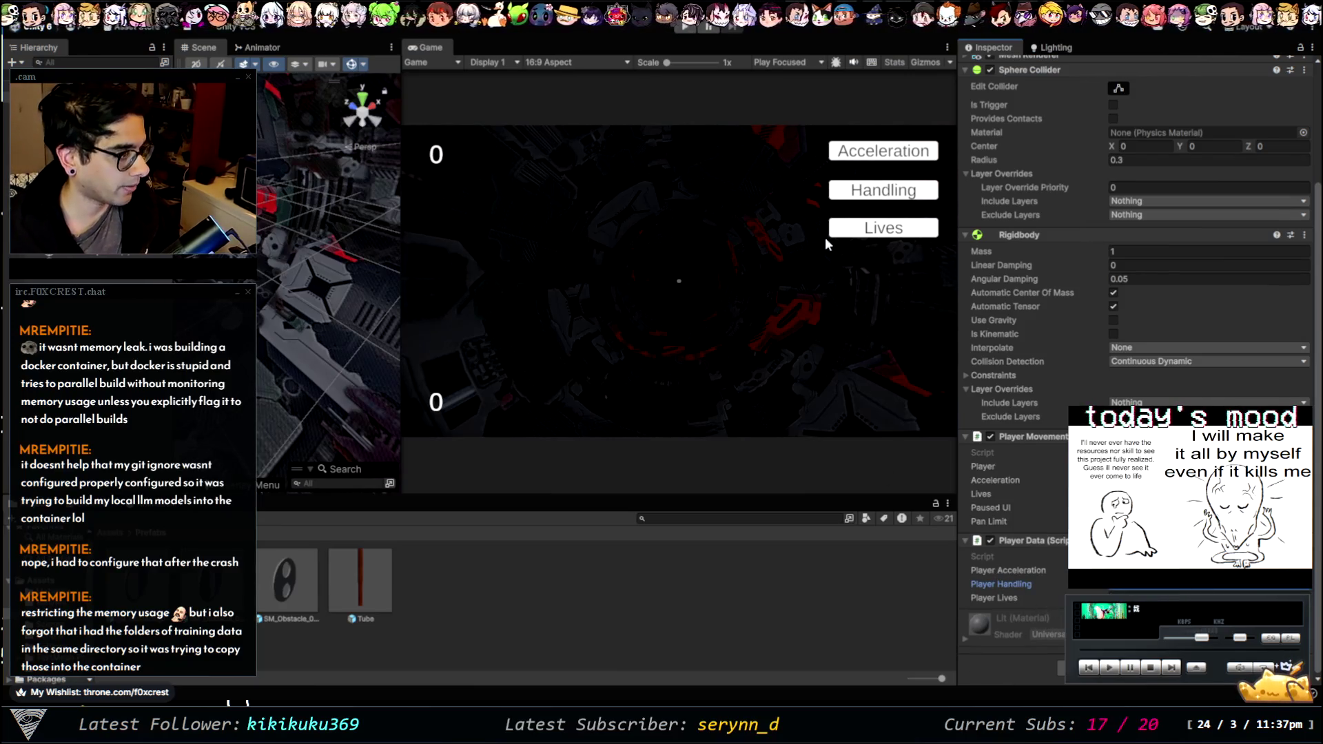
click(684, 29)
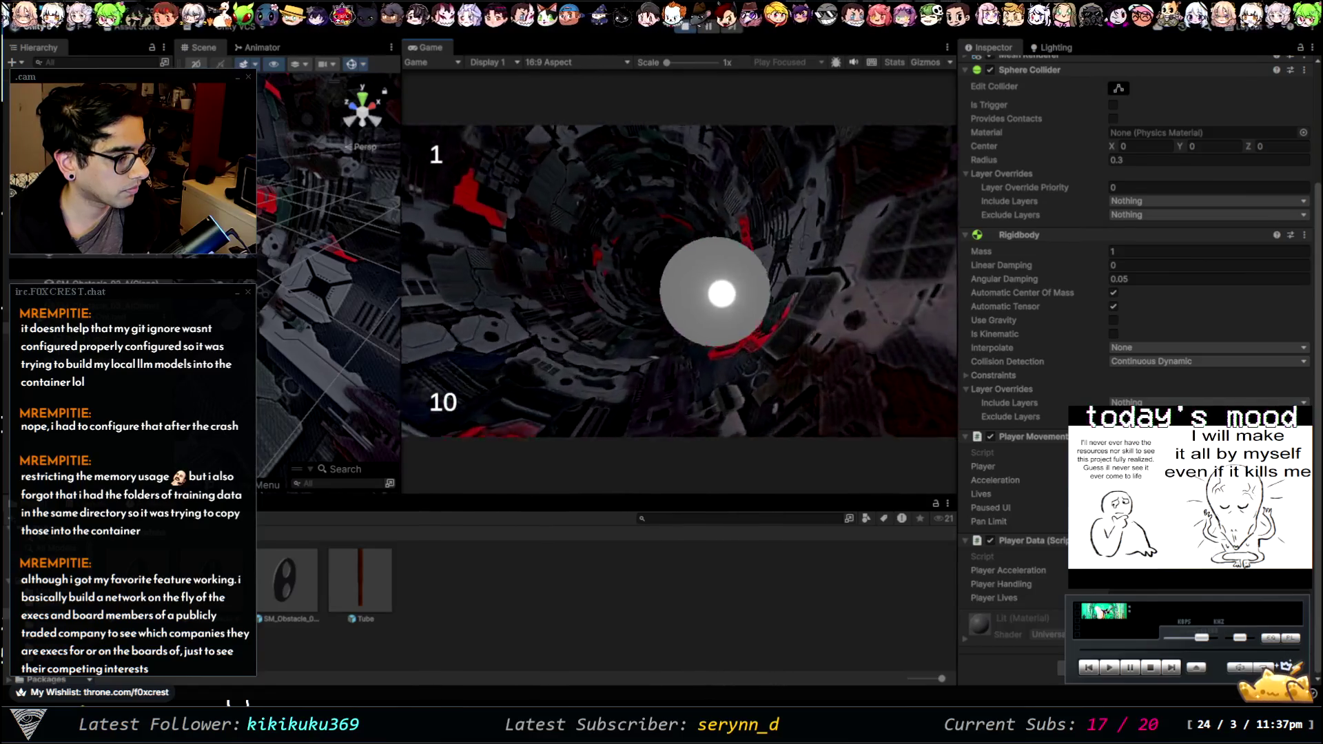
click(688, 29)
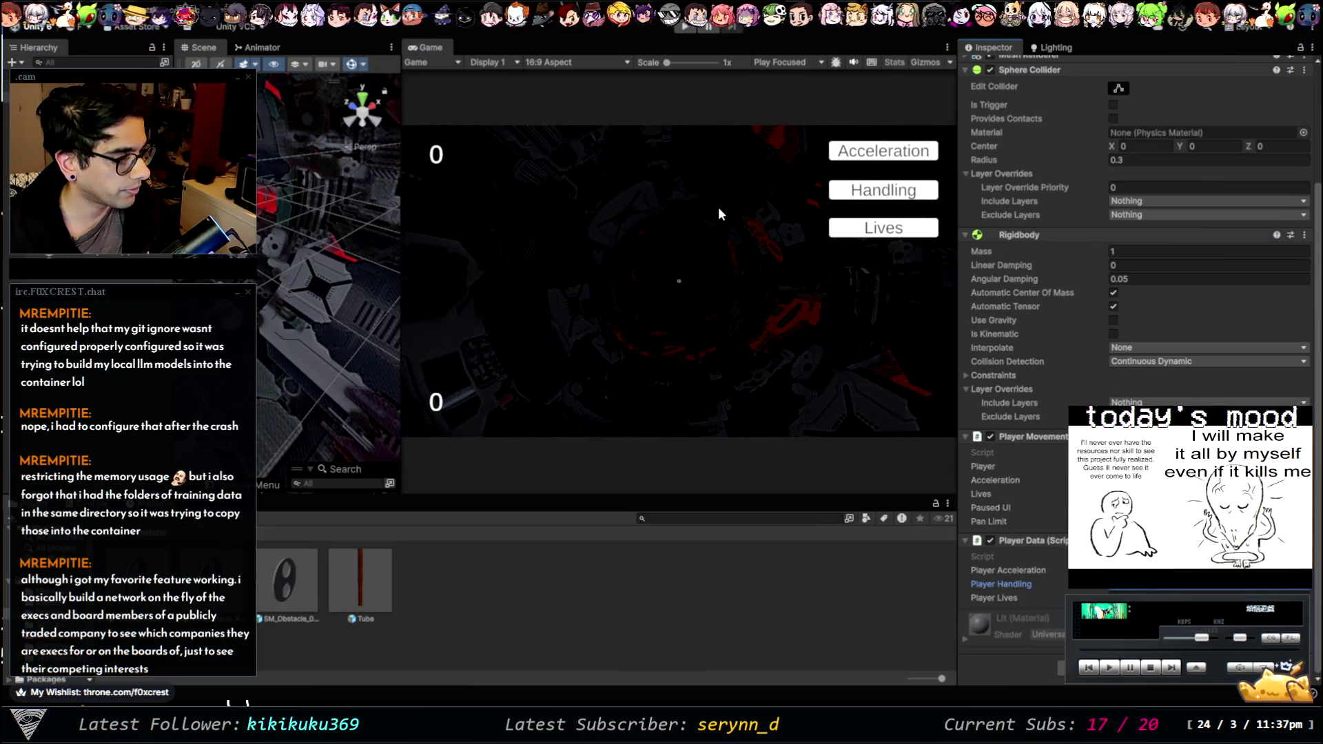
key(Tab)
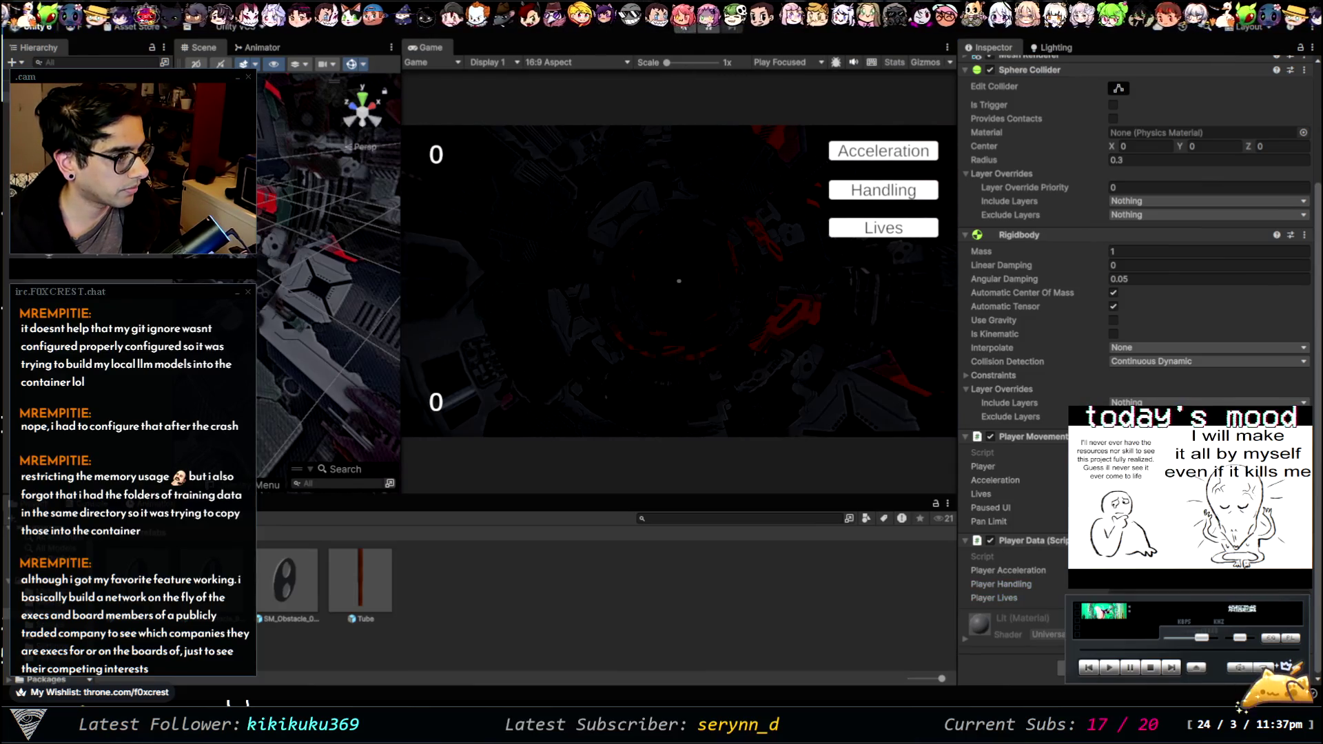
click(686, 29)
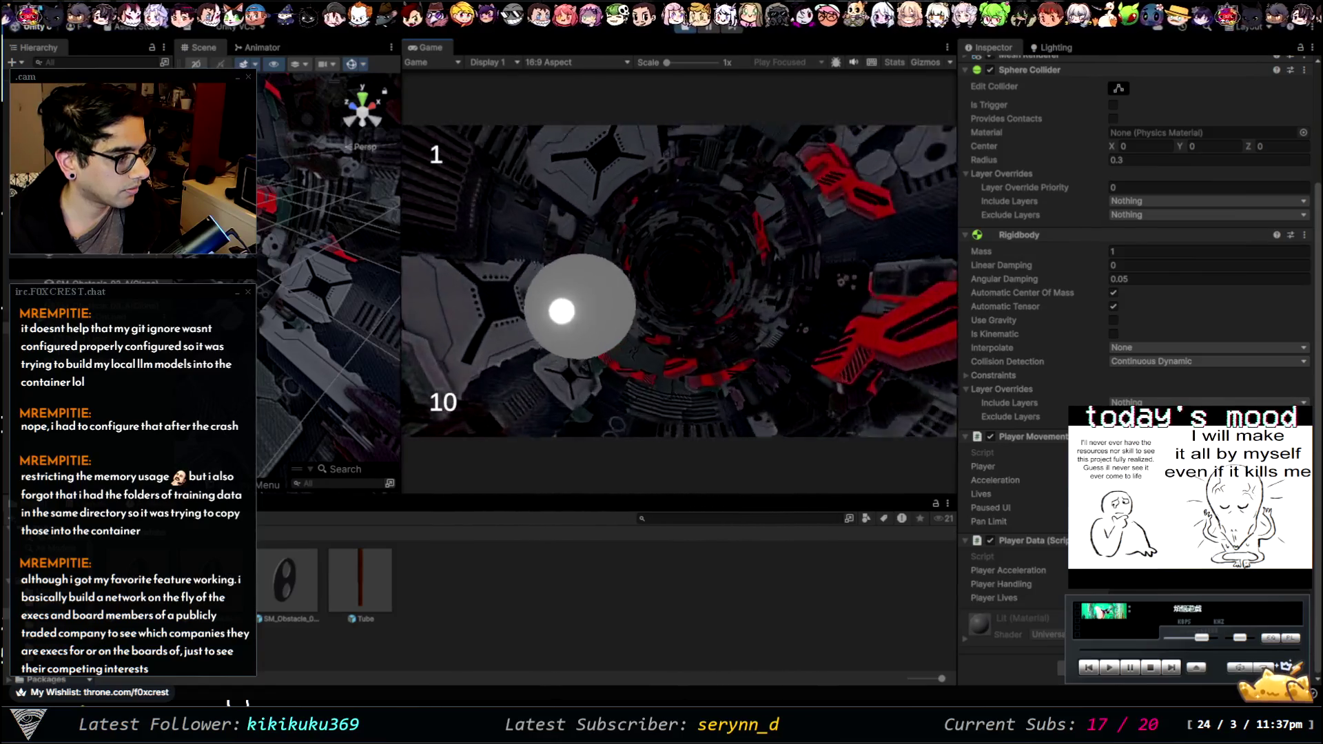
key(ctrl+p)
click(999, 584)
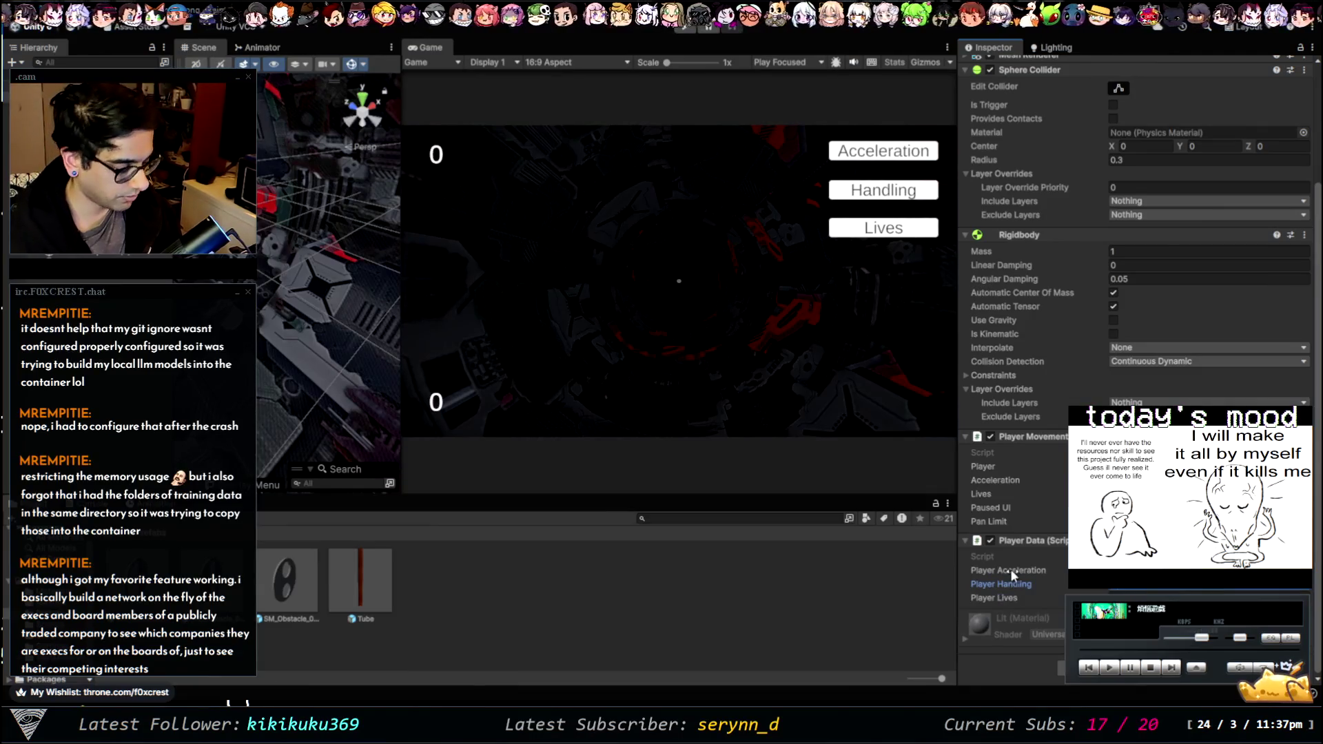
click(686, 27)
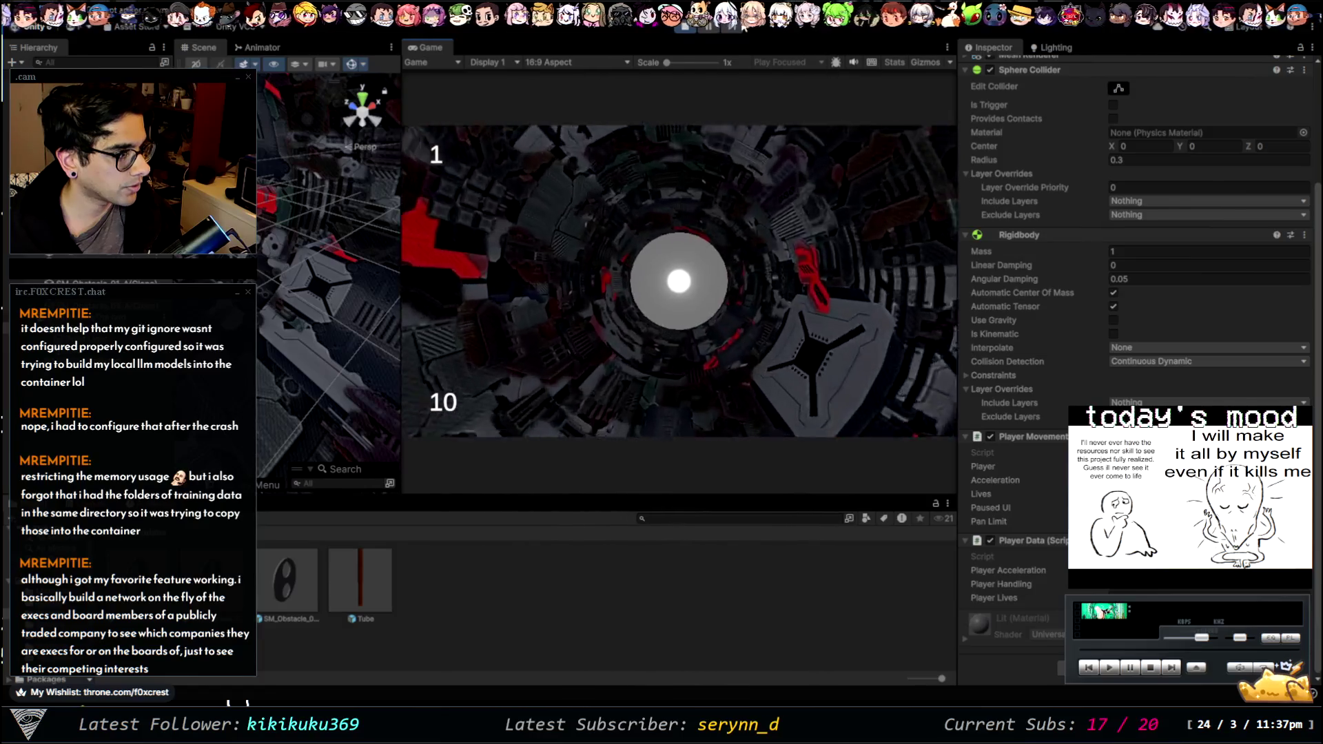
click(685, 27)
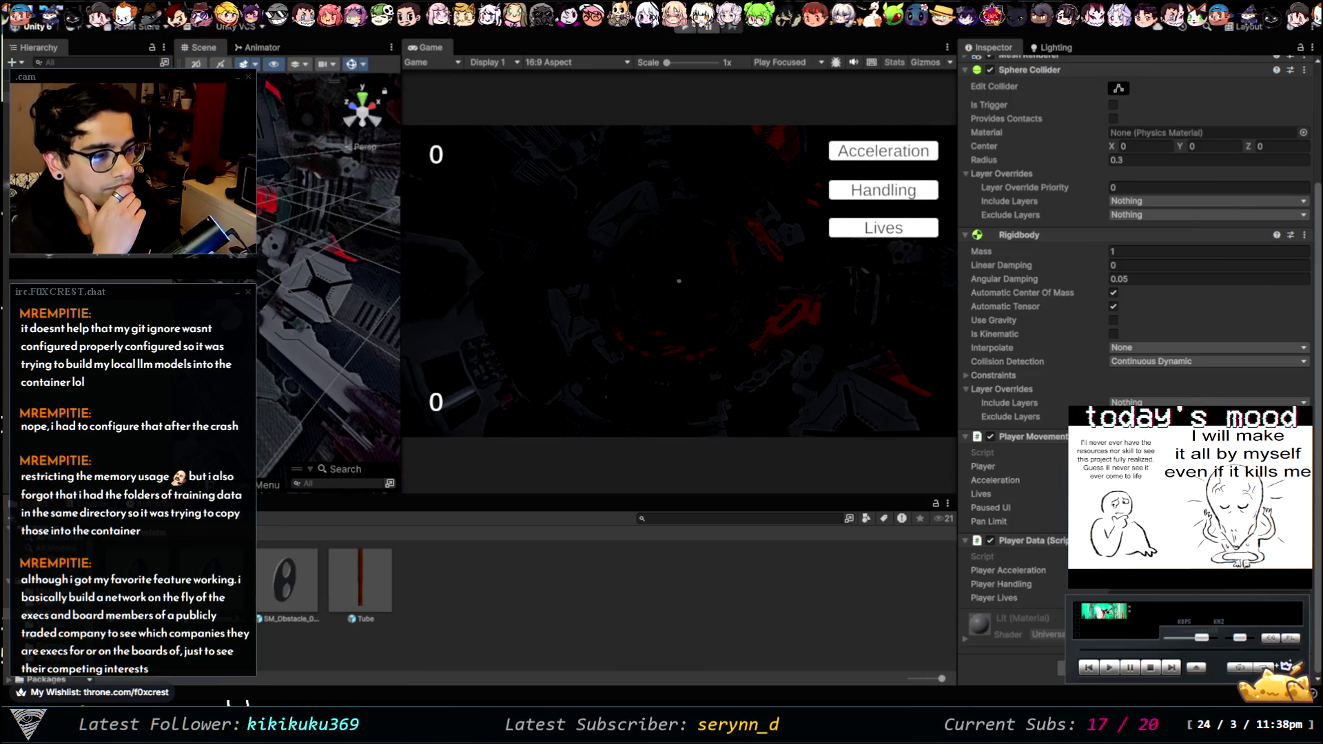
click(55, 88)
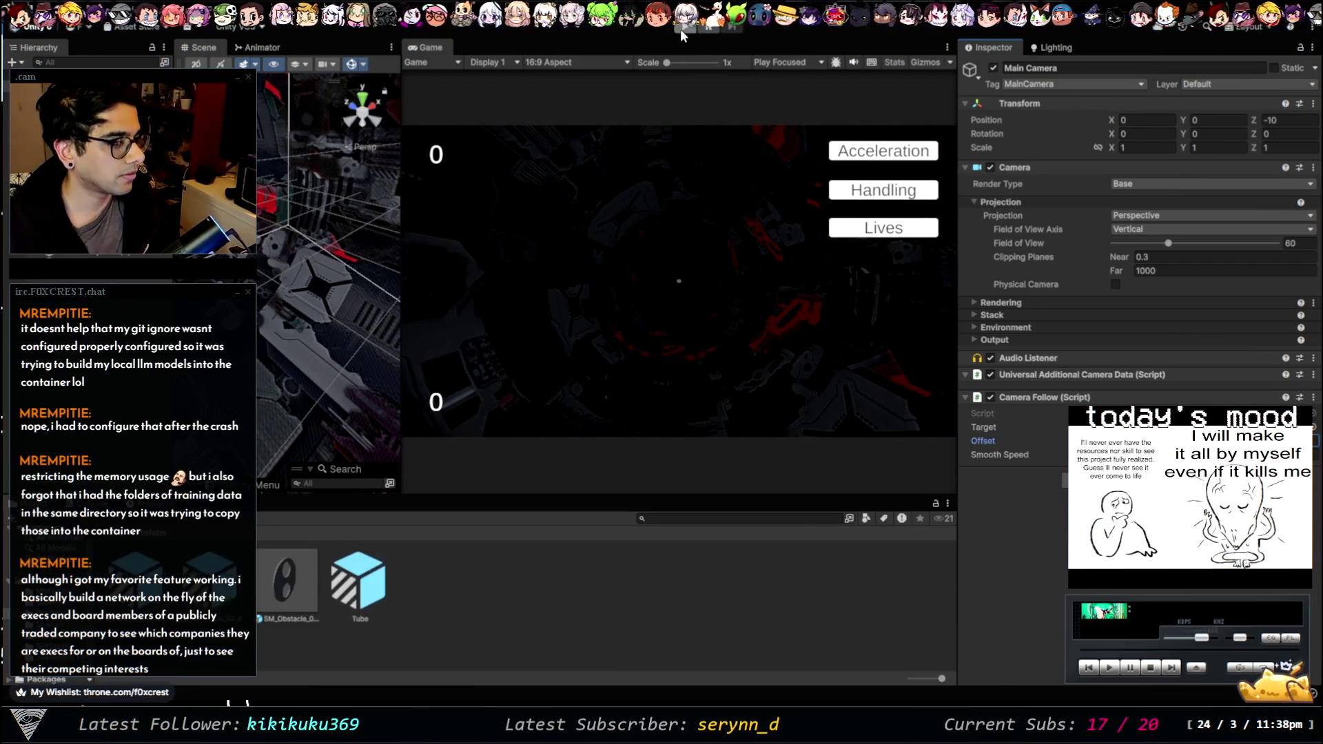
click(680, 29)
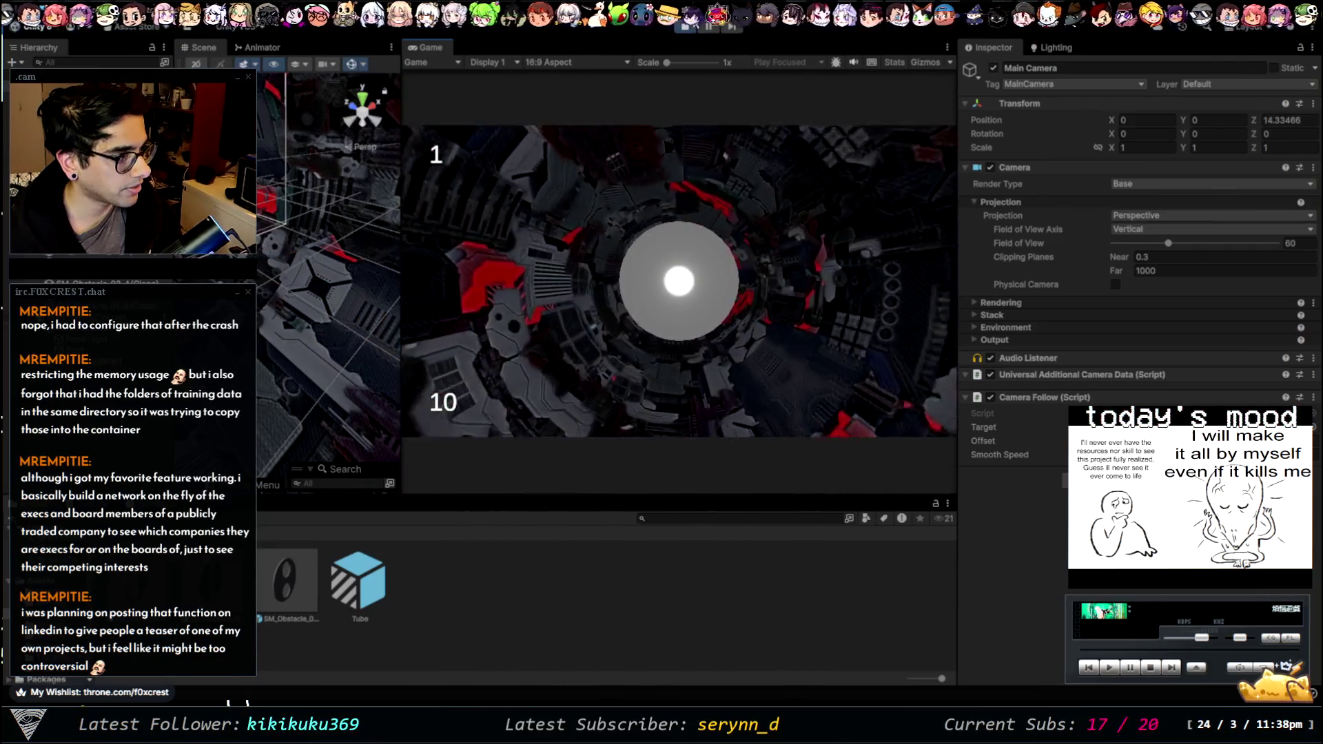
click(680, 31)
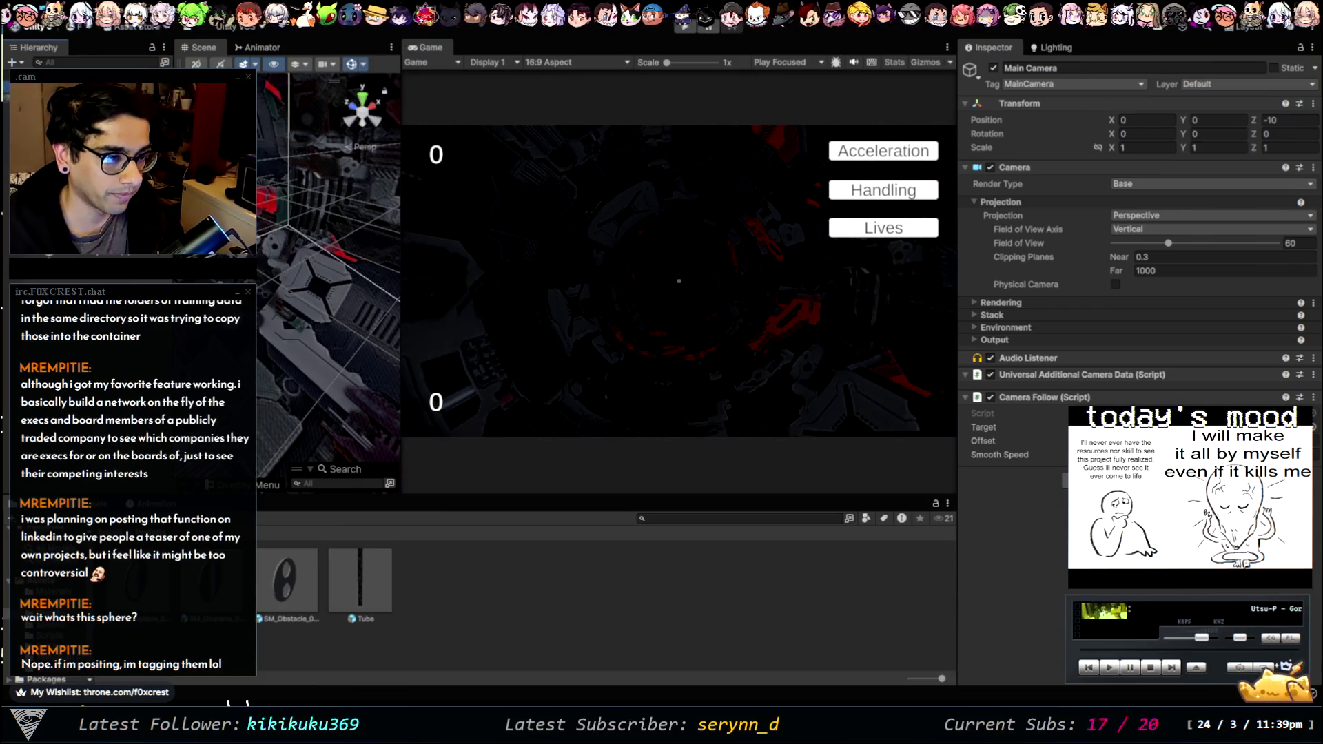
click(675, 28)
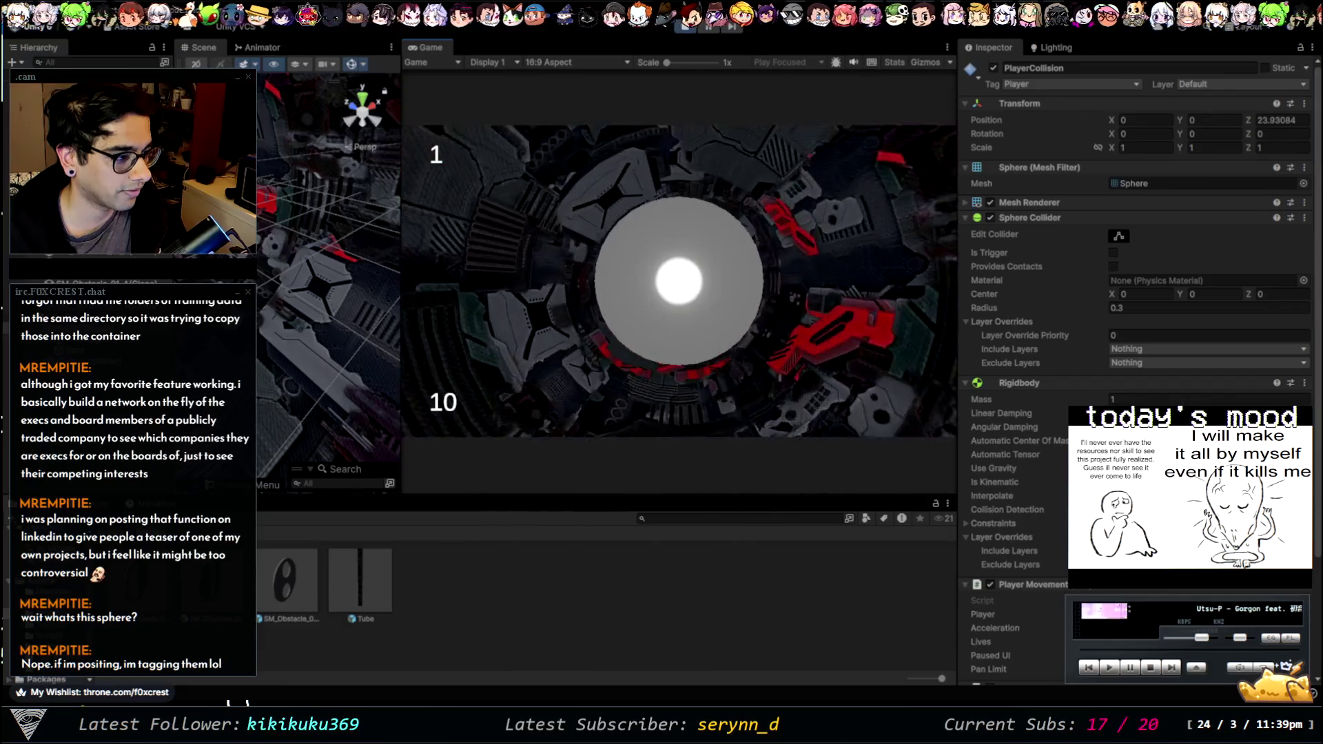
key(Escape)
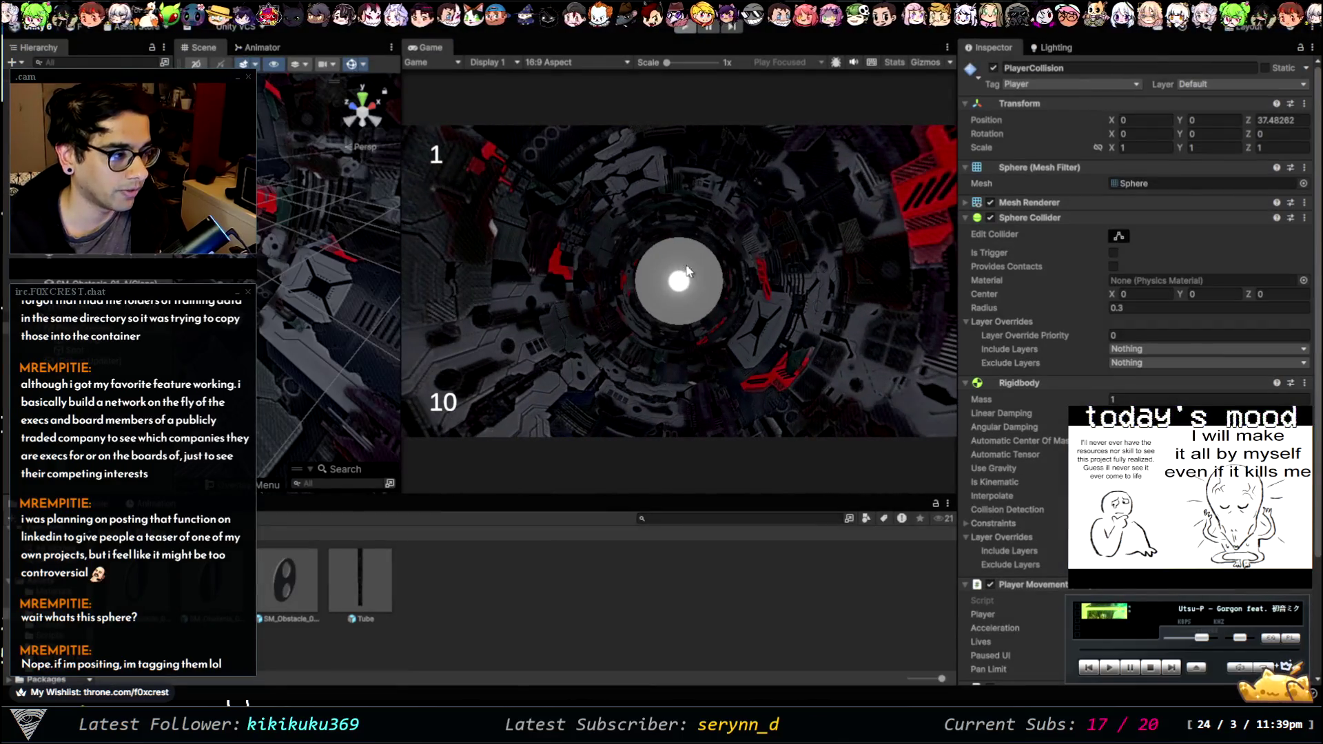